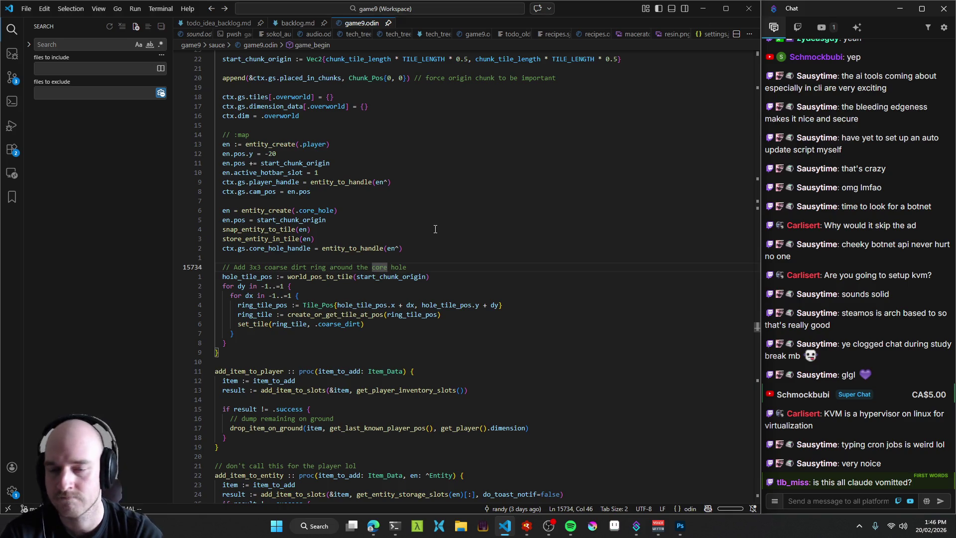
Above the tile assert in generate_chunk, add a '// note, keep this assert here…' comment about double-generated chunks, and save.
key(ctrl+o)
key(ctrl+o)
key(j)
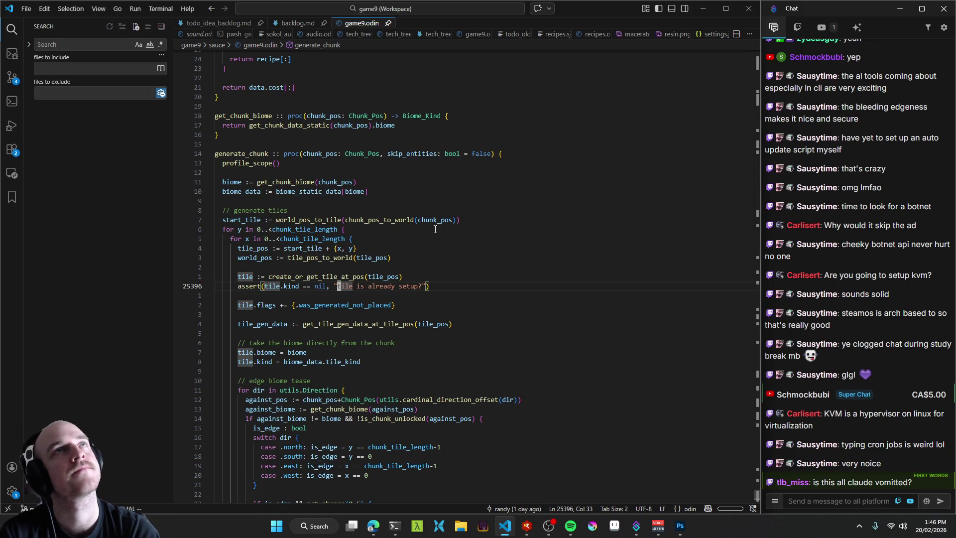
key(shift+o)
text(// note, keep this assert here, it's the best way of telling if we accidentally )
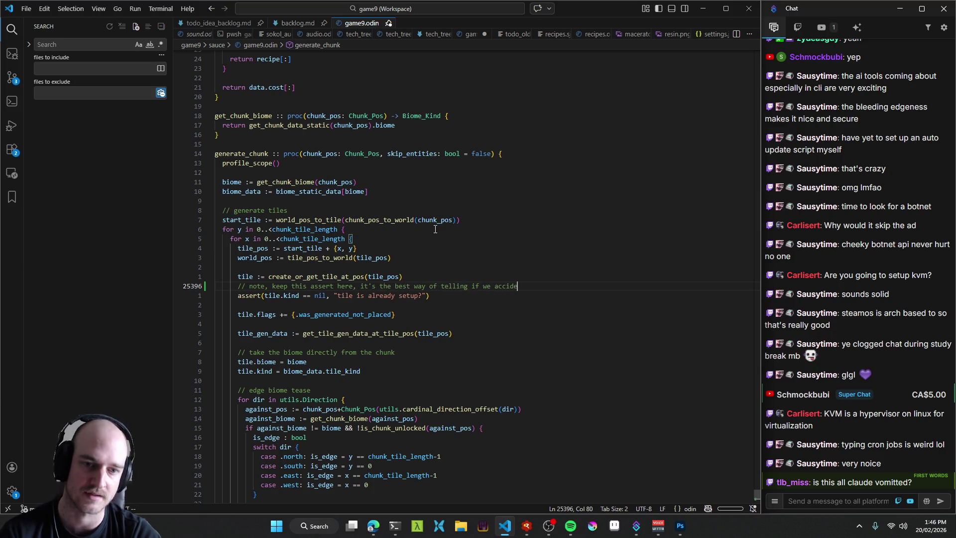
text(double gen a chunk)
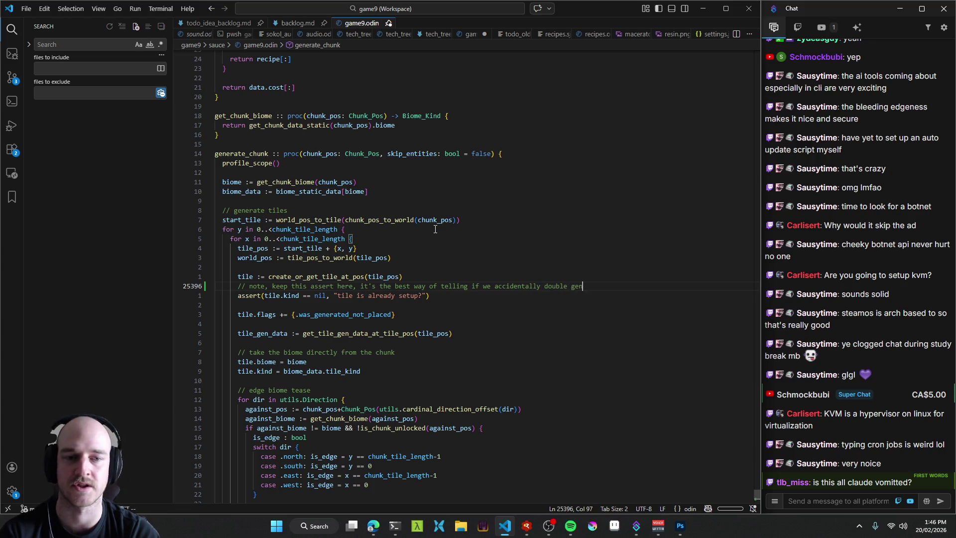
key(BackSpace)
text(, it means something has )
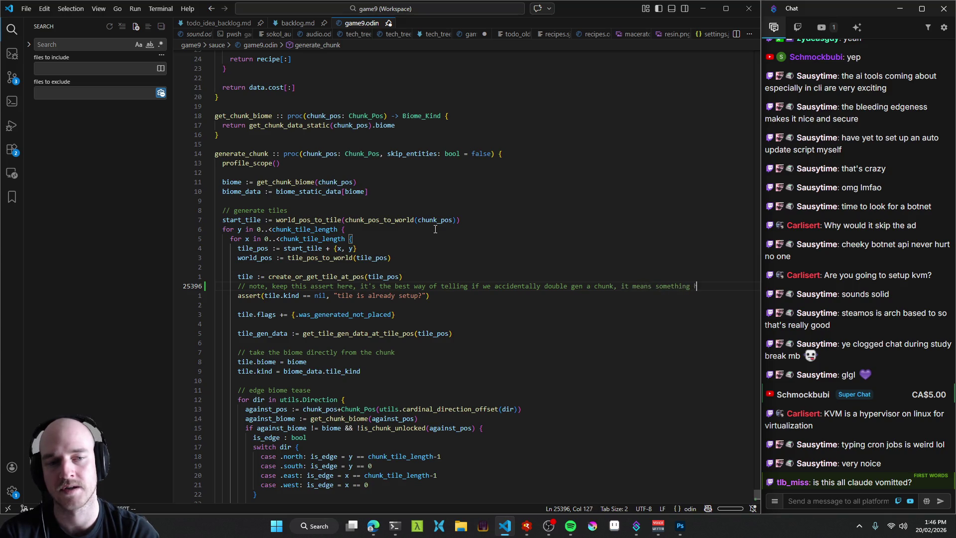
text(gone wrong horri)
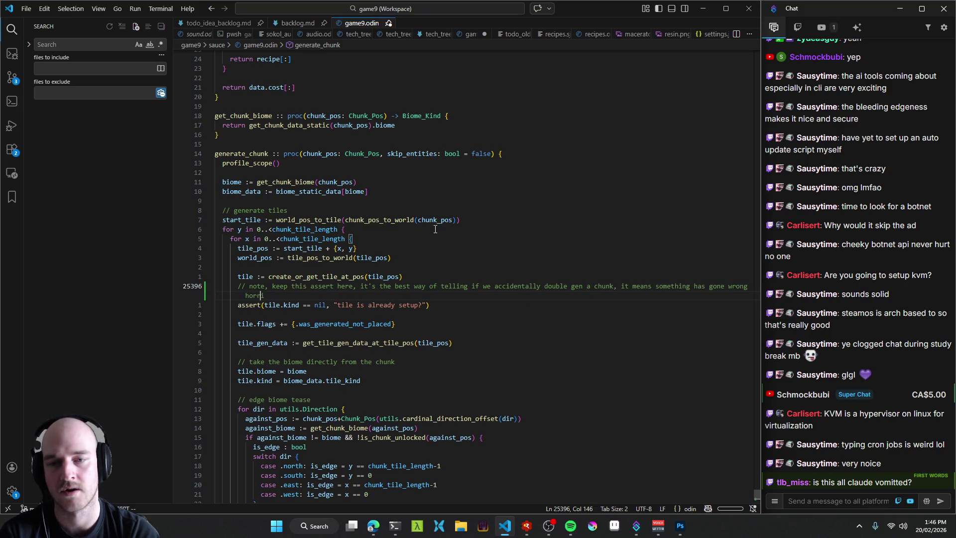
text(bly somewhe)
key(BackSpace)
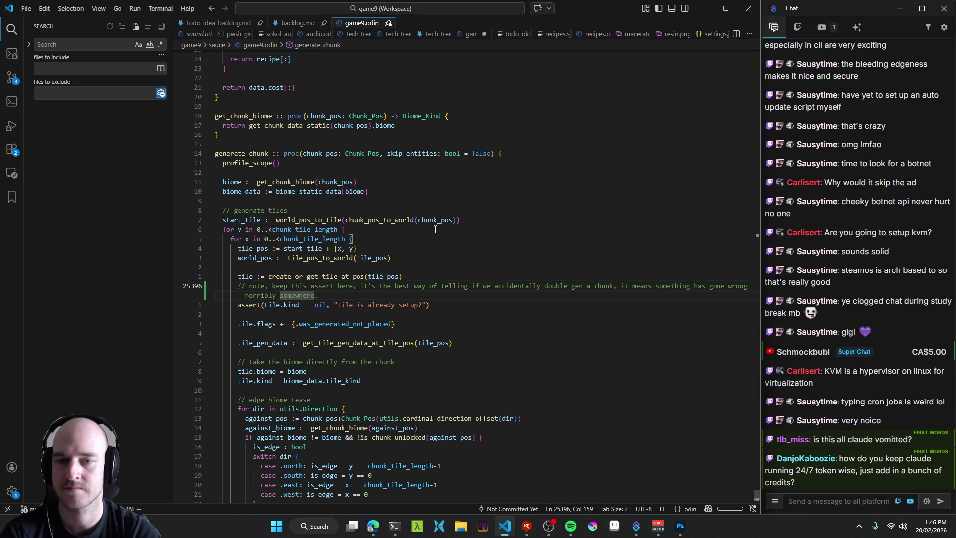
key(ctrl+s)
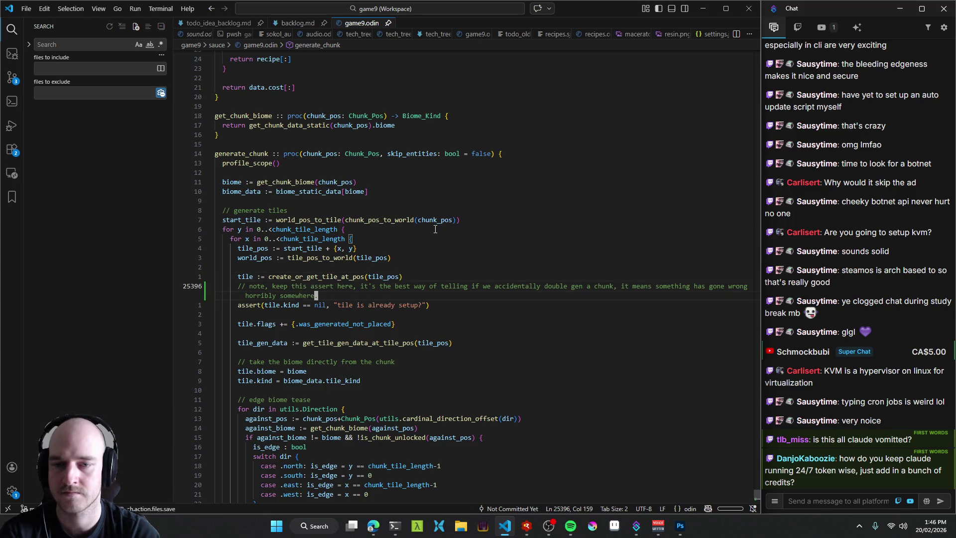
Add a second comment line '// don't remove it pls.' below the note.
key(Return)
text(//)
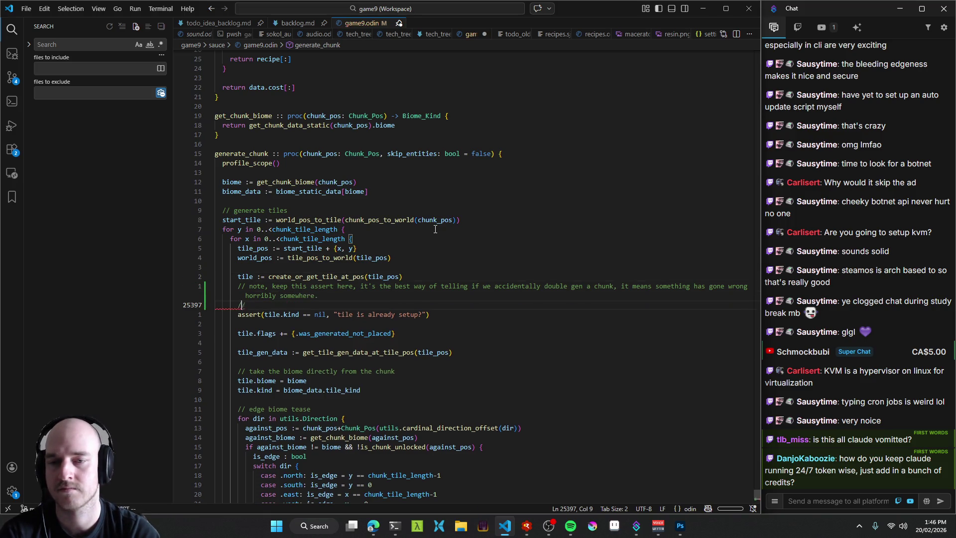
text( don't remove it)
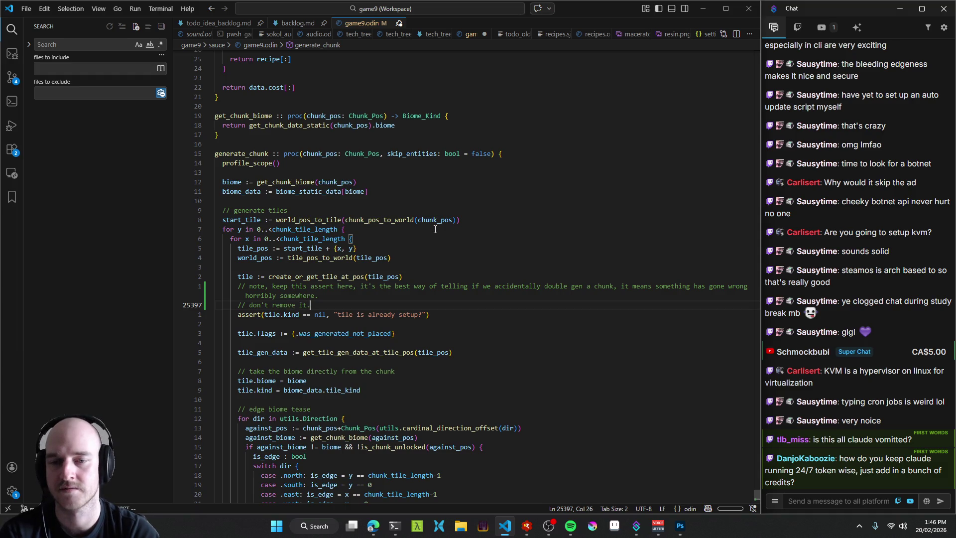
text( pls.)
key(Escape)
key(k)
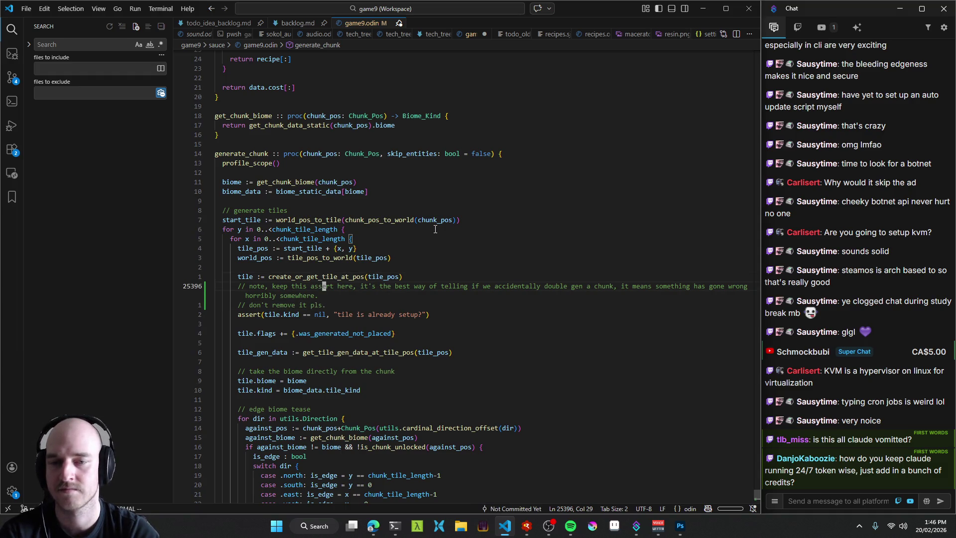
key(ctrl+o)
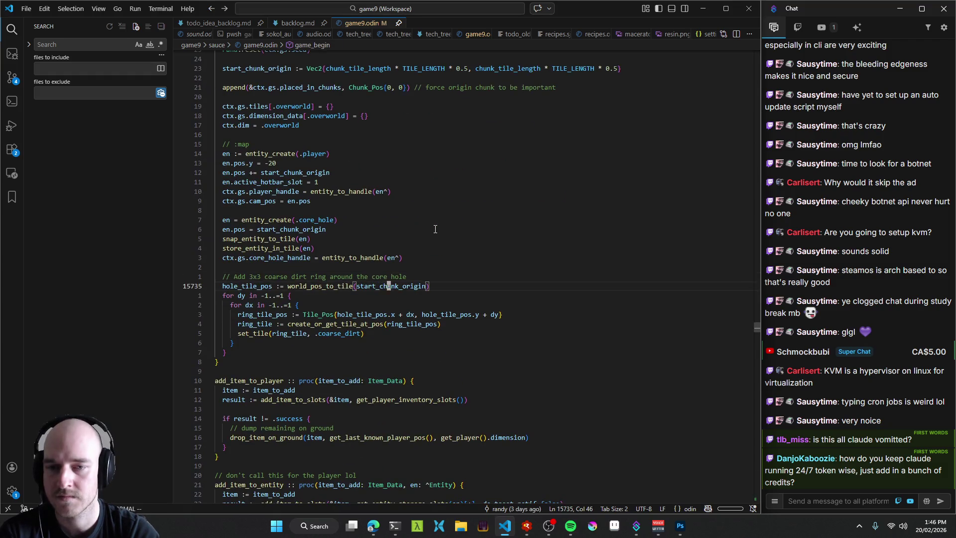
Cut the 3x3 coarse dirt ring block and its leftover blank line out of game_begin.
key(shift+j)
key(u)
key(j)
key(j)
key(j)
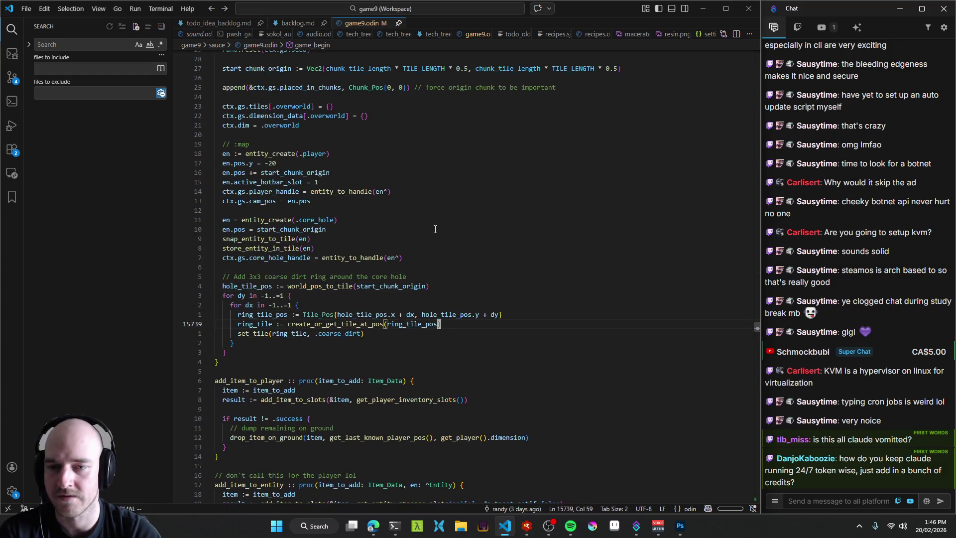
key(shift+v)
key(k)
key(k)
key(k)
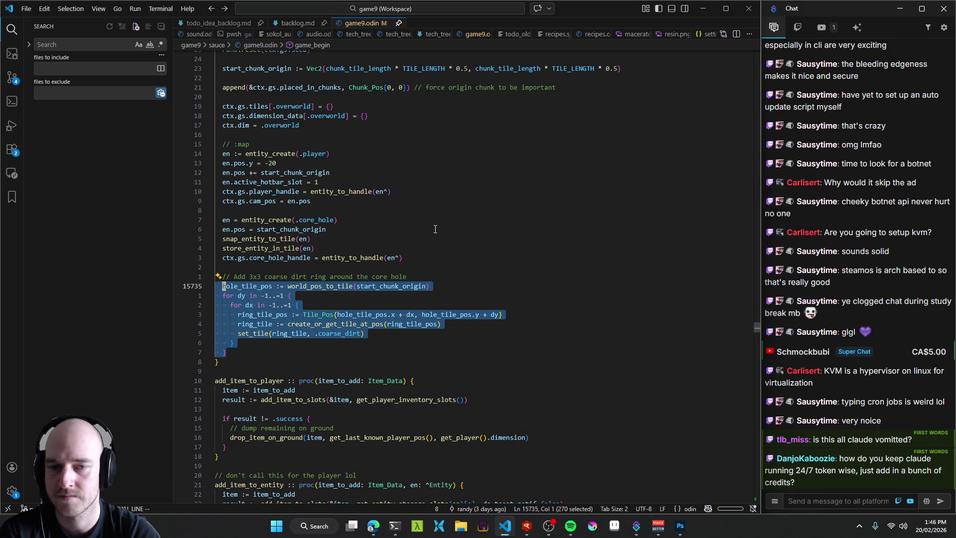
key(k)
key(d)
key(k)
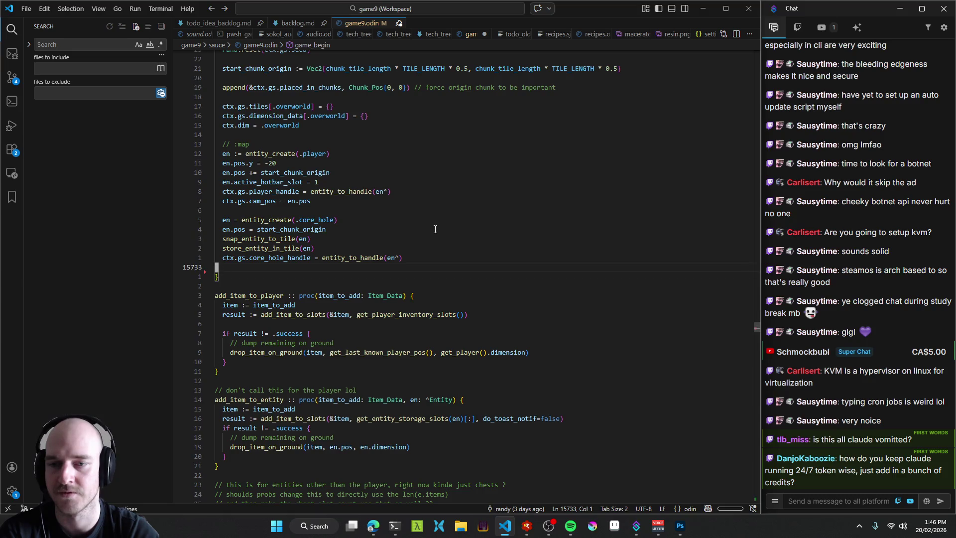
key(d)
key(d)
Paste the ring block into generate_chunk below 'tile.kind = biome_data.tile_kind'.
key(u)
key(u)
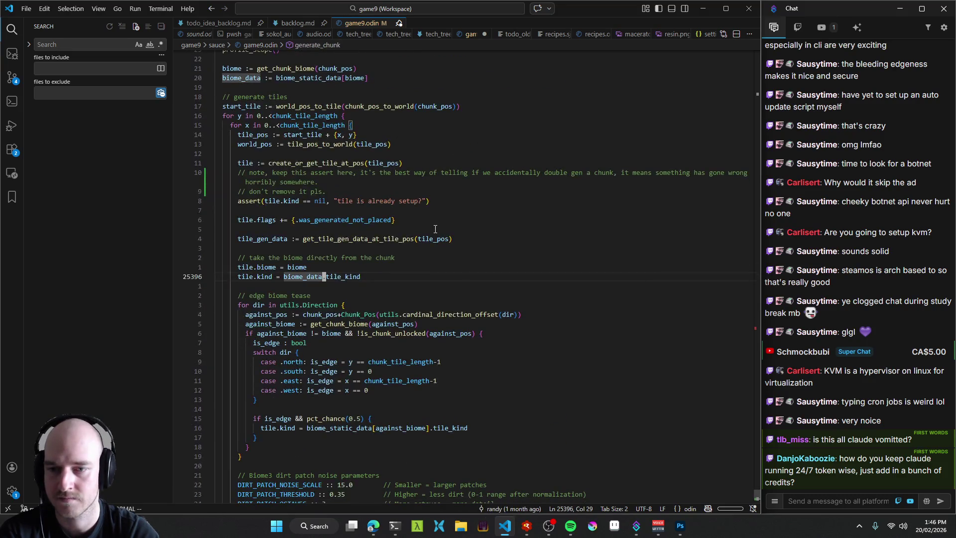
key(u)
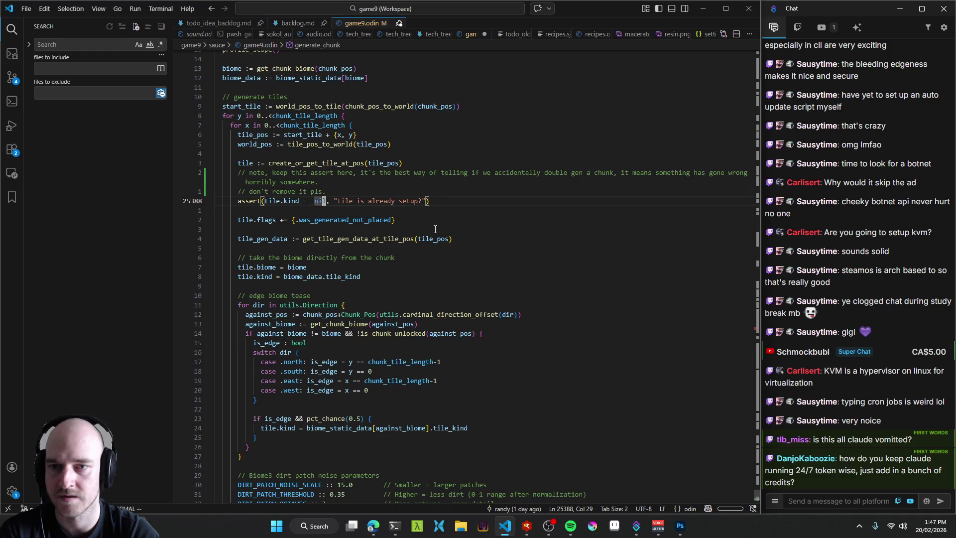
key(u)
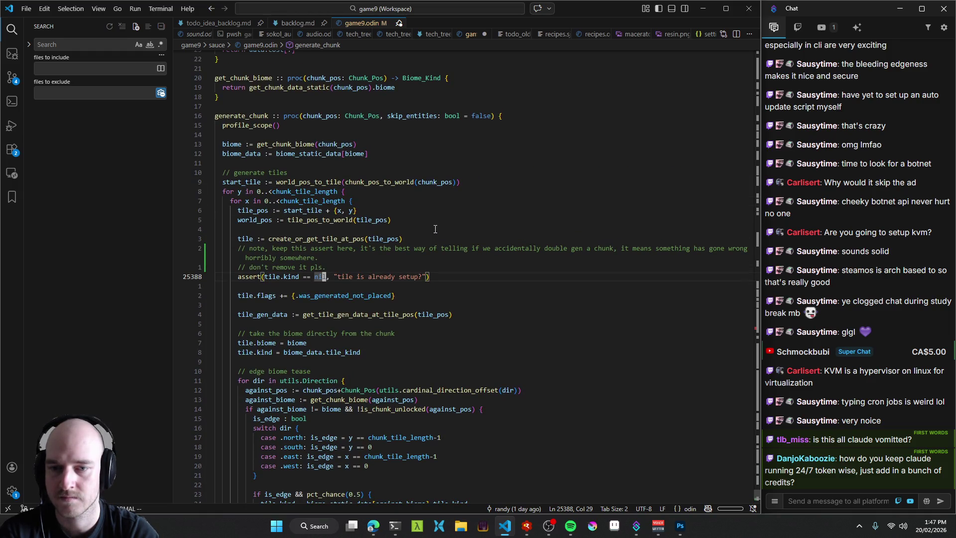
key(u)
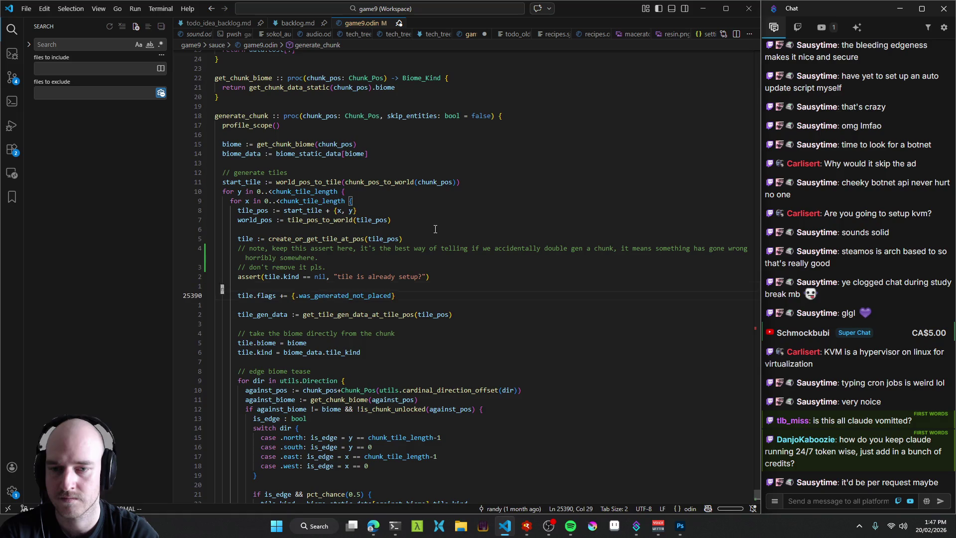
key(u)
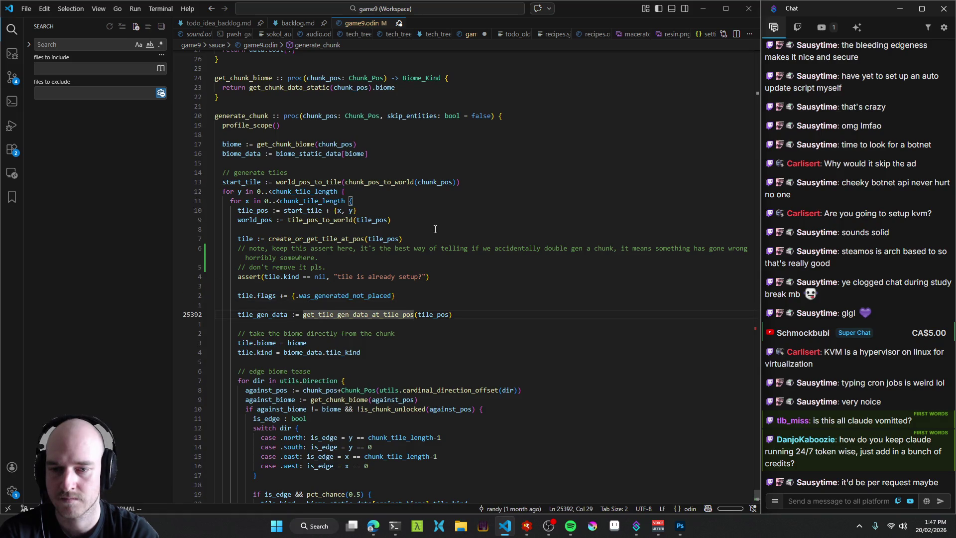
key(u)
key(u)
key(u)
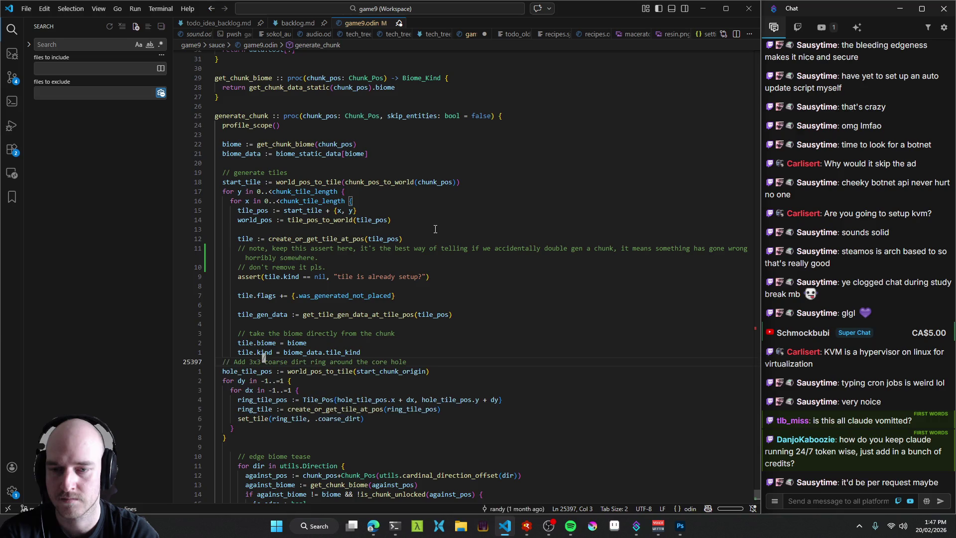
key(Escape)
Indent the pasted ring block to match the surrounding tile loop code.
key(j)
key(V)
key(j)
key(j)
key(j)
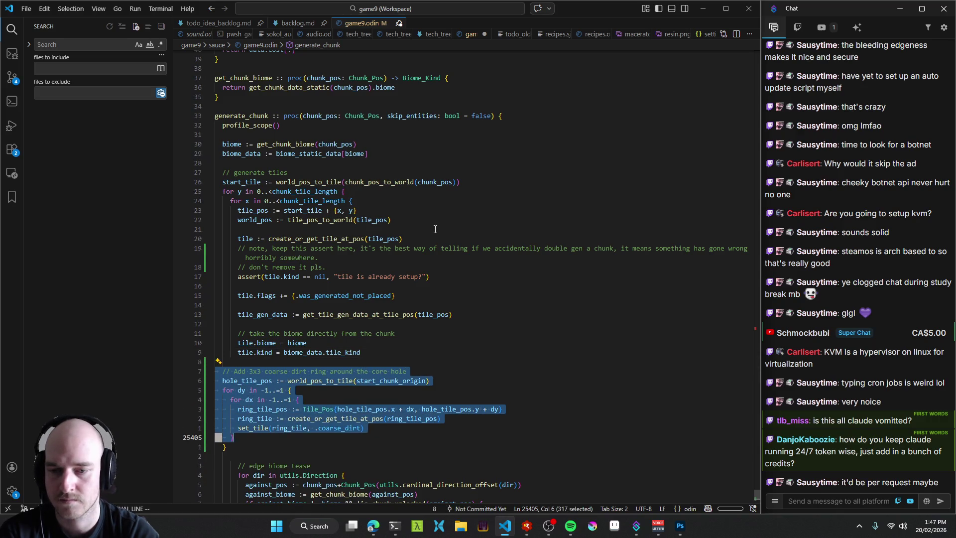
key(greater)
key(V)
key(j)
key(j)
key(j)
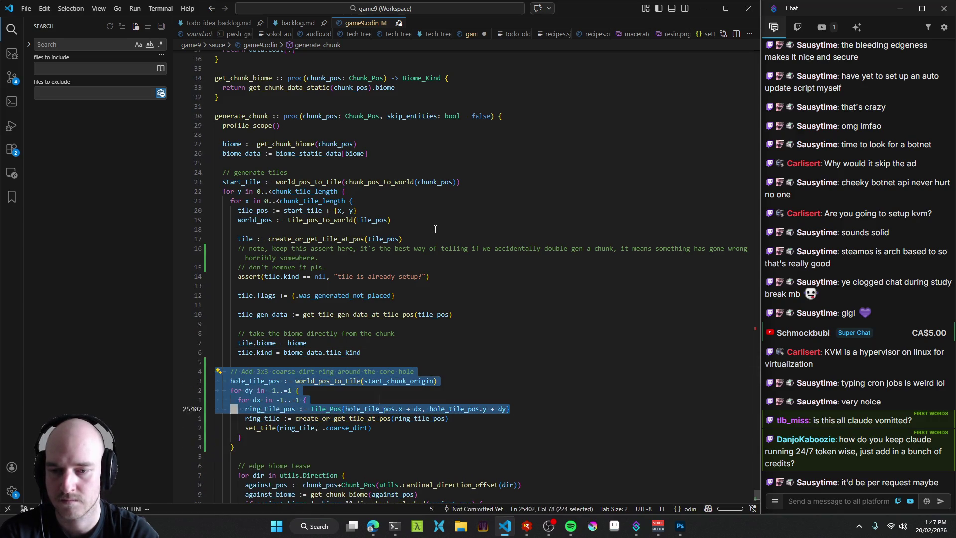
key(greater)
Add the line 'if chunk_pos == {} {' above the coarse dirt ring code.
key(k)
key(o)
key(d)
key(d)
text(oif )
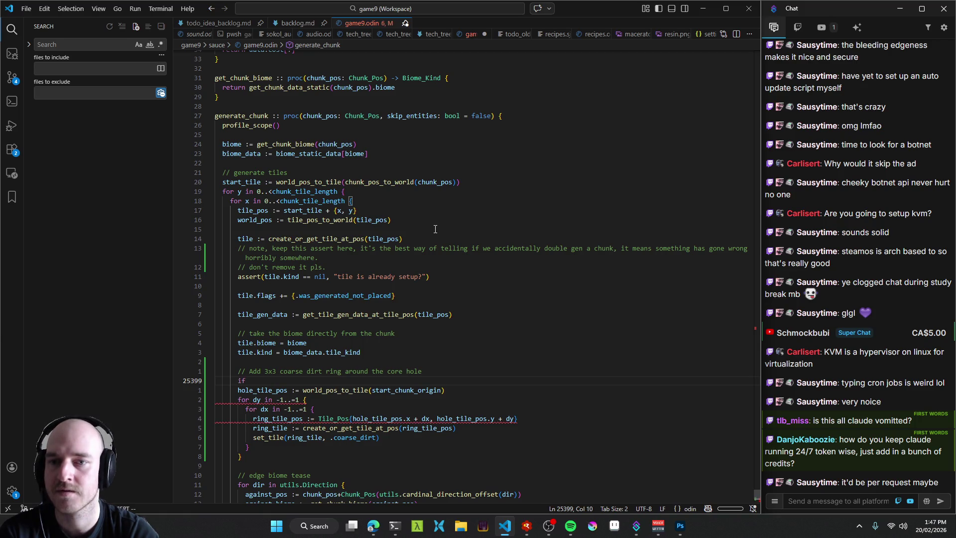
text(chunk_p)
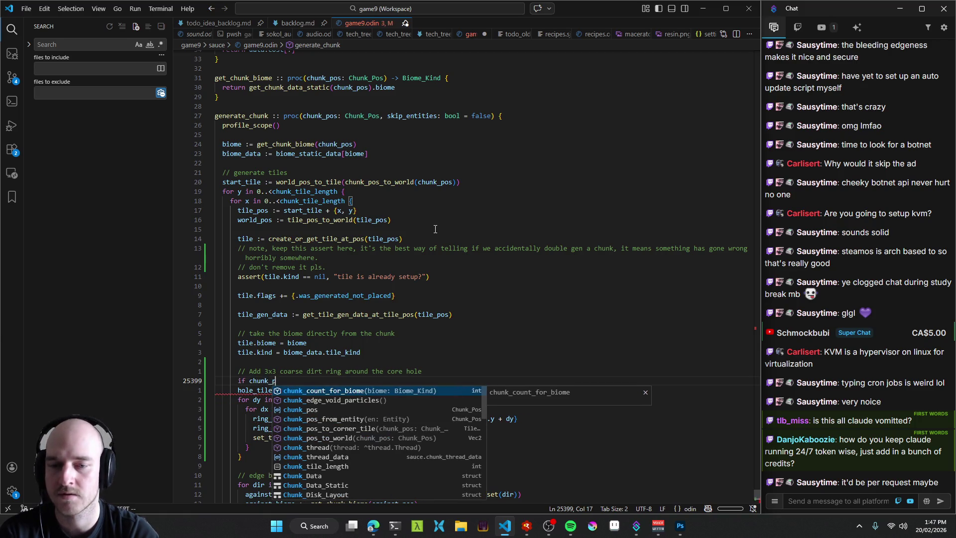
text(os == {} {)
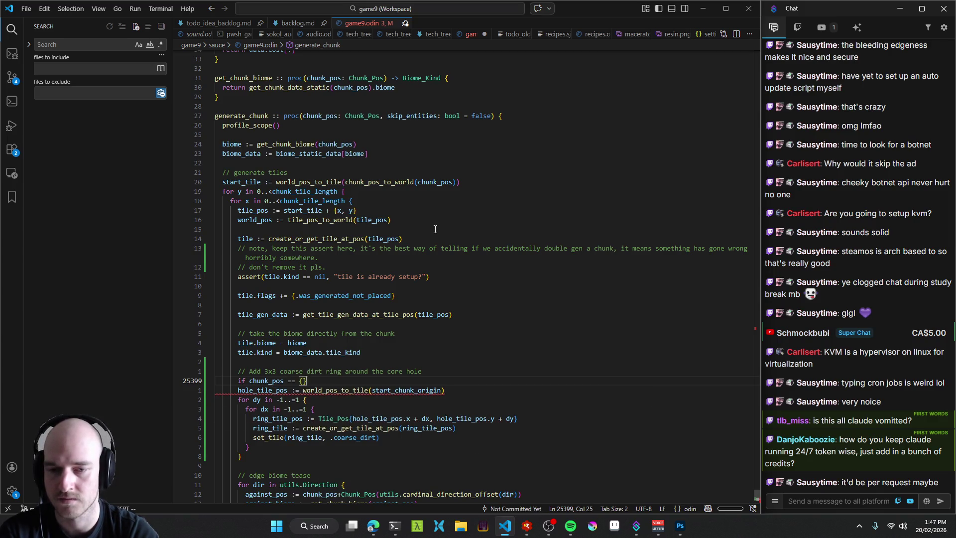
key(Return)
key(Escape)
Move the ring code inside the new if block and re-indent it.
key(j)
key(V)
key(j)
key(j)
key(j)
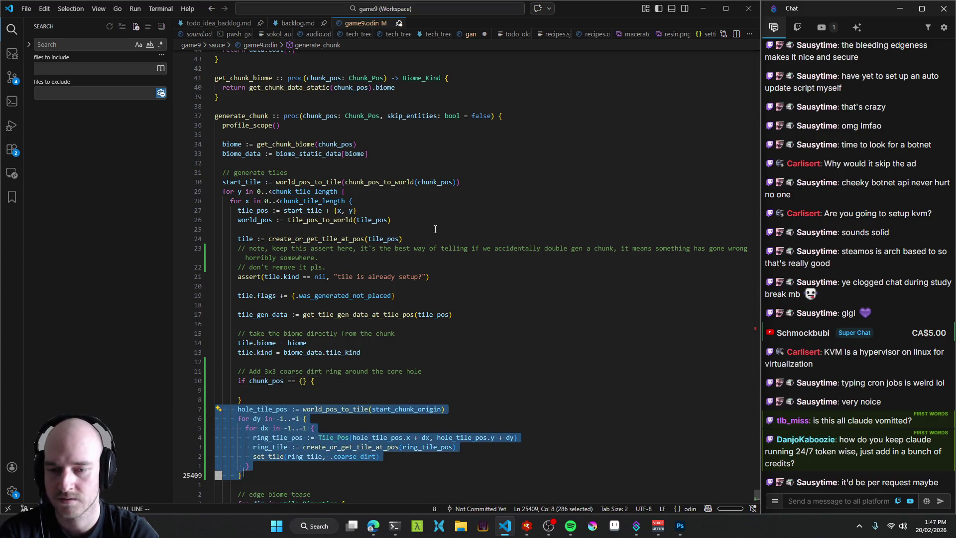
key(alt+Up)
key(alt+Up)
key(Escape)
key(k)
key(k)
key(k)
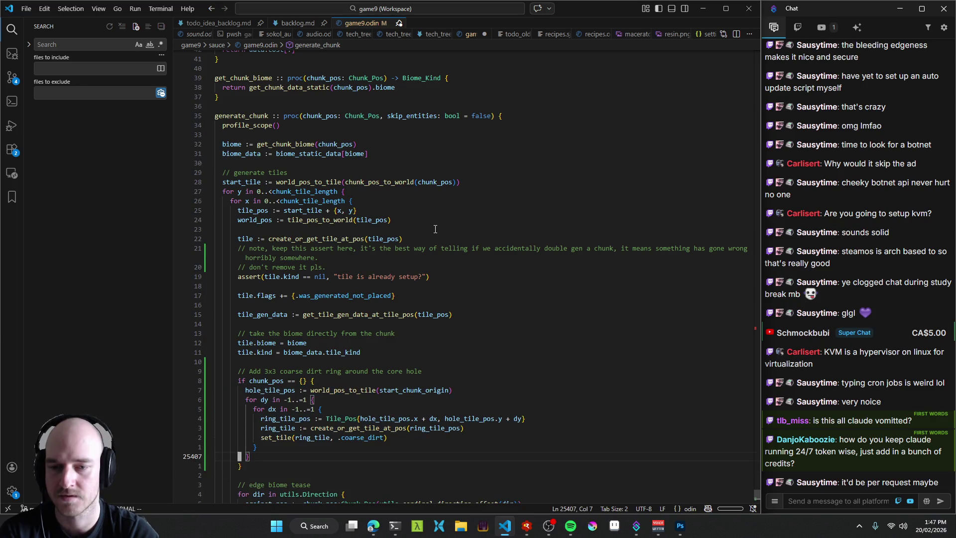
key(z)
key(z)
key(ctrl+grave)
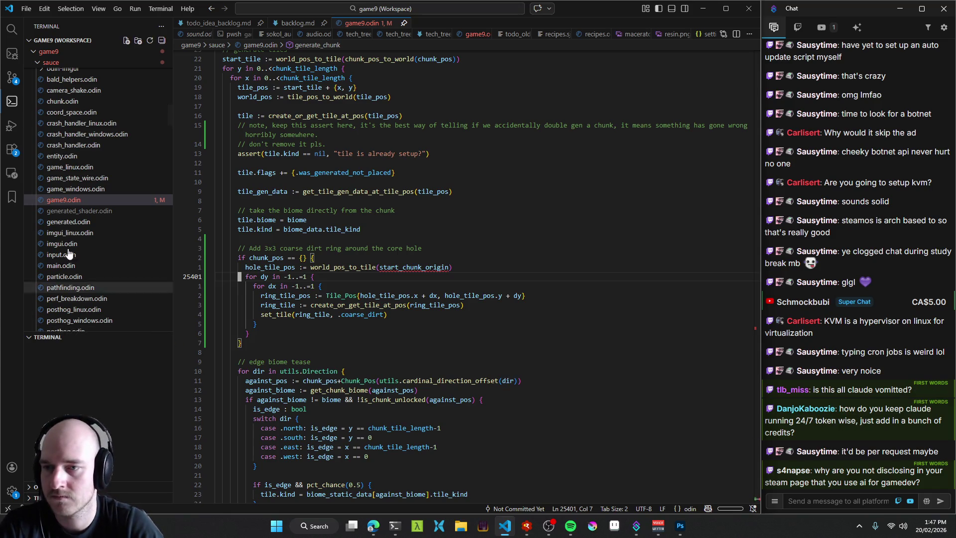
Start a new PowerShell (Default) terminal, then put the caret back in the if block's dx loop.
click(70, 337)
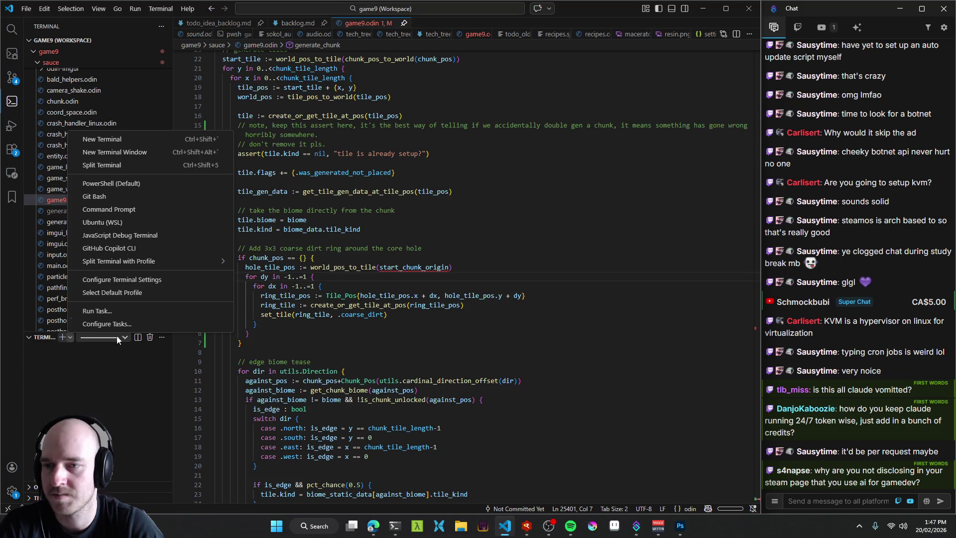
click(134, 184)
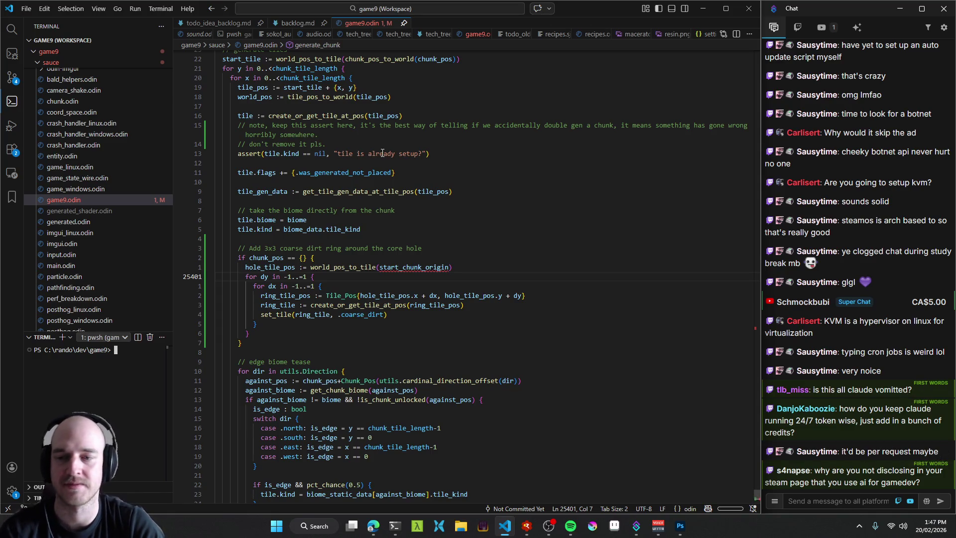
click(315, 277)
click(269, 345)
key(ctrl+shift+backslash)
click(318, 285)
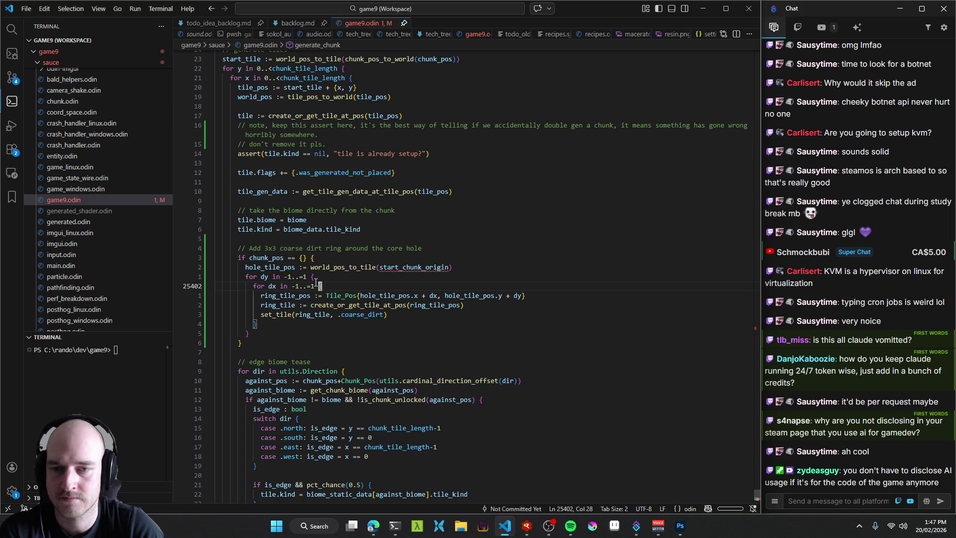
Select the world_pos_to_tile(start_chunk_origin) call assigned to hole_tile_pos.
double_click(428, 267)
scroll(347, 191, up, 3)
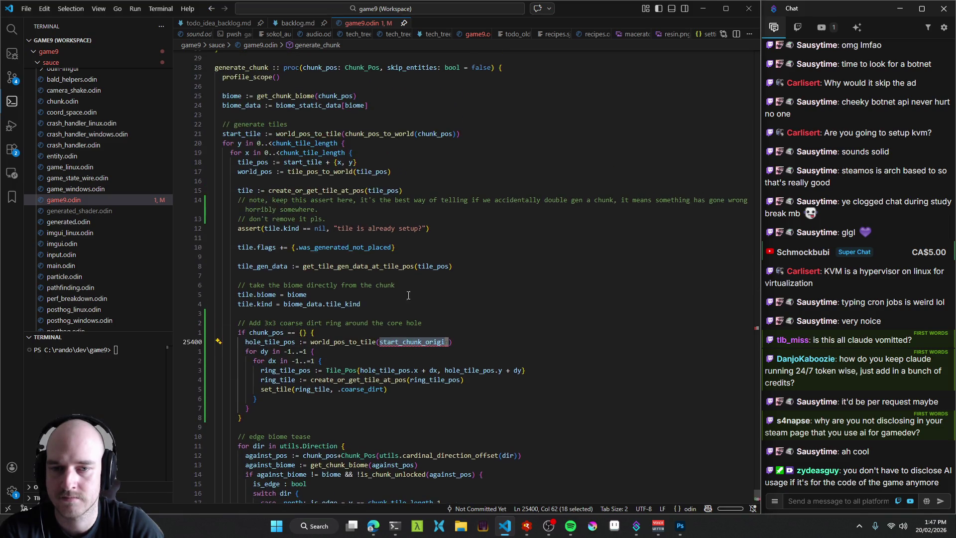
click(334, 343)
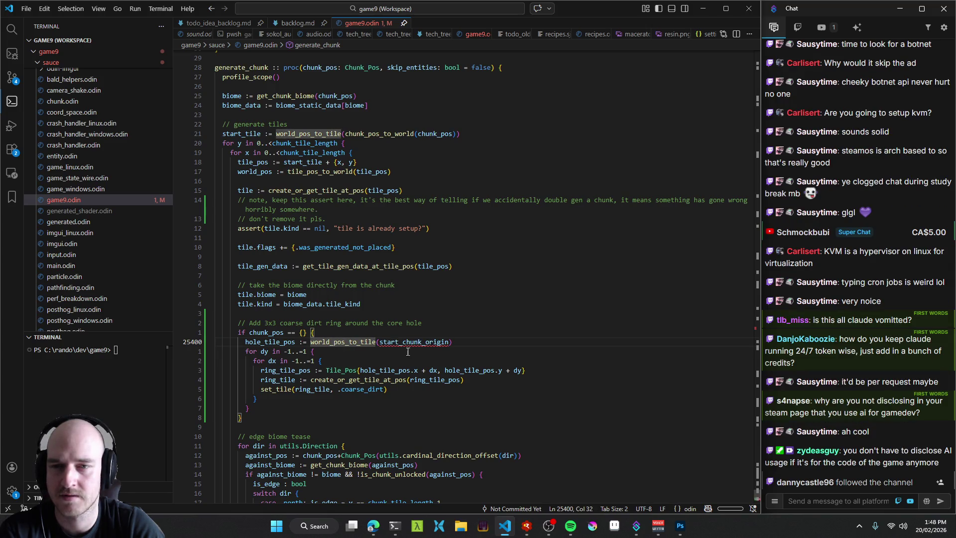
double_click(440, 342)
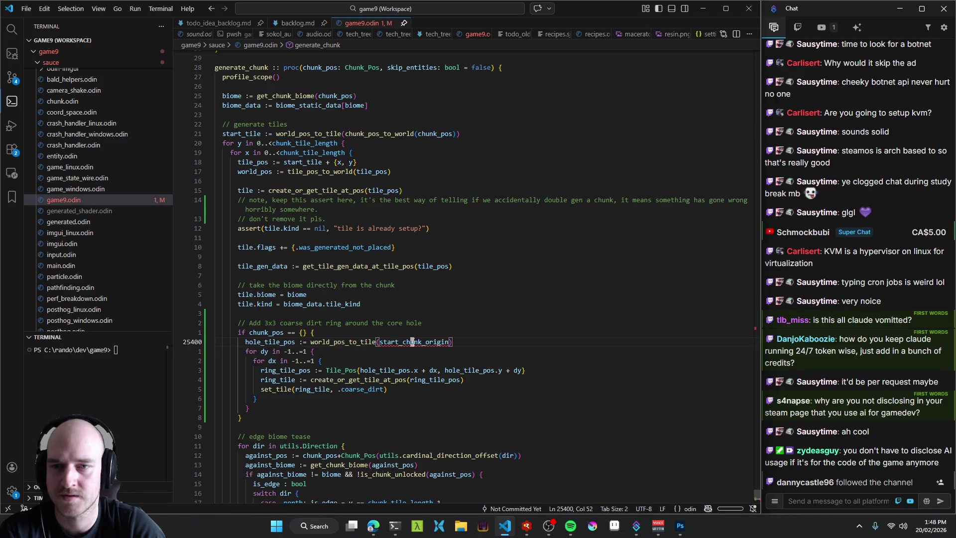
click(243, 133)
click(297, 343)
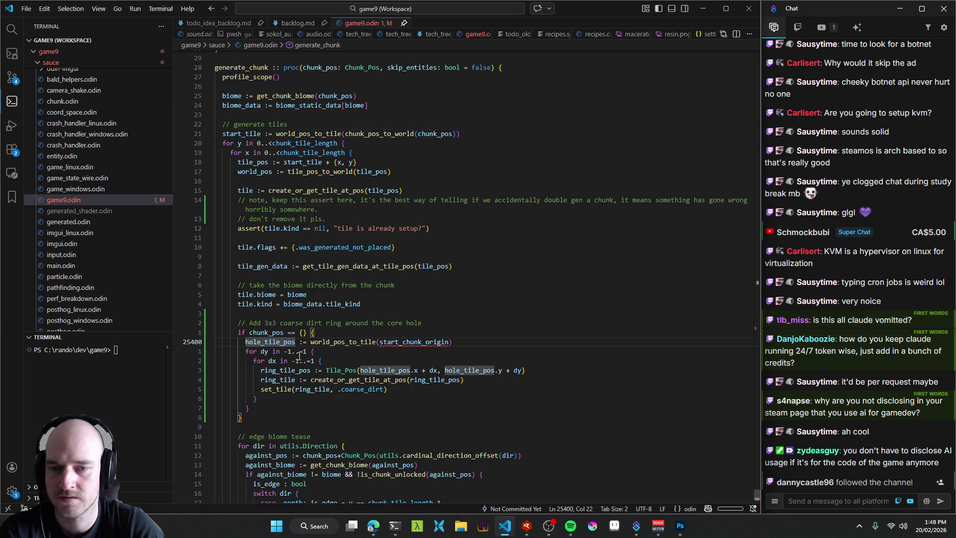
double_click(409, 342)
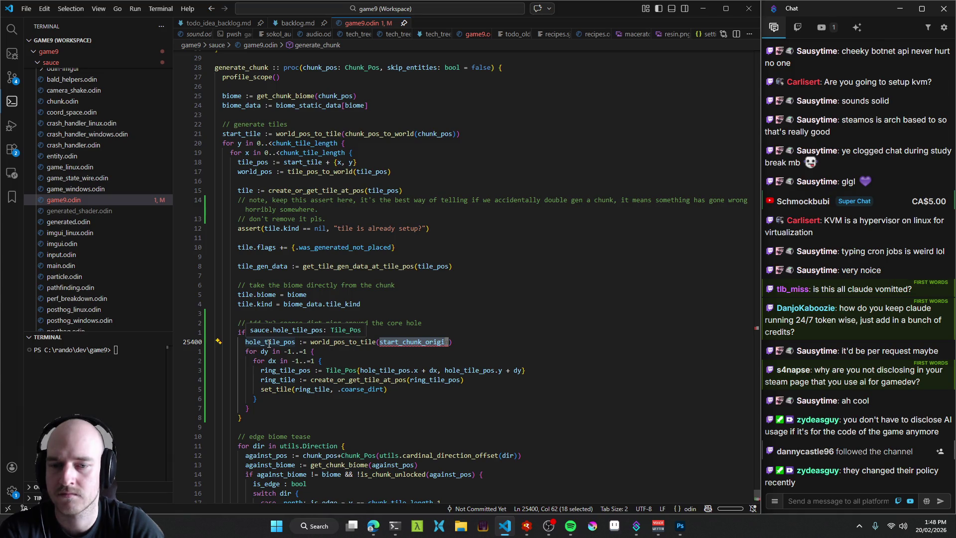
double_click(269, 343)
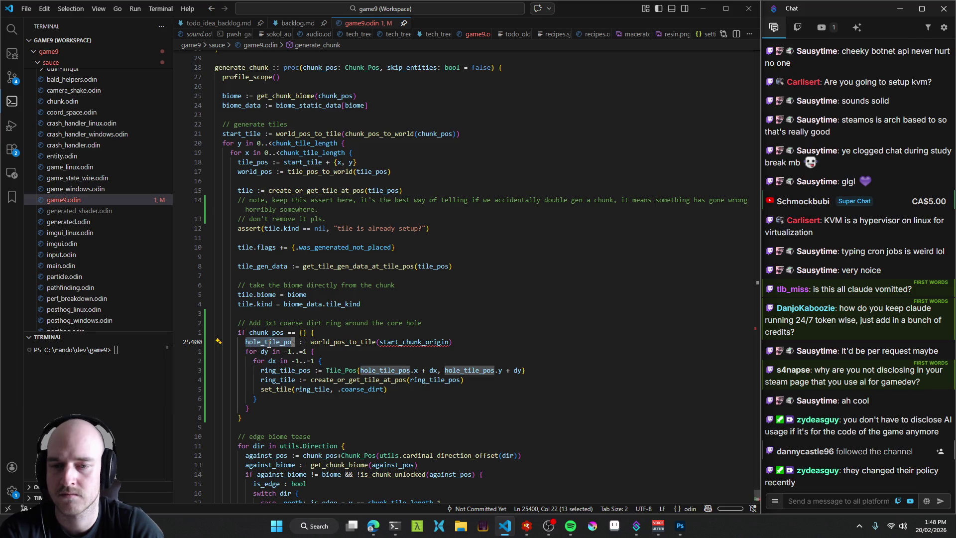
double_click(400, 343)
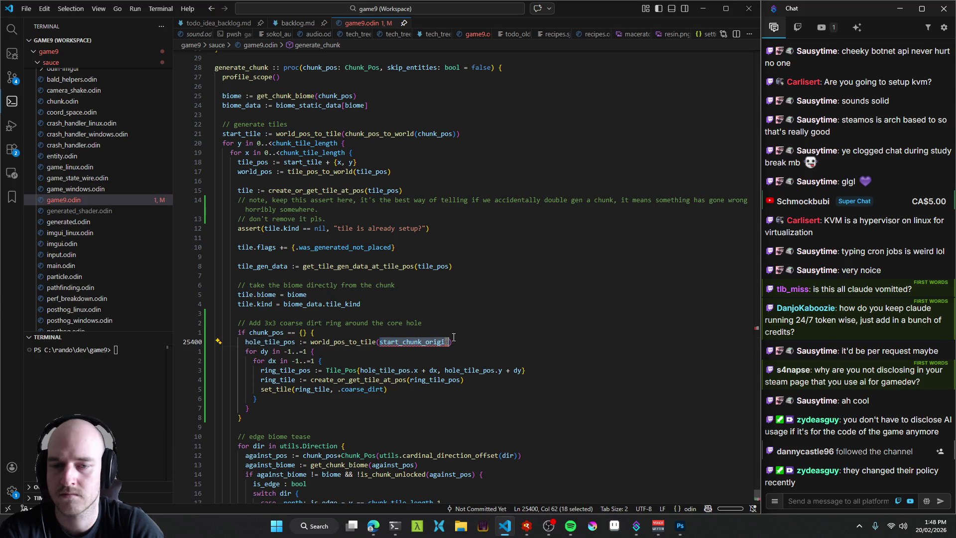
key(shift+alt+Right)
key(shift+alt+Right)
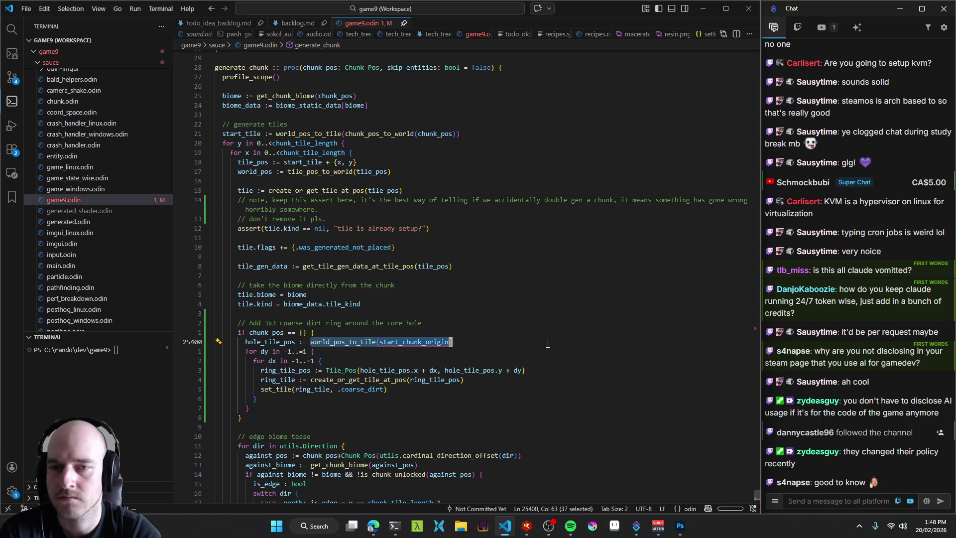
Try tile_pos as the assigned value, then select it for removal.
text(tile_pos := tile_pos)
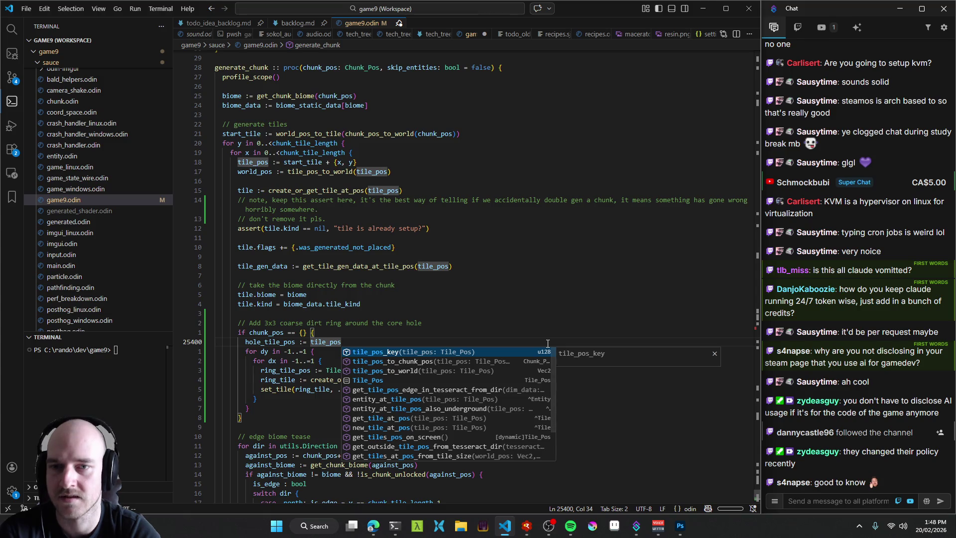
key(BackSpace)
key(BackSpace)
key(BackSpace)
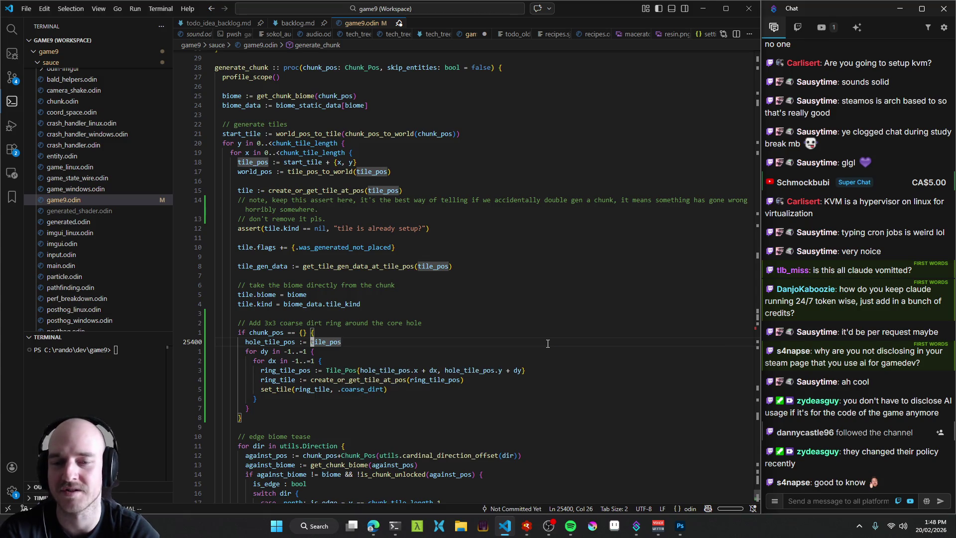
text( +)
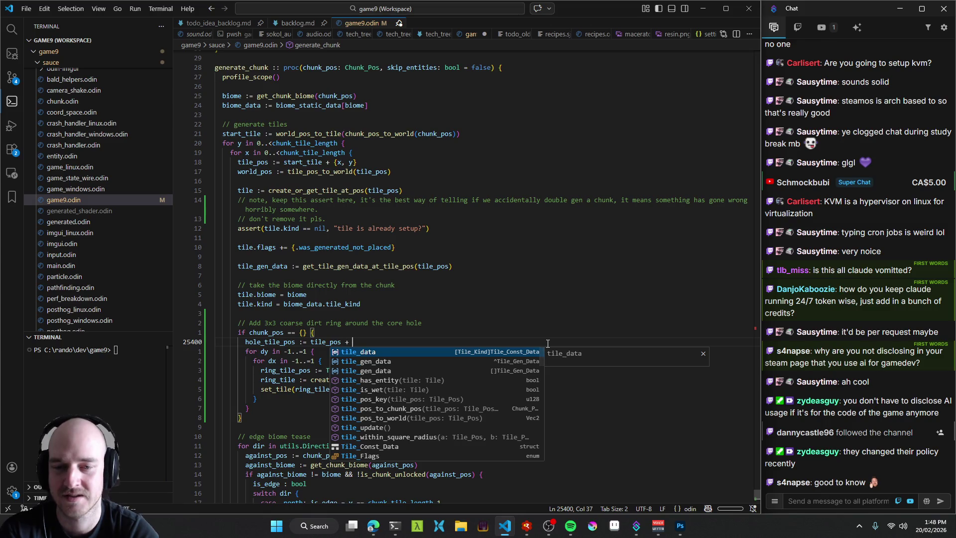
key(BackSpace)
key(BackSpace)
key(BackSpace)
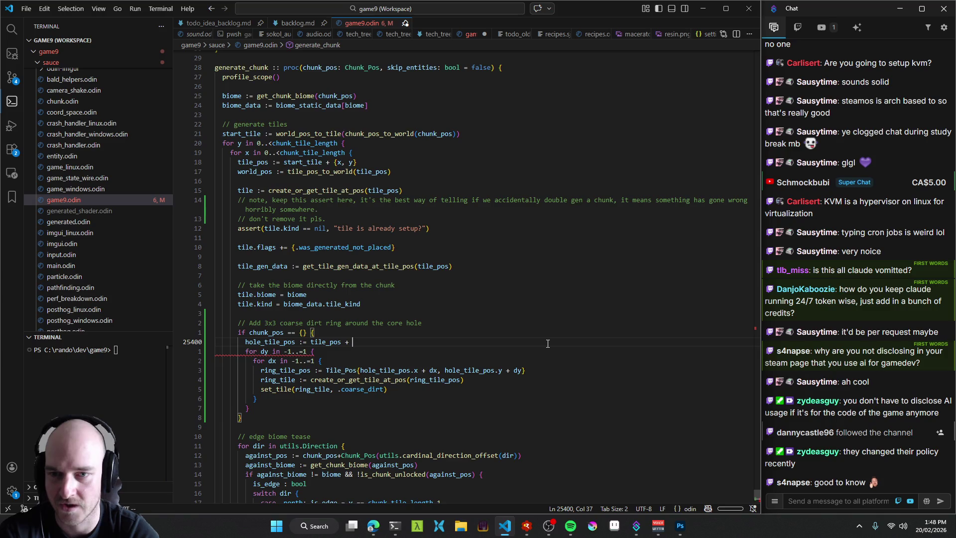
key(BackSpace)
key(BackSpace)
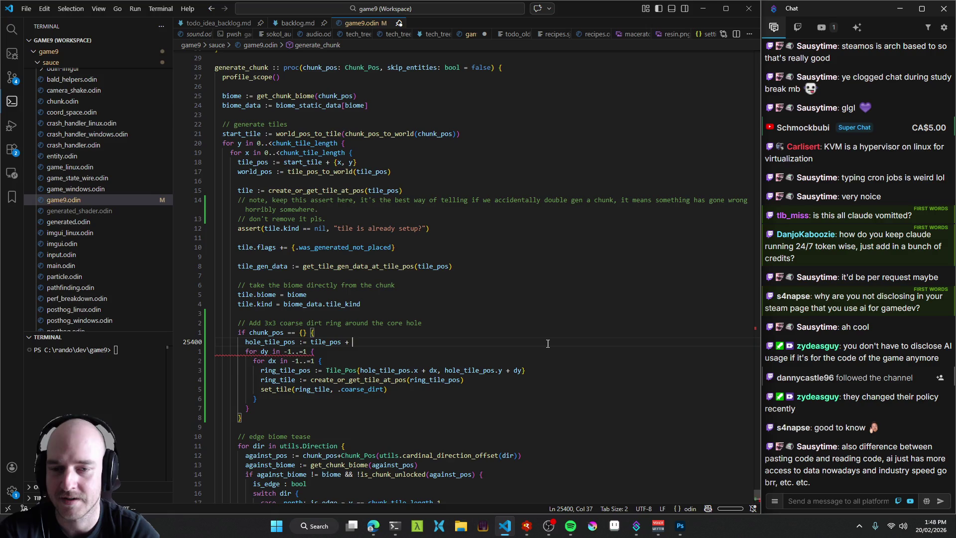
key(Left)
key(Left)
key(Left)
key(ctrl+Left)
key(ctrl+shift+Right)
Replace the value with '// todo get this pls' and save game9.odin.
text(//)
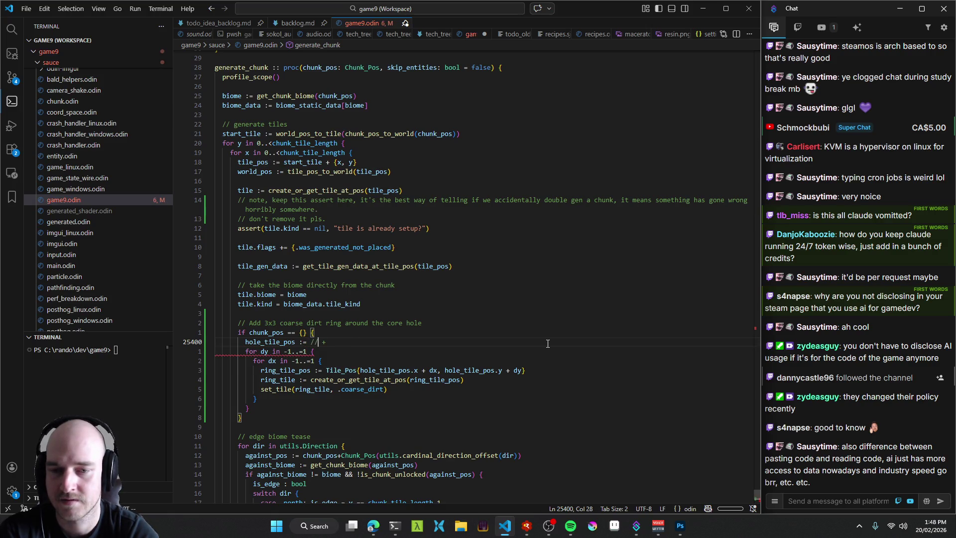
key(Delete)
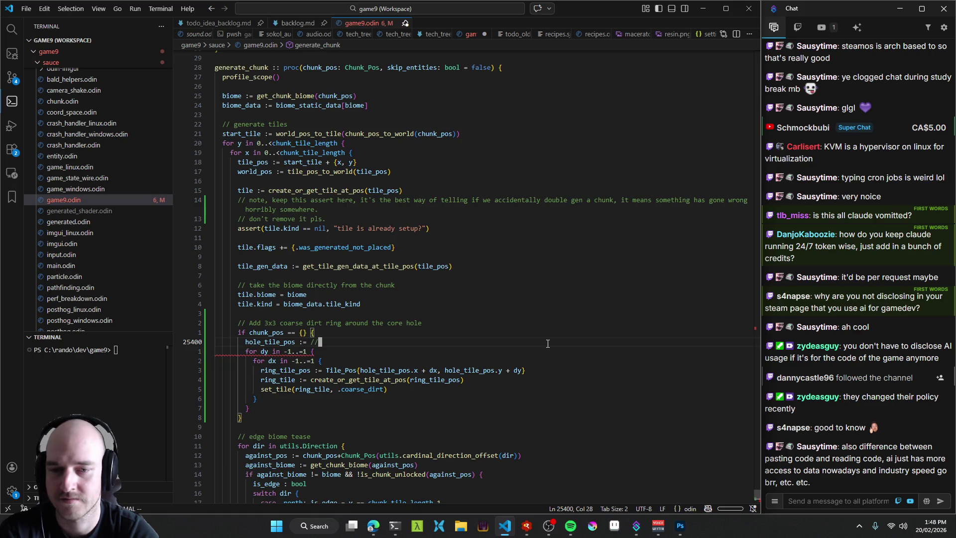
text(todoma)
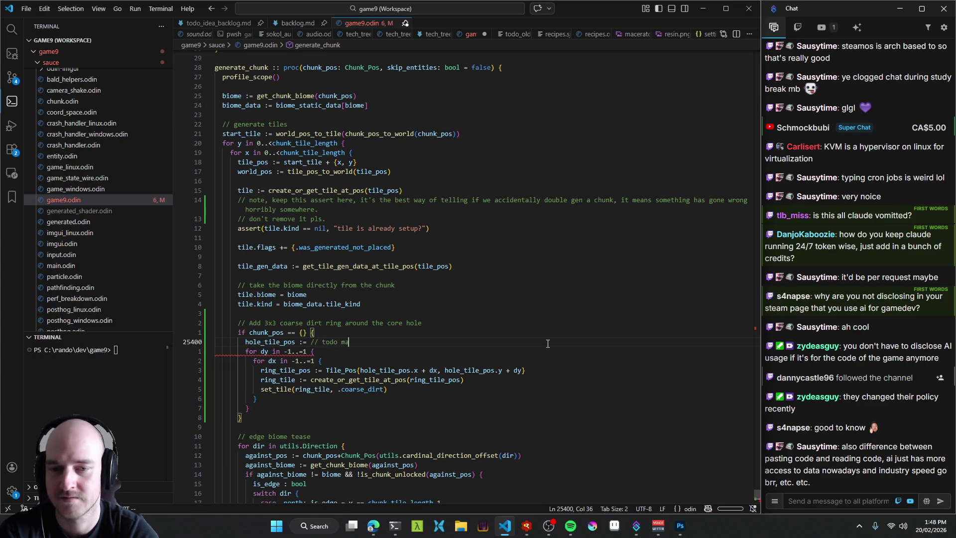
text(his pls)
key(ctrl+s)
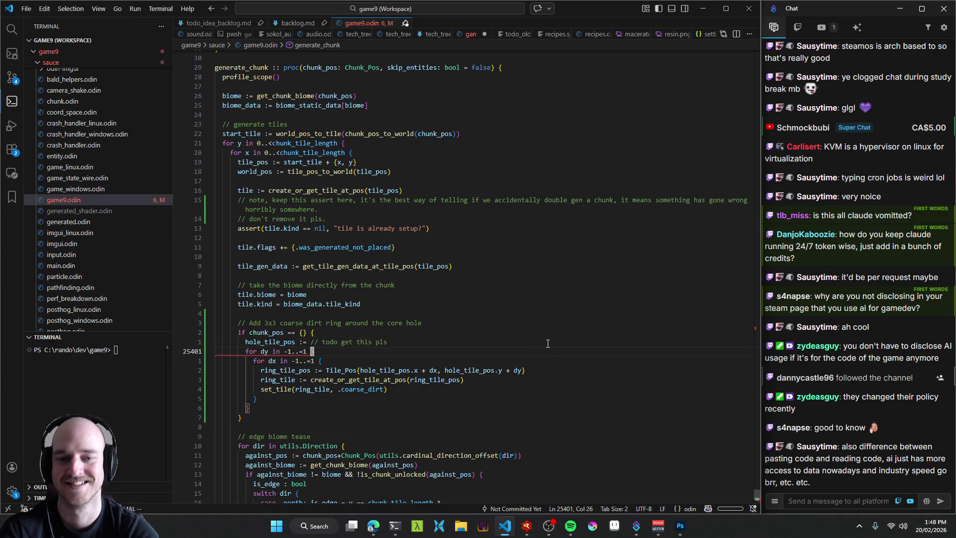
key(Up)
scroll(547, 343, down, 2)
key(Down)
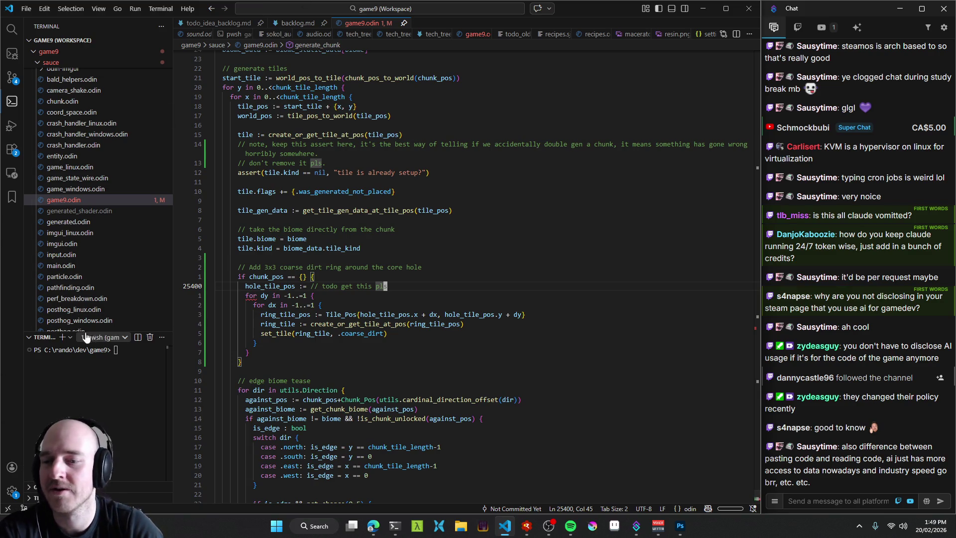
drag(53, 332, 55, 287)
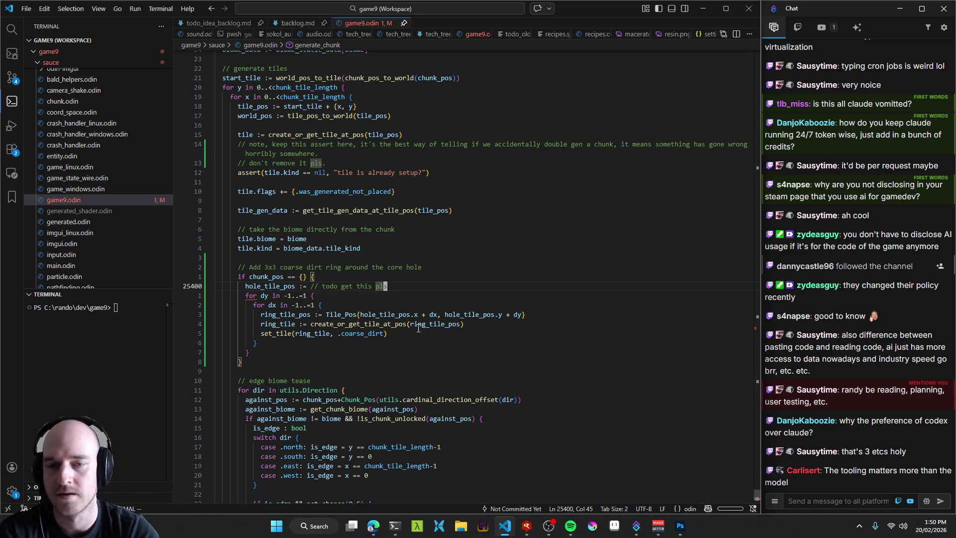
Delete the '// todo get this pls' comment so hole_tile_pos ends at ':='.
key(ctrl+BackSpace)
key(ctrl+BackSpace)
key(ctrl+BackSpace)
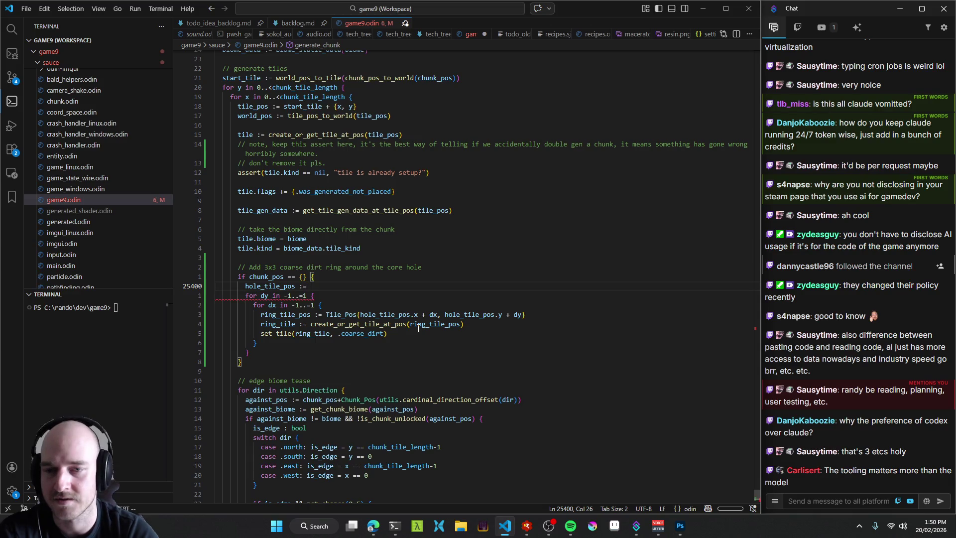
key(Left)
key(Left)
key(Left)
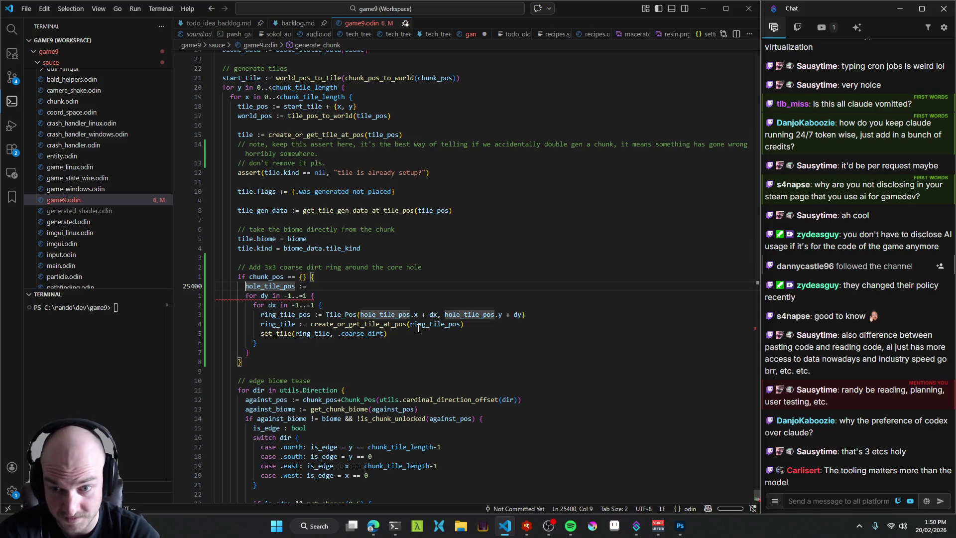
key(End)
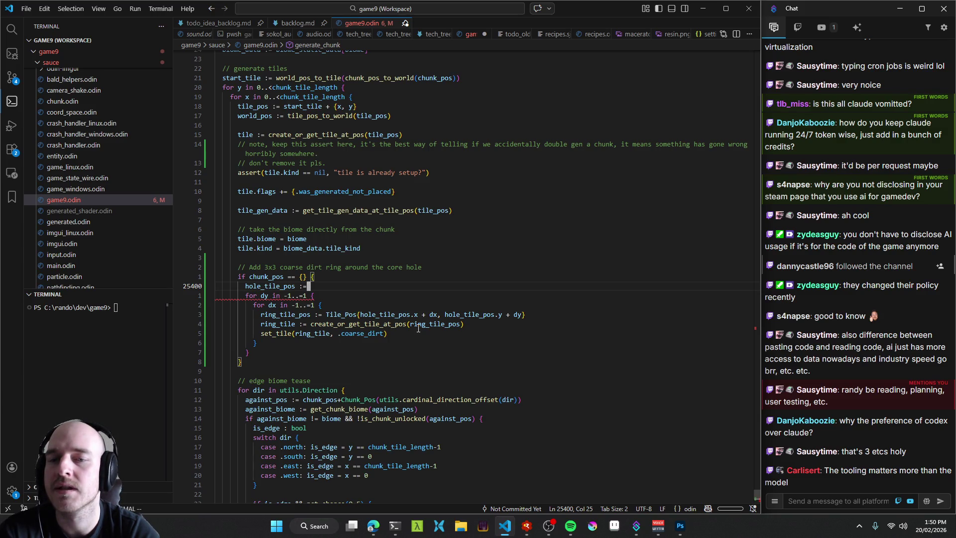
key(Up)
key(Up)
Cut the coarse dirt ring block out of the tile loop and save.
key(Home)
key(shift+Down)
key(shift+Down)
key(shift+Down)
key(shift+End)
key(ctrl+c)
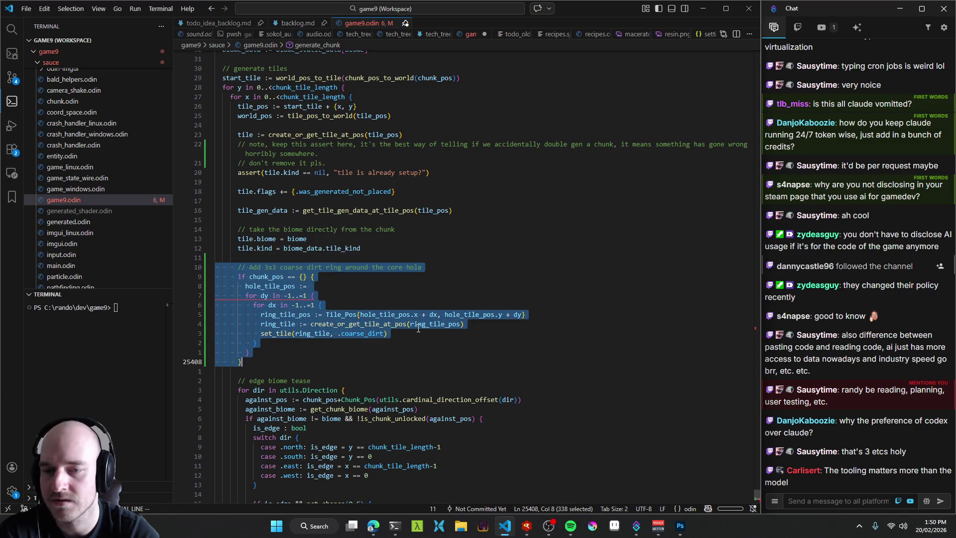
key(Delete)
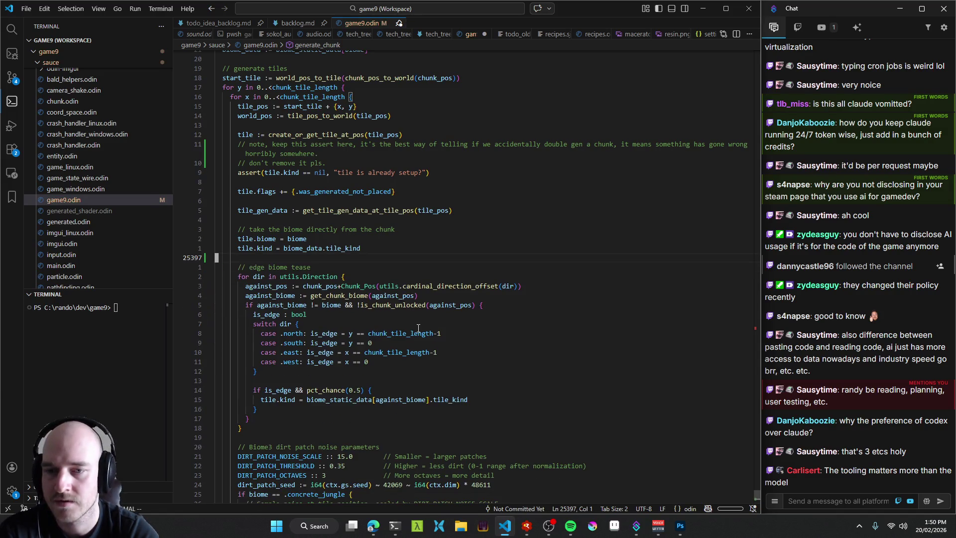
key(BackSpace)
key(ctrl+s)
Paste the ring block after the tile loops' closing brace and outdent it one level.
scroll(348, 178, up, 3)
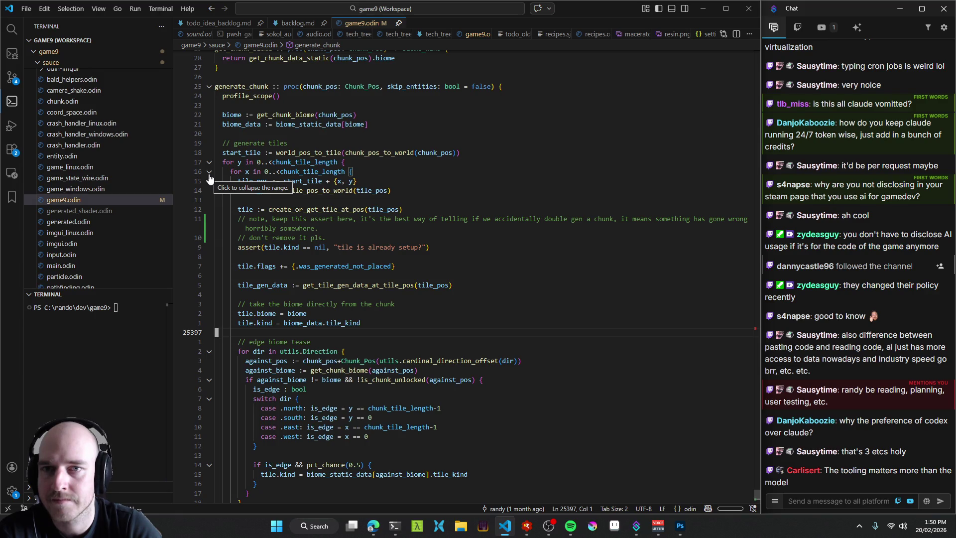
click(209, 171)
click(432, 194)
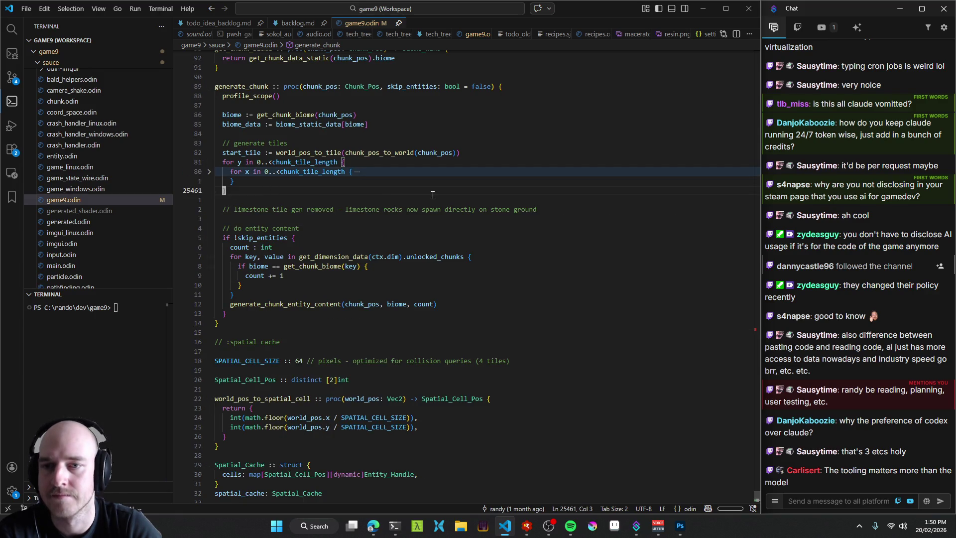
key(Return)
key(Return)
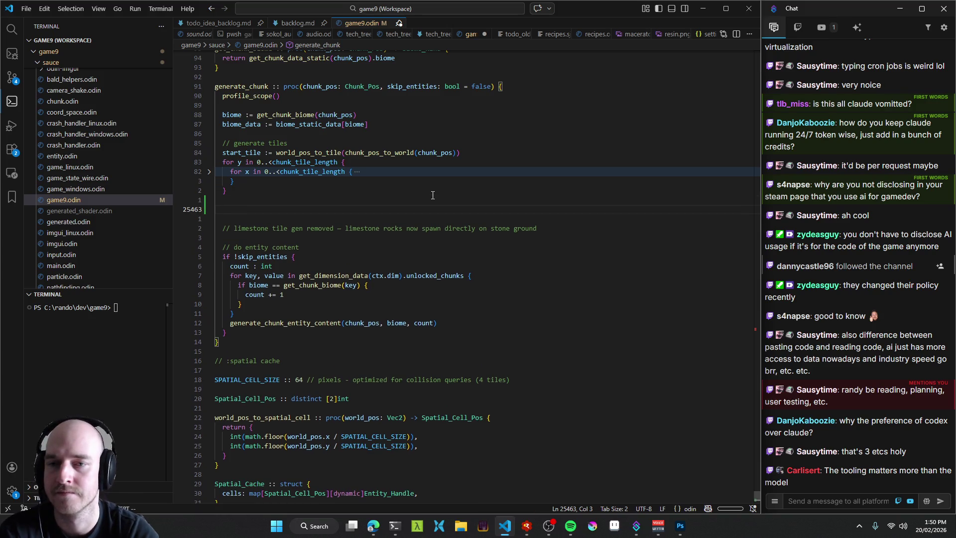
text(start_til)
key(ctrl+v)
key(Home)
key(shift+Down)
key(shift+Down)
key(shift+Down)
key(shift+End)
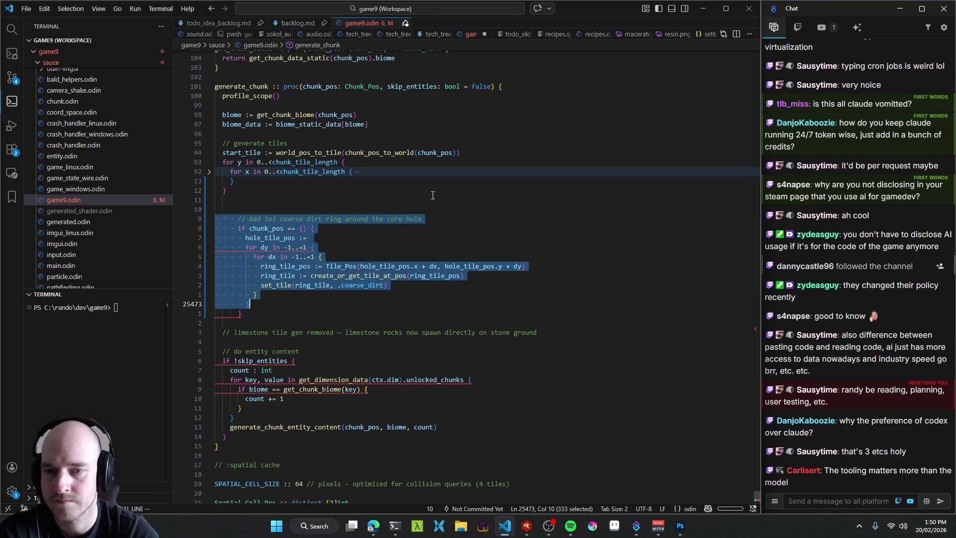
key(shift+Tab)
key(shift+Tab)
key(Up)
key(ctrl+shift+k)
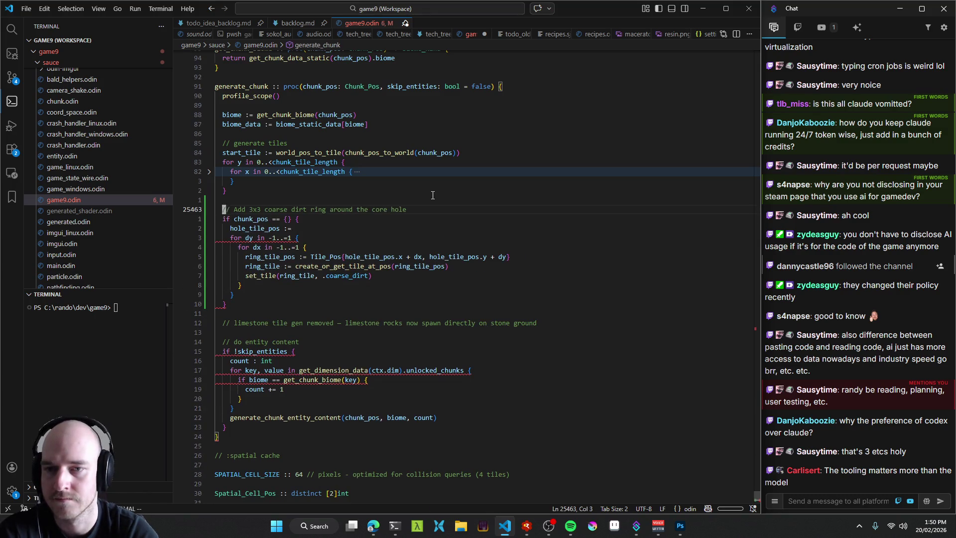
Move to the end of the unfinished 'hole_tile_pos :=' line.
key(Up)
key(Up)
key(Up)
key(Down)
key(Down)
key(Down)
key(Up)
key(Up)
key(Up)
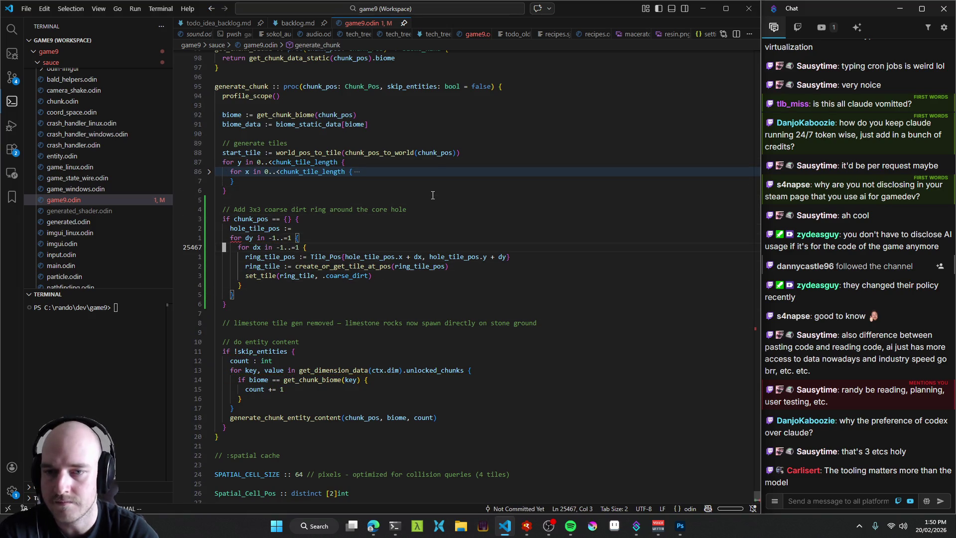
key(Up)
key(Up)
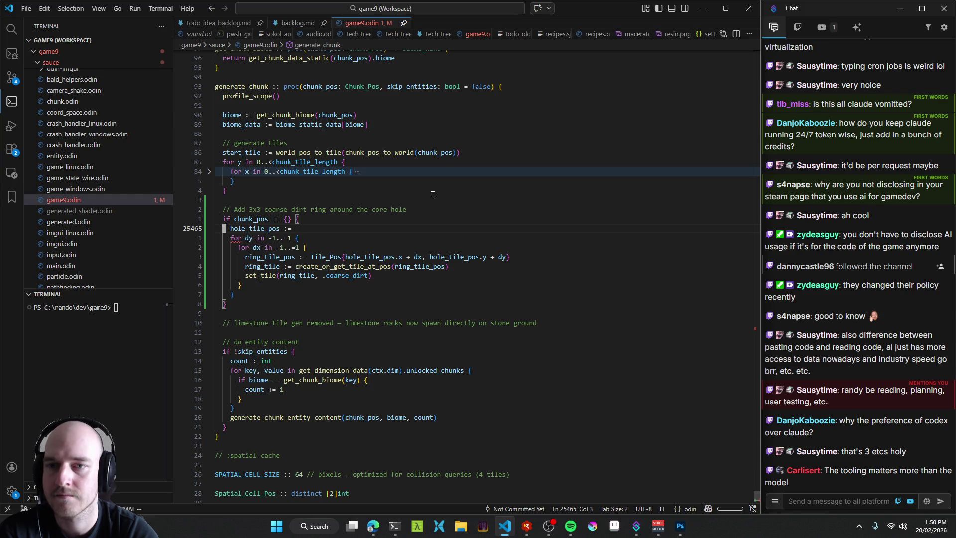
key(End)
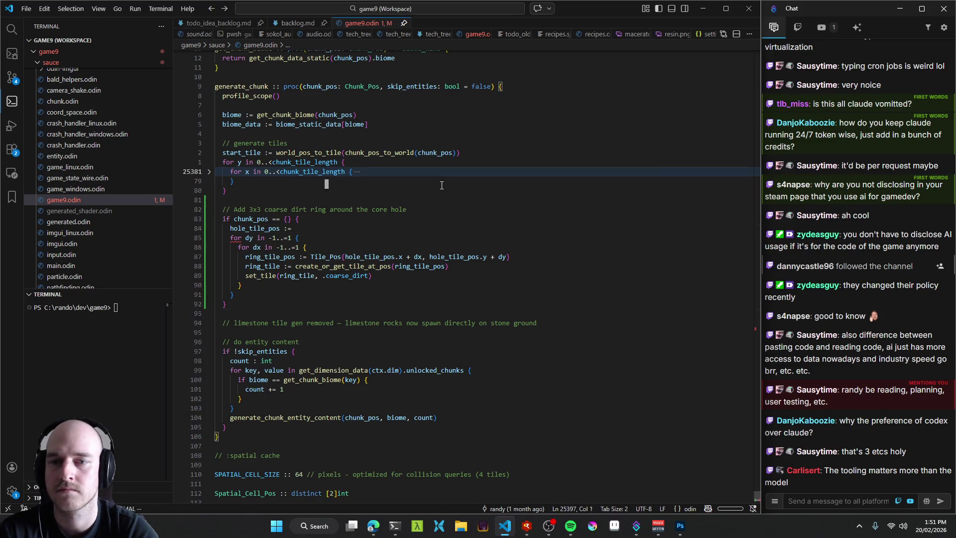
Go to game_begin and review the Git gutter diff of the removed ring lines.
key(ctrl+Tab)
key(alt+Left)
key(alt+Left)
key(alt+Left)
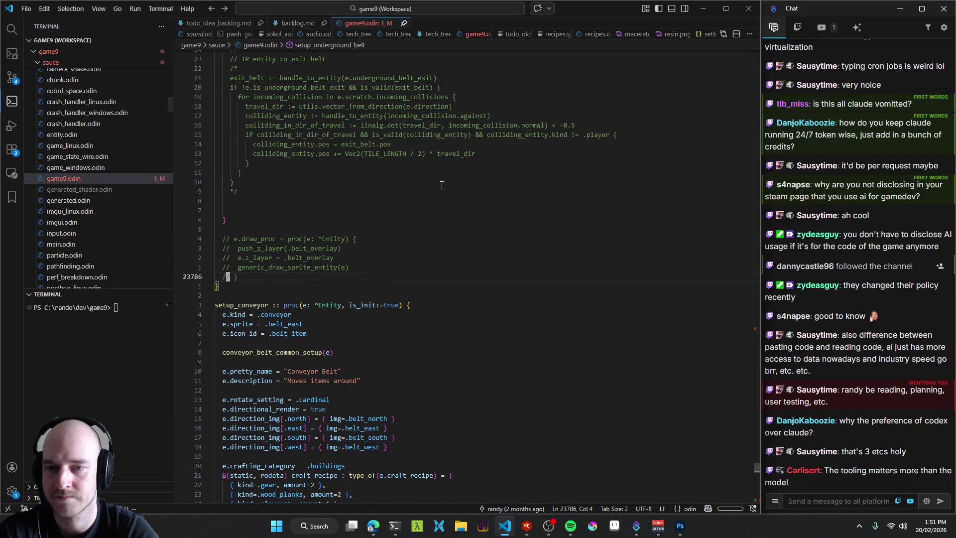
key(alt+Left)
key(alt+Right)
key(alt+Right)
key(alt+Right)
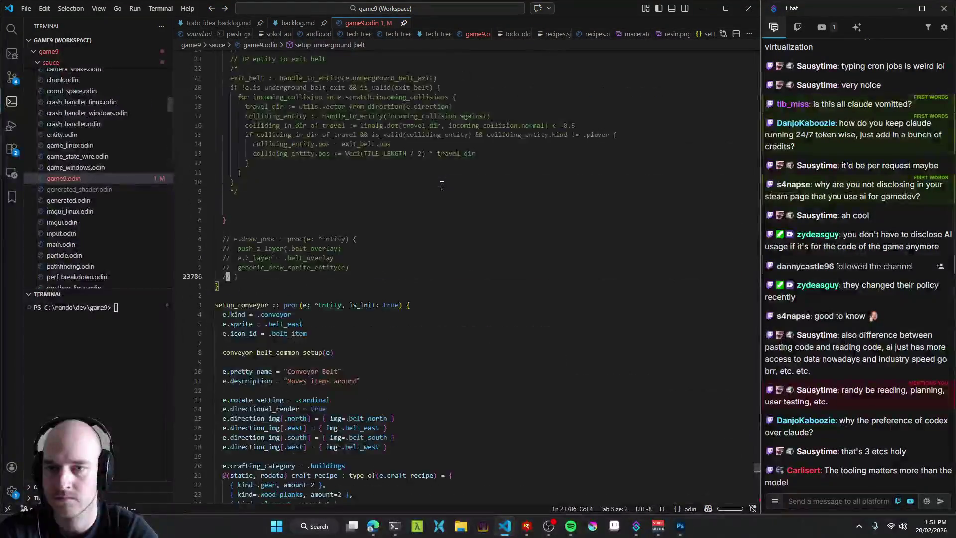
key(F12)
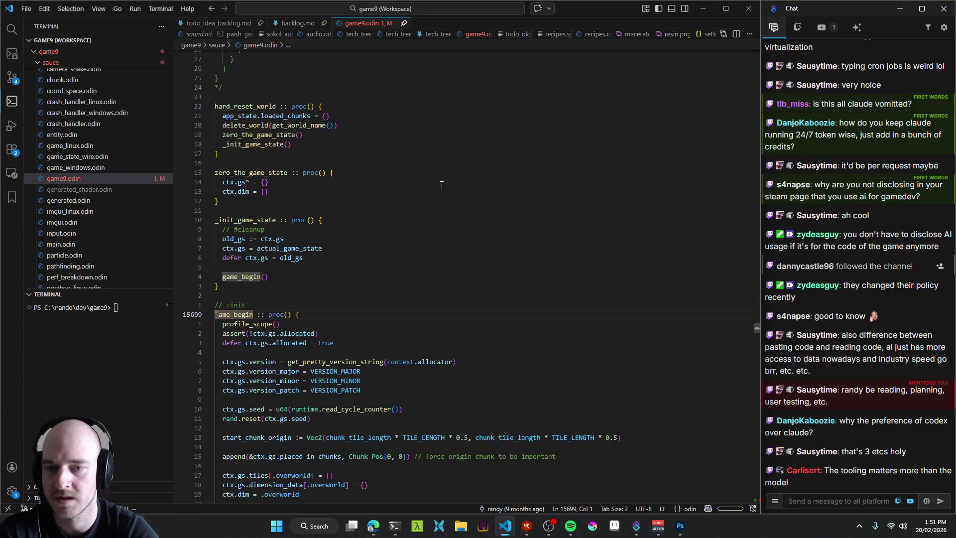
scroll(248, 250, down, 5)
scroll(248, 250, down, 4)
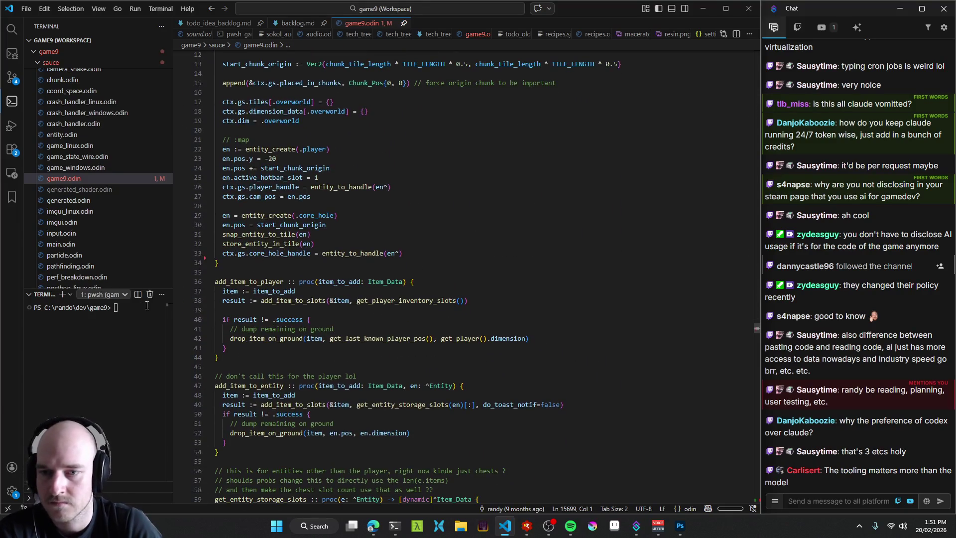
click(204, 257)
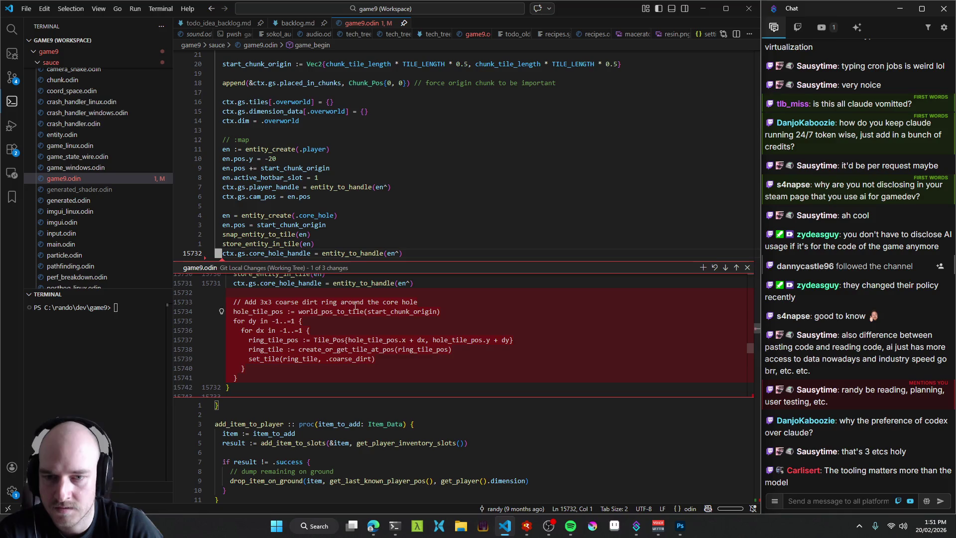
click(307, 196)
Select and copy the start_chunk_origin calculation line in game_begin.
click(747, 267)
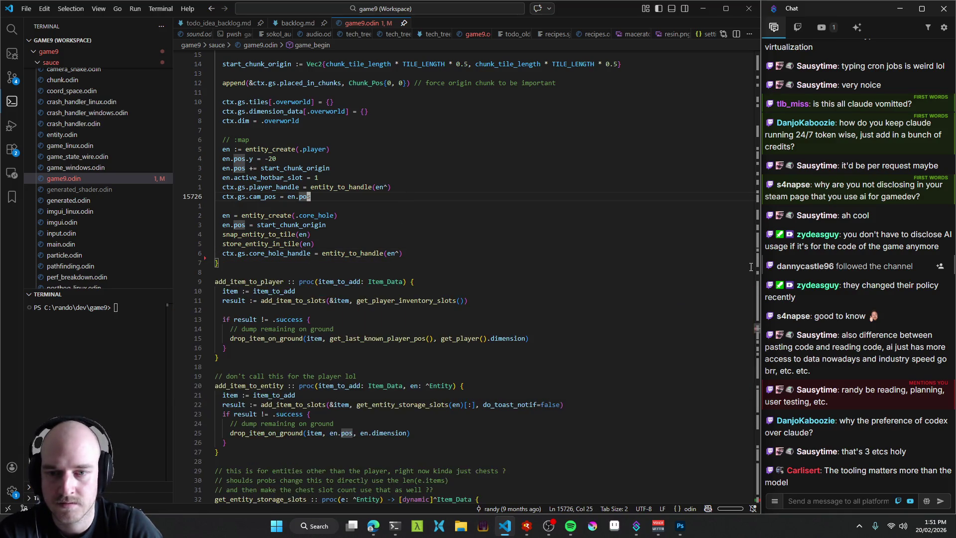
scroll(232, 247, up, 3)
scroll(239, 234, up, 3)
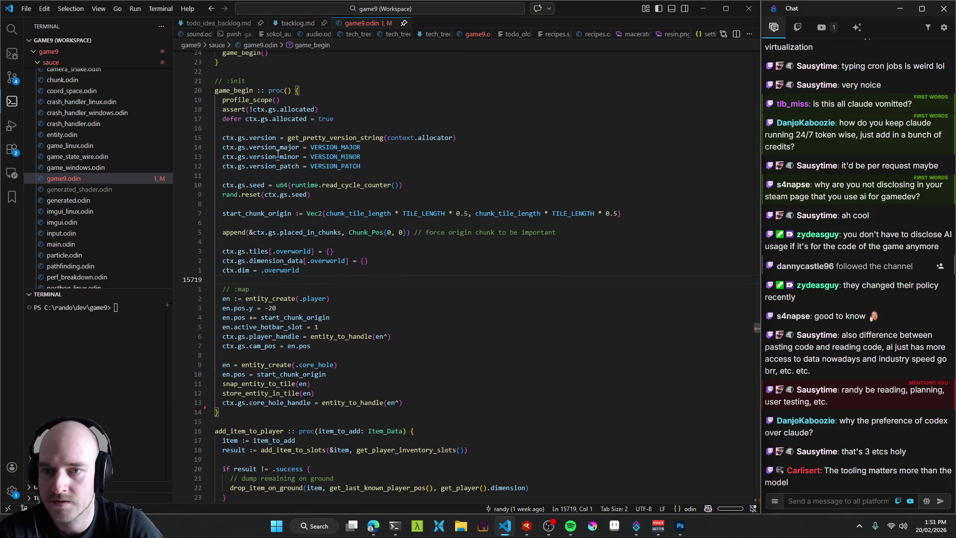
click(250, 213)
drag(250, 213, 622, 214)
key(ctrl+c)
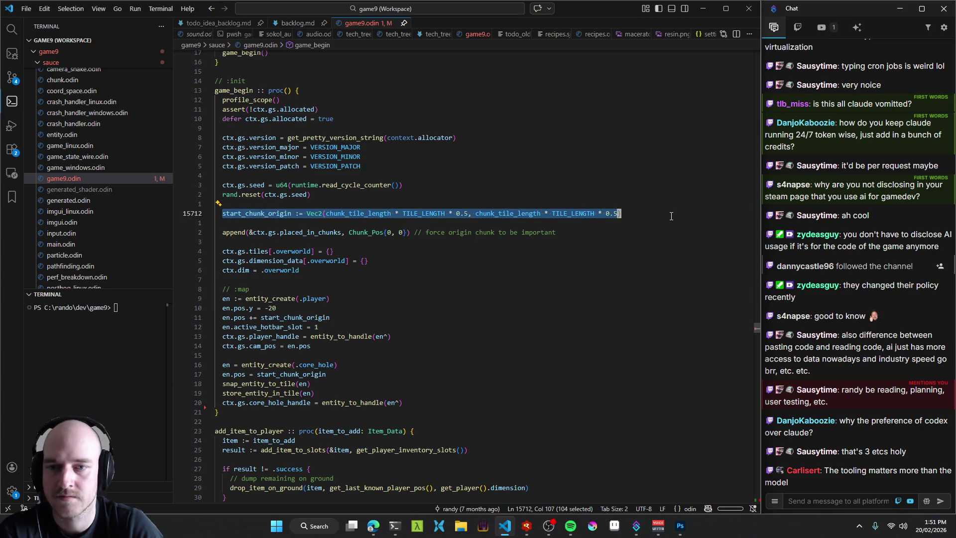
Return to the 'Expected an operand' syntax error at hole_tile_pos in generate_chunk.
key(alt+Left)
key(alt+Left)
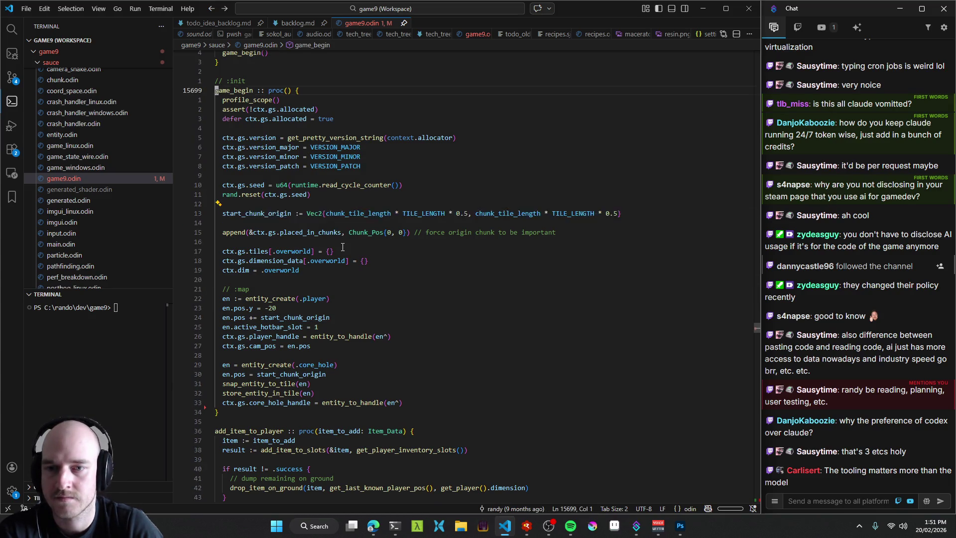
key(alt+Left)
key(alt+Left)
key(alt+Right)
key(alt+Right)
key(alt+Left)
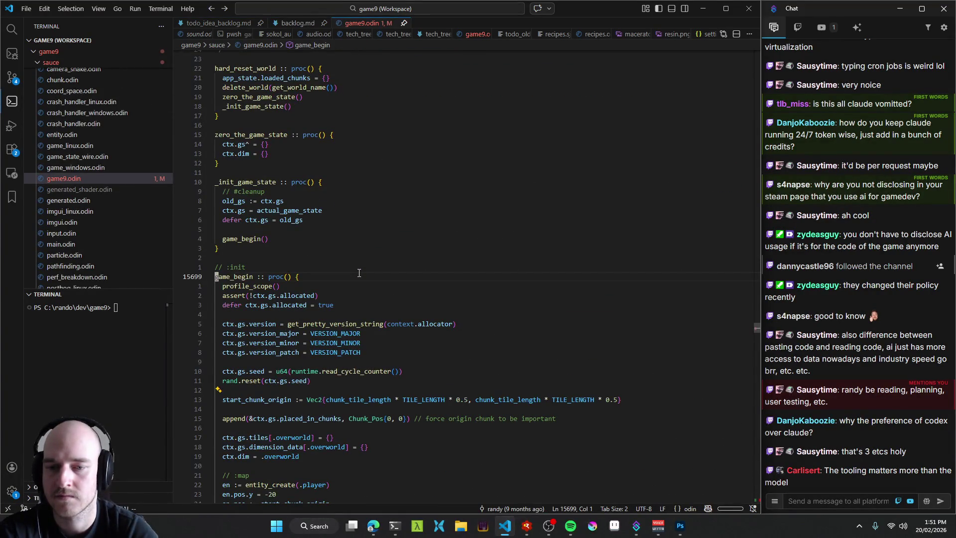
key(alt+Left)
key(alt+Left)
key(alt+Left)
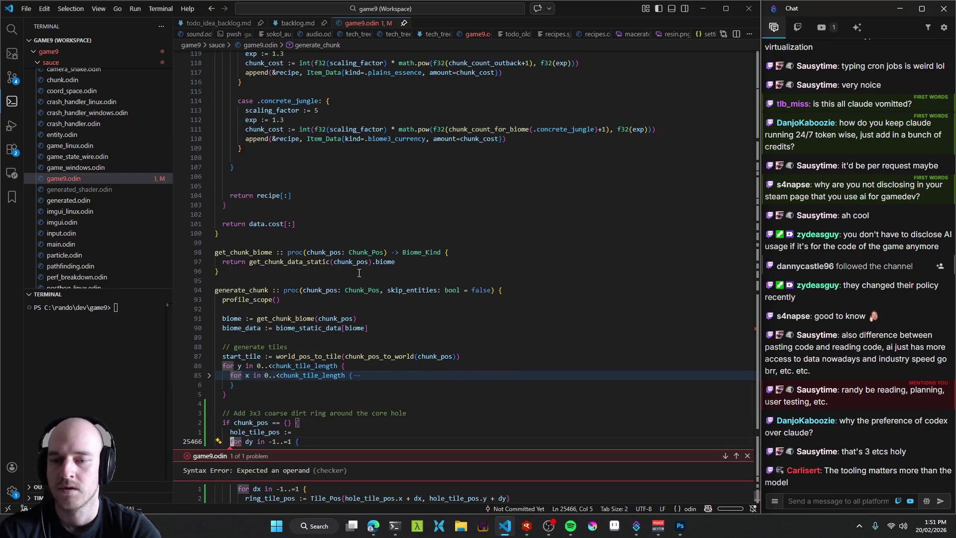
Paste the start_chunk_origin line above hole_tile_pos.
key(Up)
key(End)
key(Escape)
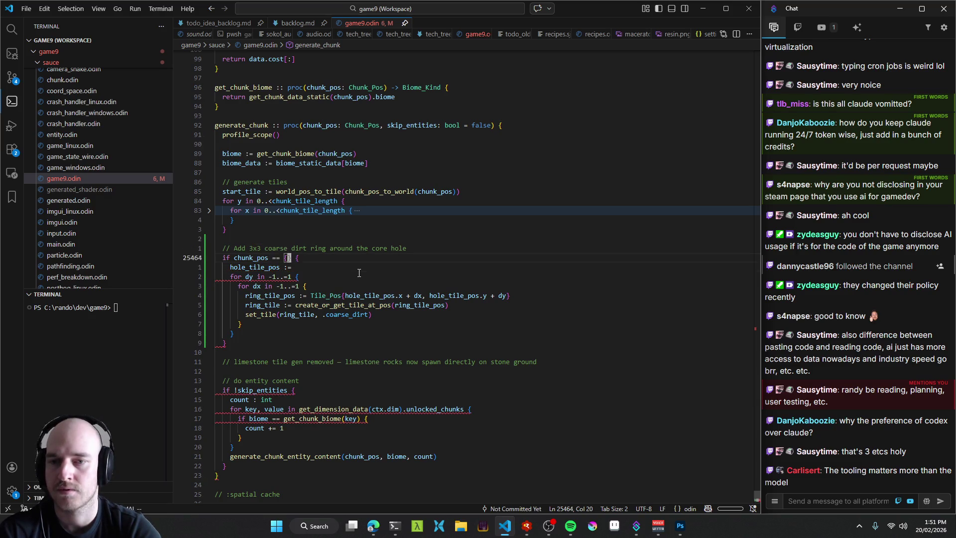
key(ctrl+v)
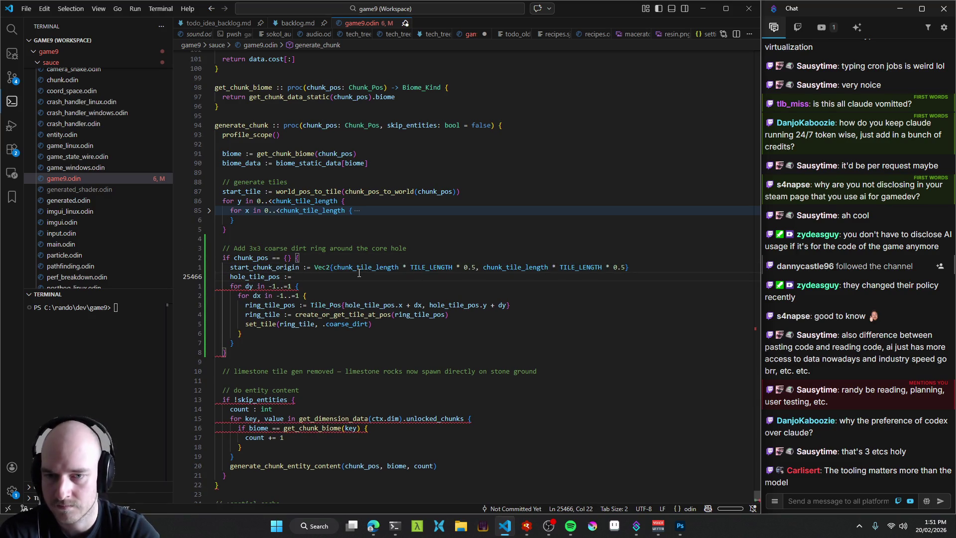
Complete 'hole_tile_pos := world_pos_to_tile(start_chunk_origin)' and start a #volatile comment on the origin line.
text(worldpostoti)
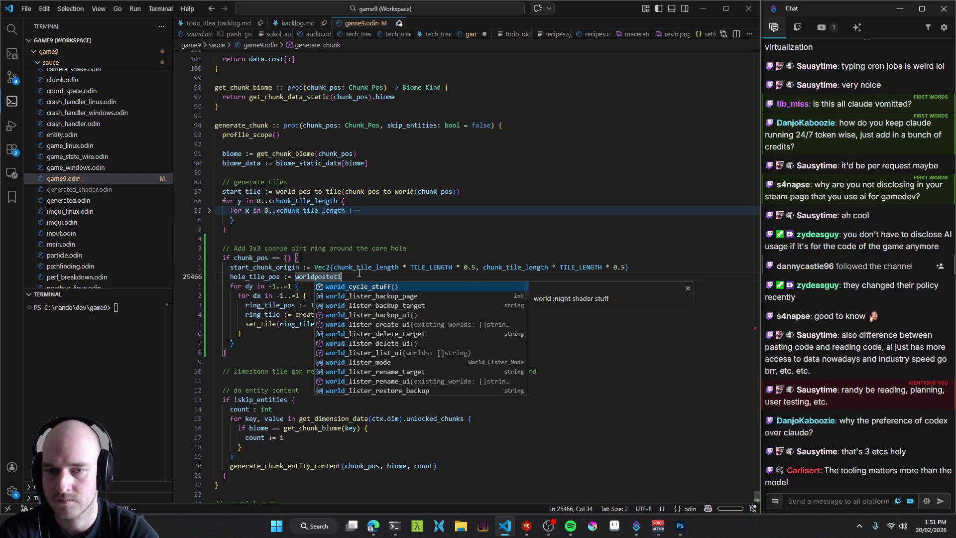
key(Tab)
text((startchu)
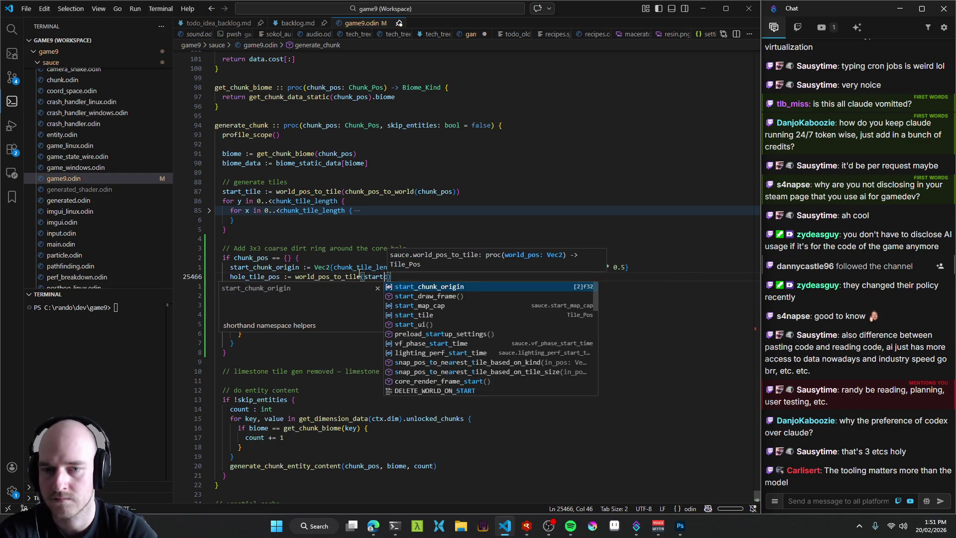
key(Tab)
key(Up)
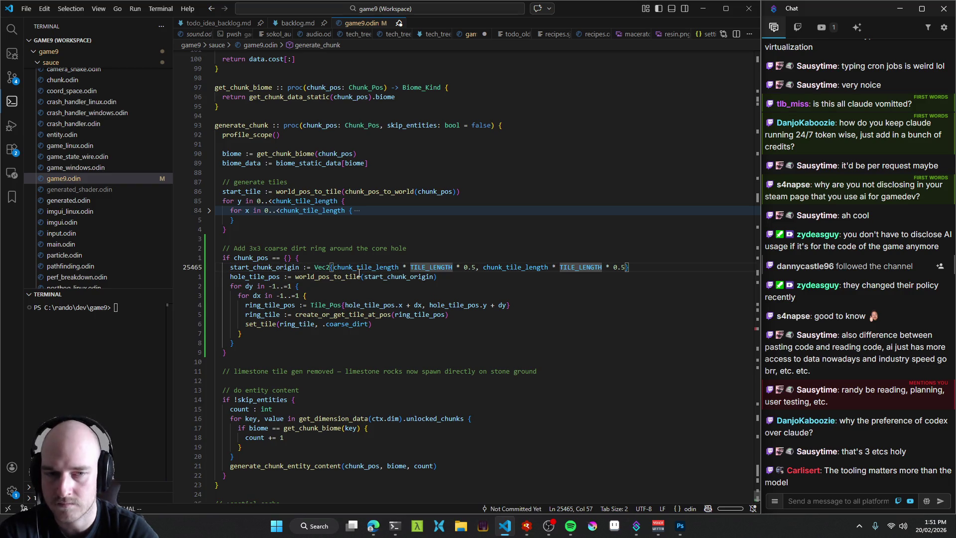
key(End)
text(/)
text(#vo)
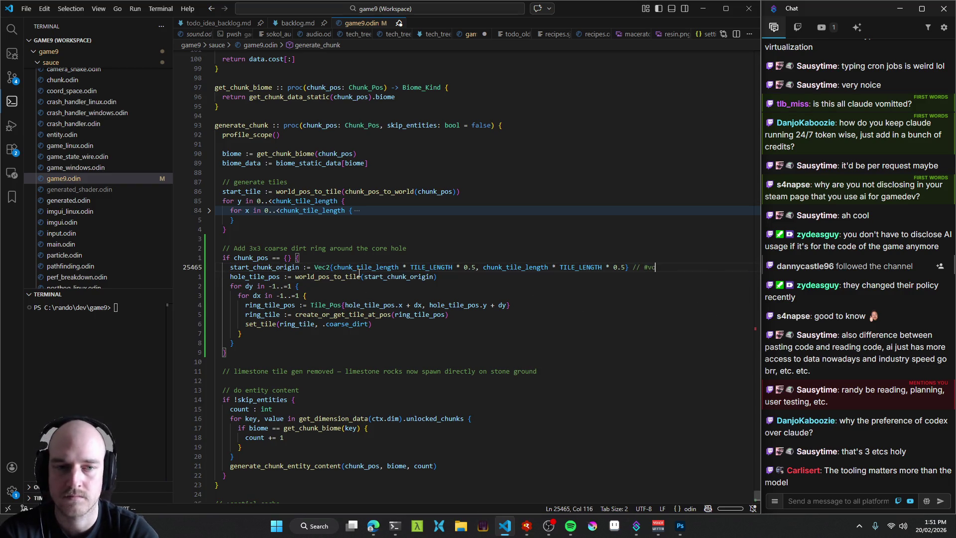
text(latile, , inside)
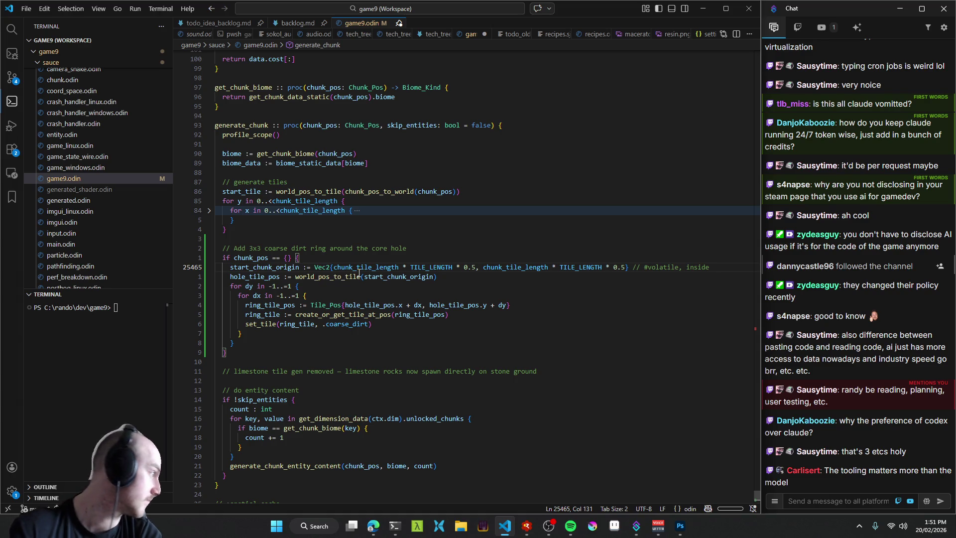
Rewrite the start_chunk_origin comment as '// #volatile inside game_begin, probs abstract later'.
key(BackSpace)
key(BackSpace)
key(BackSpace)
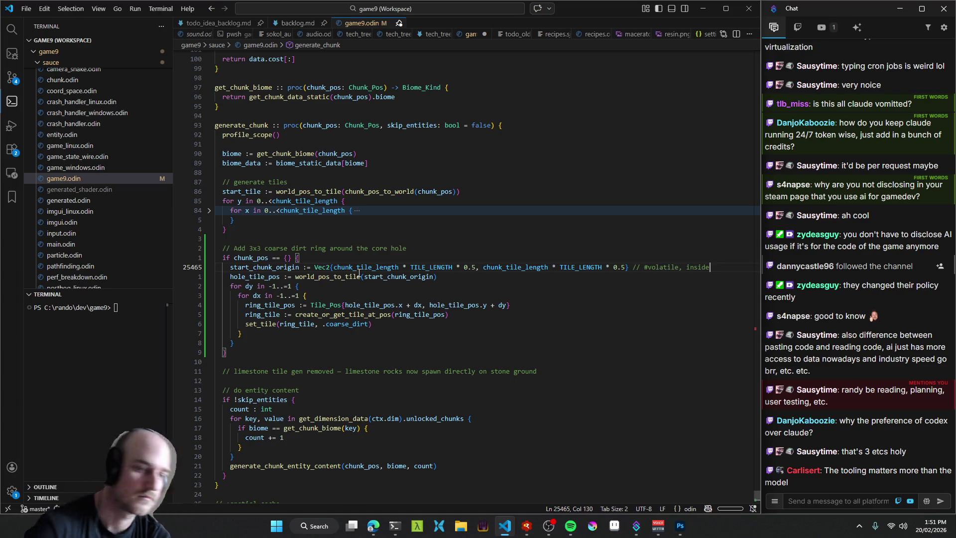
key(BackSpace)
key(BackSpace)
key(BackSpace)
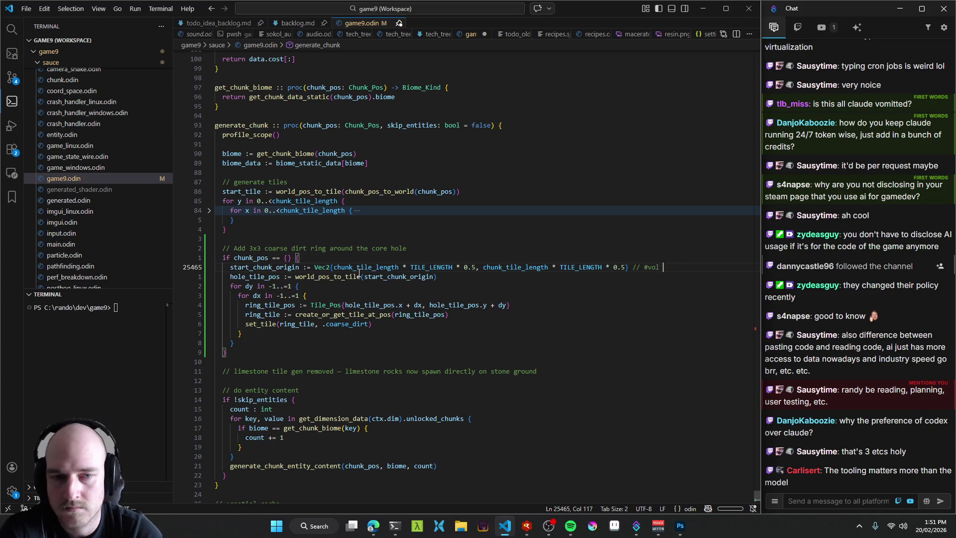
text(/ #vola)
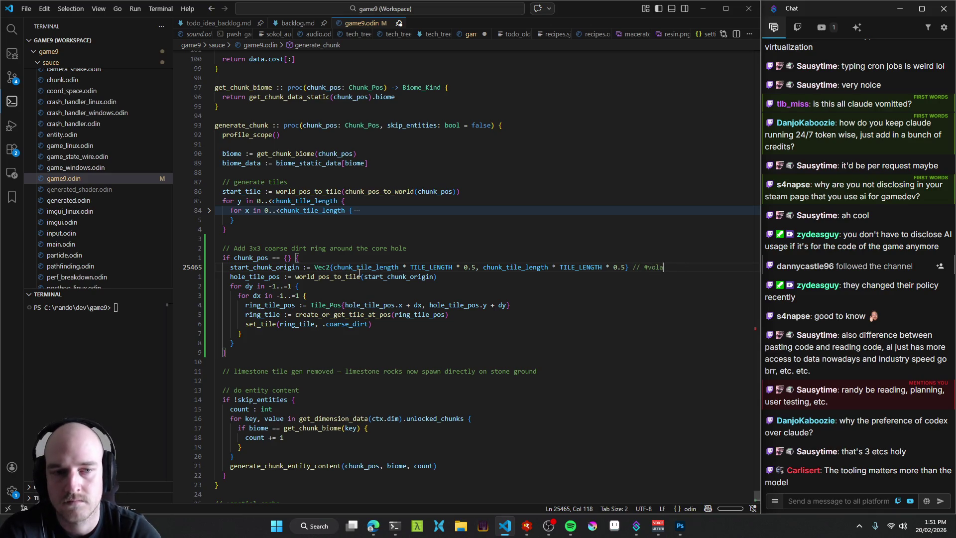
text(tile inside game_begin)
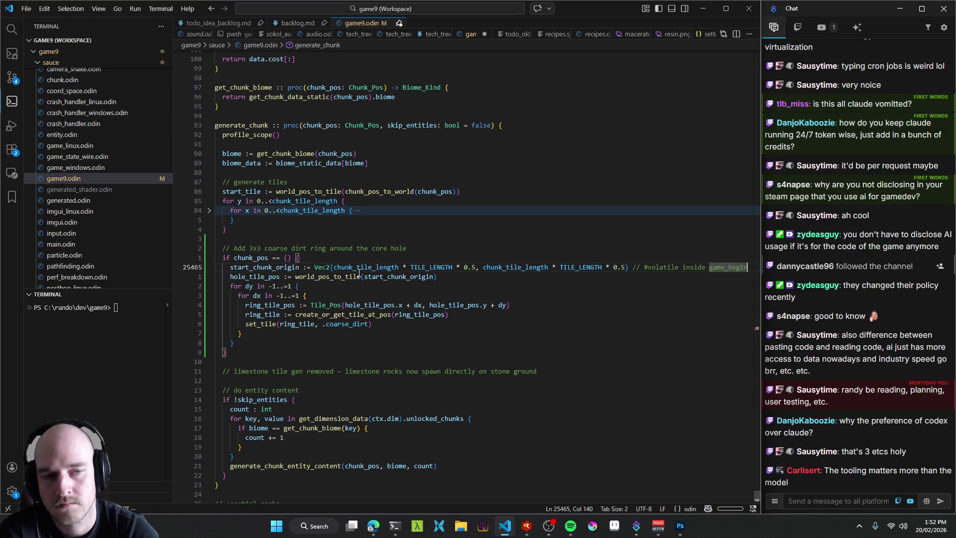
text(, probs abstract)
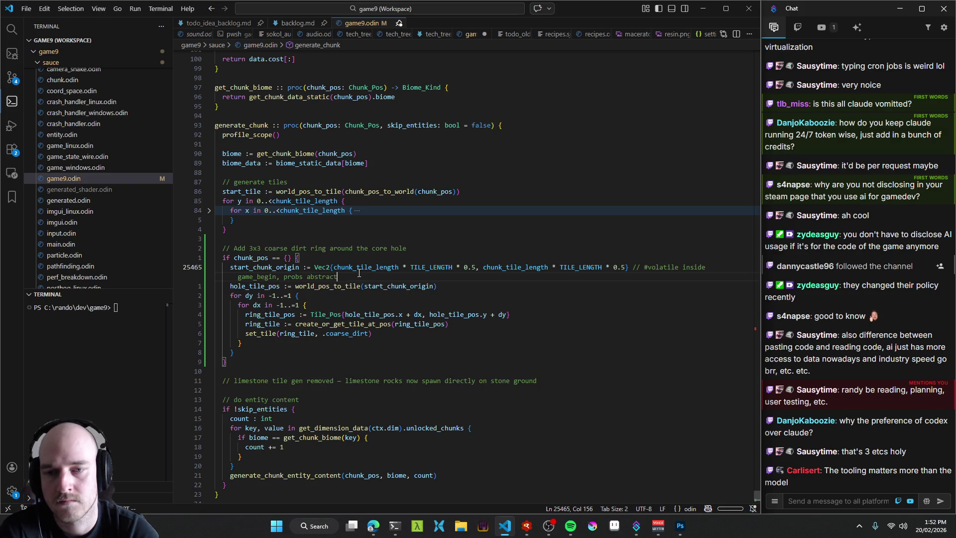
text( later)
Start a Windows build with Ctrl+B and return to the end of the comment line.
key(Down)
key(Down)
key(Down)
key(ctrl+b)
key(Up)
key(Up)
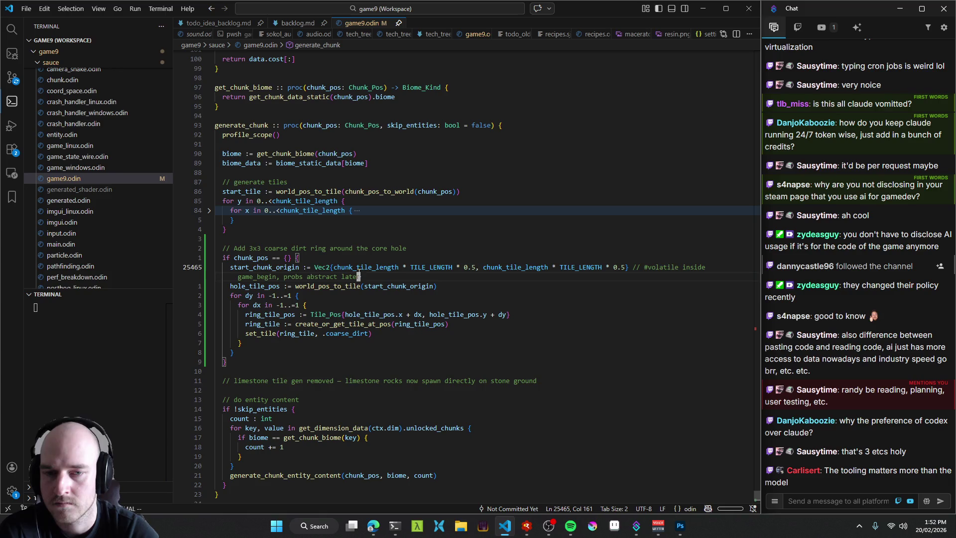
key(End)
key(Up)
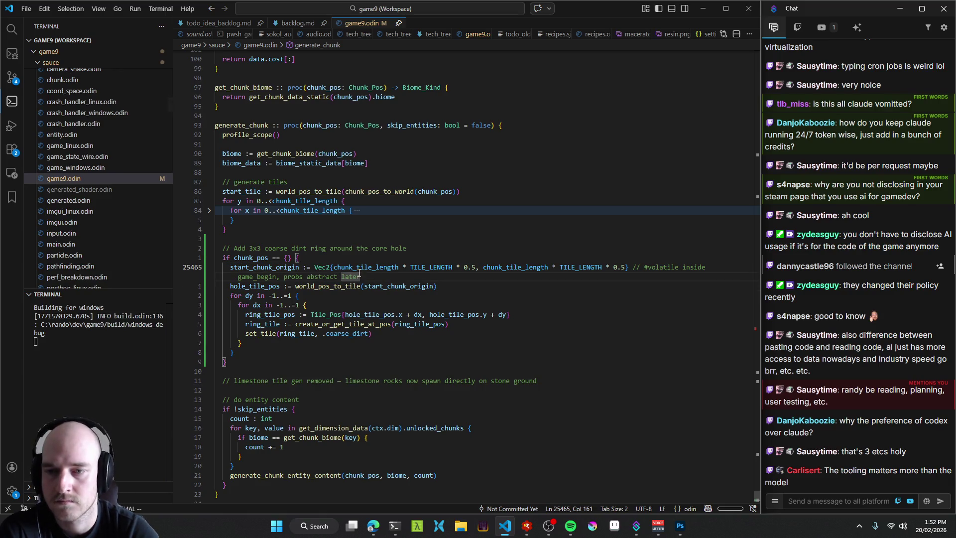
Jump to game_begin through the symbol search and find its start_chunk_origin line.
key(ctrl+shift+o)
text(gameb)
key(Return)
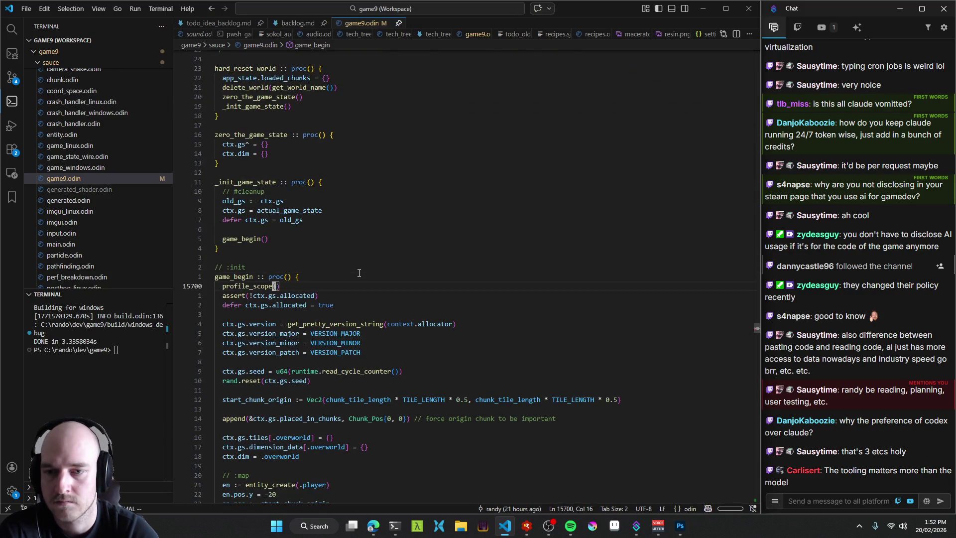
key(Page_Down)
key(Up)
key(Up)
key(Up)
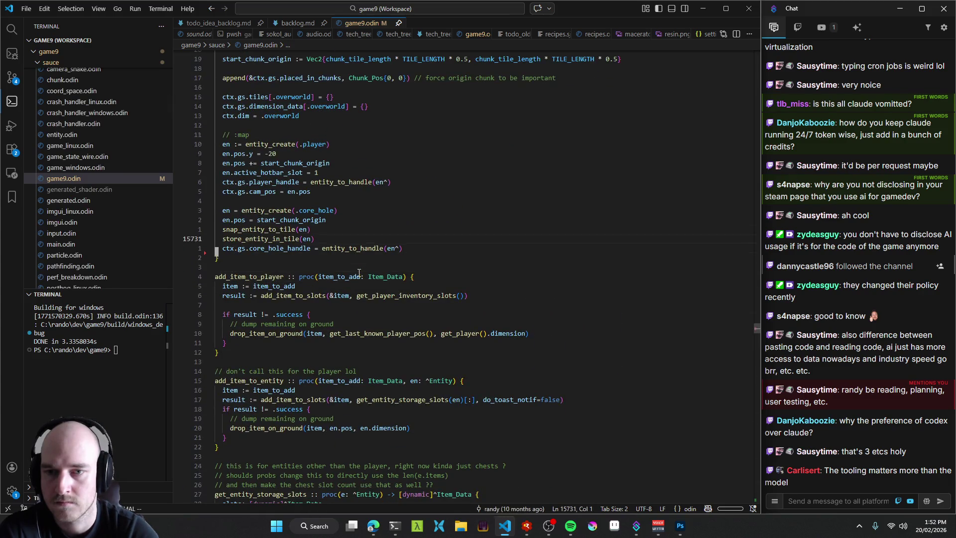
scroll(359, 273, up, 3)
key(Up)
key(Up)
key(Up)
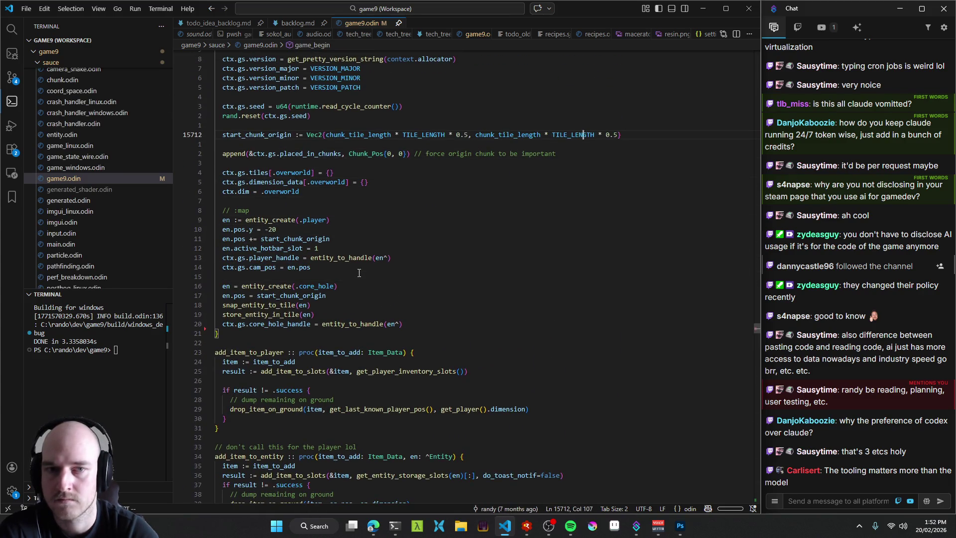
Append '// #volatile with another spot, abstract later' to the end of that line.
key(End)
text(??)
key(BackSpace)
key(BackSpace)
key(BackSpace)
text(// #)
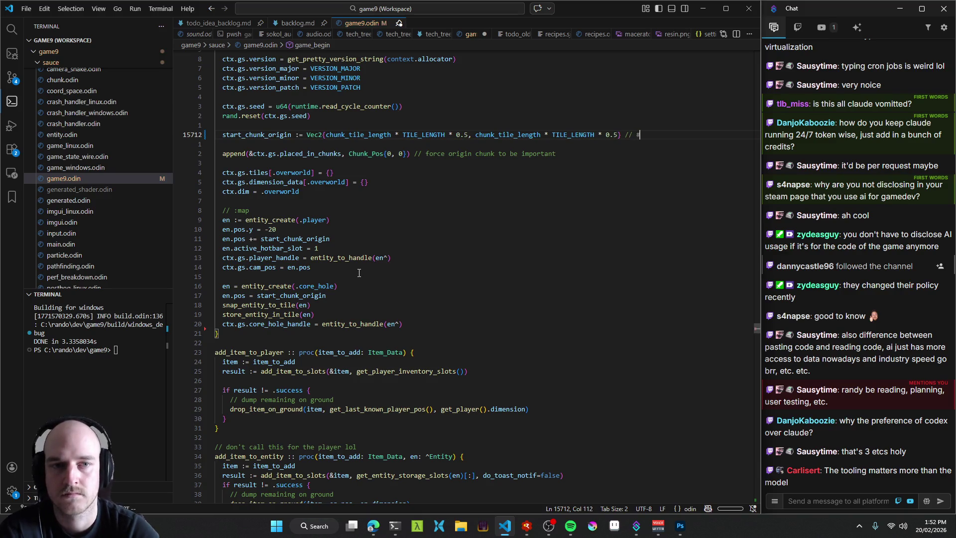
text(volatile with )
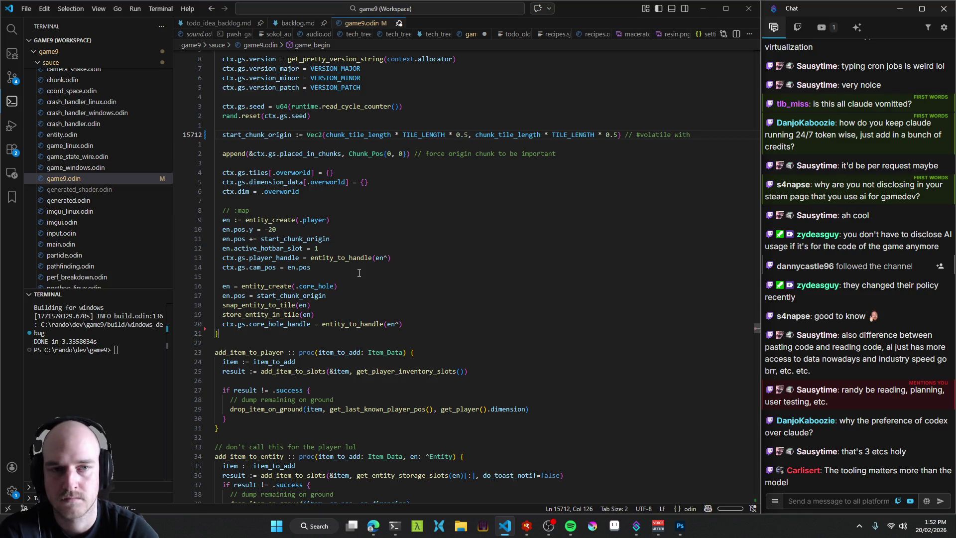
text(another sp)
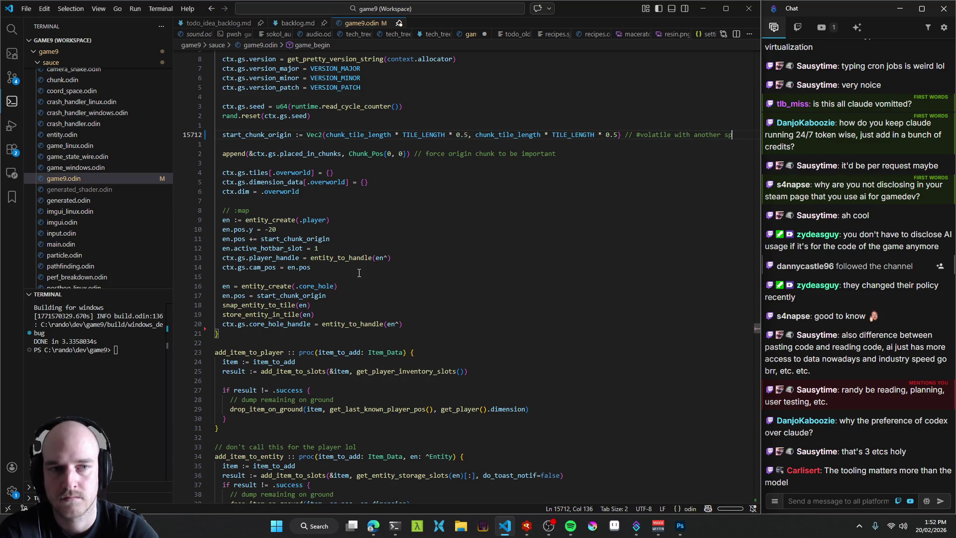
text(ot, abstract )
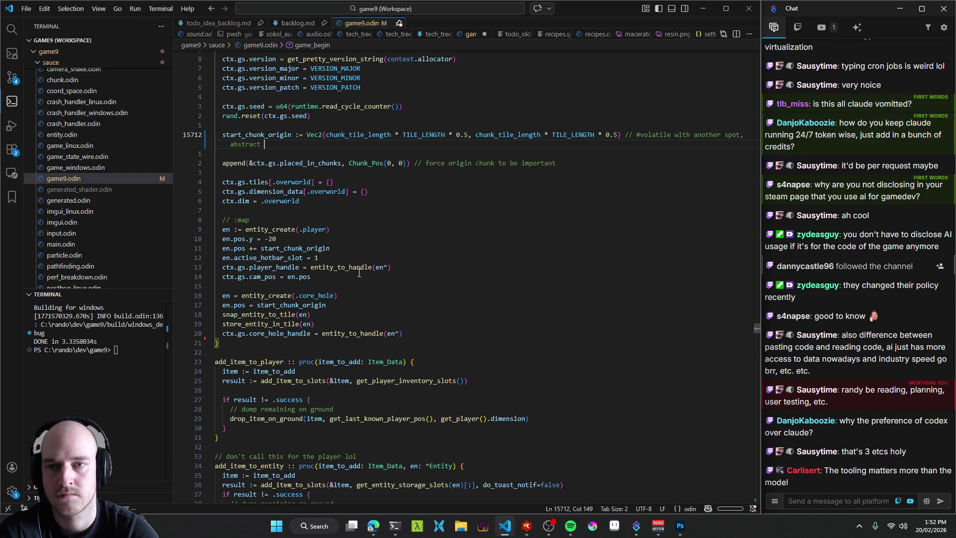
text(later)
Save game9.odin, rebuild the game, and launch it from RAD Debugger with F5.
key(ctrl+s)
key(Return)
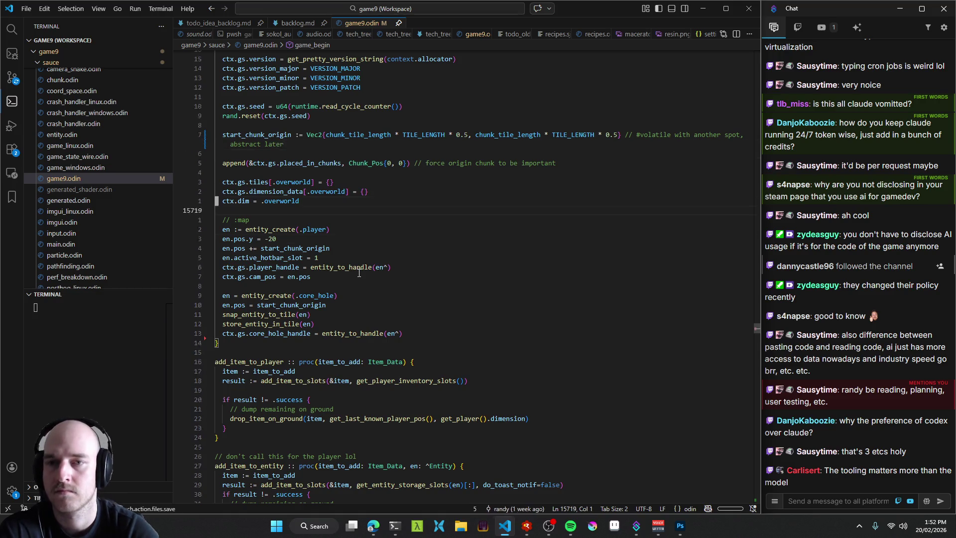
key(Up)
key(Up)
key(Up)
scroll(359, 273, up, 10)
key(Up)
key(Up)
key(Up)
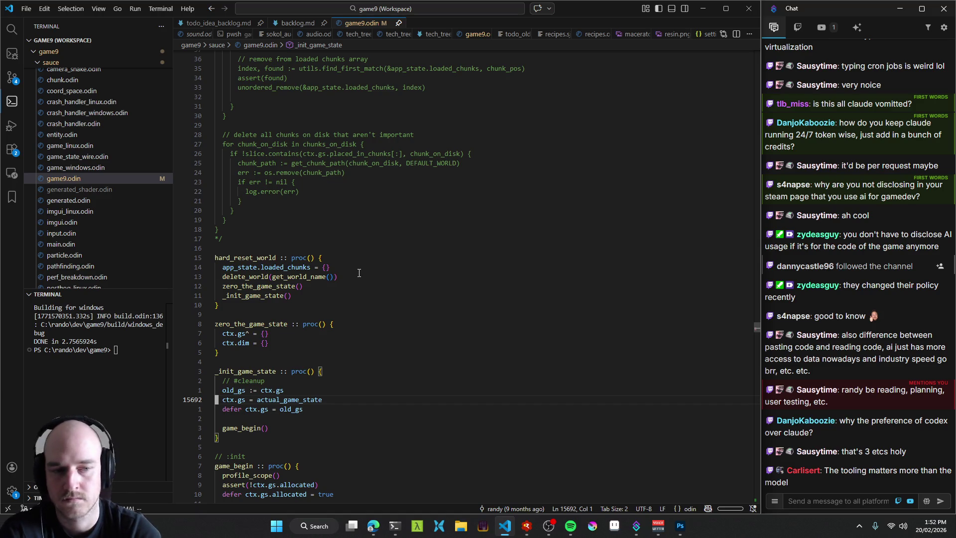
key(alt+Tab)
key(F5)
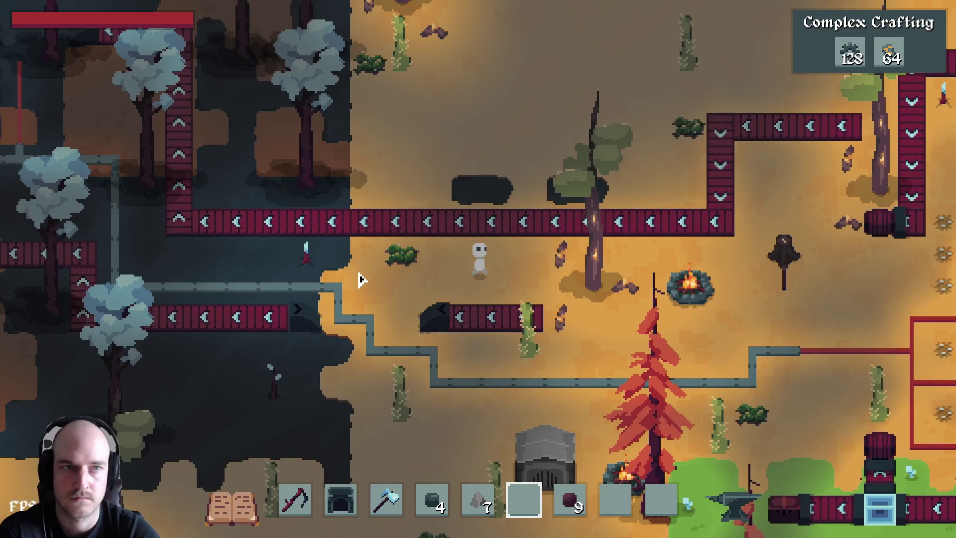
Open and close the inventory, then walk the character around the field.
key(e)
key(Tab)
key(Tab)
key(w+a)
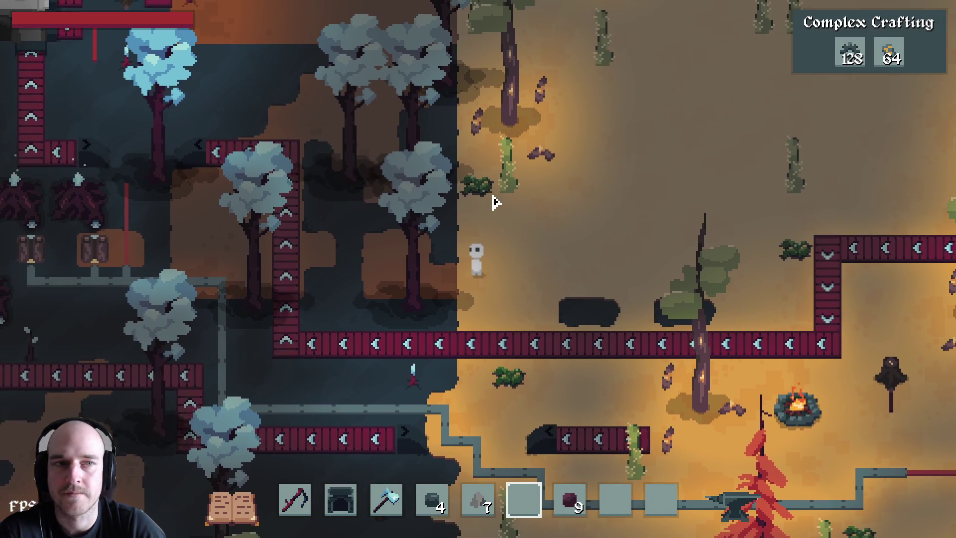
key(d)
key(s)
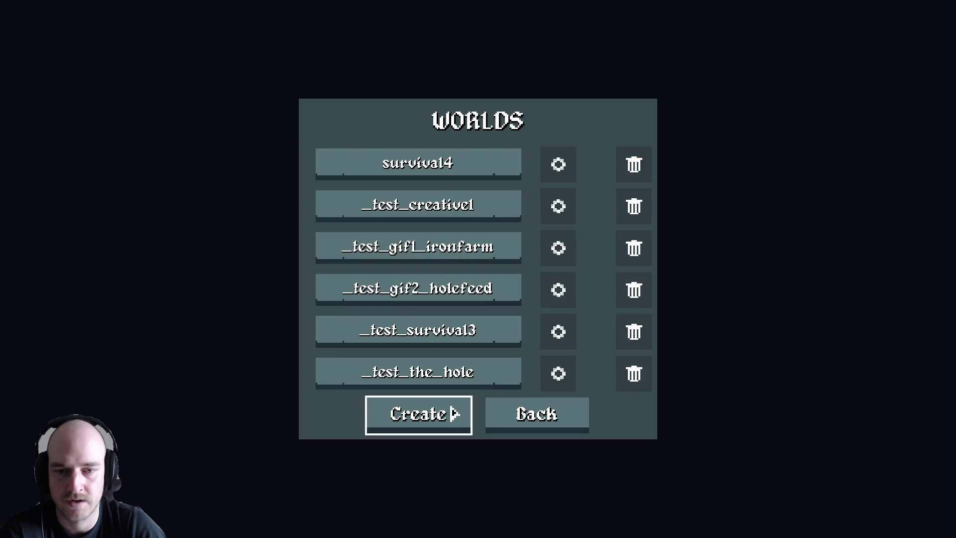
Create a new world and confirm its name.
click(451, 408)
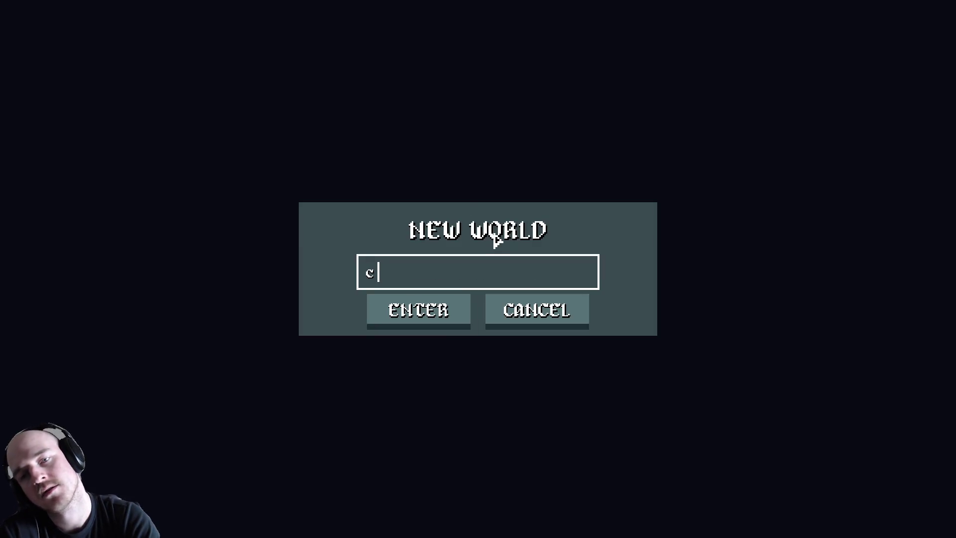
text(ld)
key(Return)
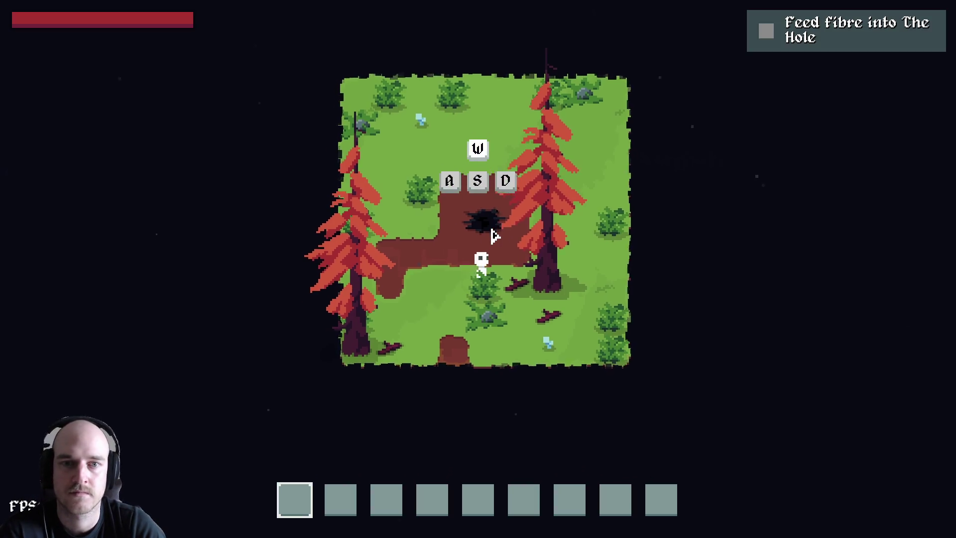
Walk around the hole on the starting Plains island, then close the game.
key(a)
key(w)
key(d)
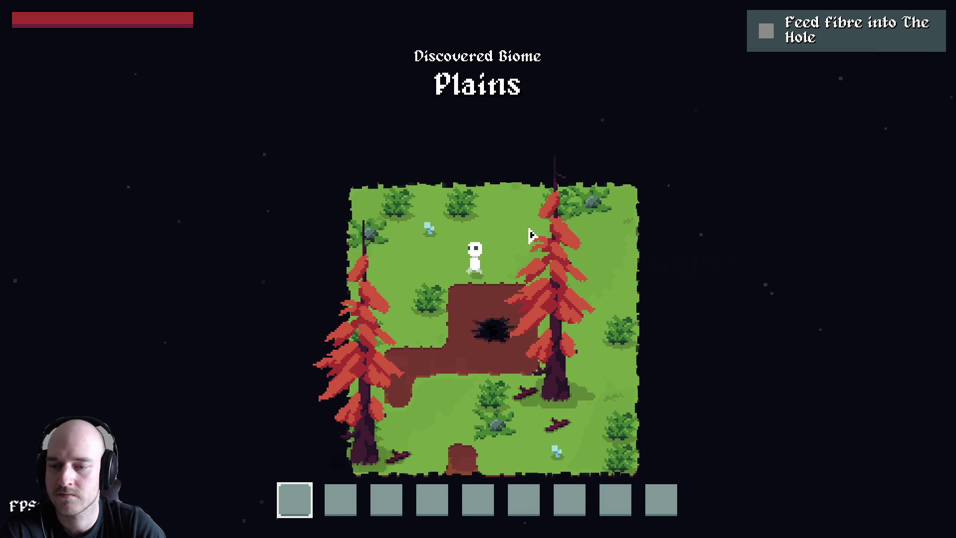
key(a)
key(w)
key(a)
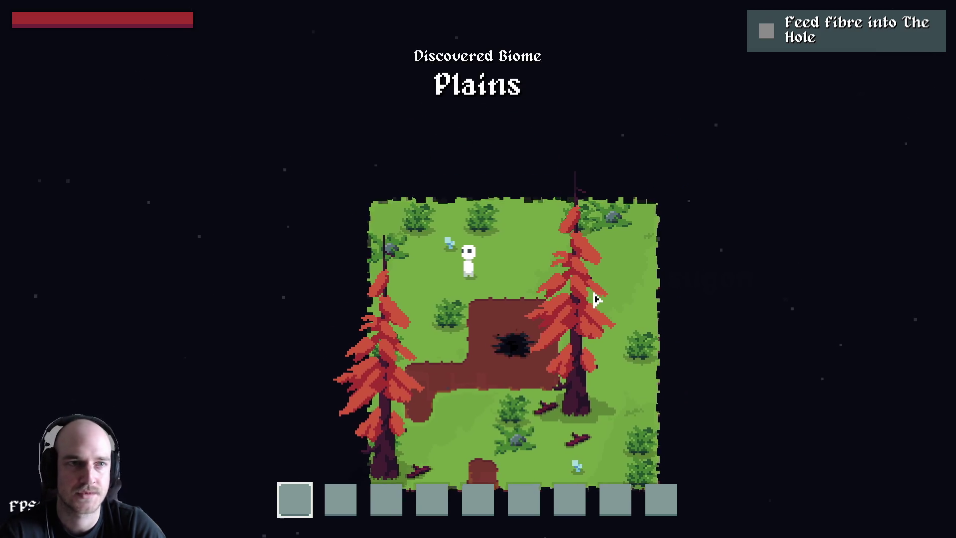
key(alt+F4)
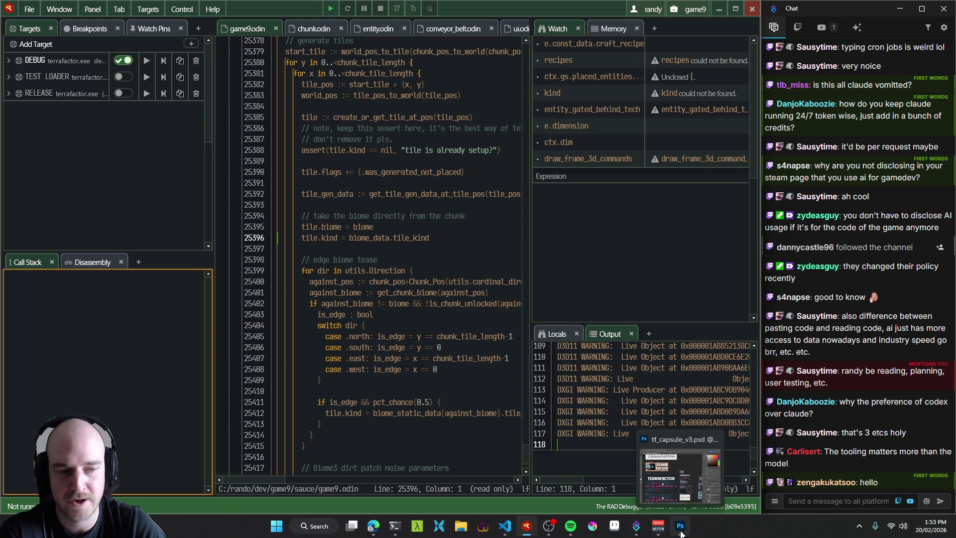
Pan and zoom through tf_capsule_v3.psd's capsule artboards and store mockup, then return to RAD Debugger.
click(680, 530)
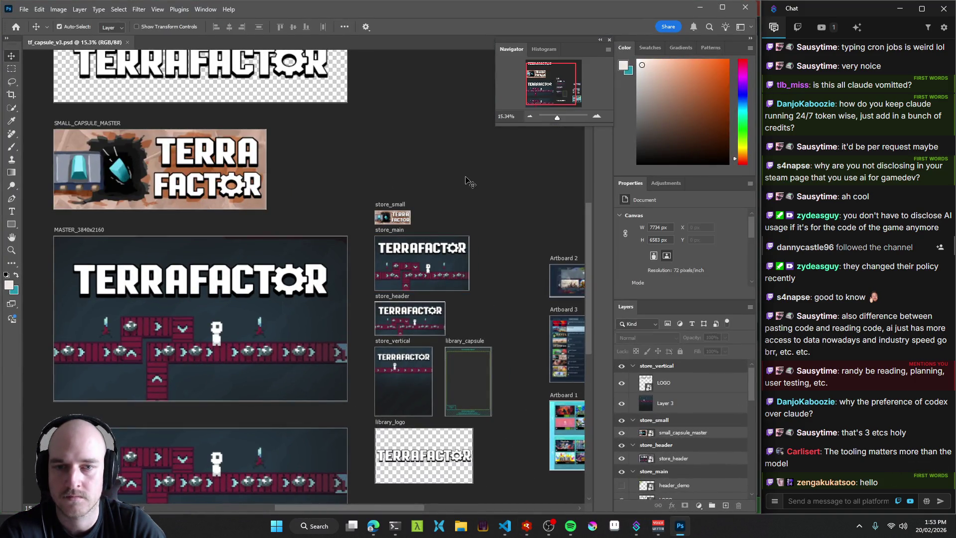
mouse_move(381, 204)
mouse_down()
mouse_move(418, 200)
mouse_move(418, 243)
mouse_move(404, 114)
mouse_move(456, 73)
mouse_up()
scroll(365, 232, up, 3)
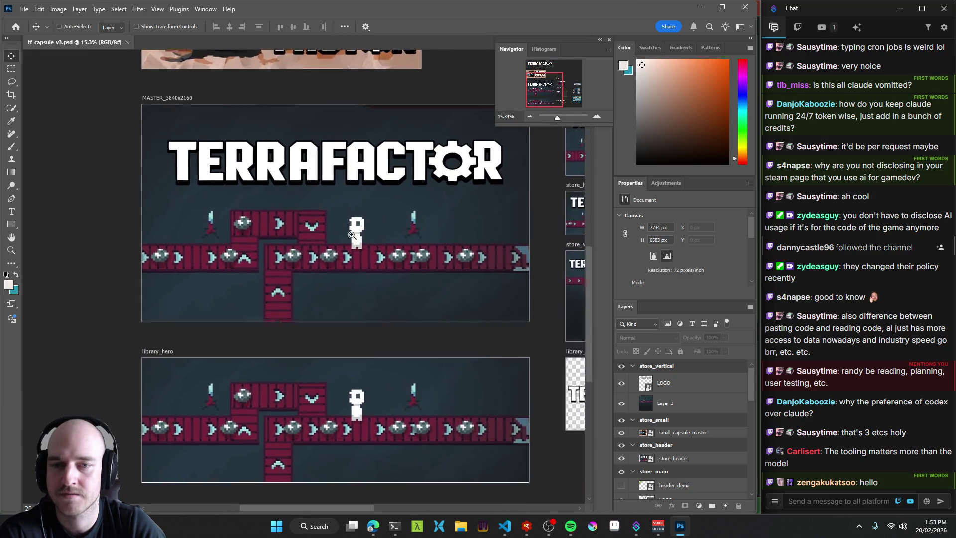
drag(365, 232, 355, 248)
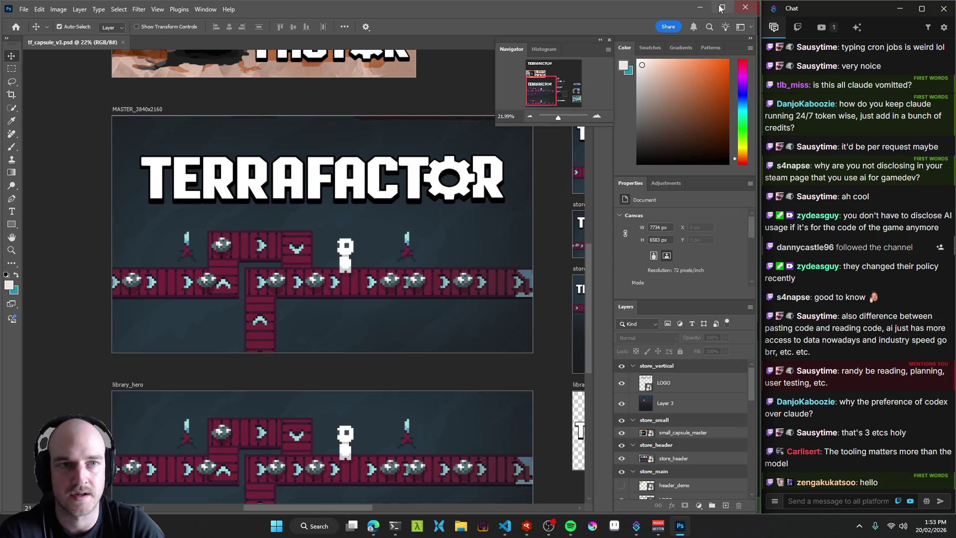
mouse_move(506, 531)
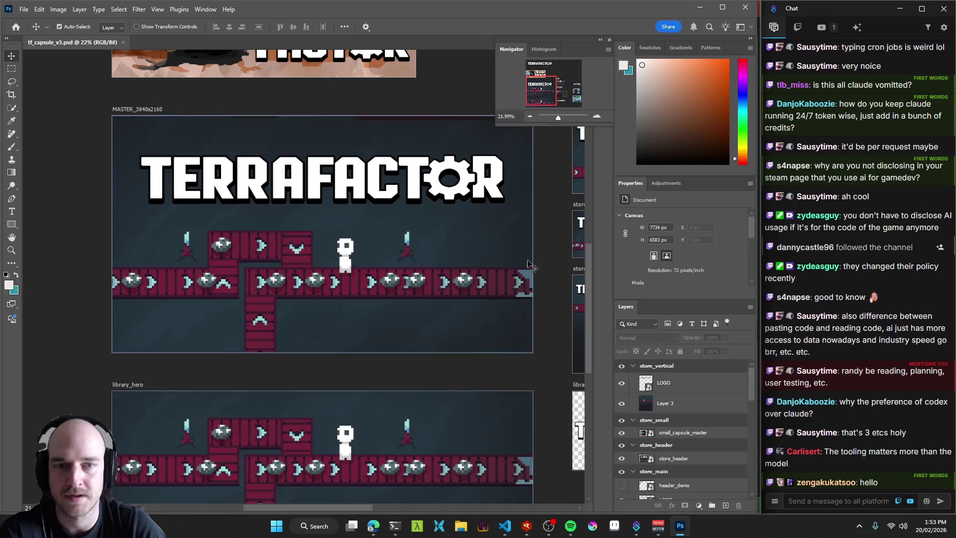
drag(542, 293, 414, 268)
scroll(414, 267, up, 6)
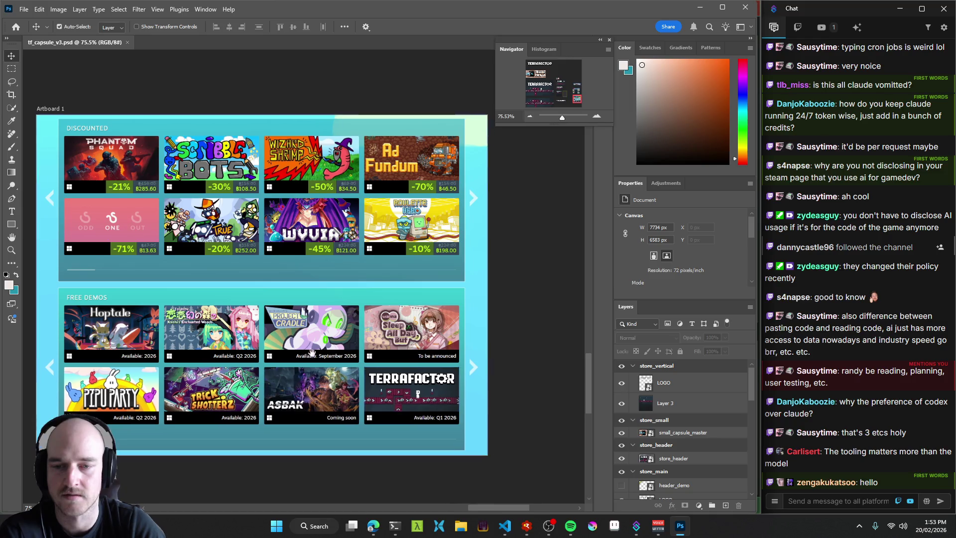
drag(307, 351, 404, 362)
scroll(498, 358, down, 5)
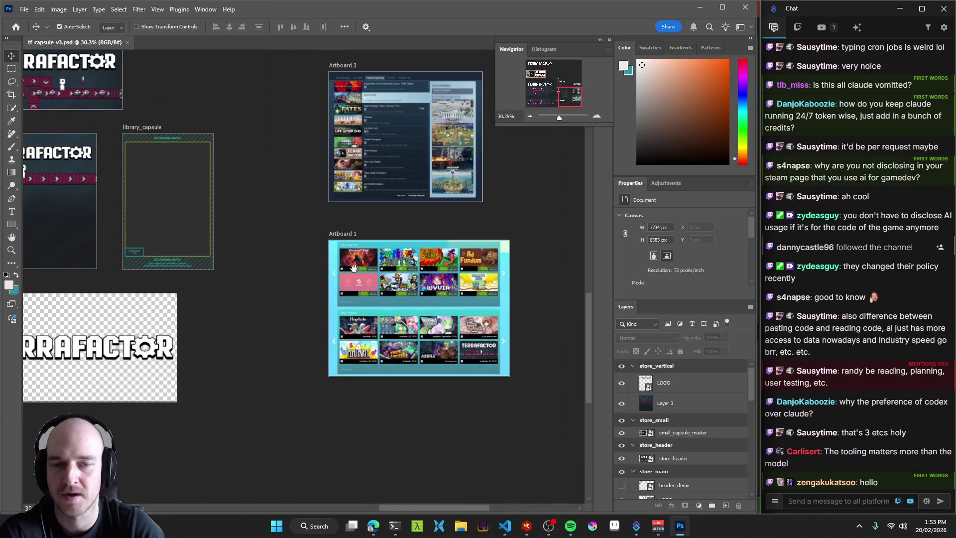
key(alt+Tab)
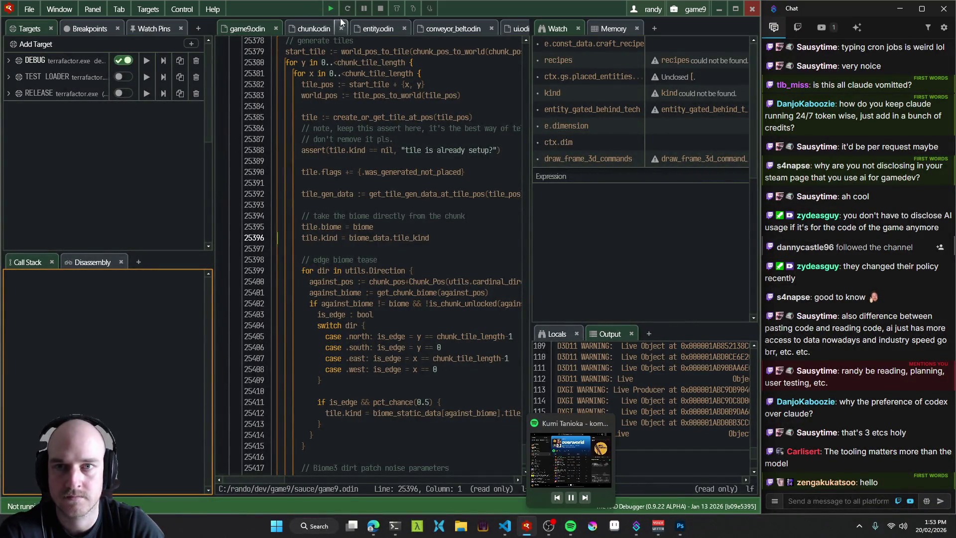
Relaunch the game from RAD Debugger, walk to the island's top edge and hide the debug panel.
key(F5)
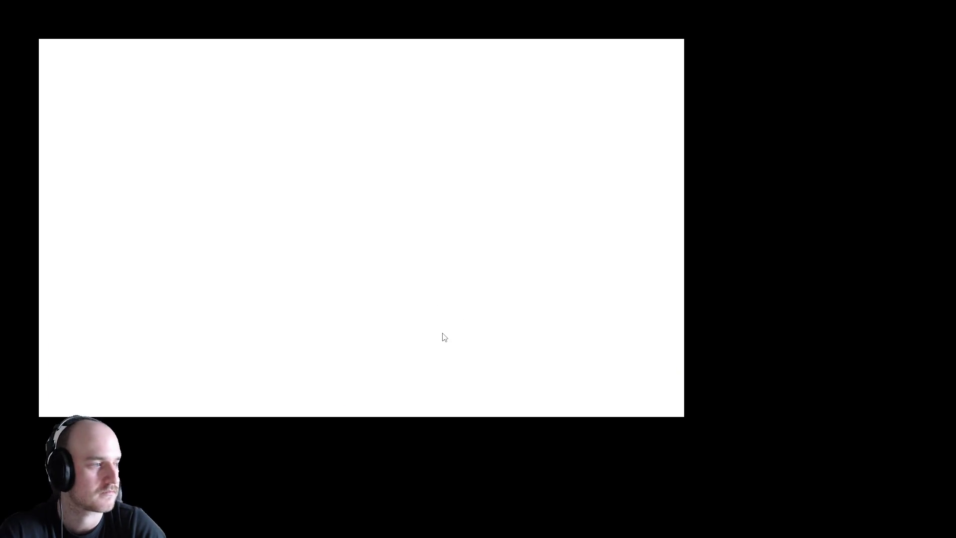
key(w)
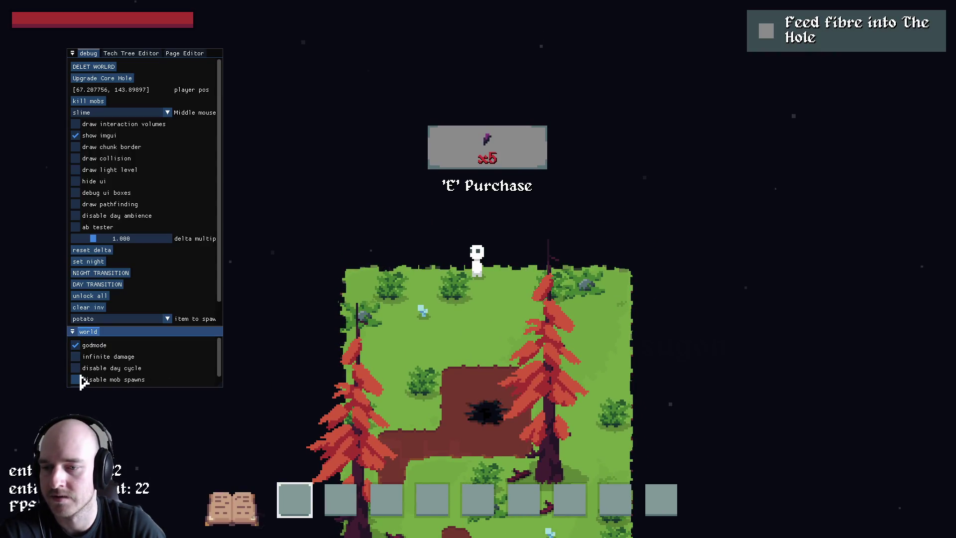
key(F1)
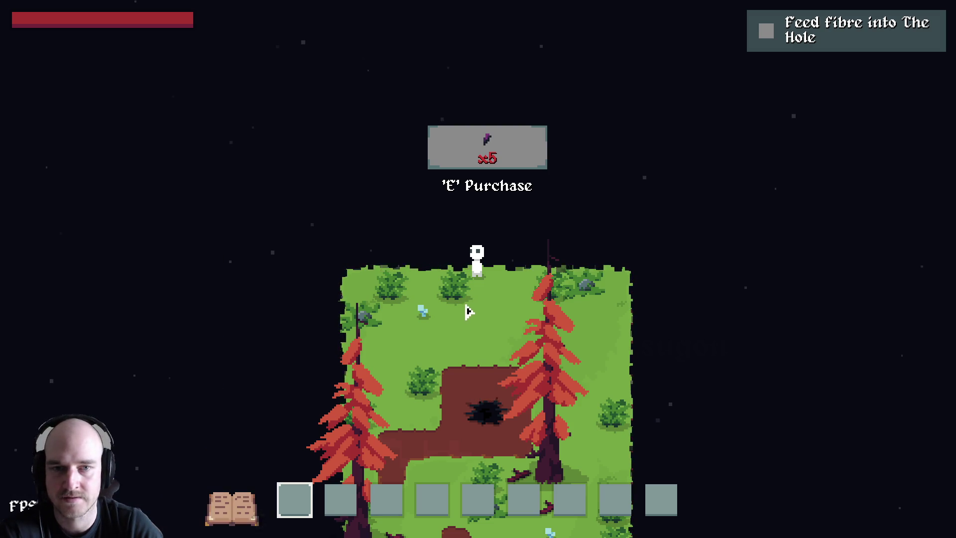
Buy land tiles above, left and lower-left of the island, then bring up the crafting menu.
key(e)
key(a)
key(e)
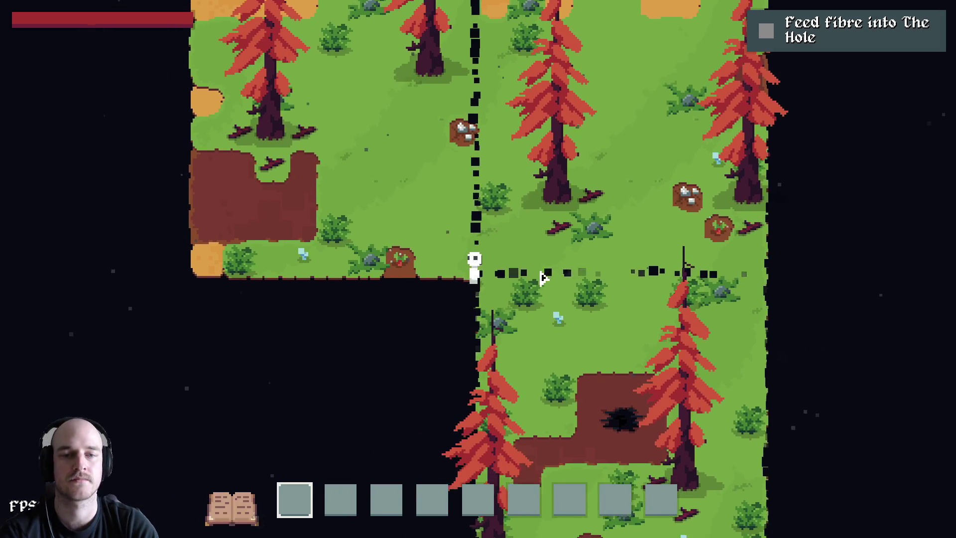
key(e)
key(tab)
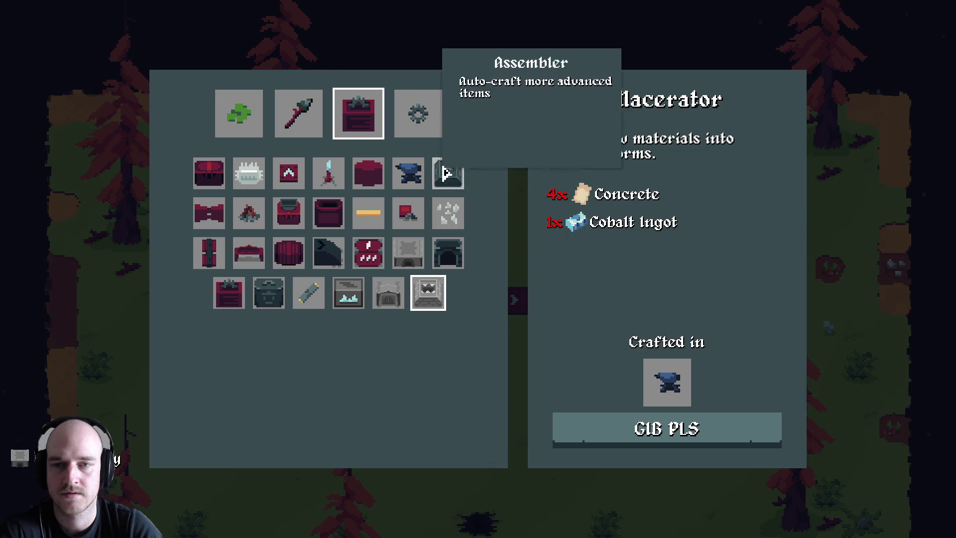
Take an Assembler, try placing it in the conveyor gap, and pick it back up.
click(674, 444)
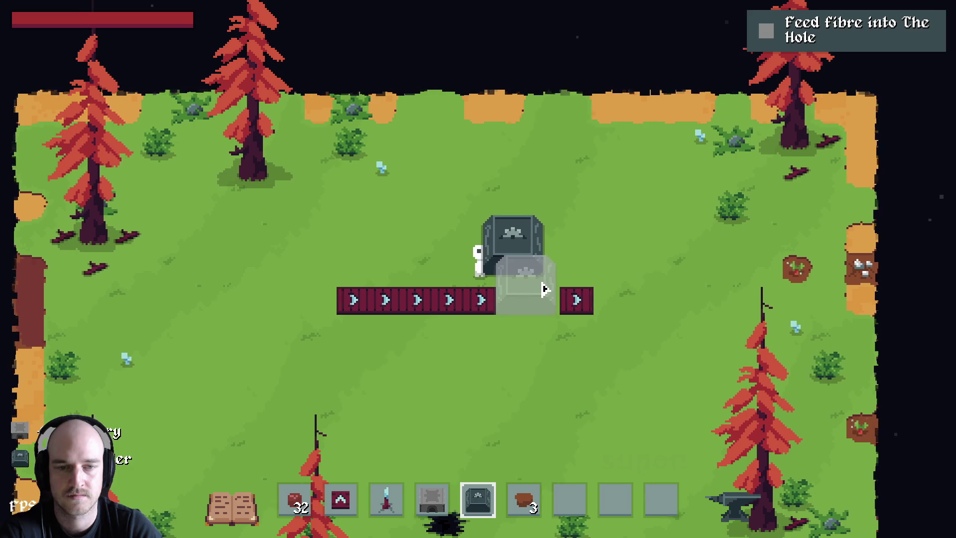
click(554, 286)
right_click(517, 295)
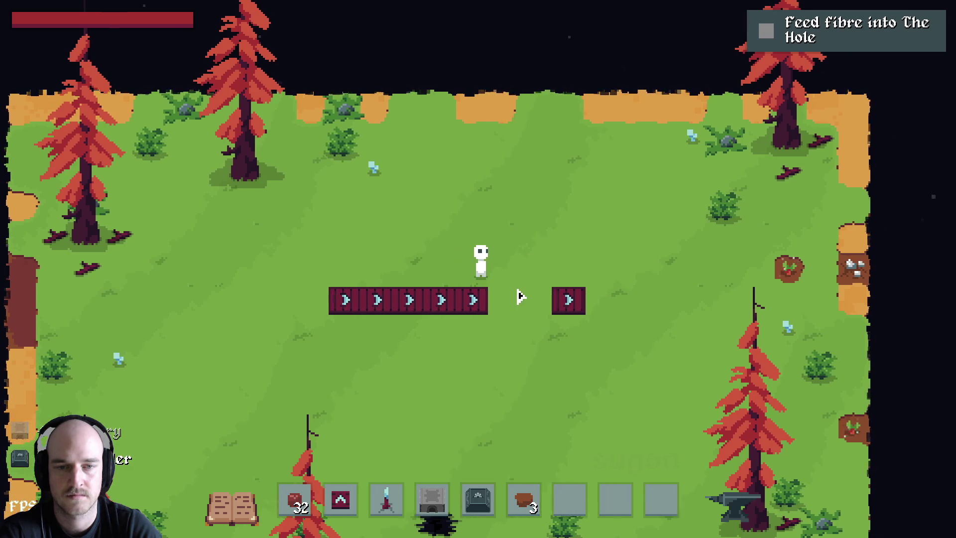
click(520, 297)
right_click(507, 318)
key(4)
key(5)
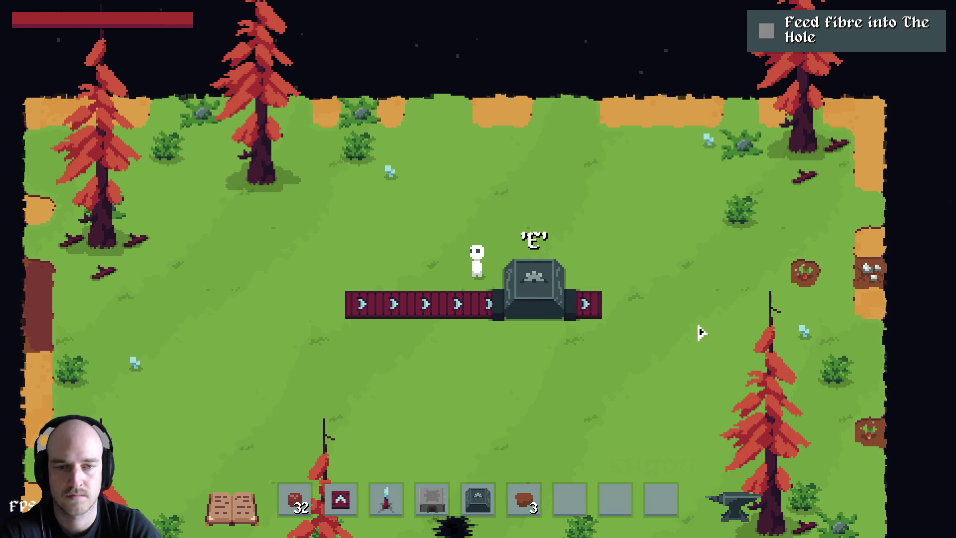
Extend the conveyor four tiles right of the Assembler and bring up the crafting recipes.
key(a)
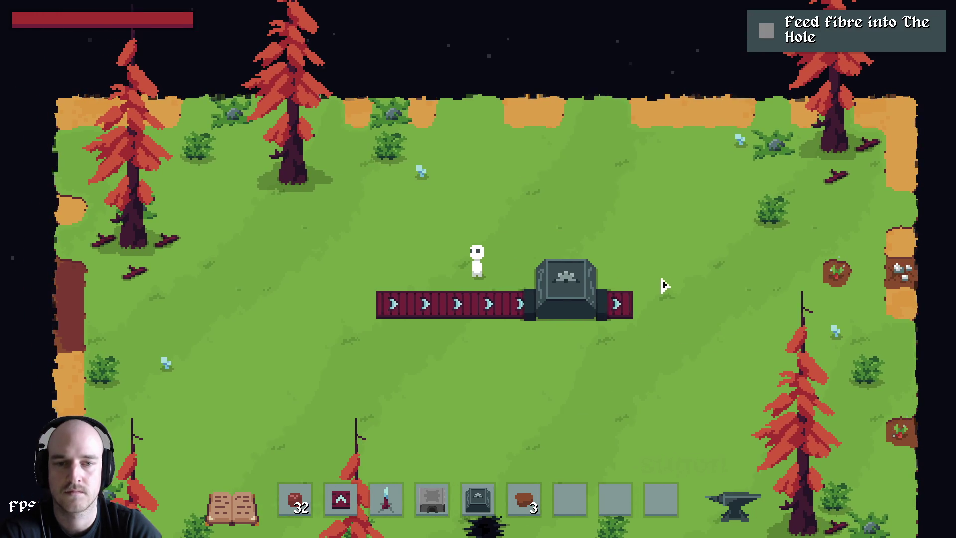
key(d)
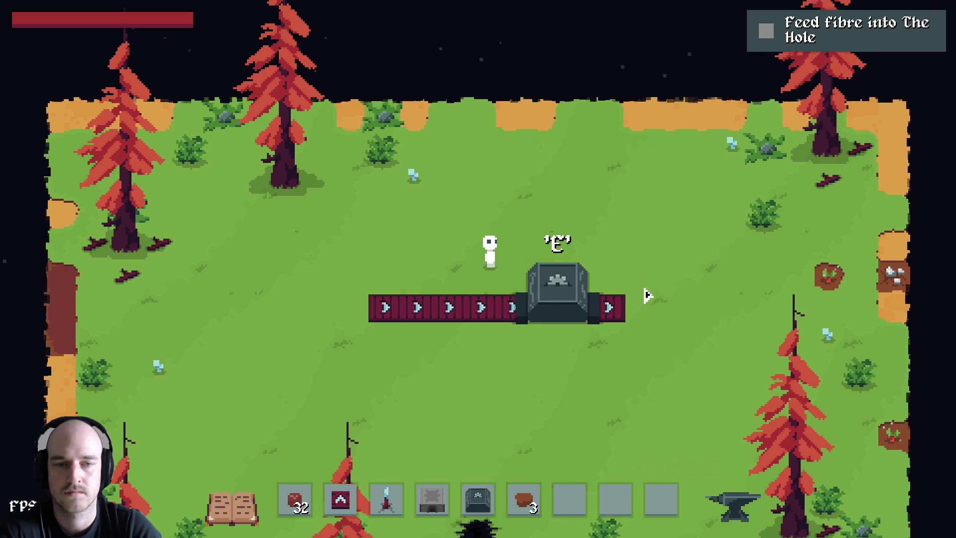
key(4)
key(2)
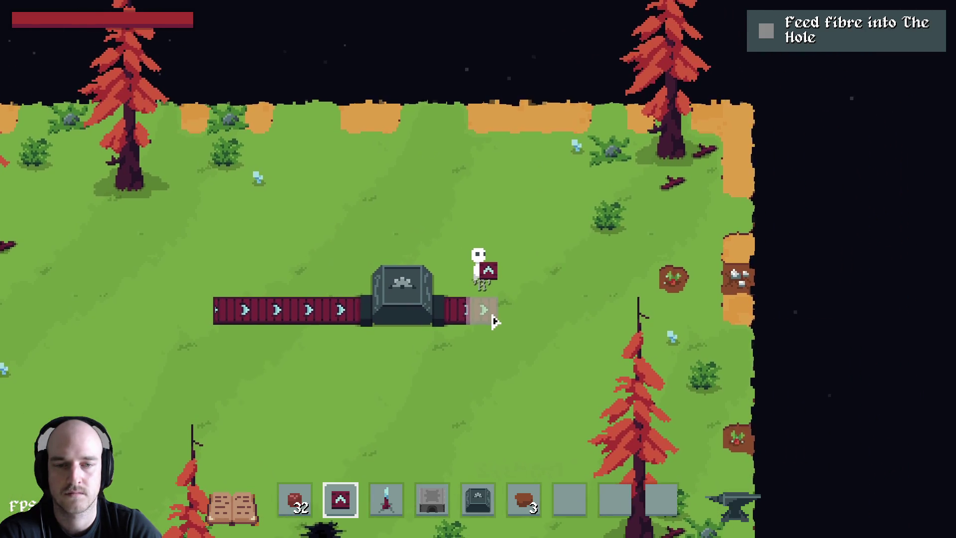
drag(494, 321, 573, 323)
key(a)
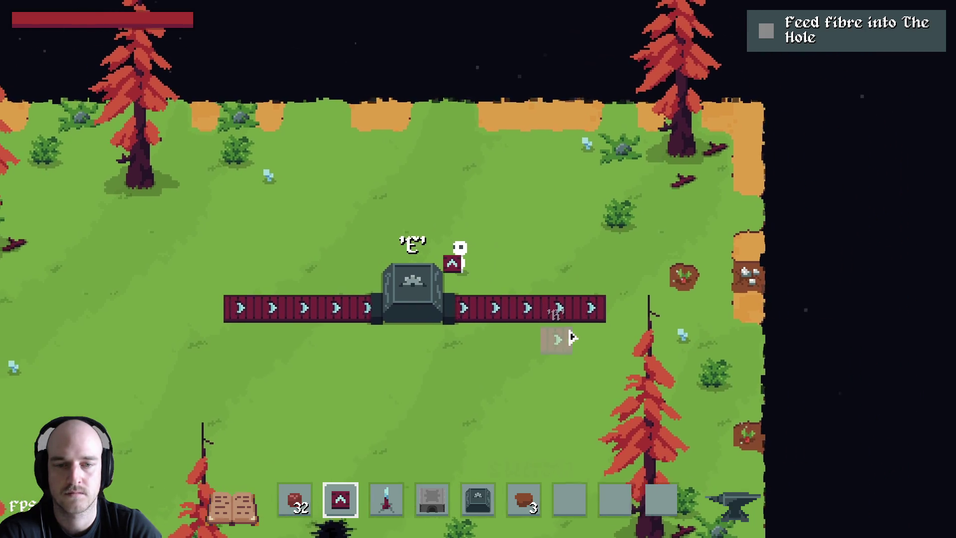
key(3)
key(5)
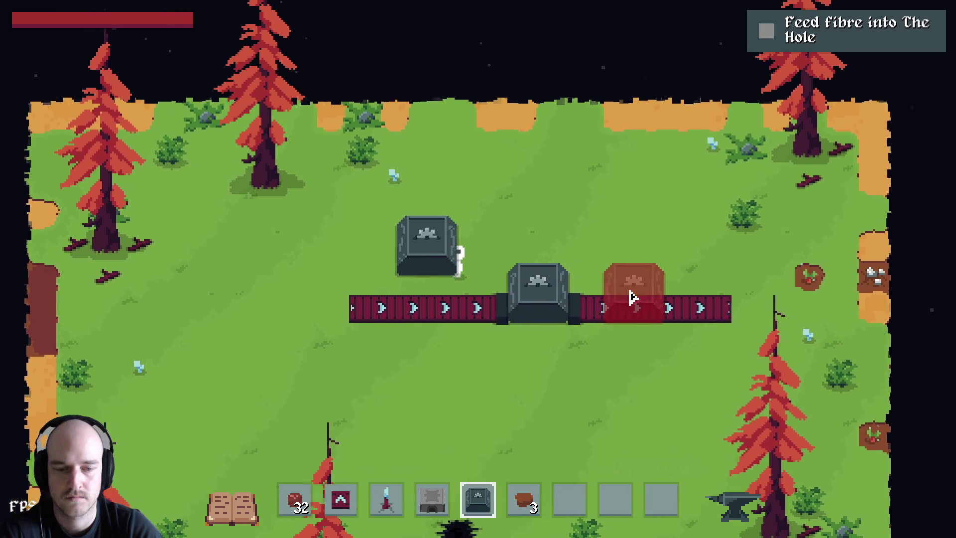
key(8)
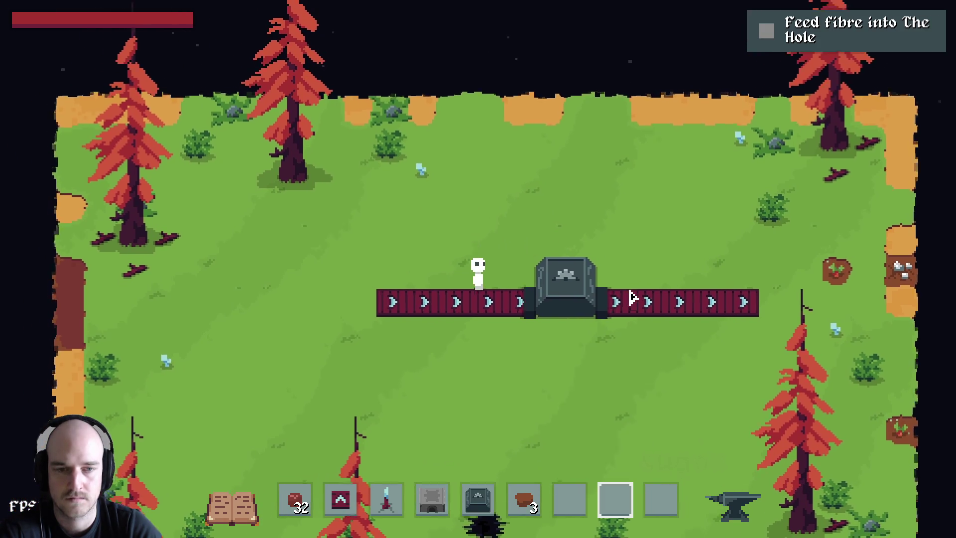
key(Tab)
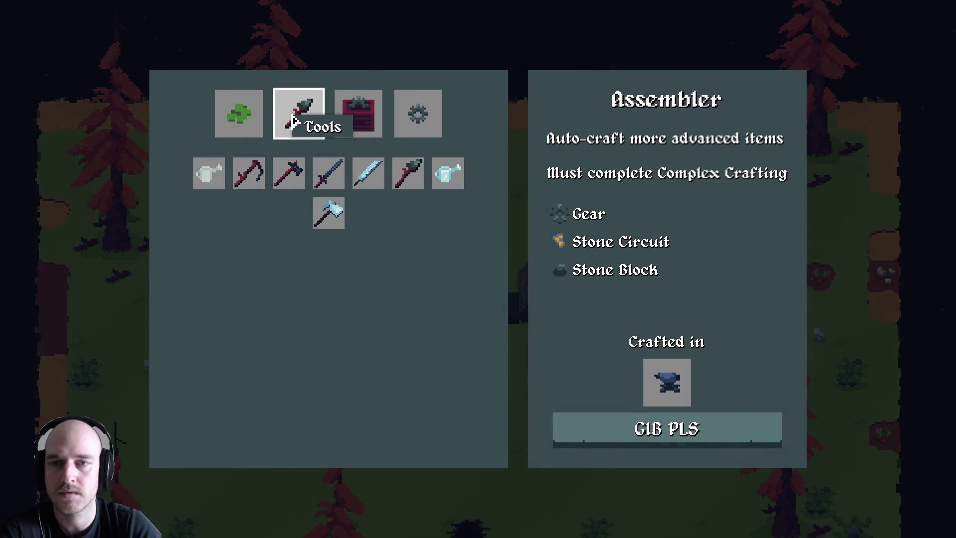
Browse to the machines recipe category and craft Advanced Cable.
key(q)
key(e)
key(e)
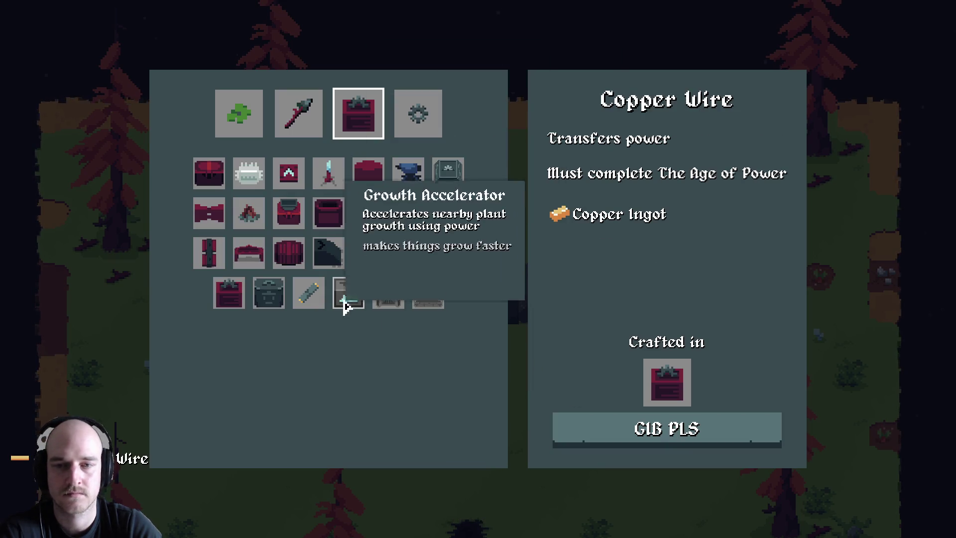
click(667, 445)
Lay Advanced Cable down from the machine and left across the grass.
scroll(602, 344, up, 1)
key(s)
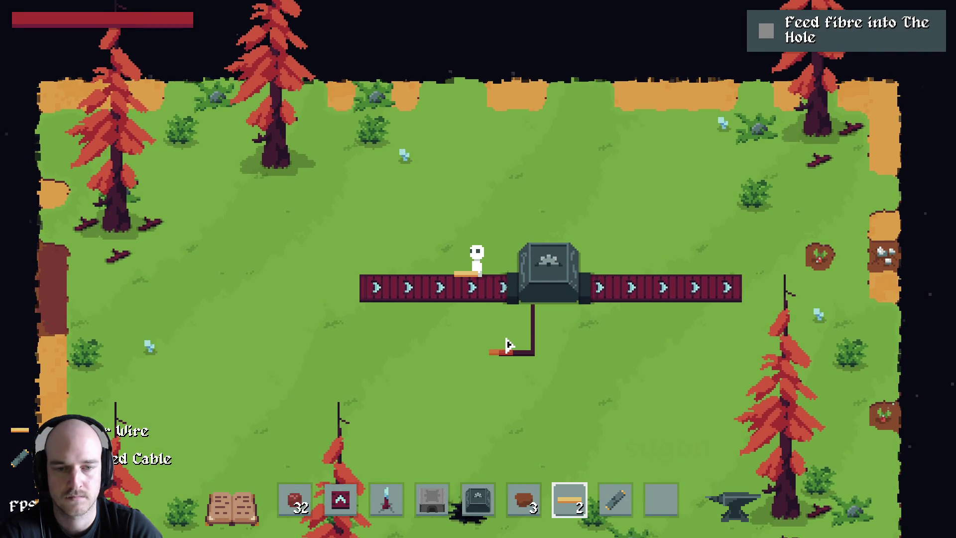
key(s)
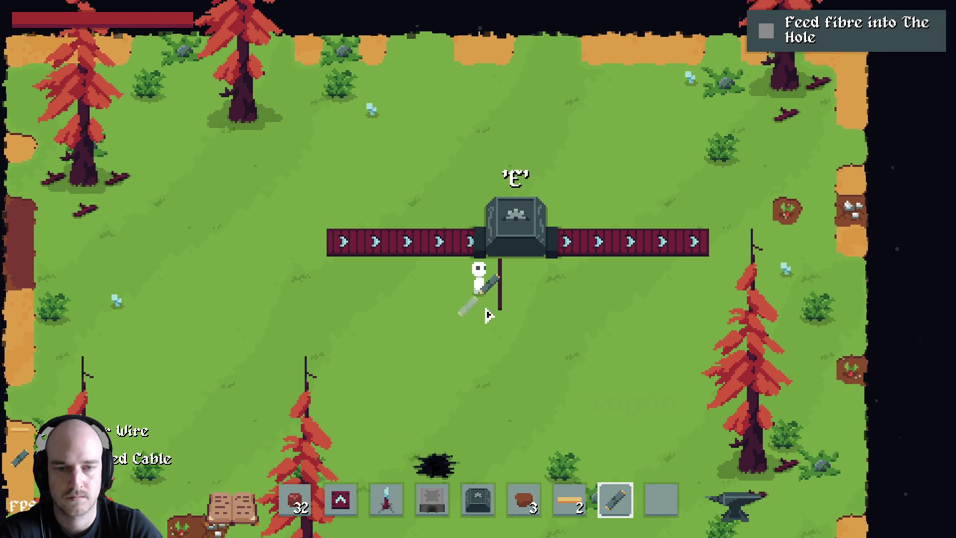
scroll(504, 283, up, 3)
scroll(503, 283, down, 2)
key(a)
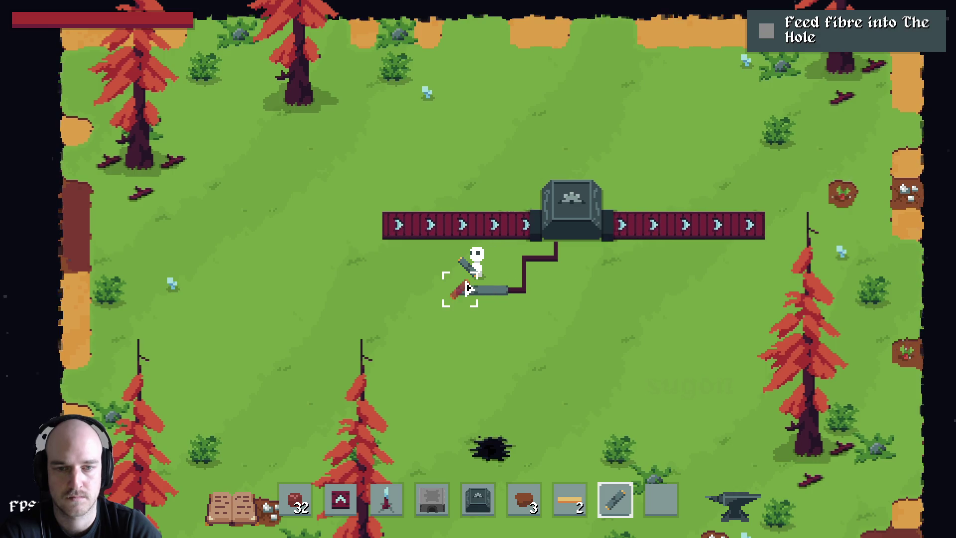
key(w)
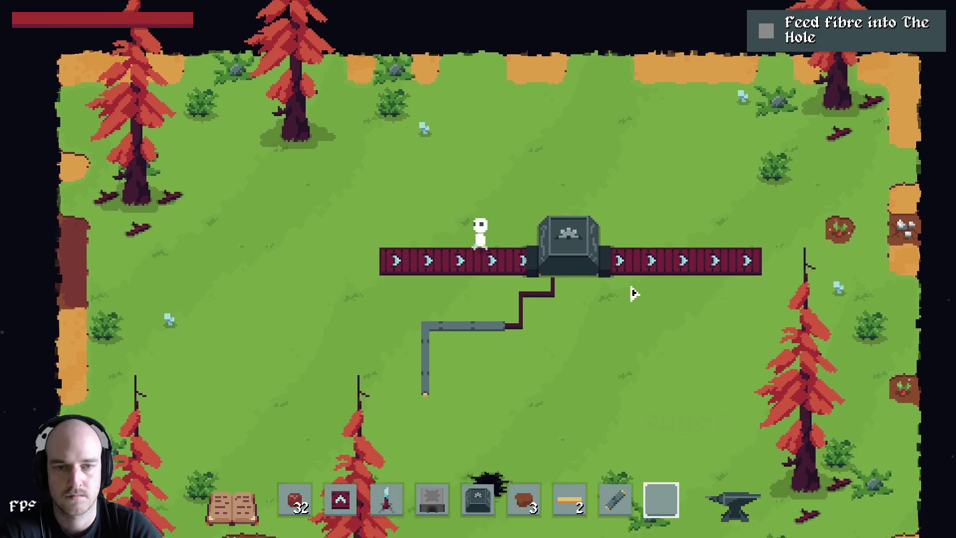
key(d)
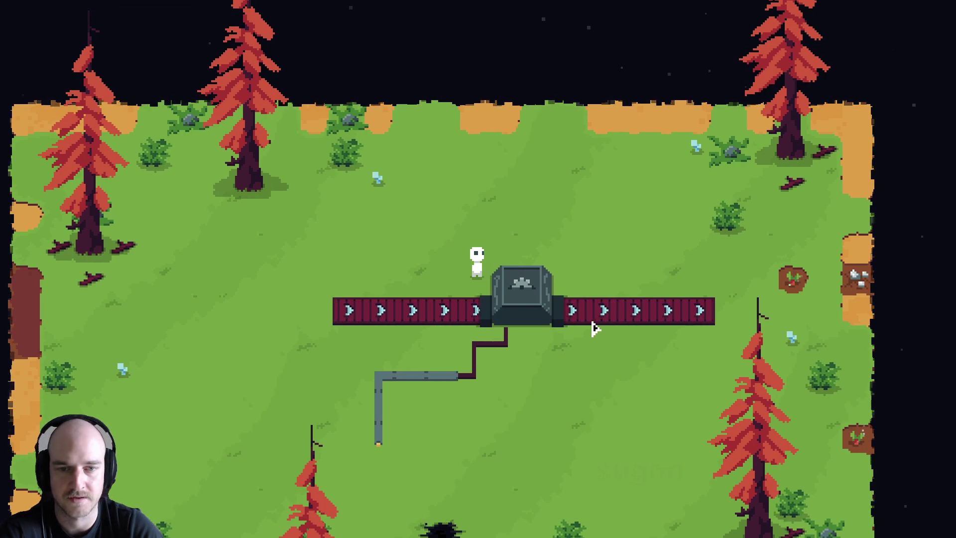
scroll(594, 328, down, 1)
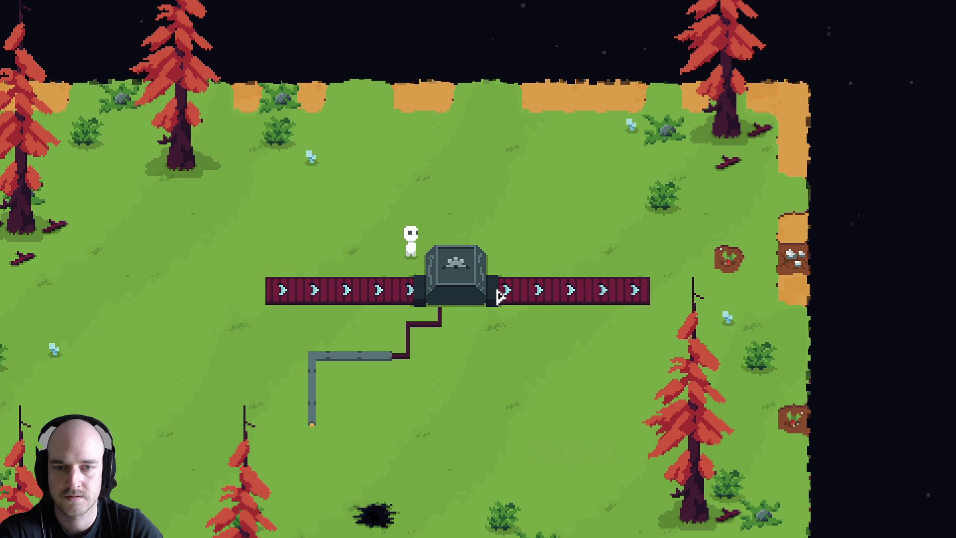
scroll(499, 296, up, 2)
scroll(496, 321, down, 2)
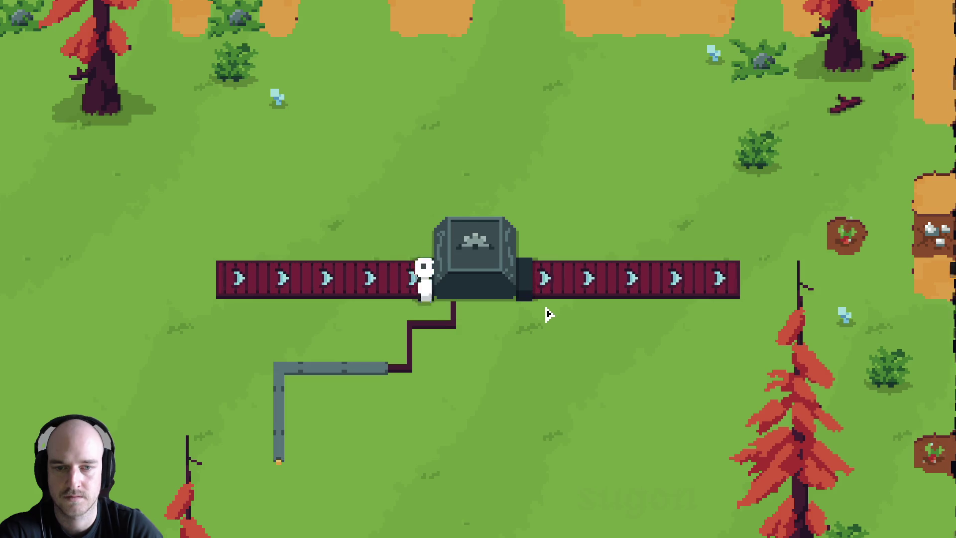
Chop down the red tree and walk back up to the conveyor line.
key(s)
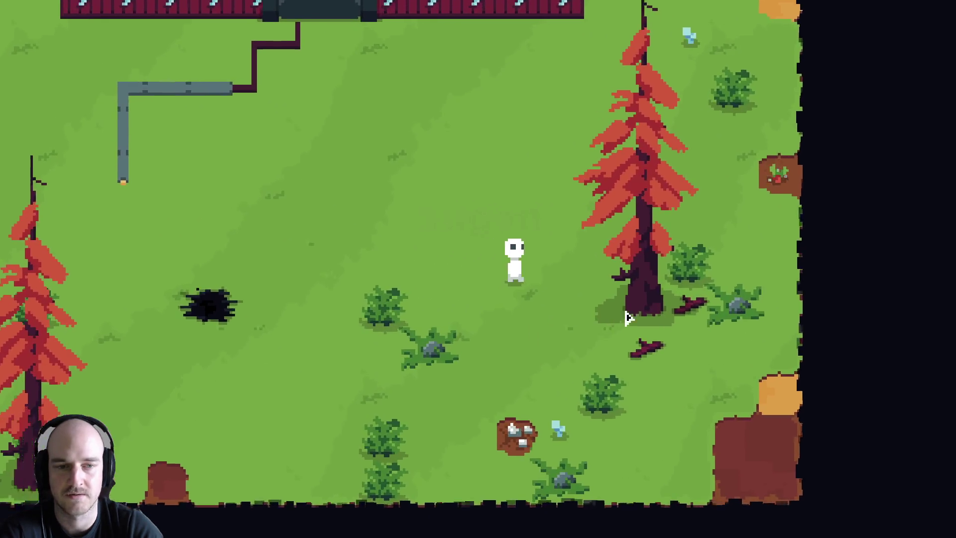
click(629, 316)
key(a)
key(w)
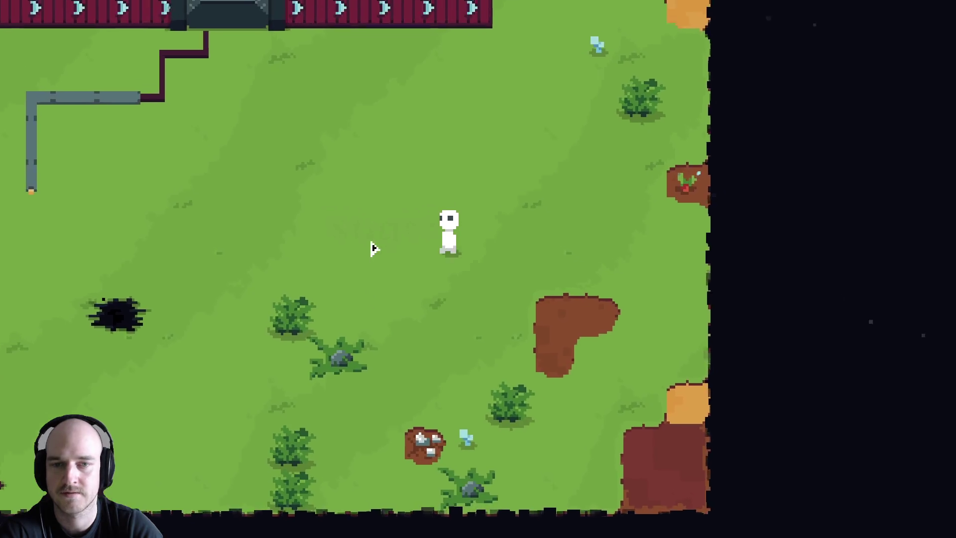
key(a)
key(w)
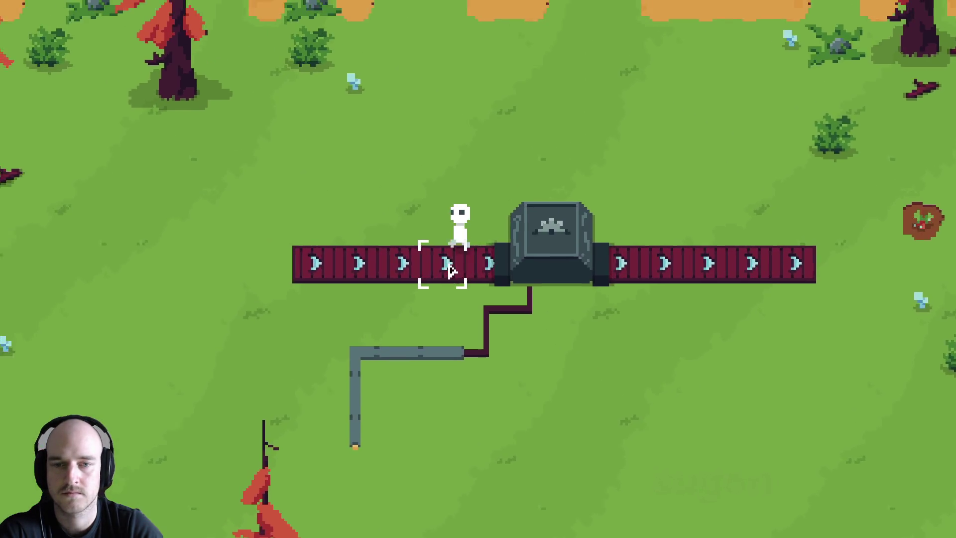
Extend the conveyor belt further on both the left and right sides.
middle_click(440, 255)
key(d)
drag(238, 319, 369, 314)
drag(841, 308, 929, 308)
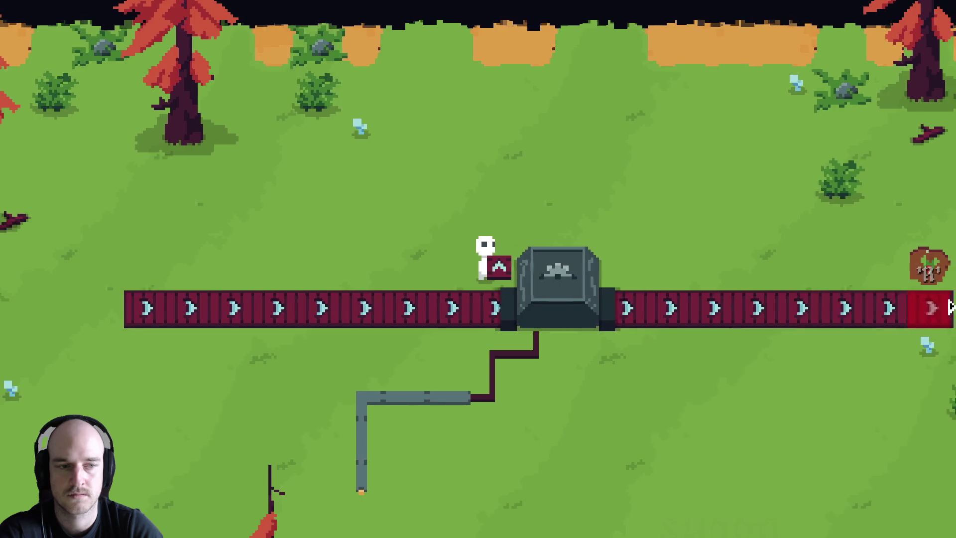
right_click(709, 371)
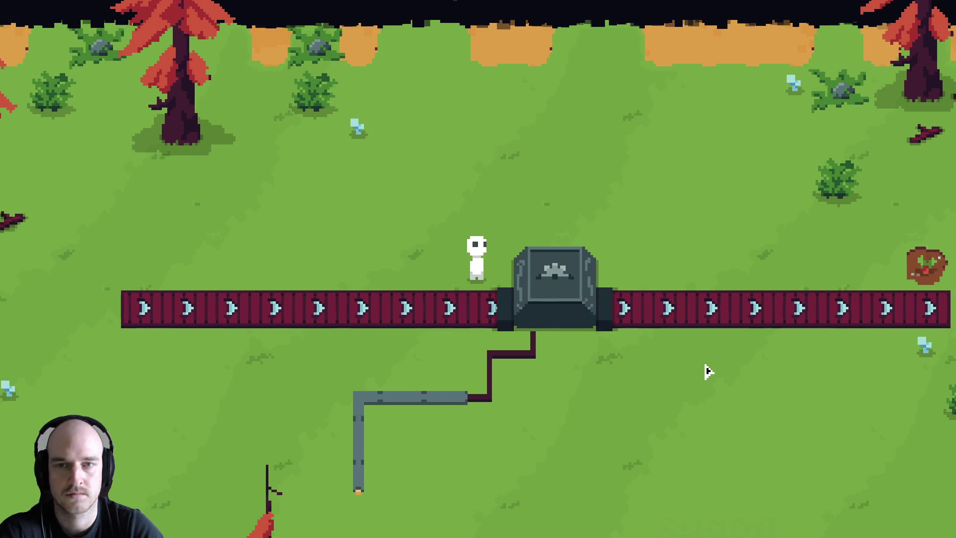
Walk up and left to the edge of the orange land.
key(w)
key(a)
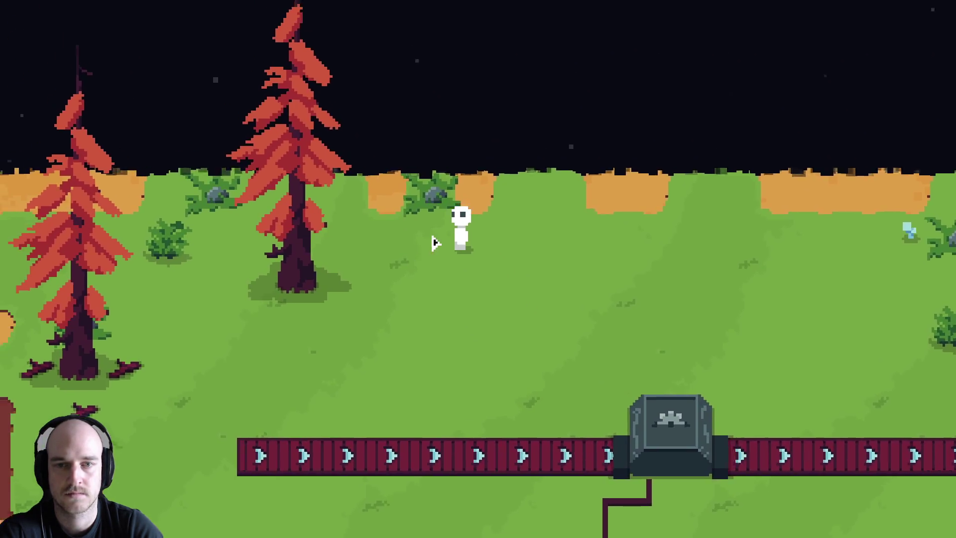
key(w)
key(a)
key(d)
key(s)
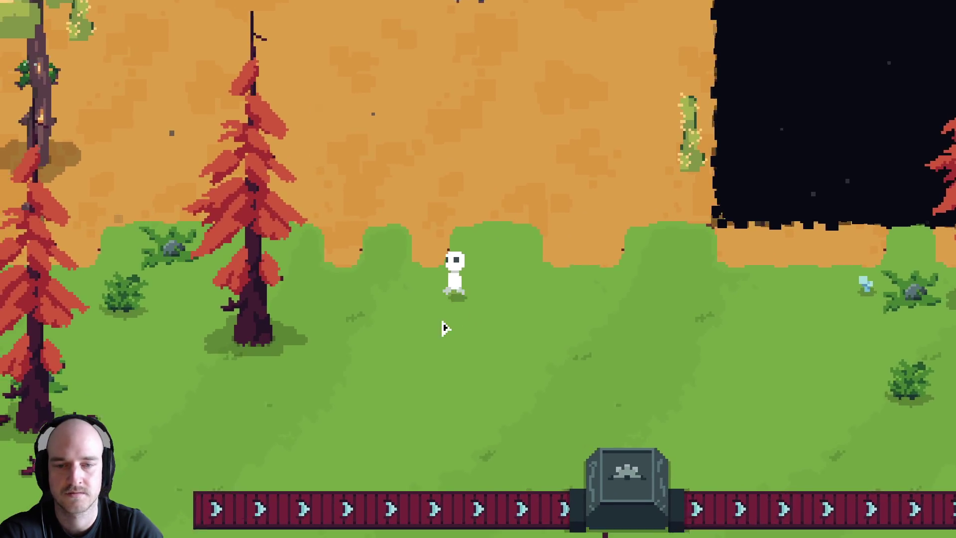
key(a)
Till a dirt strip with pots along the orange land's edge, extending it left.
key(d)
key(w)
key(a)
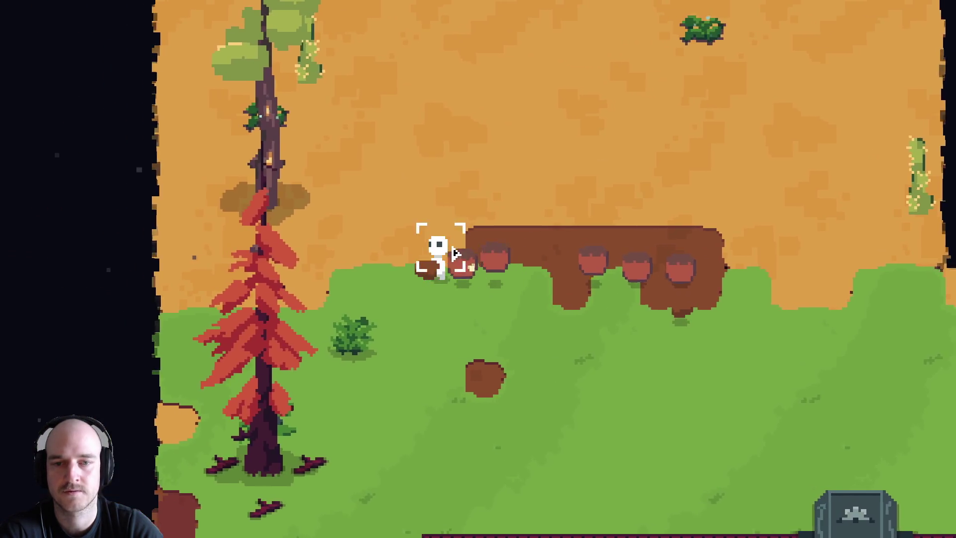
key(a)
key(d)
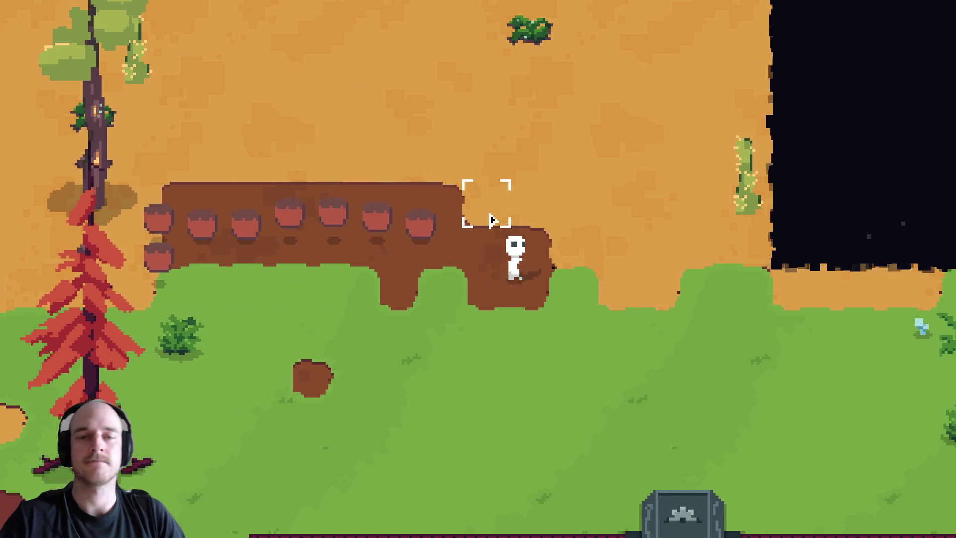
Extend the dirt strip and pots to the right, then chop down the red tree.
key(d)
key(w)
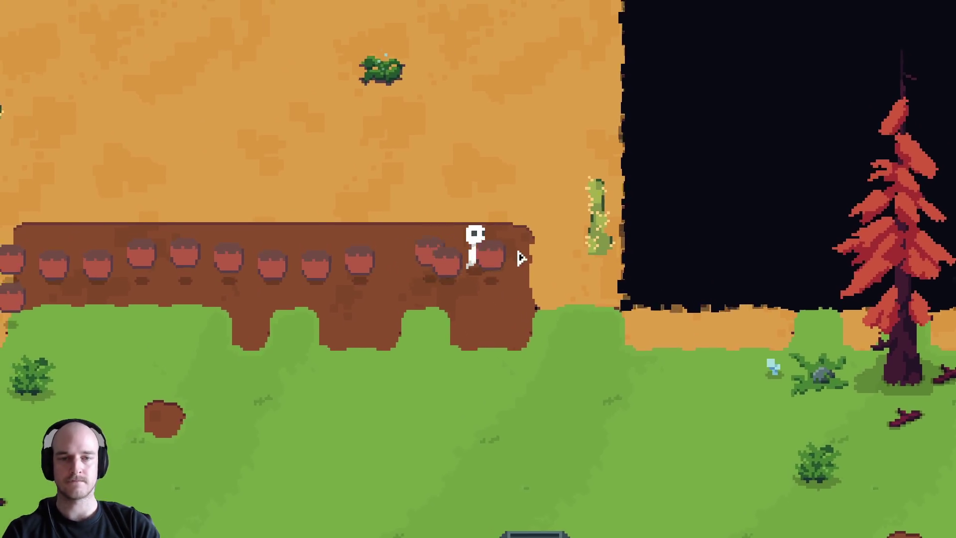
key(d)
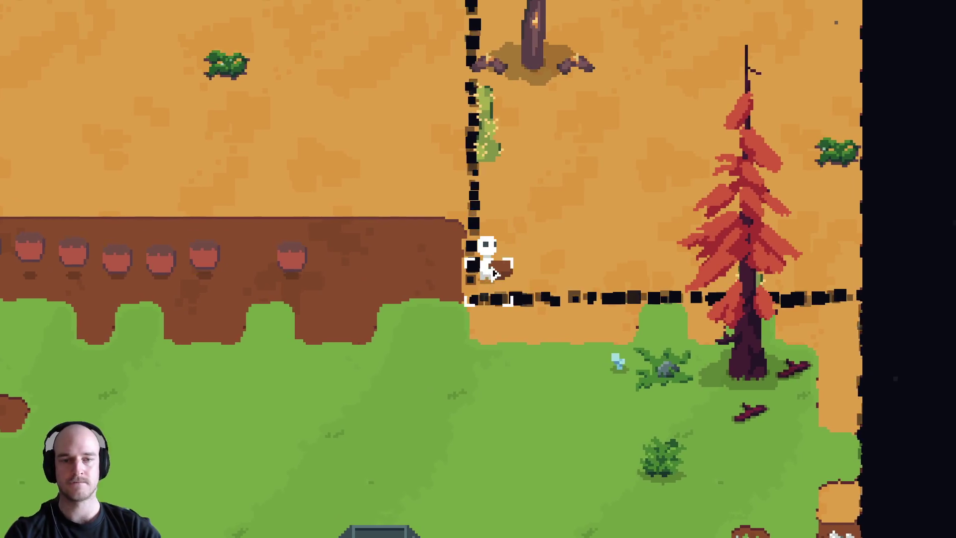
key(d)
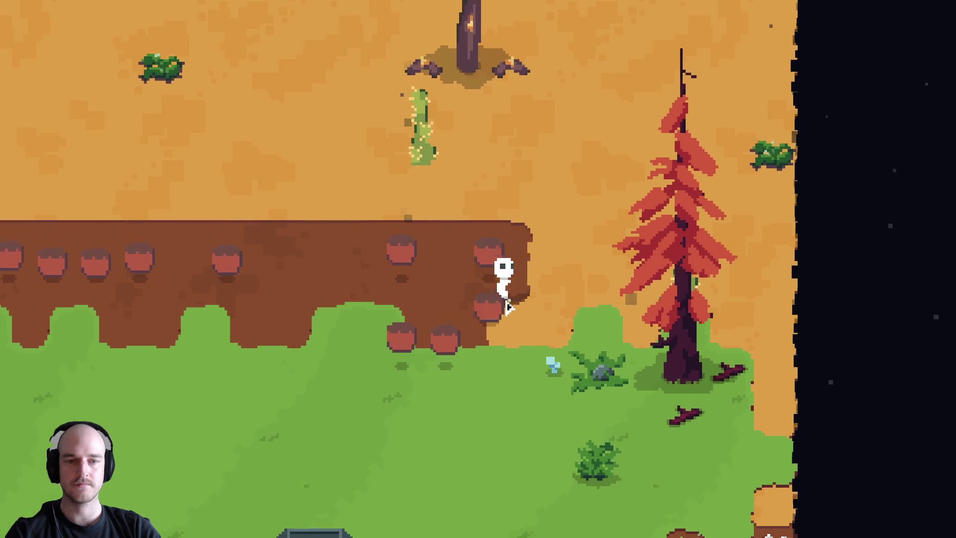
key(d)
key(s)
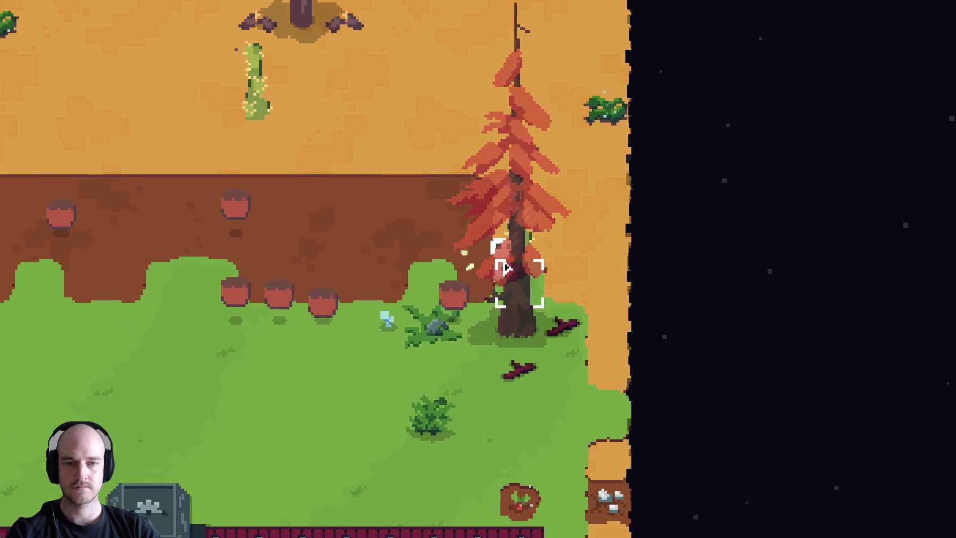
key(d)
click(434, 287)
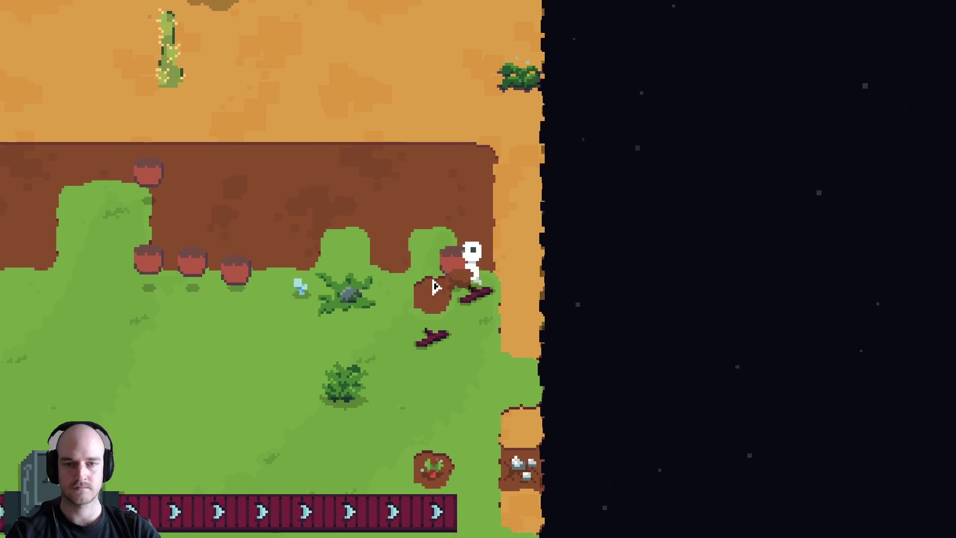
Walk the character left to the map edge, then back around above the conveyor machine.
key(a)
key(w)
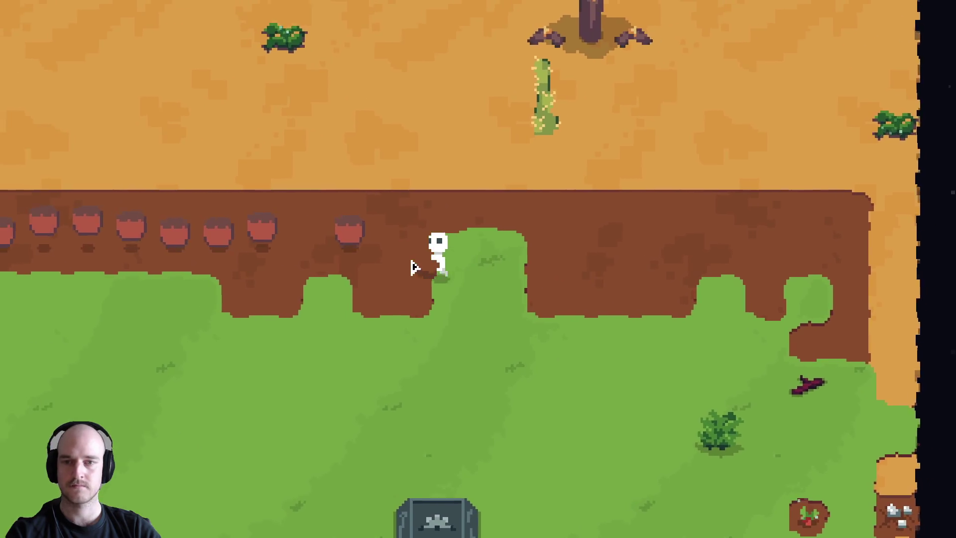
key(a)
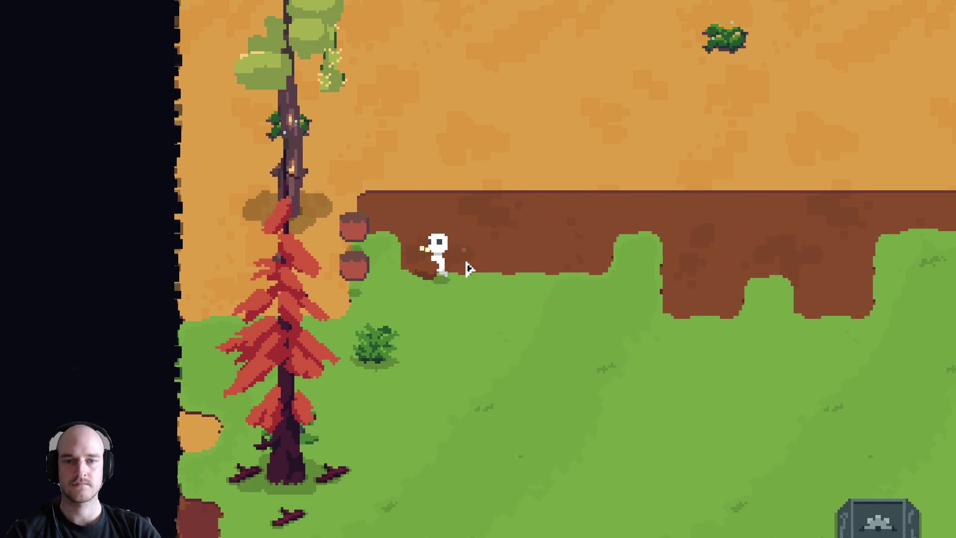
key(s)
key(d)
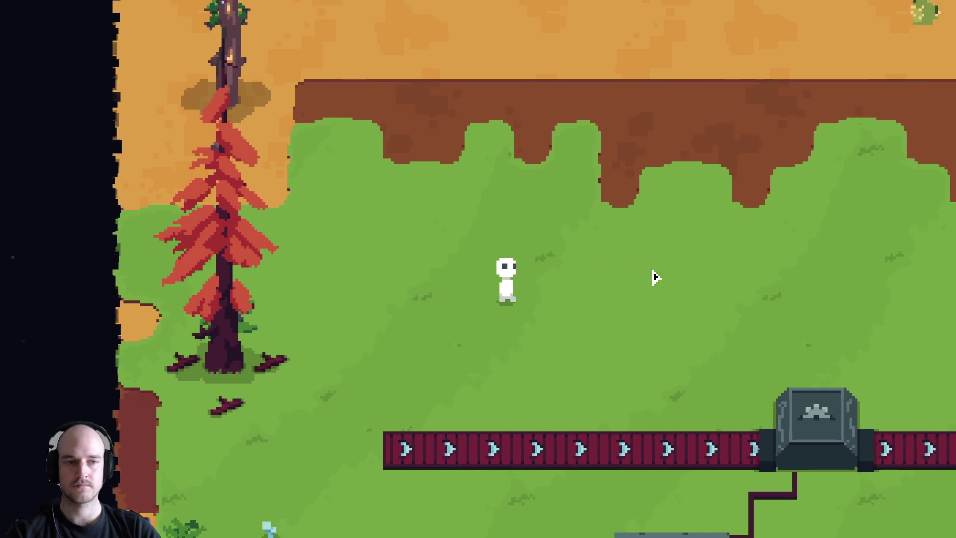
key(d)
key(s)
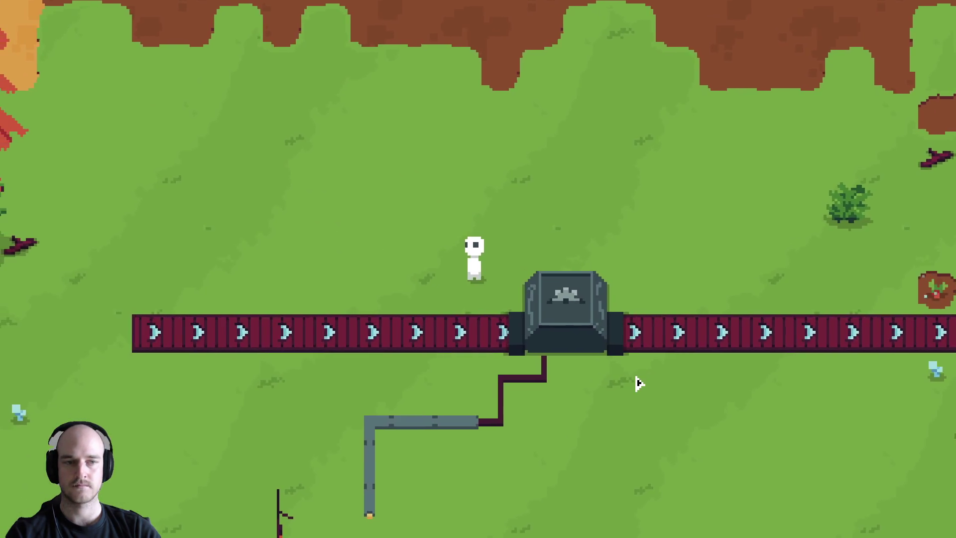
key(w)
key(d)
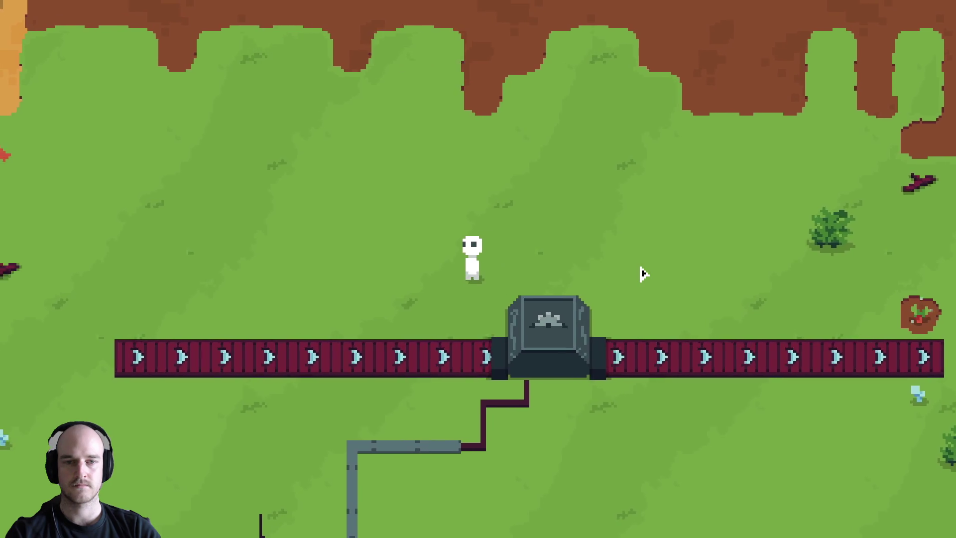
key(a)
key(s)
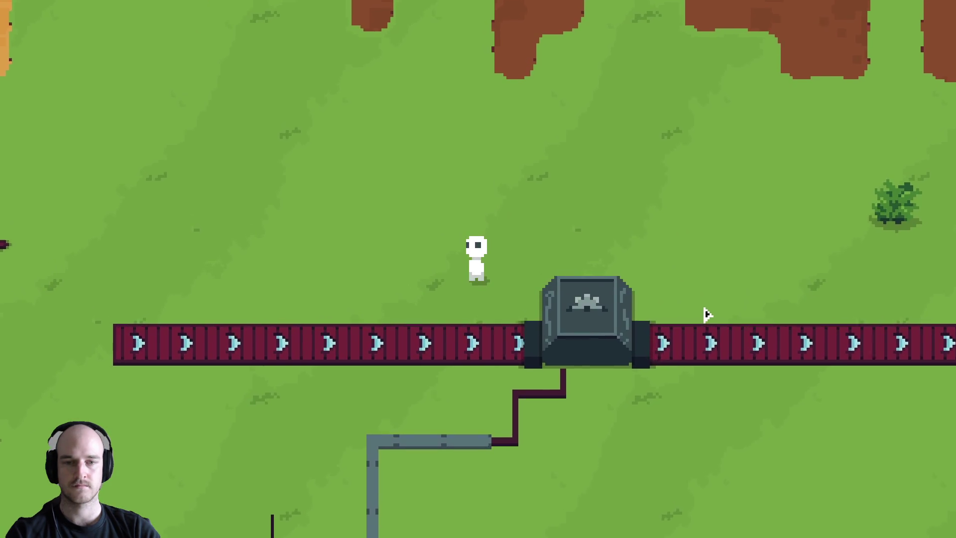
key(d)
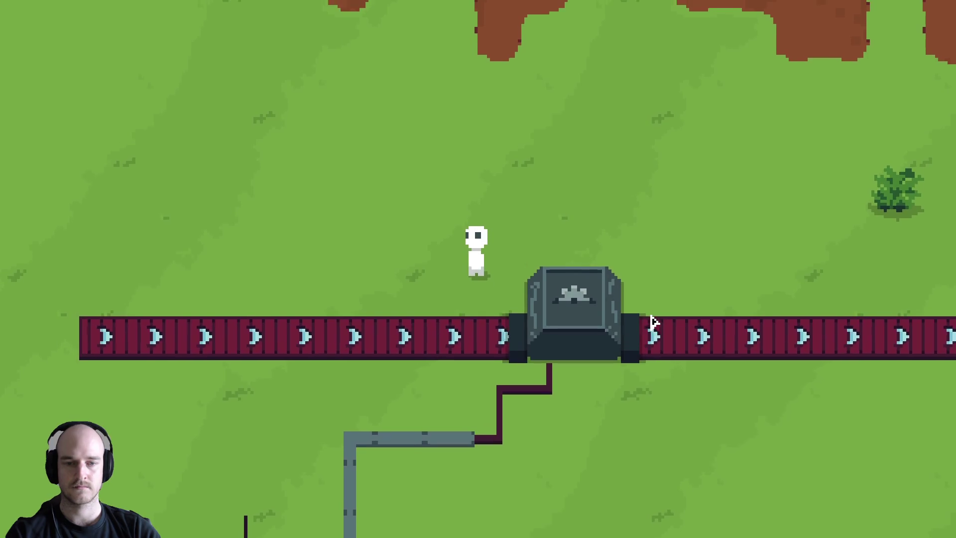
key(w)
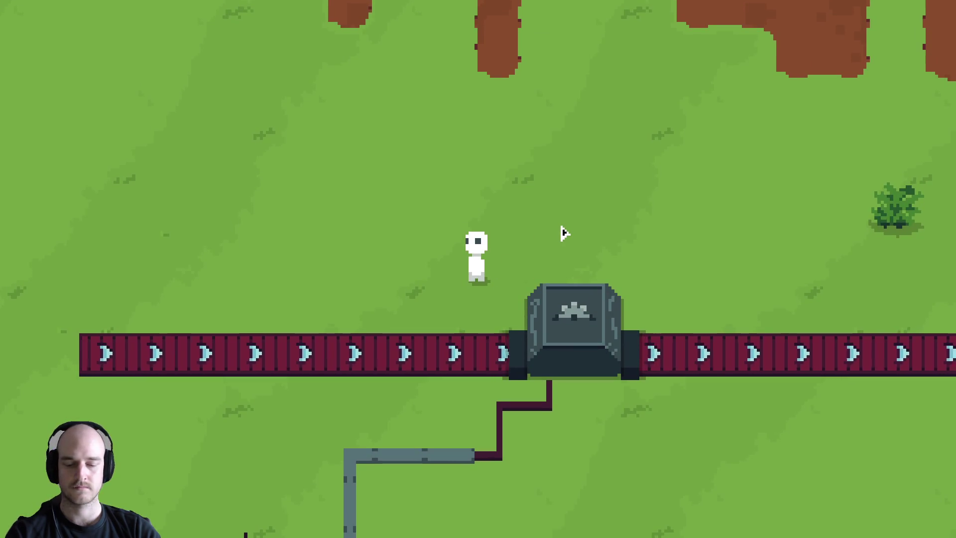
key(a)
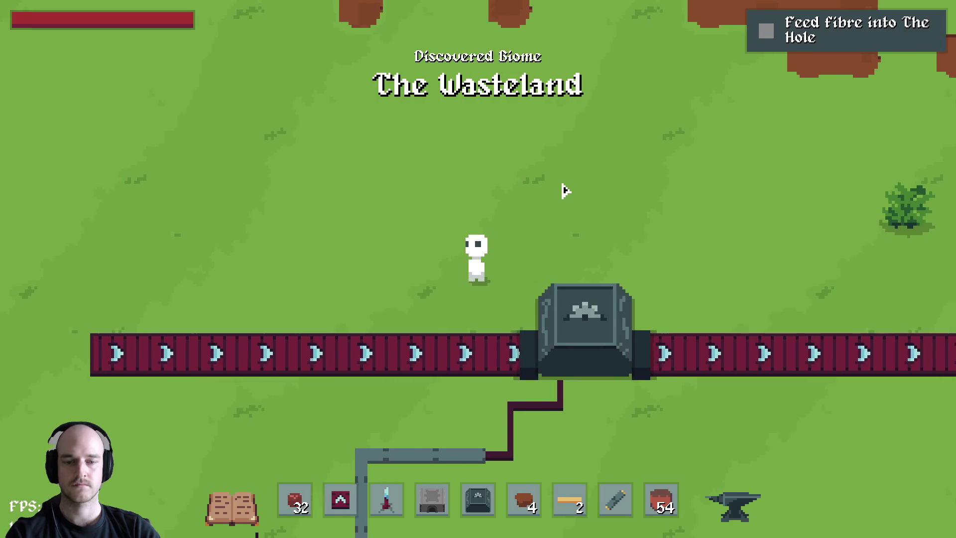
Glance at Photoshop, then extend the conveyor belt several tiles left of the machine.
key(alt+Tab)
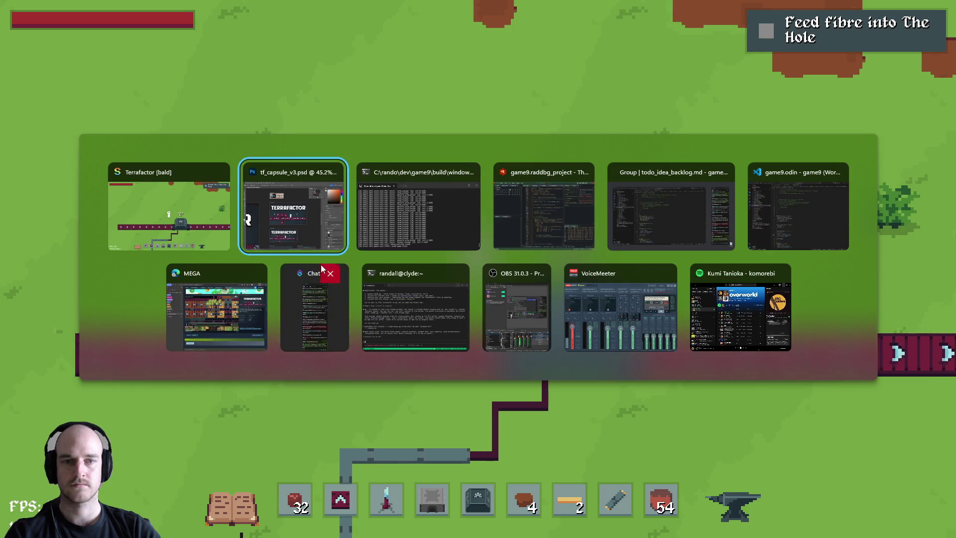
key(alt+Tab)
key(a)
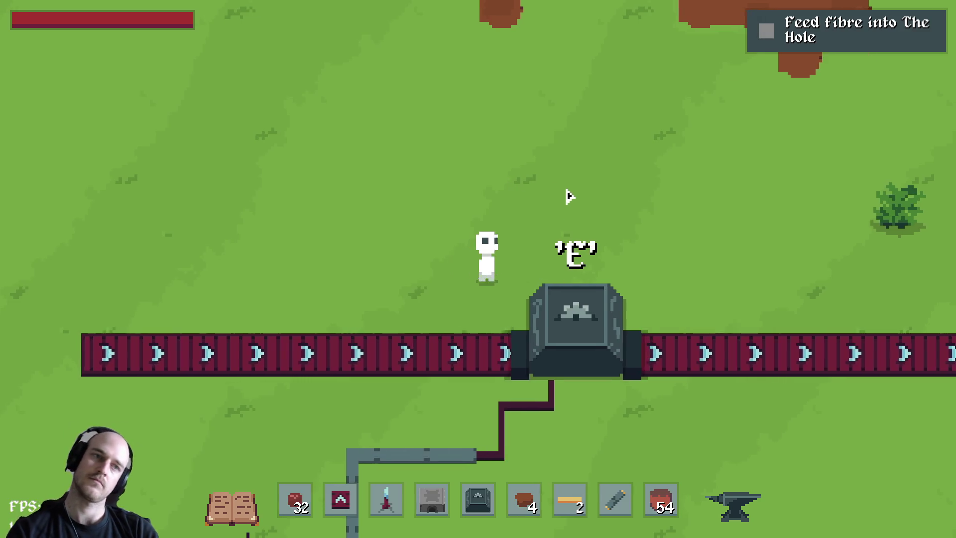
key(2)
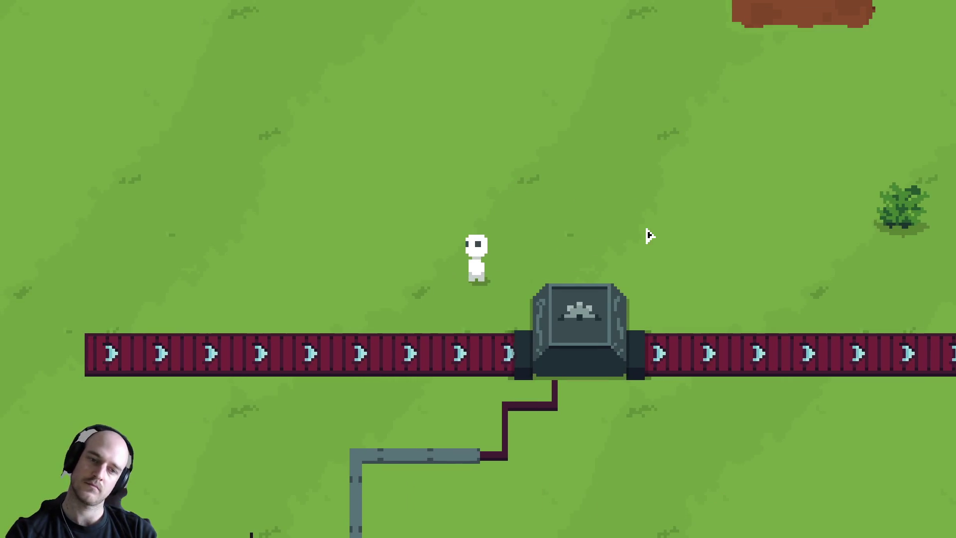
key(a)
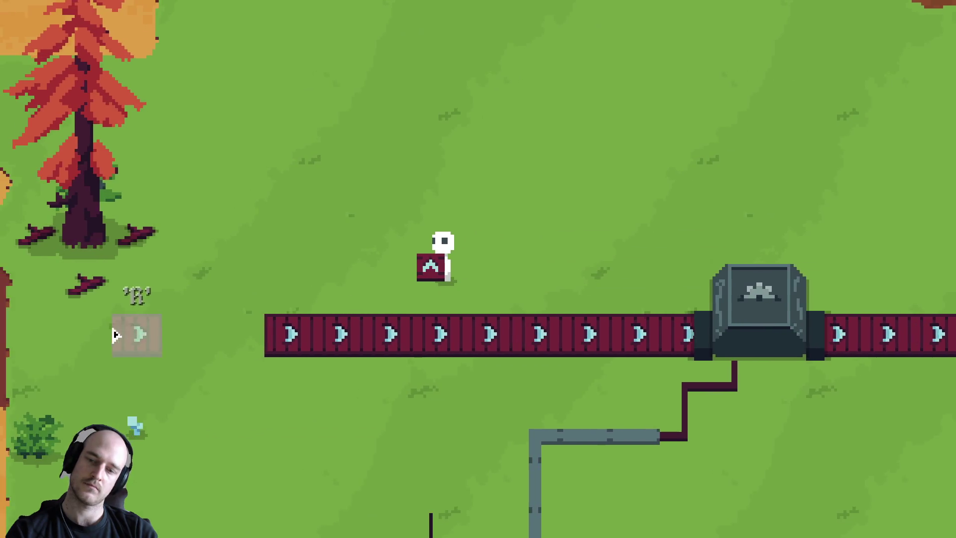
drag(132, 334, 30, 335)
Walk up toward the desert edge and back around the belt and machine.
key(d)
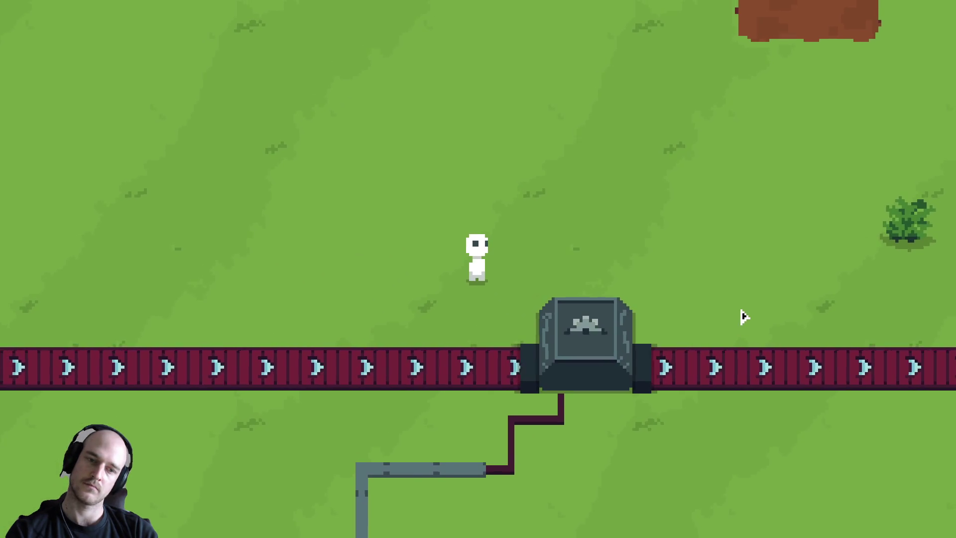
key(s)
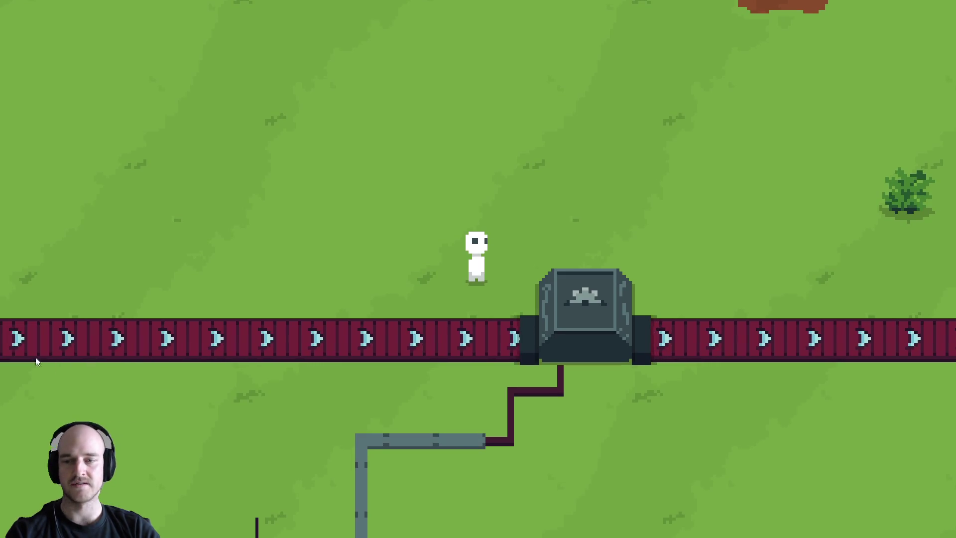
key(w)
key(d)
key(w)
key(d)
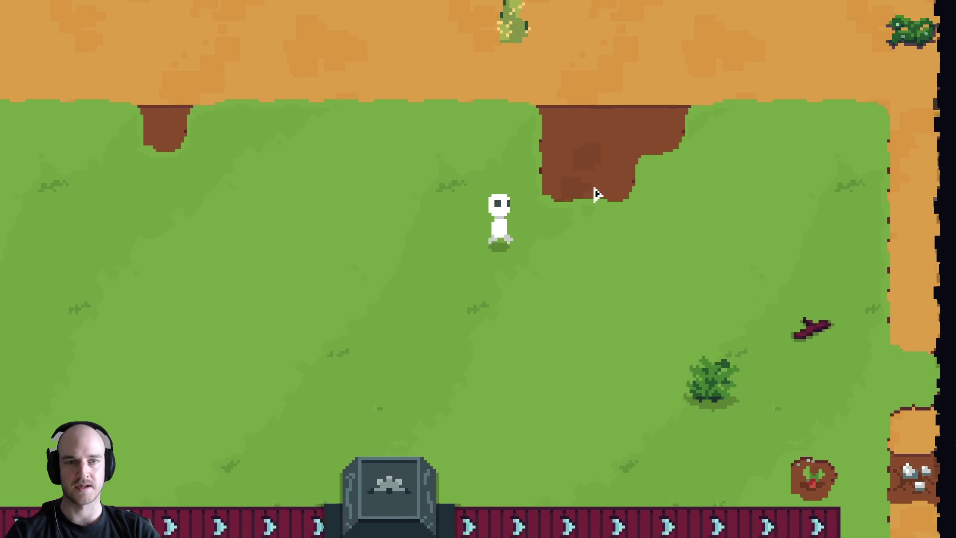
key(s)
key(a)
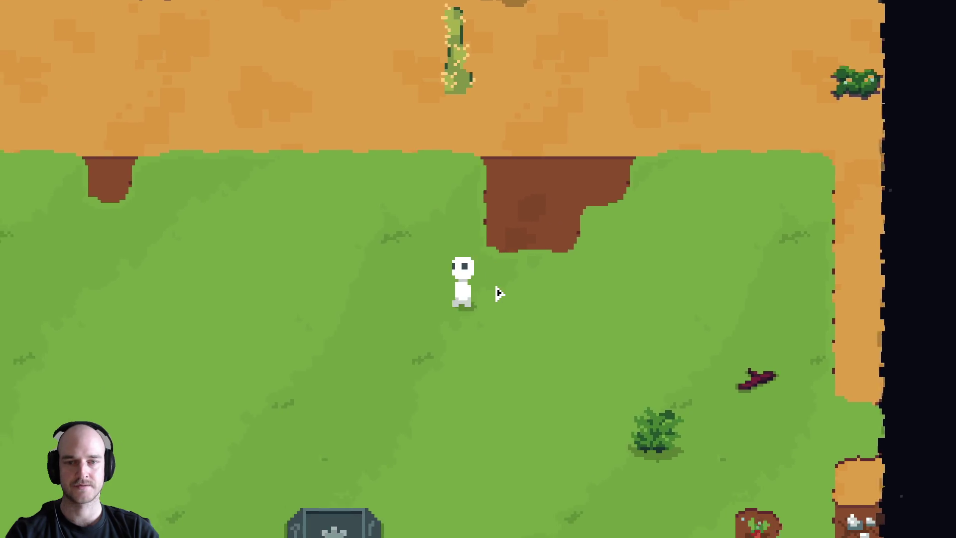
key(w)
key(d)
key(s)
key(s)
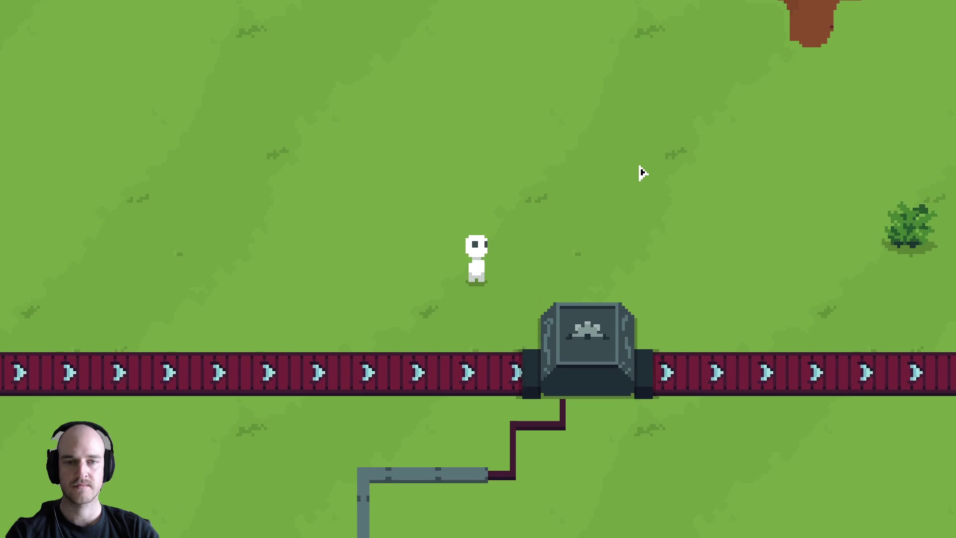
key(d)
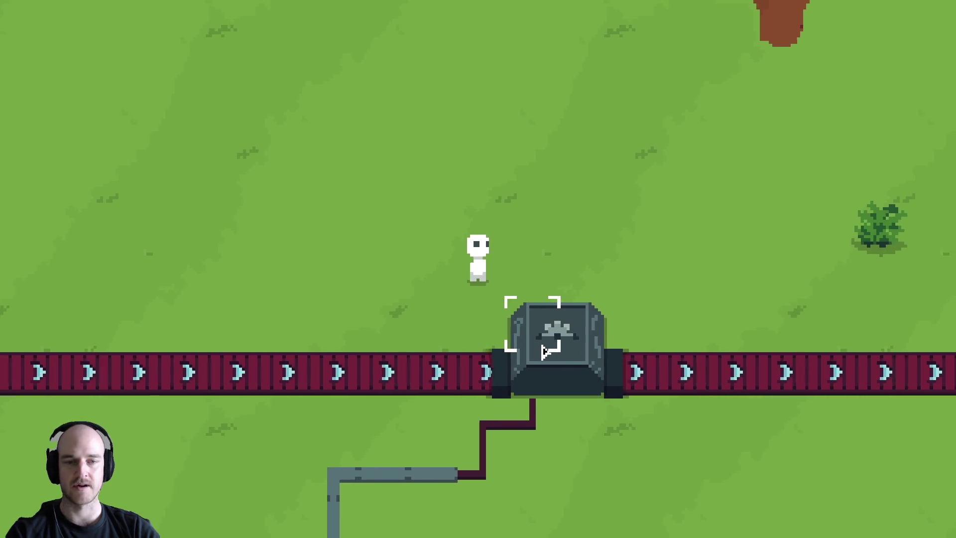
key(s)
key(a)
Bring the HUD back and show the Buildings recipes in the crafting book.
key(F1)
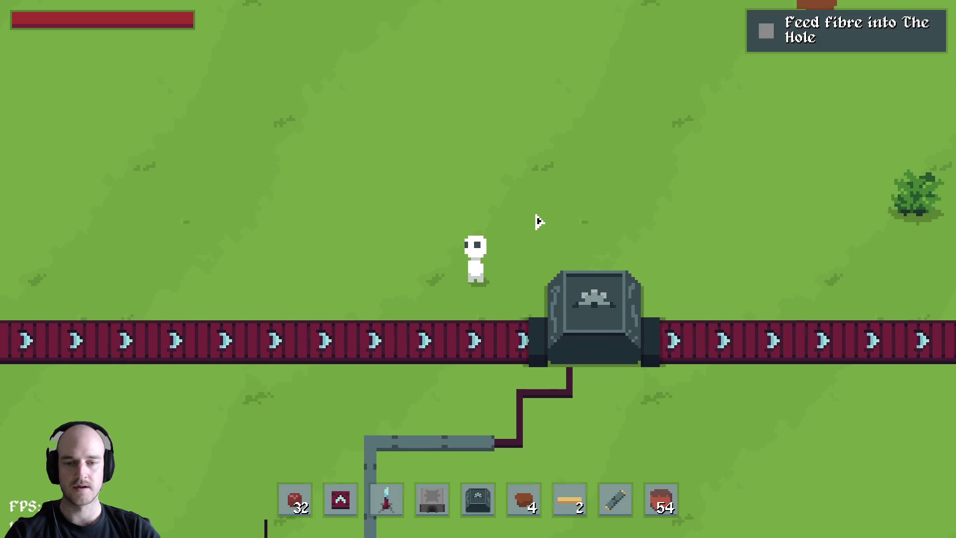
key(a)
key(Tab)
click(378, 109)
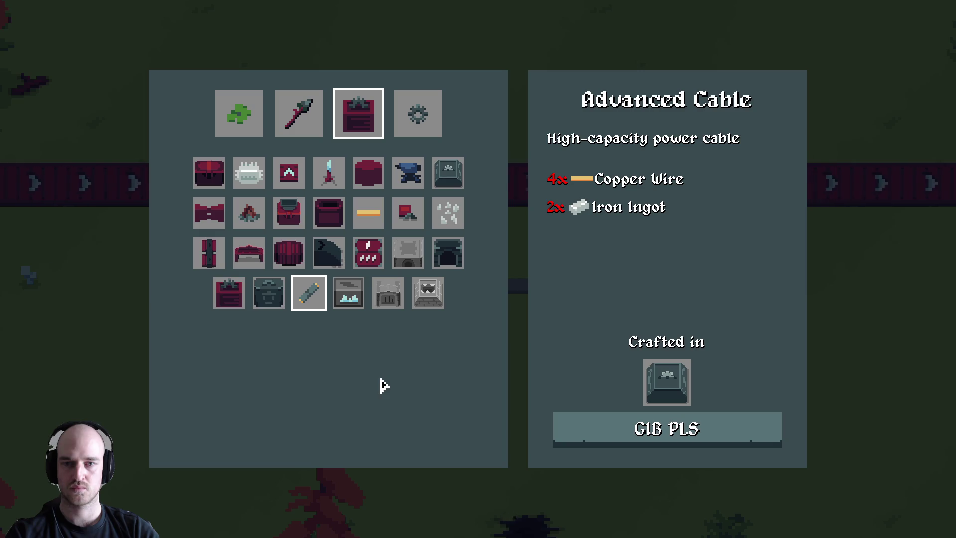
Browse the Advanced Machines and Buildings crafting recipes, then close the crafting window and debug panel.
key(Tab)
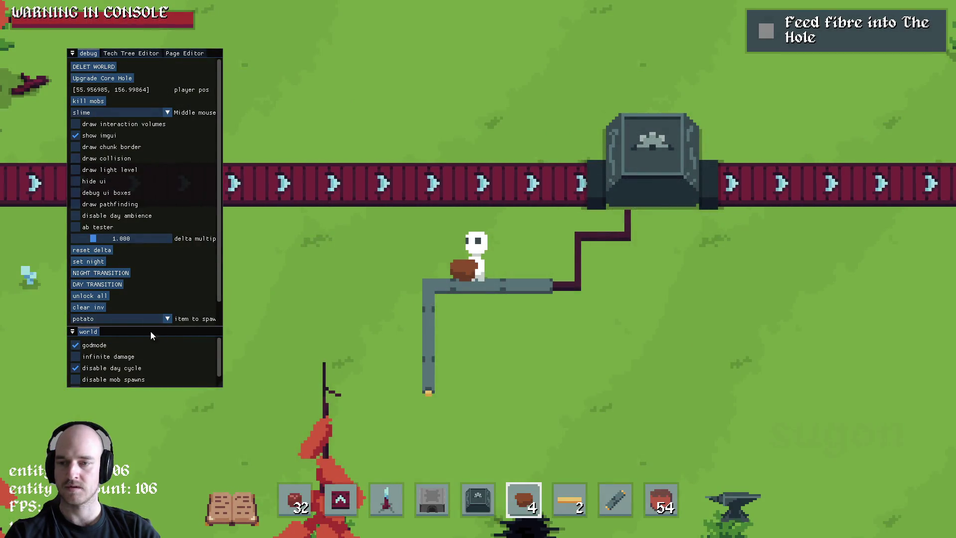
key(Tab)
click(418, 119)
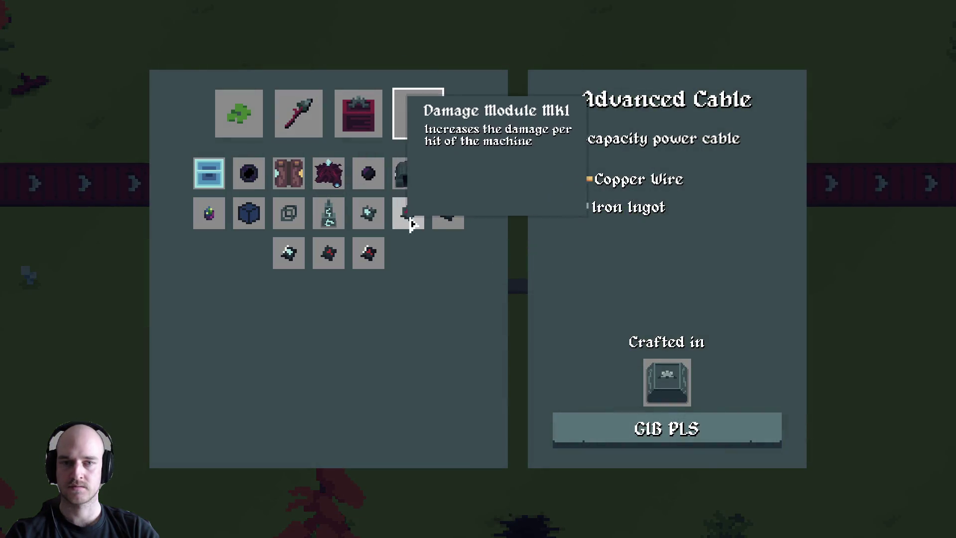
click(373, 128)
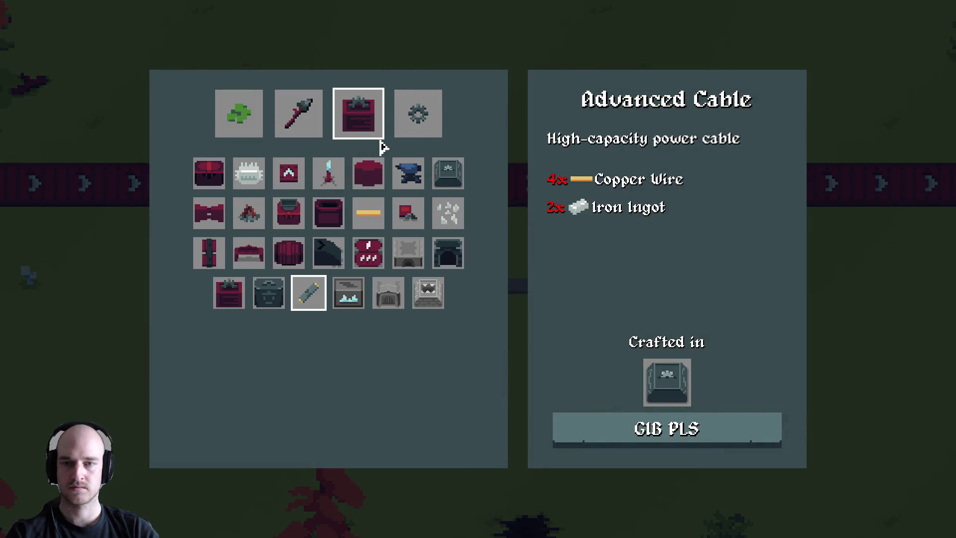
key(Tab)
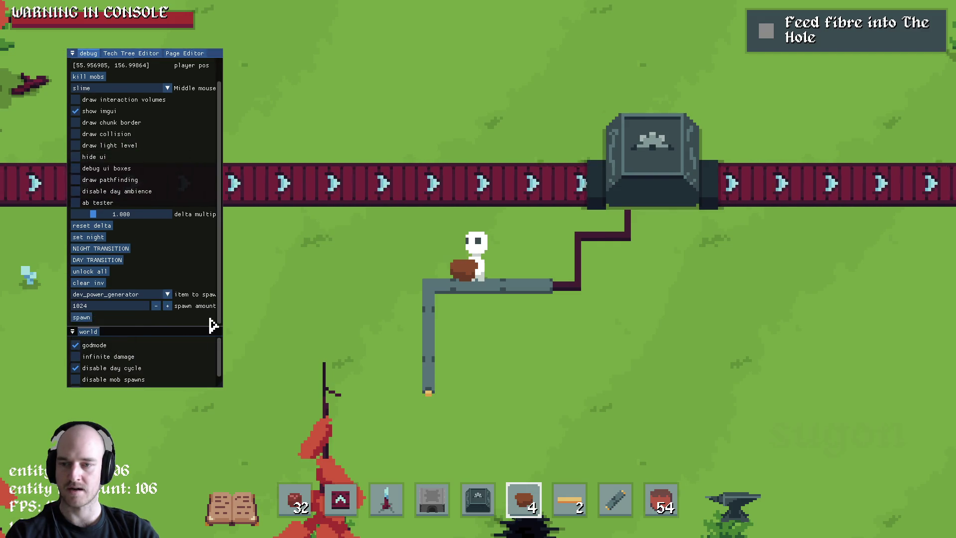
key(Escape)
key(Escape)
Swap the Assembler out of the hotbar for the Dev Power Generator in slot 5.
key(Tab)
shift+click(473, 512)
shift+click(311, 400)
key(Tab)
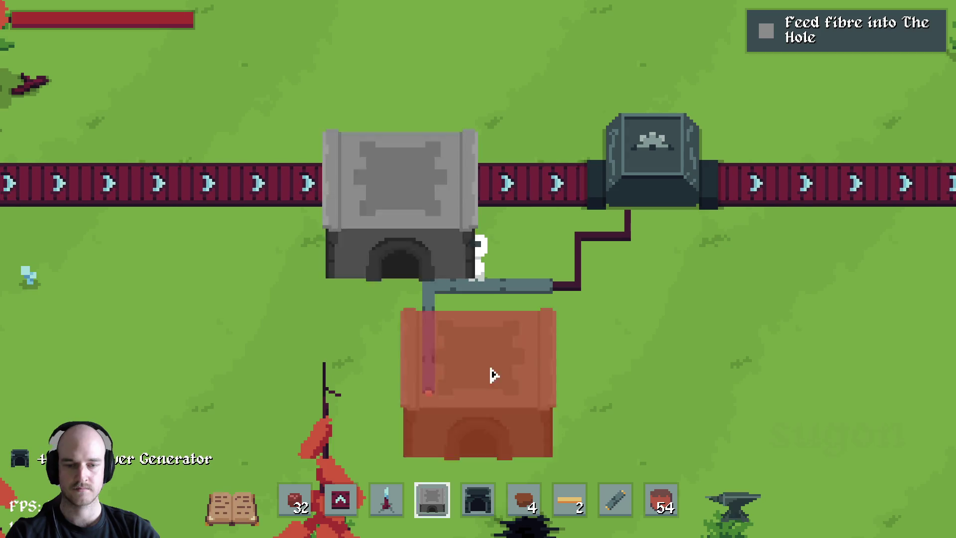
key(5)
click(455, 272)
Extend the pipe two segments down, place the power generator at its end, and check power.
key(s)
key(8)
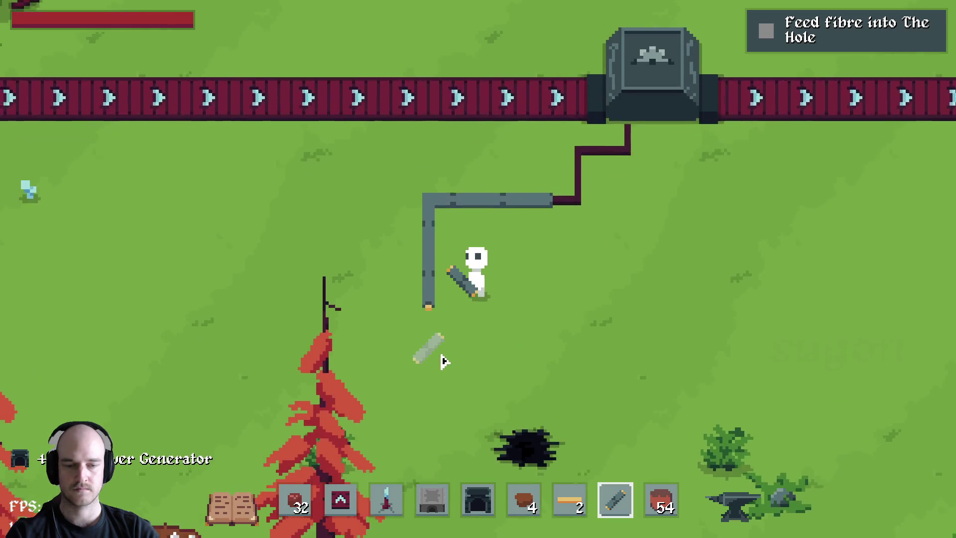
drag(441, 366, 453, 397)
key(7)
key(5)
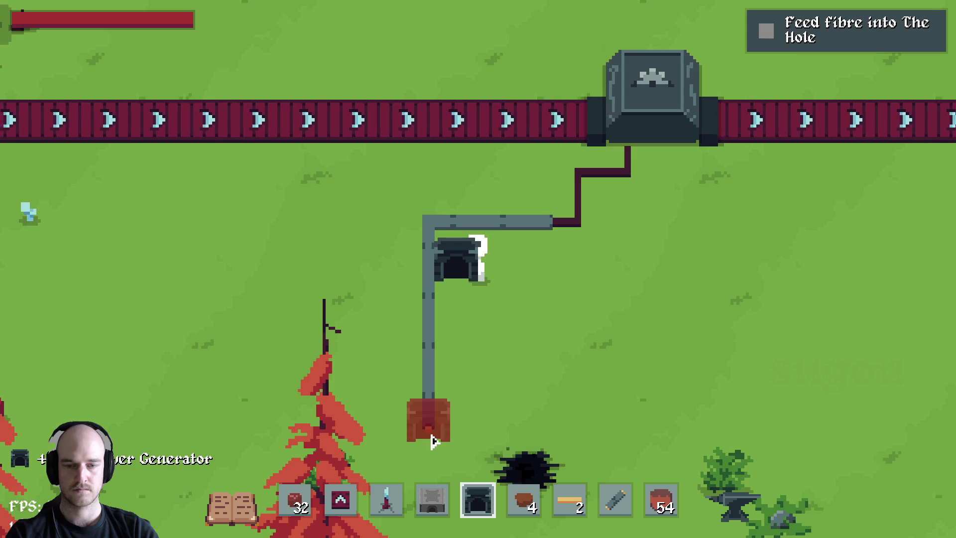
click(429, 465)
key(w)
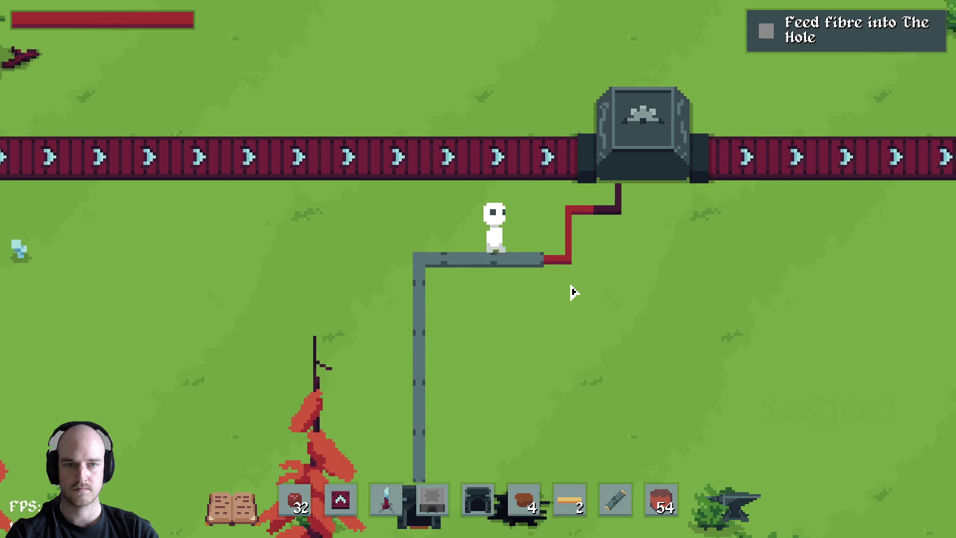
key(d)
key(w)
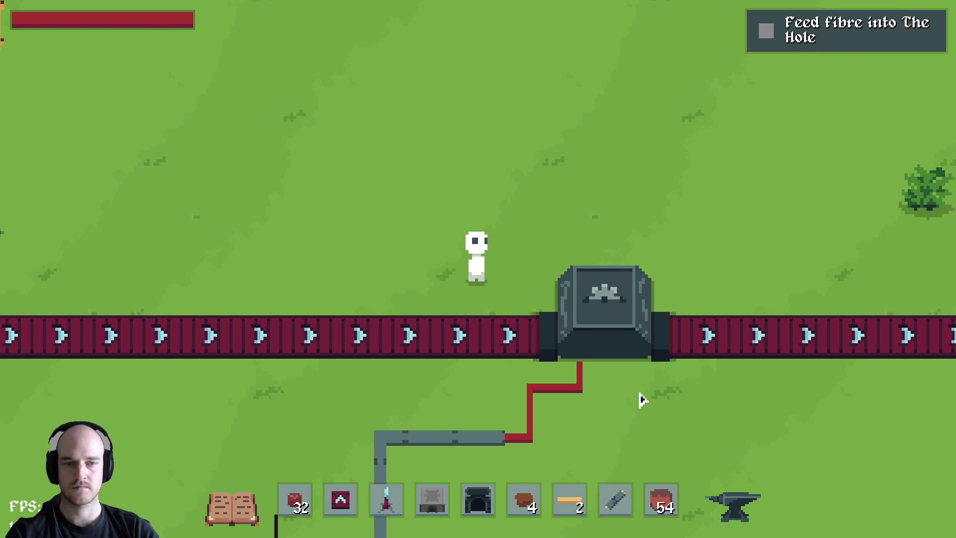
Connect the wire cable from The Hole to the pole.
key(w)
key(a)
key(s)
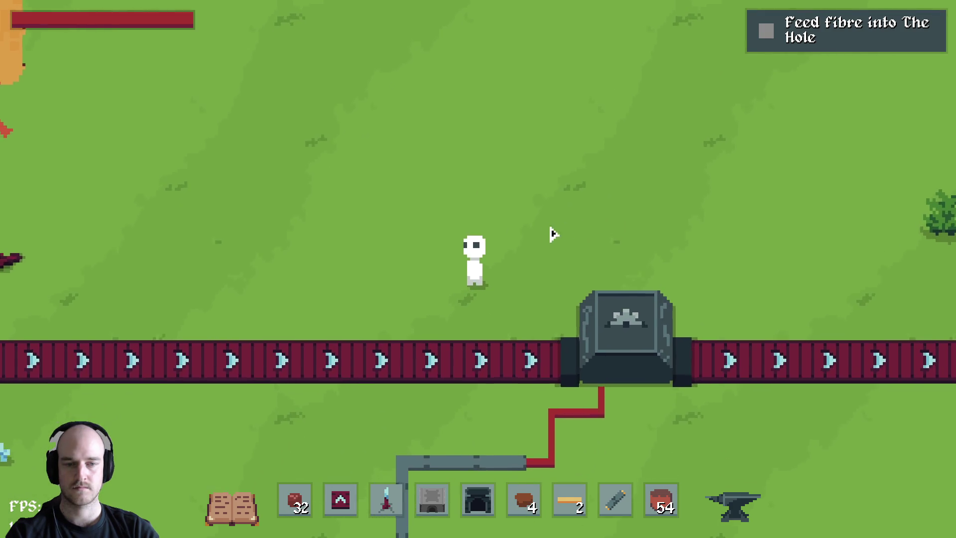
key(d)
key(w)
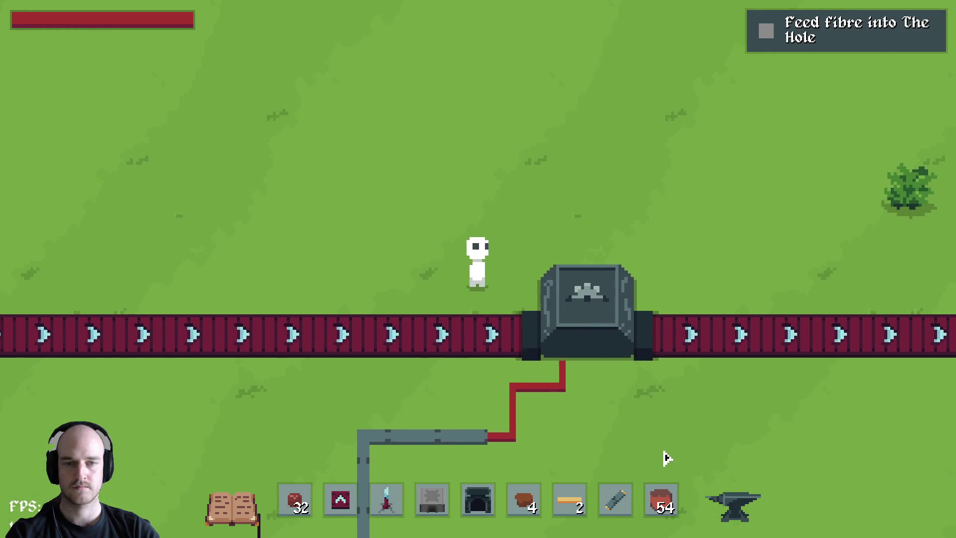
key(a)
key(s)
key(7)
key(d)
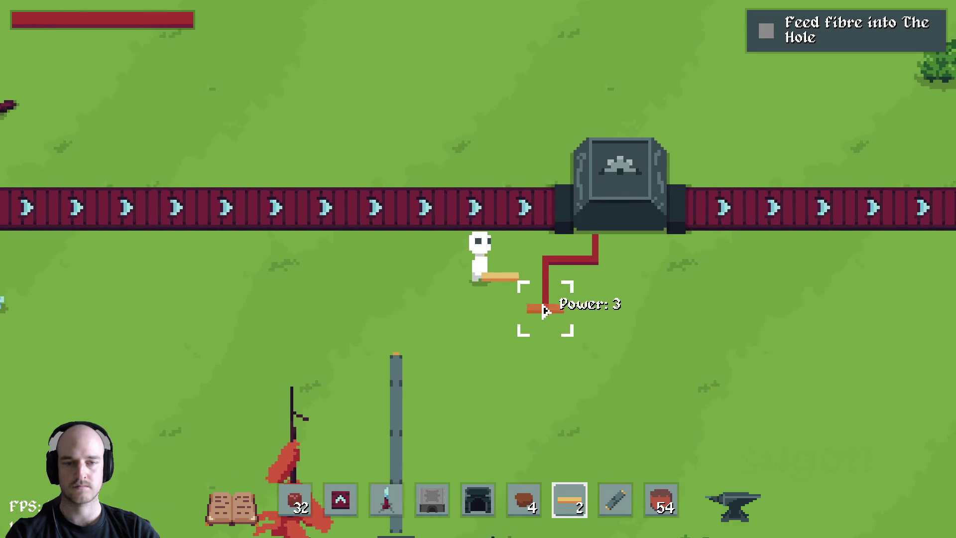
key(s)
key(a)
click(487, 347)
Hide the HUD and move the character down and left across the belt.
key(d)
key(w)
key(7)
key(F1)
key(s)
key(a)
key(d)
key(w)
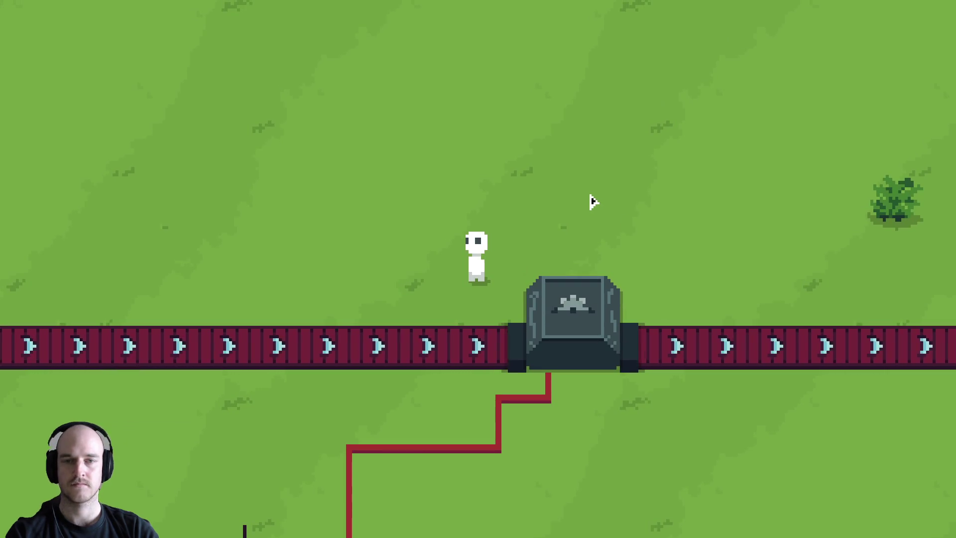
key(s)
key(a)
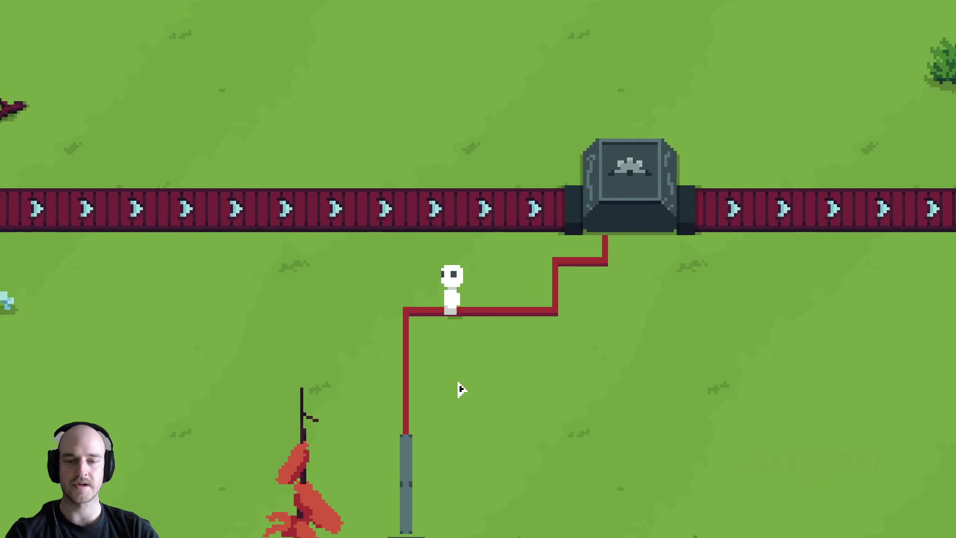
key(s)
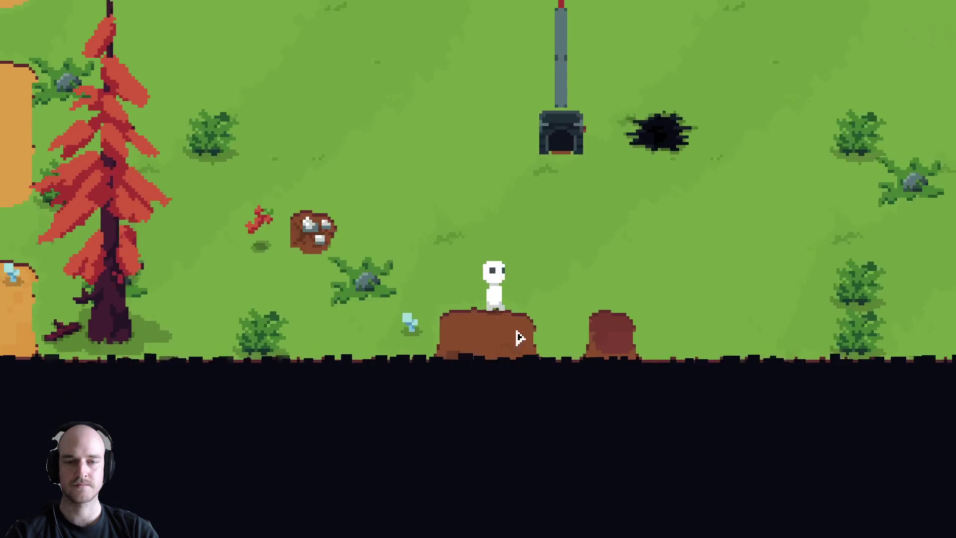
key(a)
Toggle the debug panel and clear away the two nearby plants.
key(w)
key(F1)
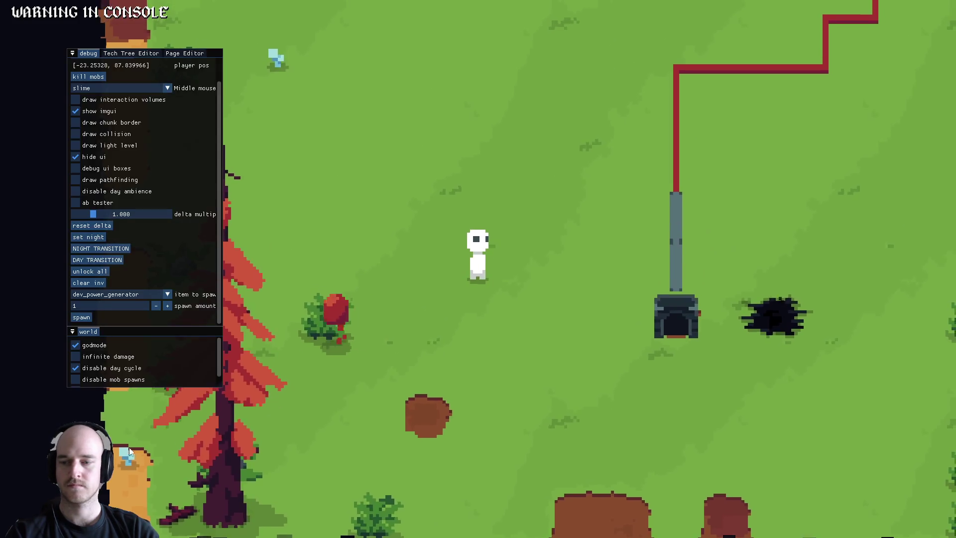
key(F1)
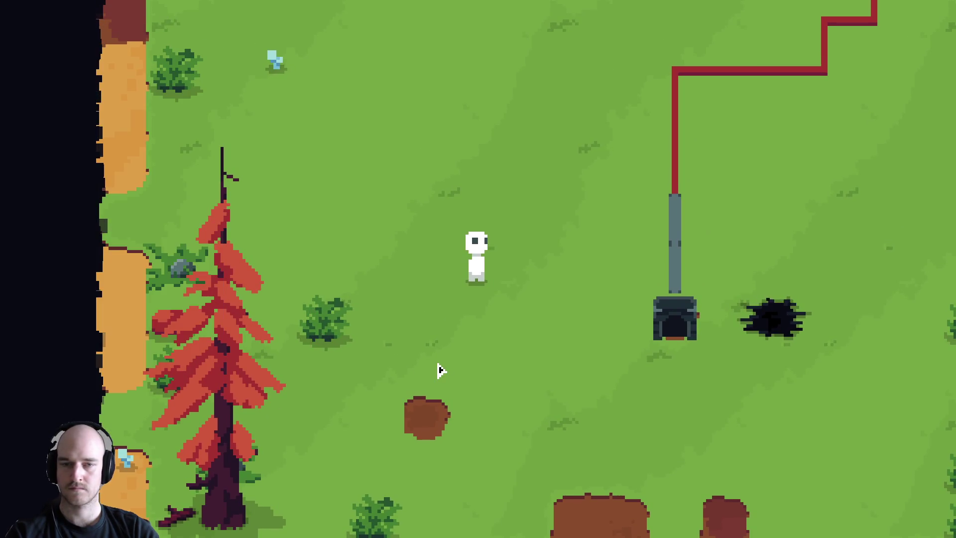
key(F1)
key(F1)
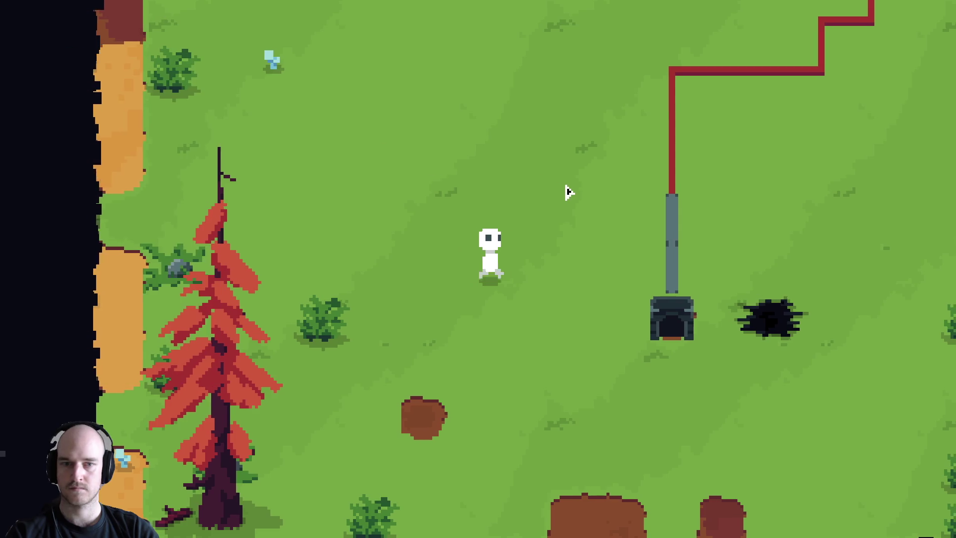
key(d)
key(w)
key(d)
click(571, 323)
Walk to the island edge, harvest the branch, and break the stones off the rock tile.
key(w)
key(a)
key(w)
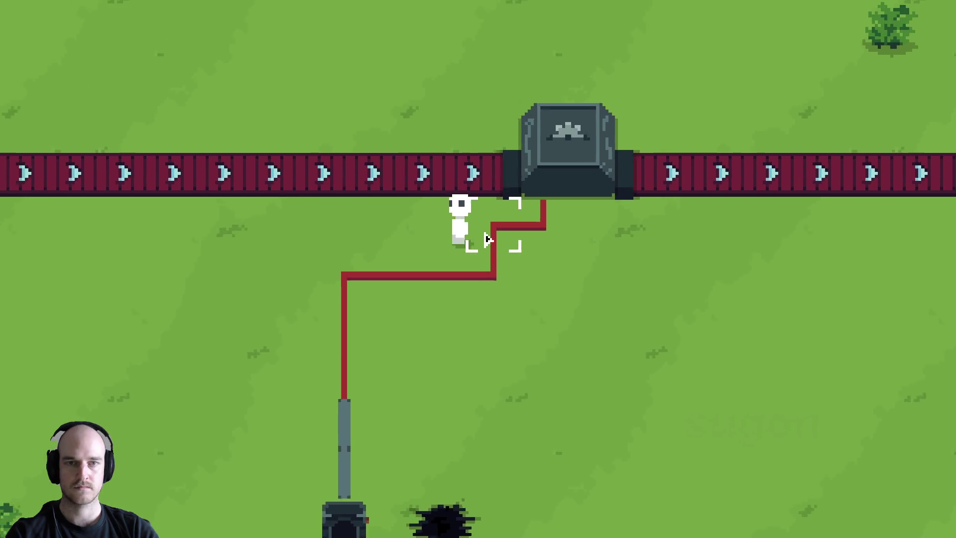
key(d)
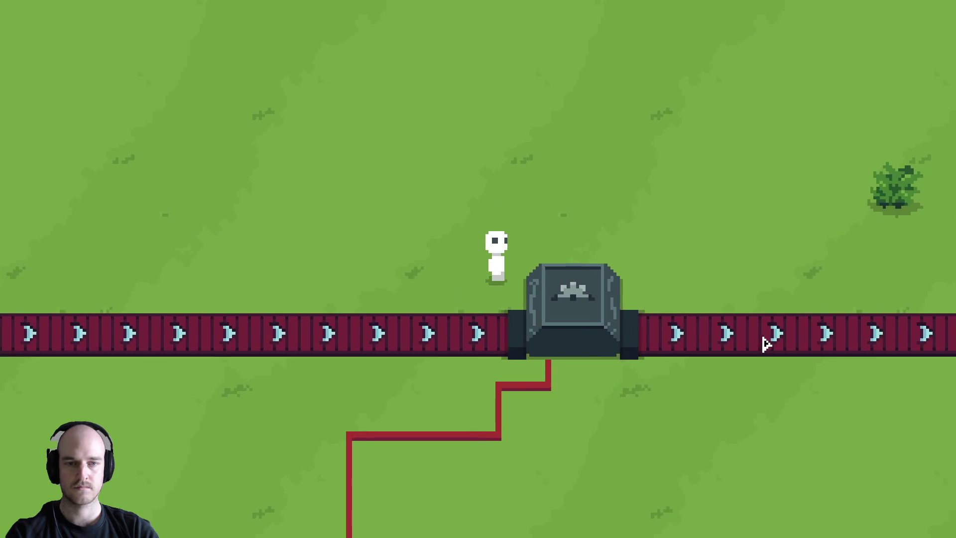
key(a)
key(w)
key(d)
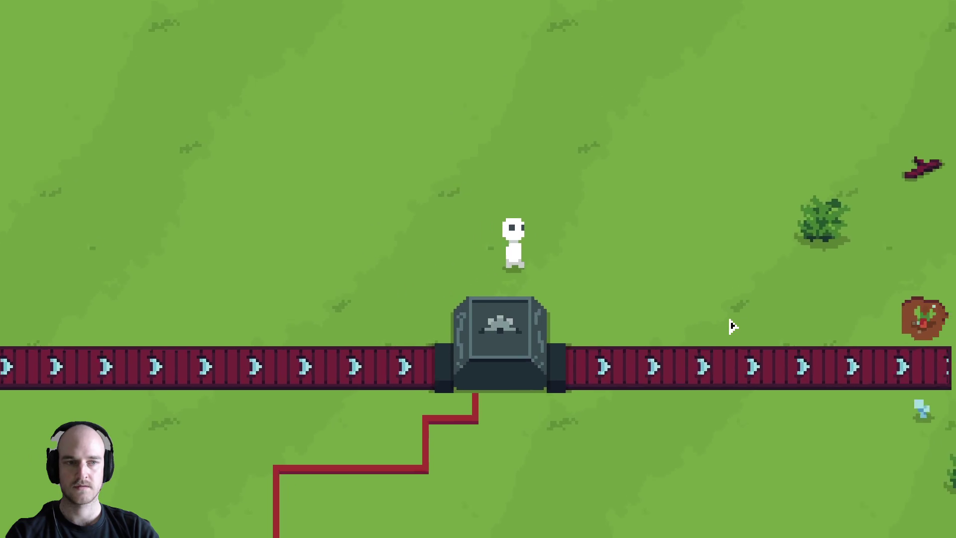
key(d)
key(w)
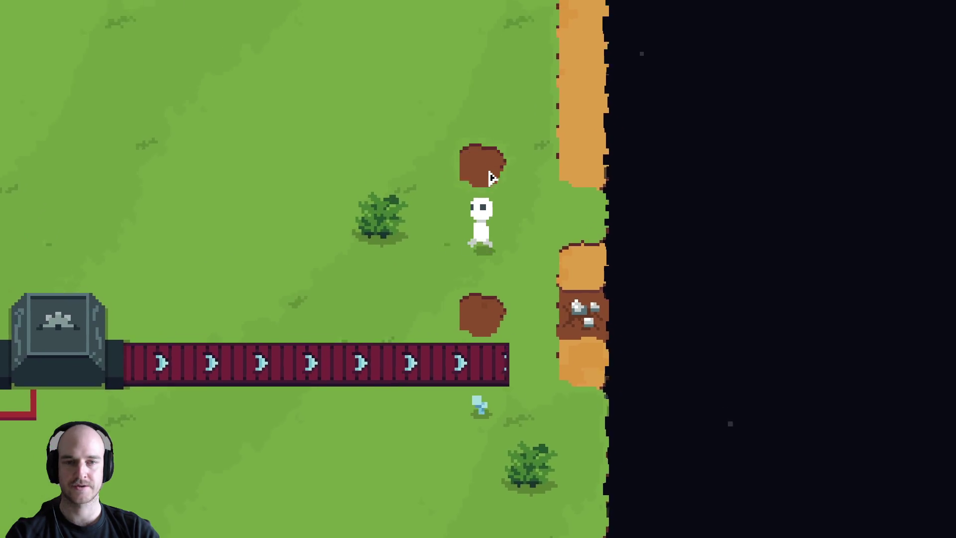
click(482, 167)
click(543, 356)
key(s)
Walk back up-left toward the machine.
key(w)
key(a)
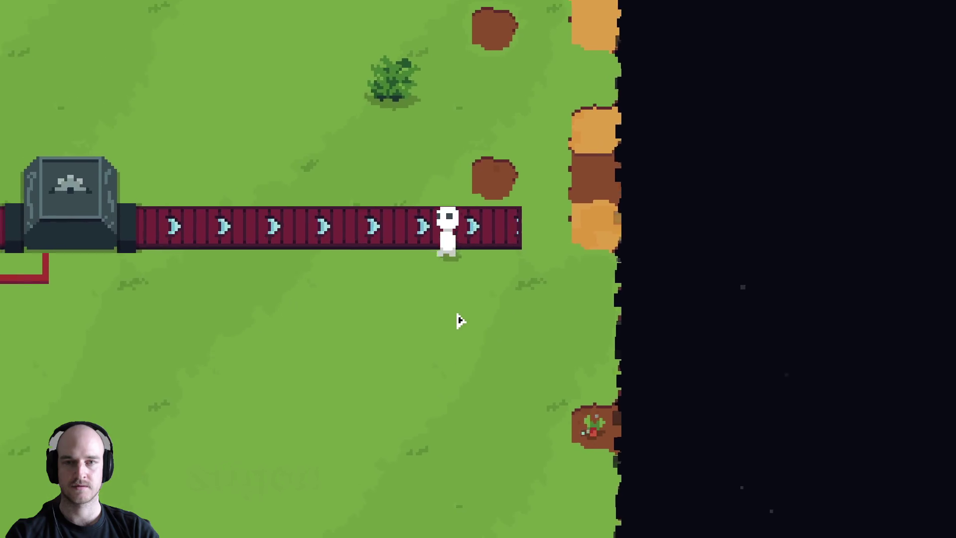
key(a)
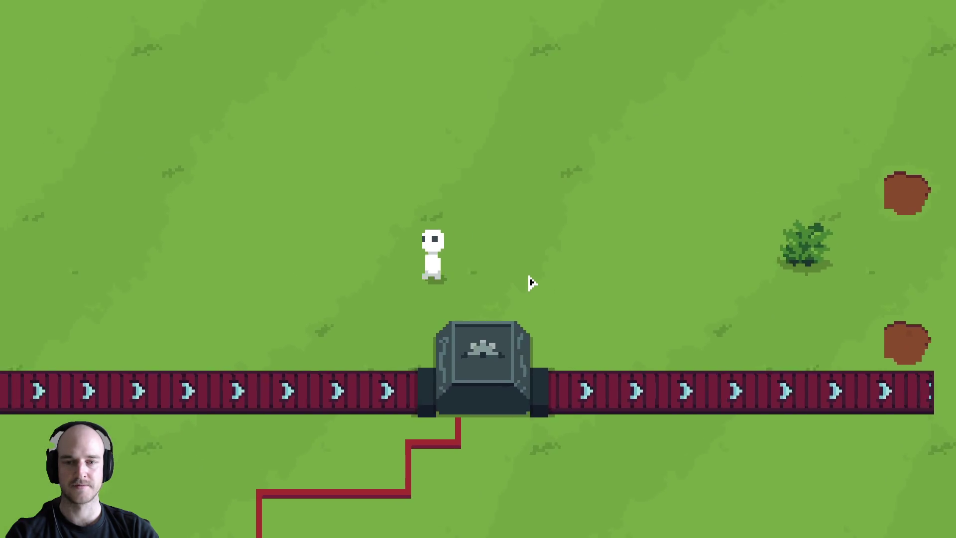
key(s)
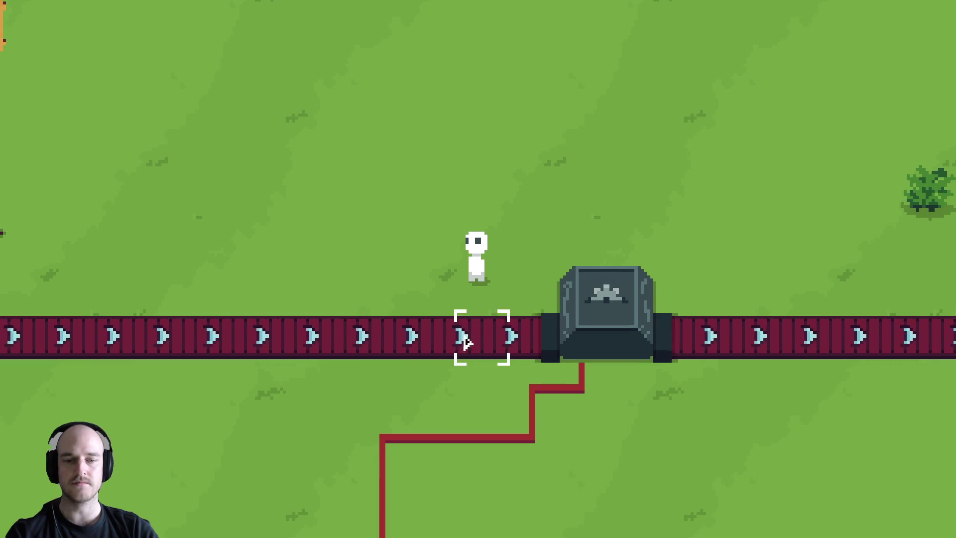
Remove the old red wire pieces and lay new wire down to the tower top.
key(s)
click(448, 383)
key(a)
click(438, 338)
click(552, 317)
click(500, 336)
click(461, 358)
Draw a red wire from the tower straight up to the machine.
key(w)
key(s)
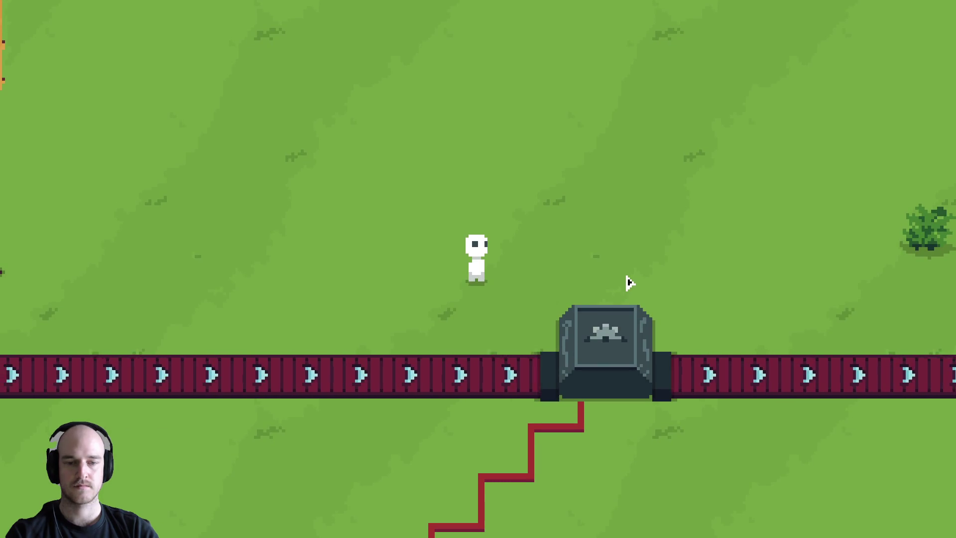
key(d)
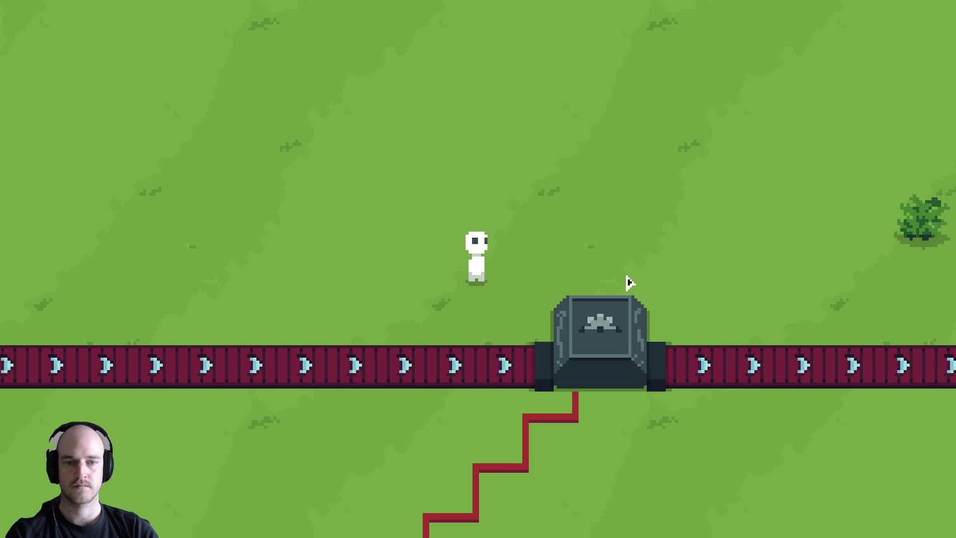
key(s)
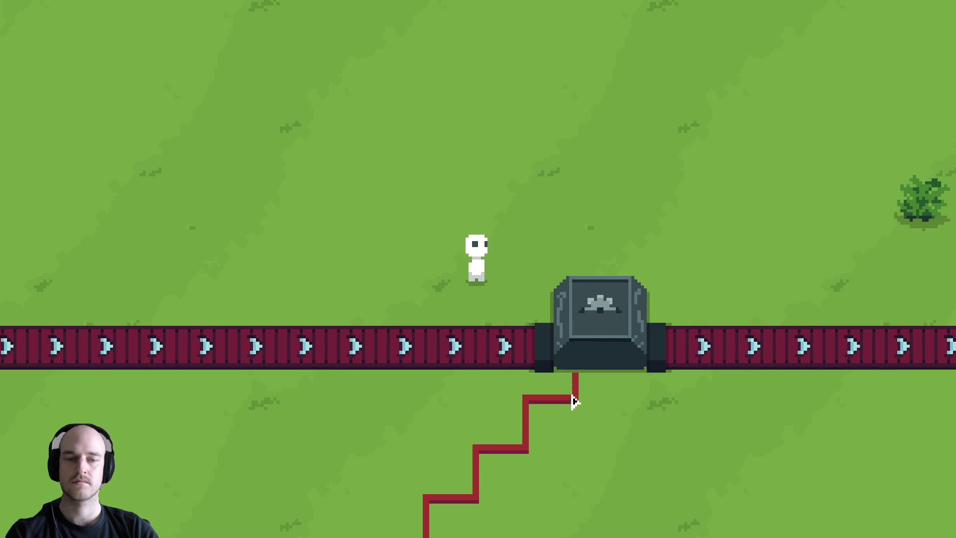
key(s)
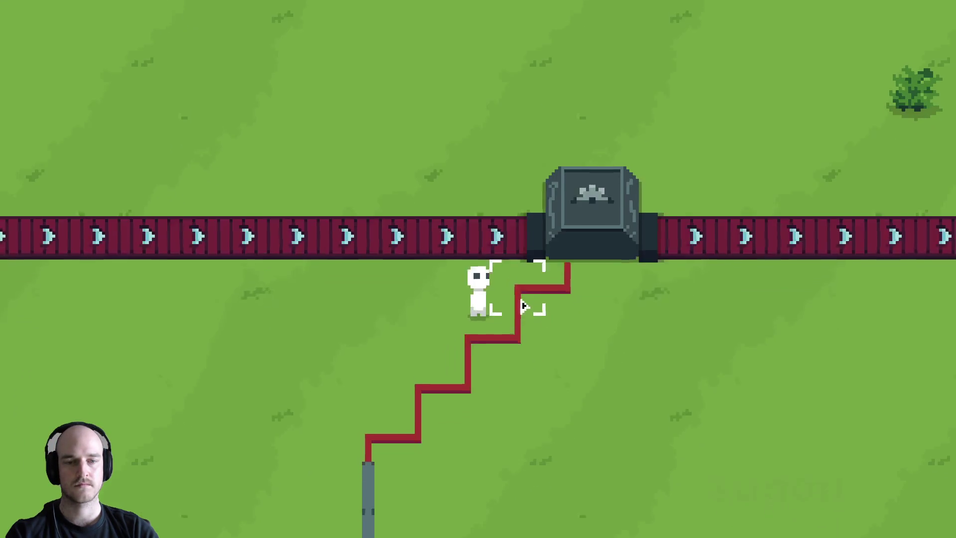
mouse_move(406, 342)
mouse_down()
mouse_move(533, 342)
mouse_move(537, 194)
mouse_up()
Walk back above the belt and bring up the debug panel and HUD.
key(w)
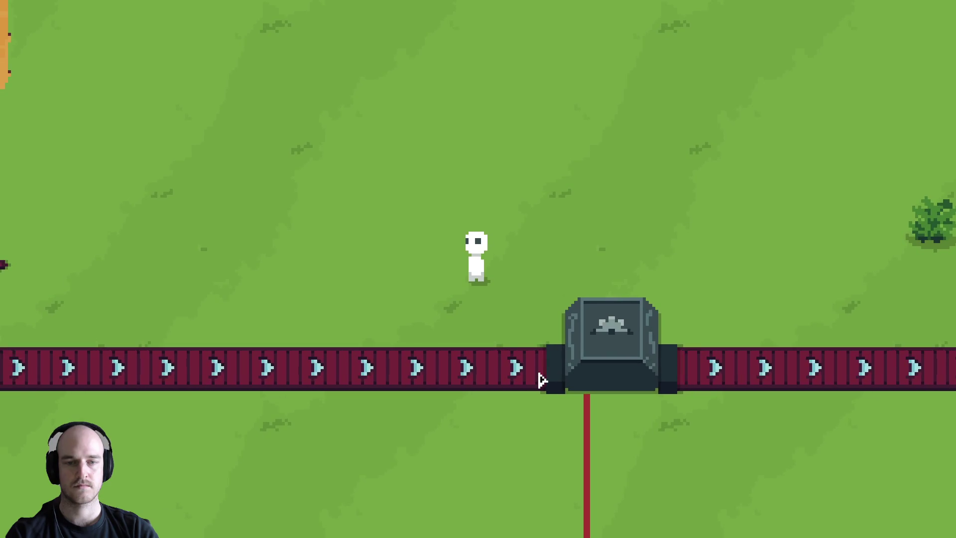
key(d)
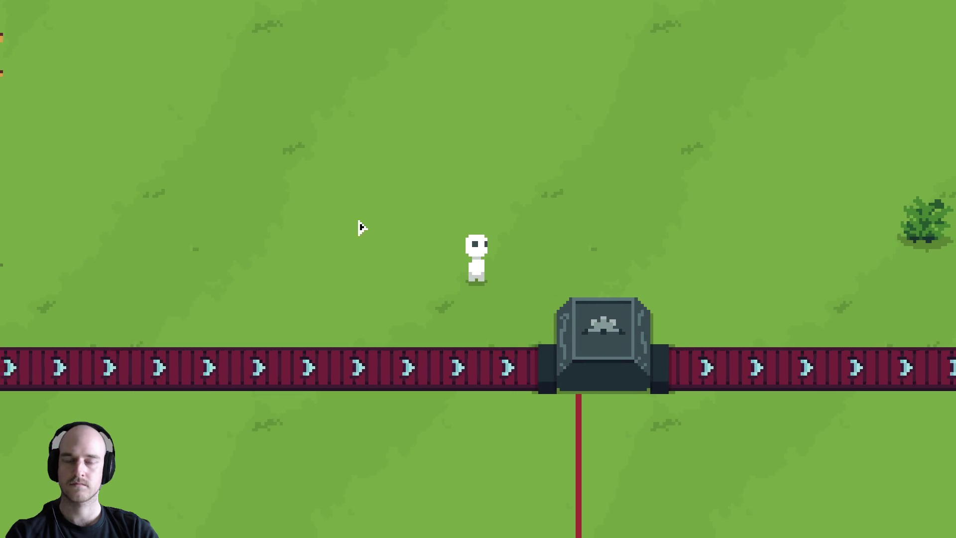
key(s)
key(w)
key(w)
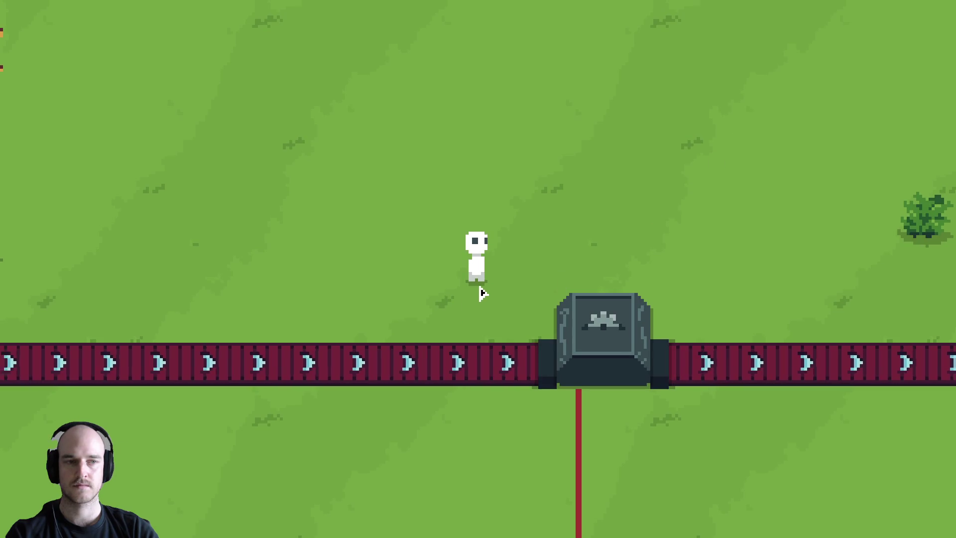
key(F1)
key(F1)
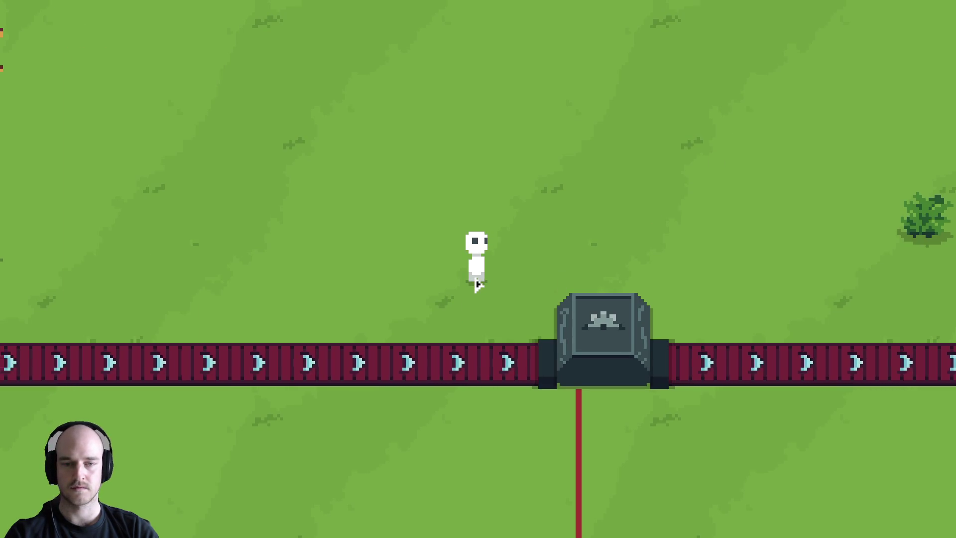
key(F1)
key(e)
key(Escape)
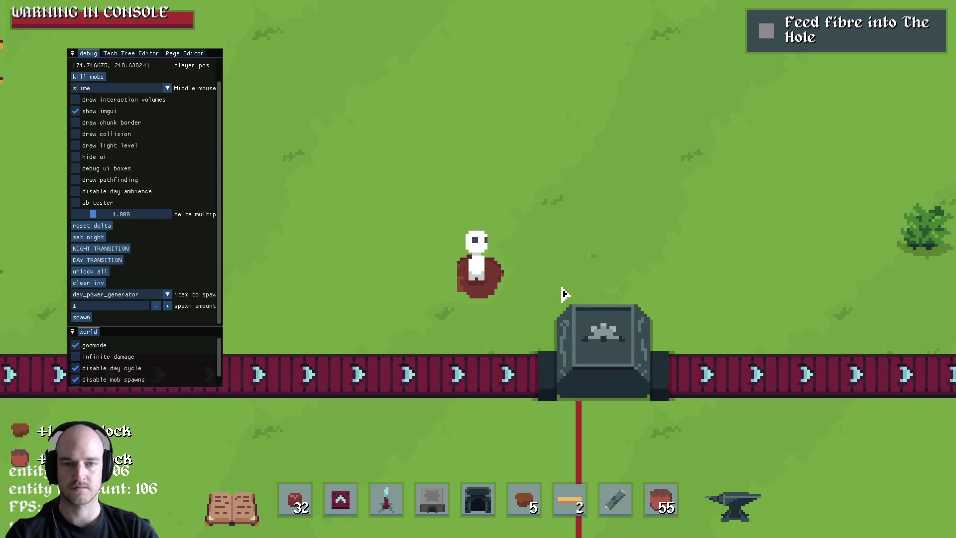
Close the debug panel and hide the whole HUD for a clean game view.
key(F1)
key(w)
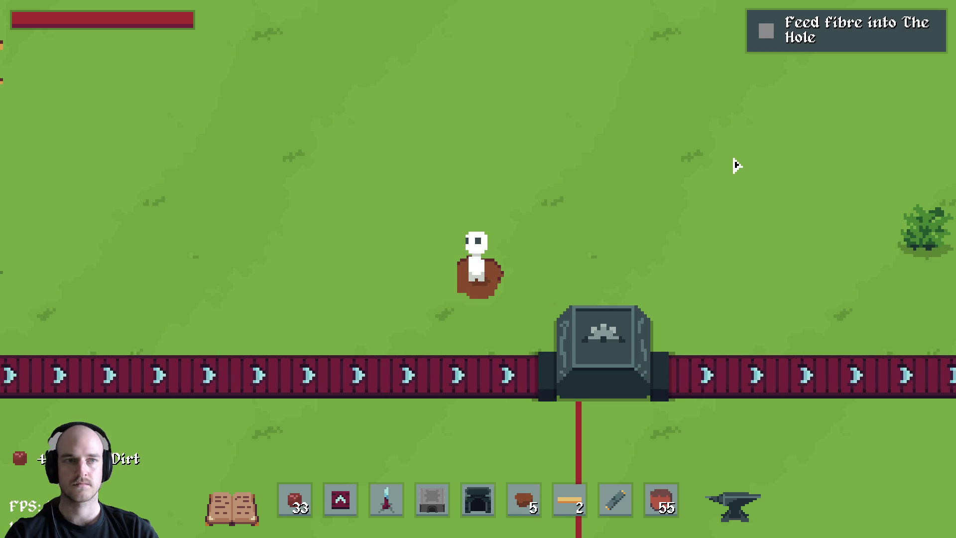
key(F1)
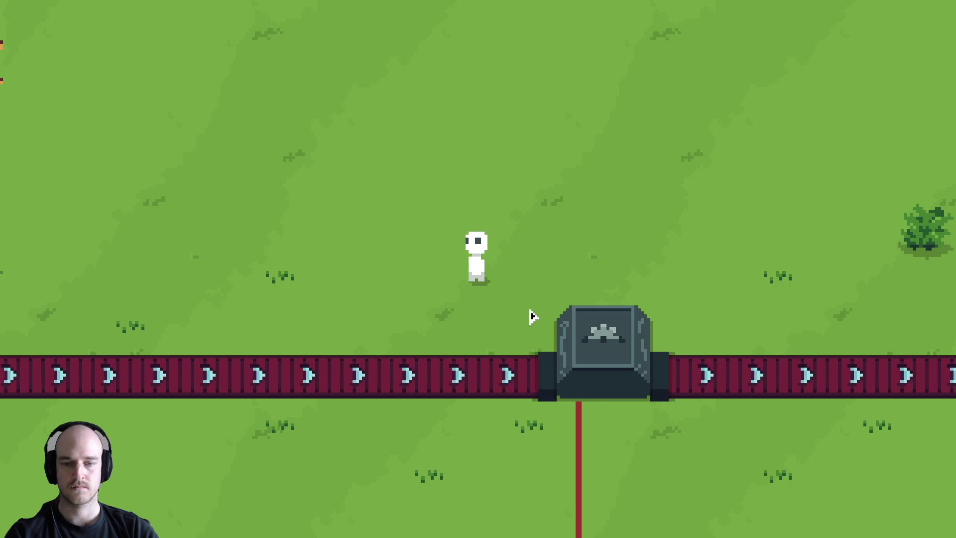
Craft the Cobalt Watering Can and check it in the inventory.
key(Tab)
click(448, 174)
click(666, 428)
key(i)
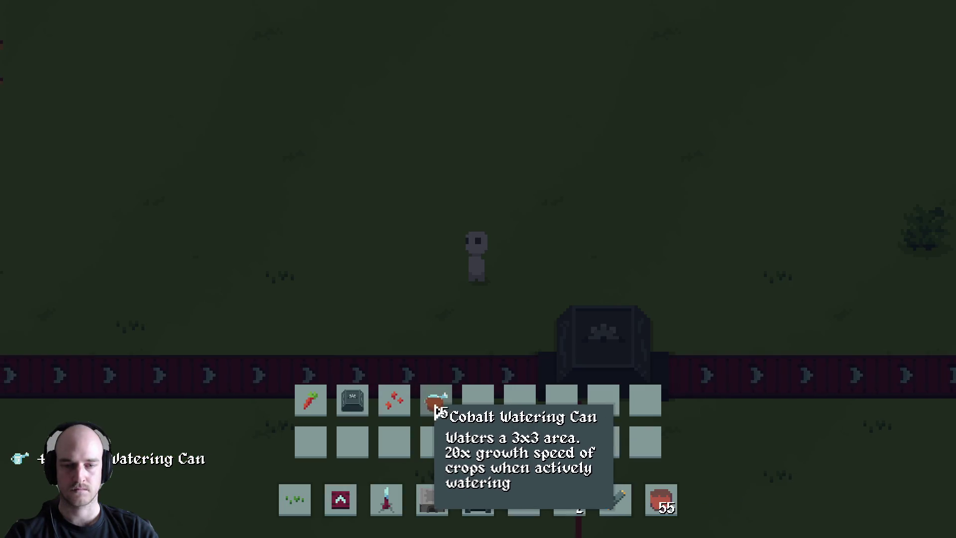
key(i)
Water the sprouts to the left of the machine with the new can.
key(a)
click(375, 284)
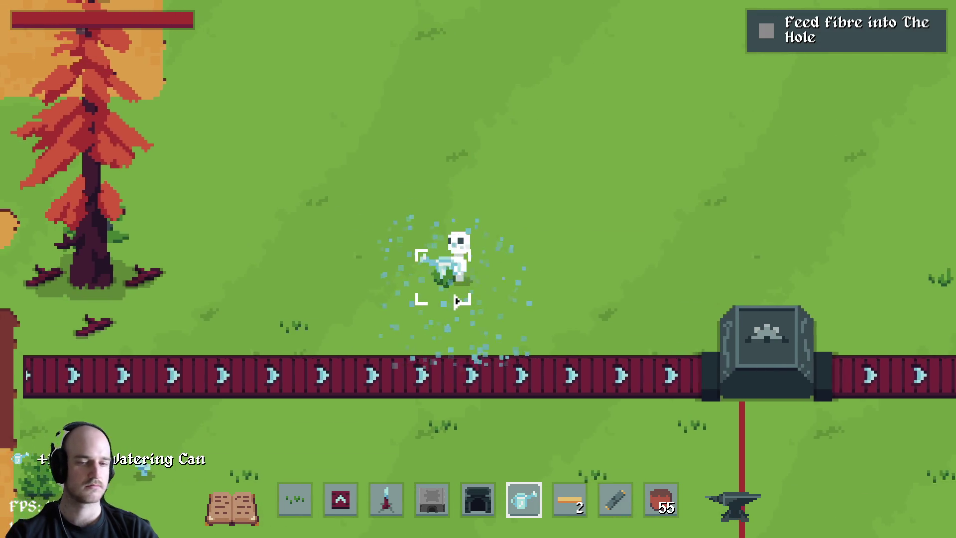
click(475, 297)
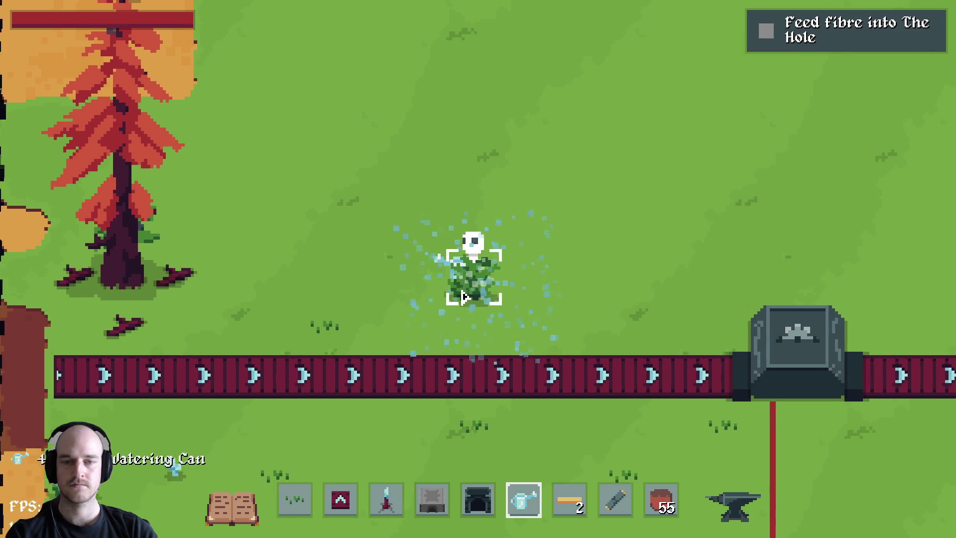
key(a)
click(428, 309)
key(a)
key(s)
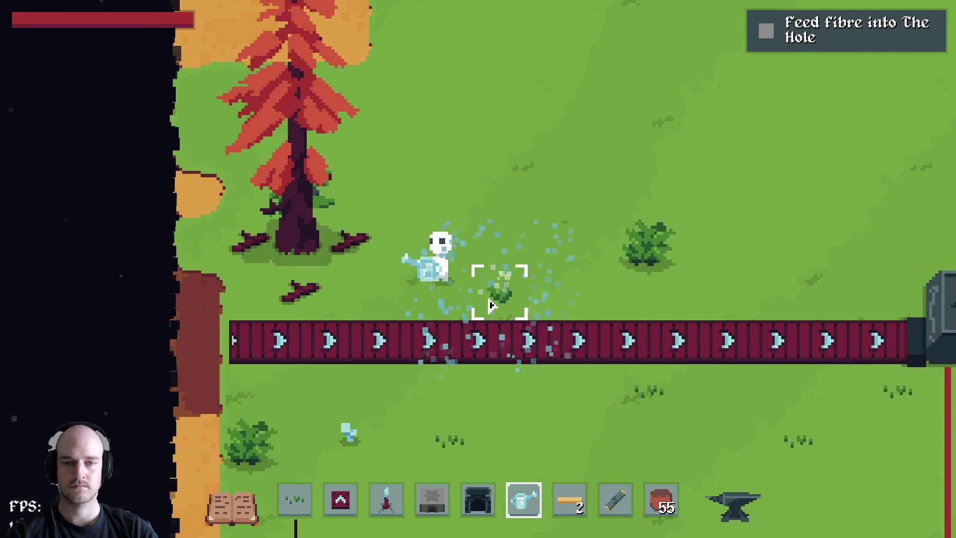
key(s)
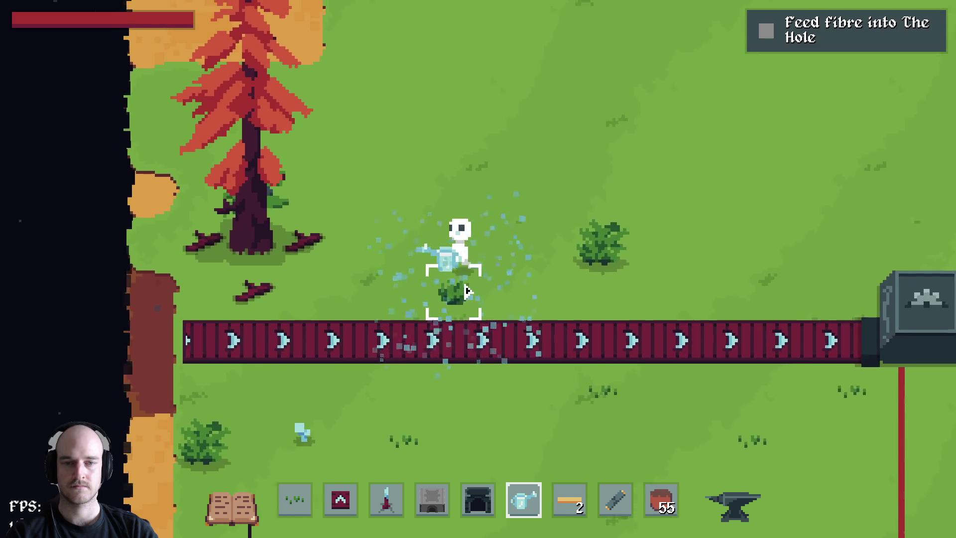
click(513, 296)
Keep watering while circling the sprouts down and toward The Hole.
key(s)
key(a)
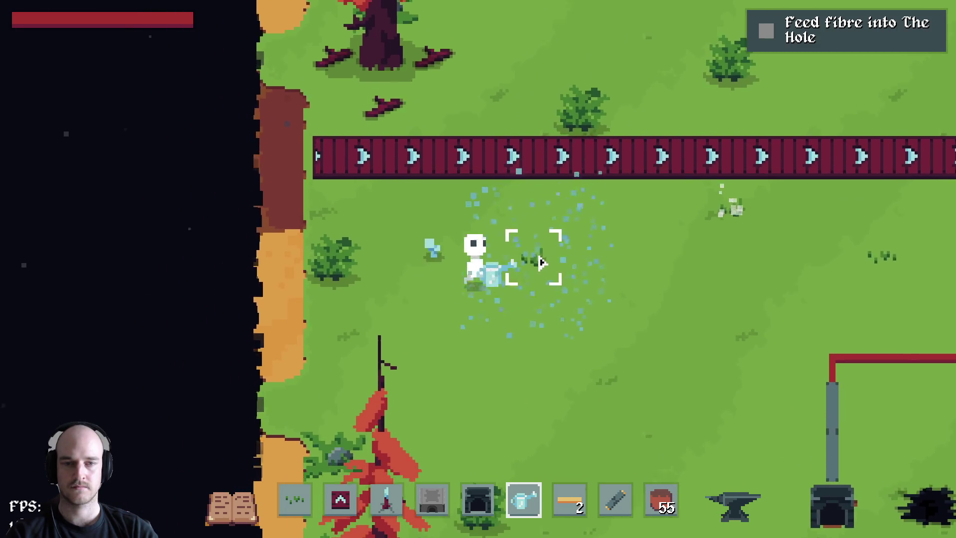
key(a)
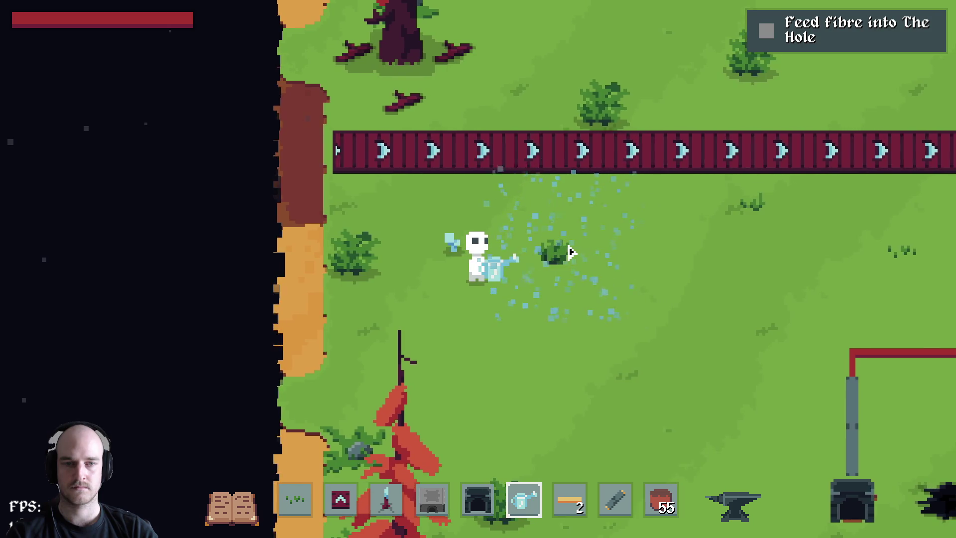
key(d)
key(w)
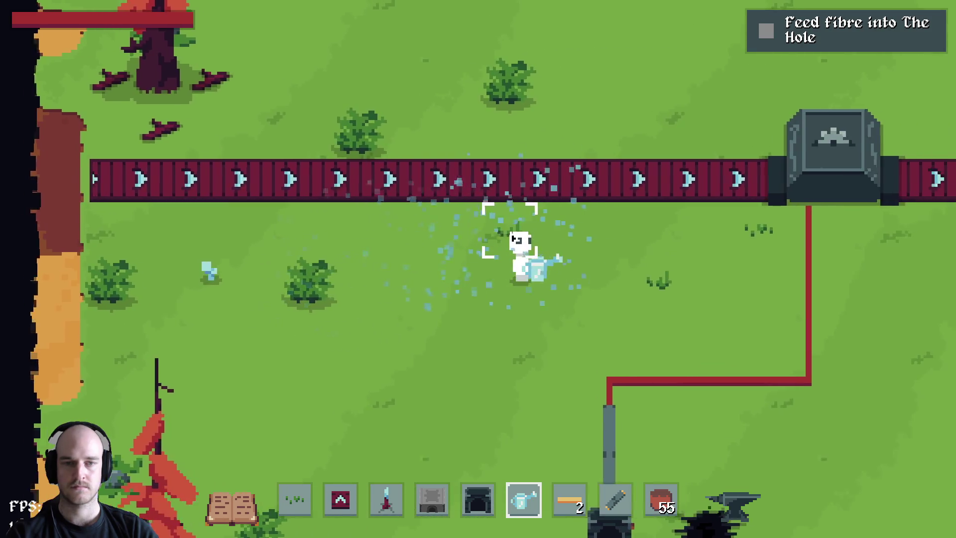
key(a)
key(d)
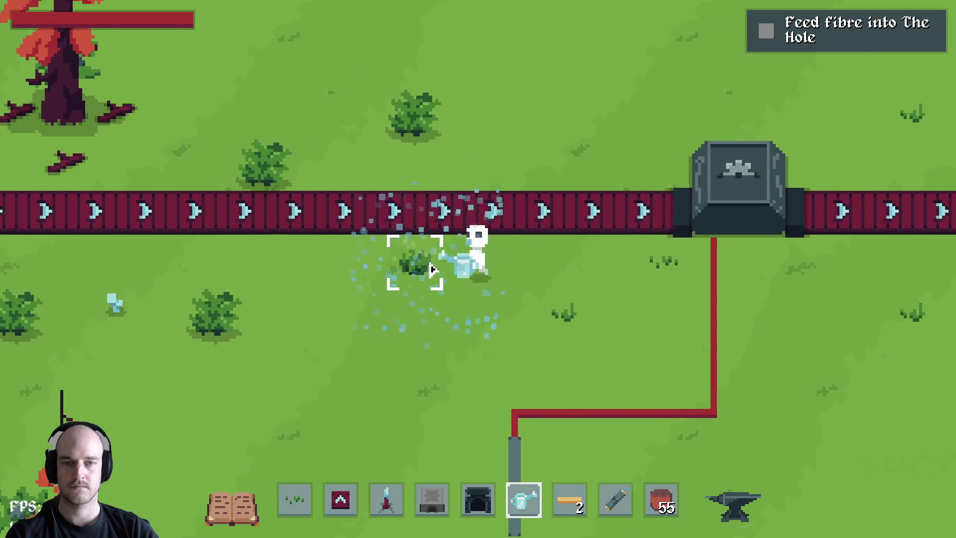
key(d)
key(s)
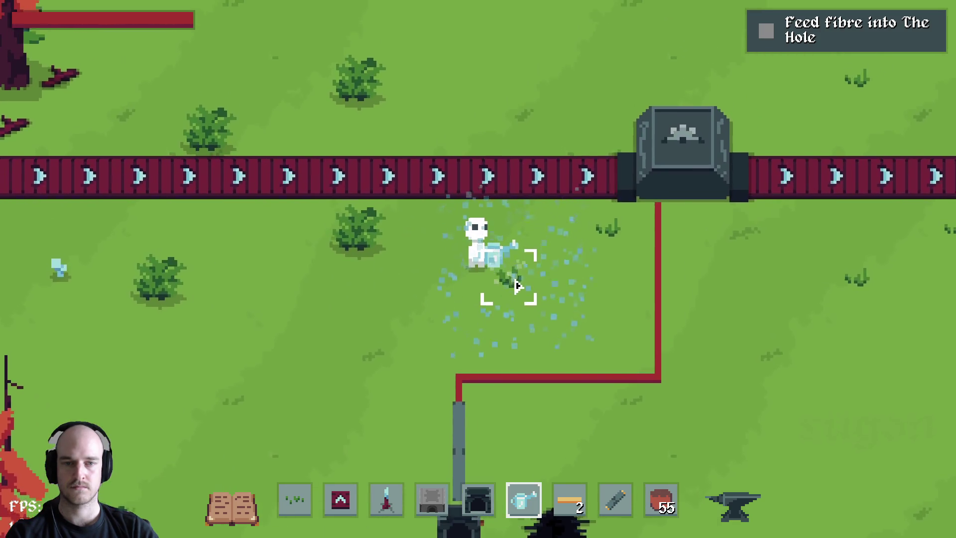
key(s)
key(w)
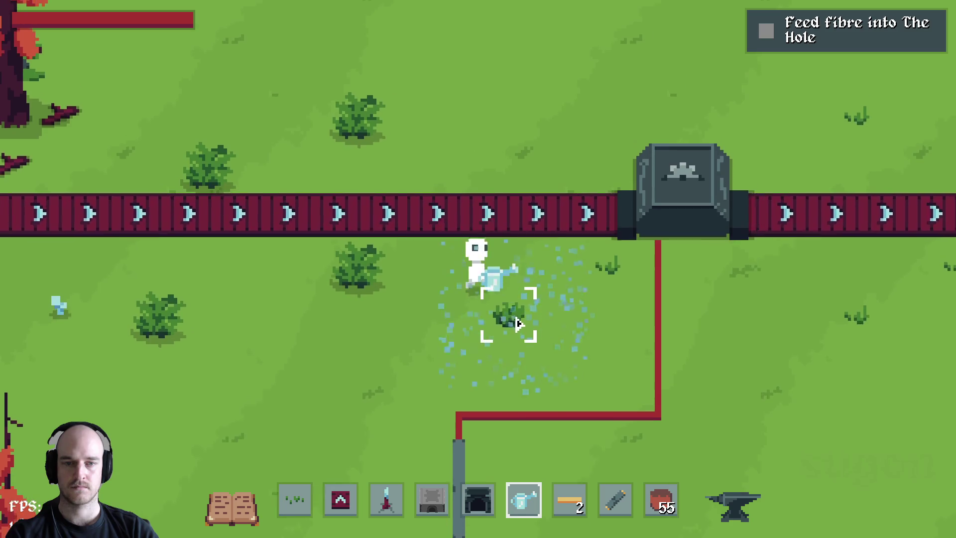
key(d)
Walk the character across the grass past The Hole and up above the conveyor.
key(a)
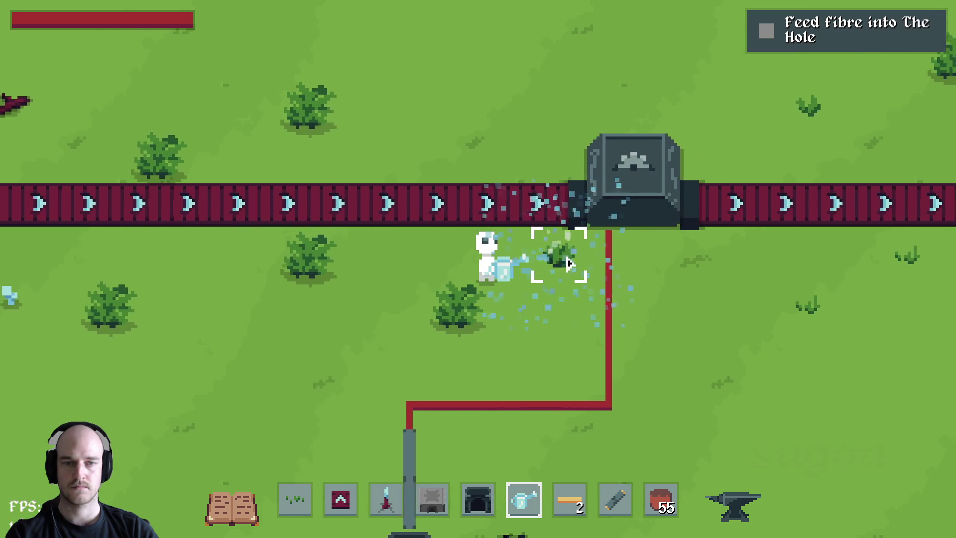
key(d)
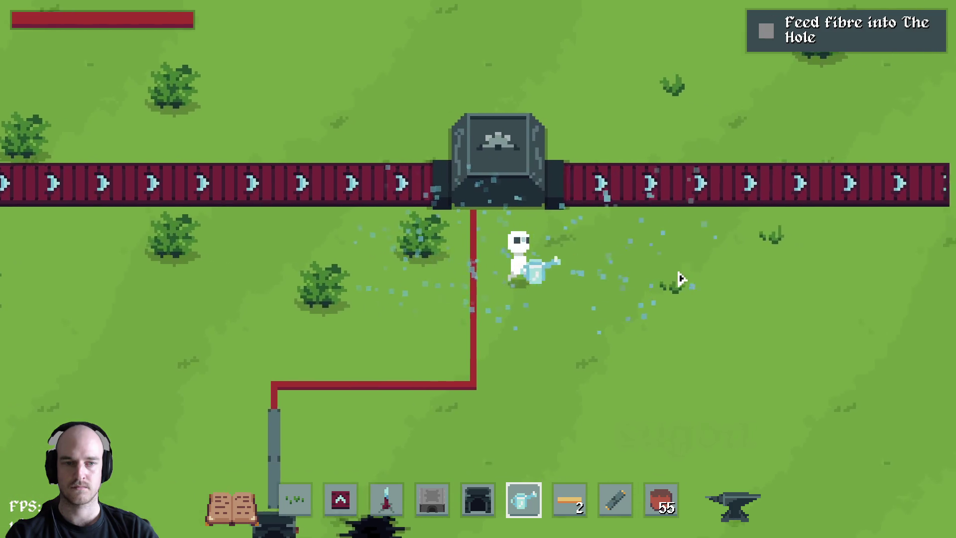
key(d)
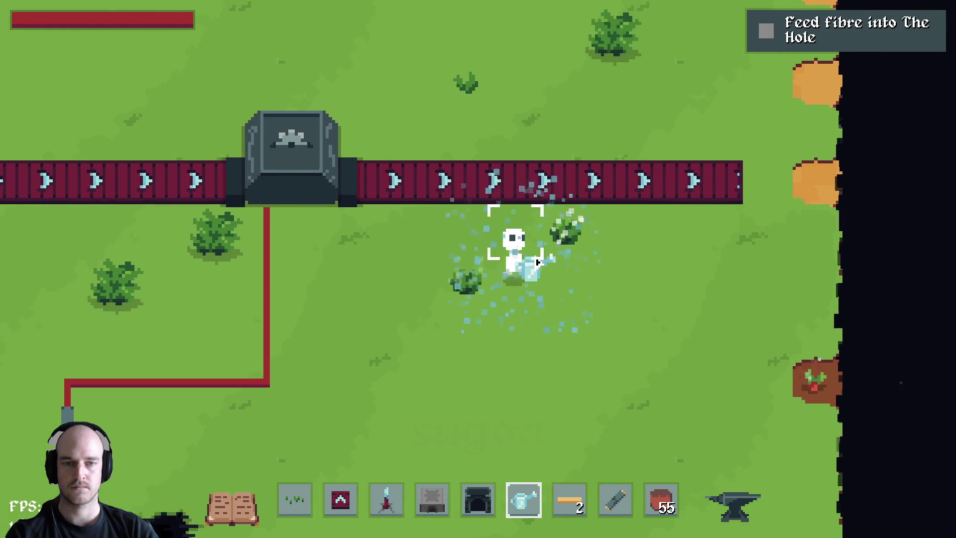
key(d)
key(a)
key(d)
key(w)
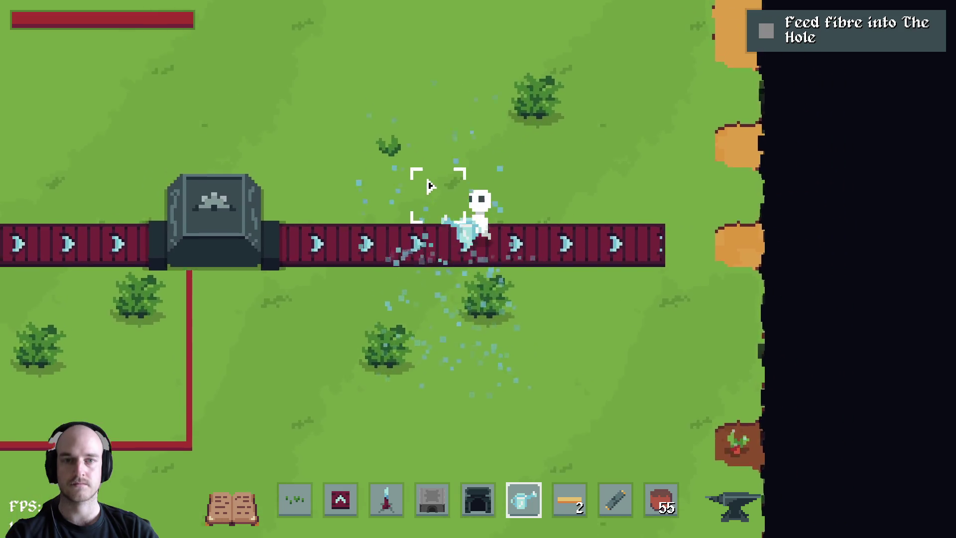
key(w)
key(a)
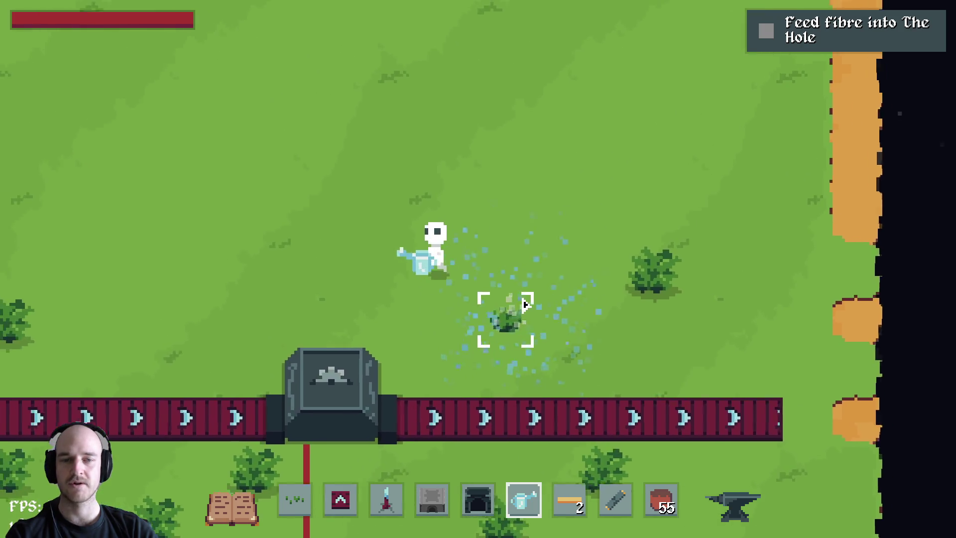
key(d)
key(a)
scroll(486, 315, down, 1)
scroll(537, 301, up, 1)
Hide the HUD and position the character near the conveyor.
key(s)
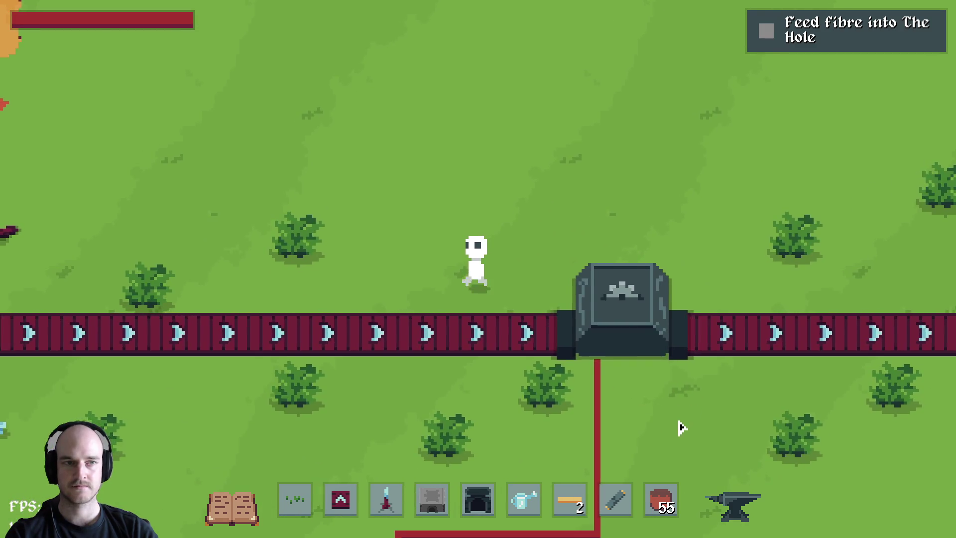
key(h)
key(w)
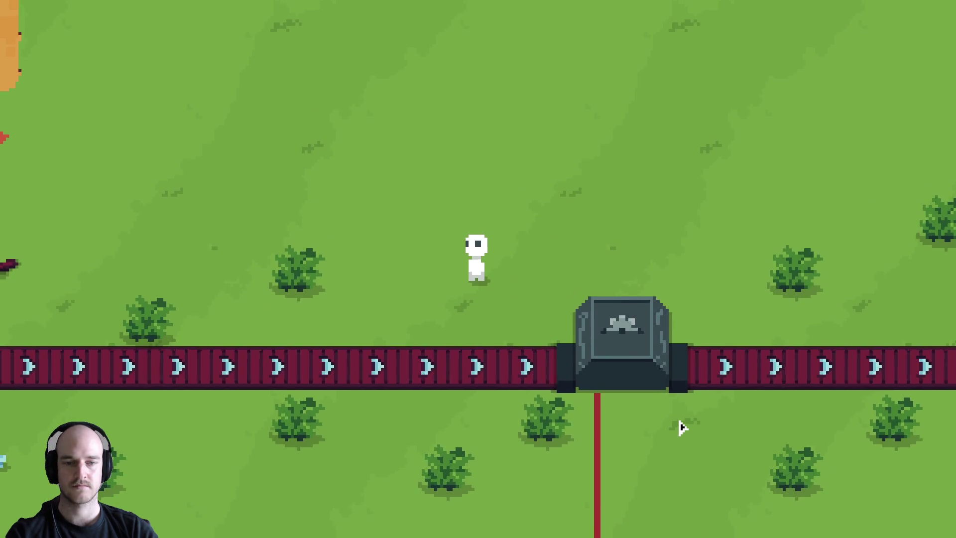
key(d)
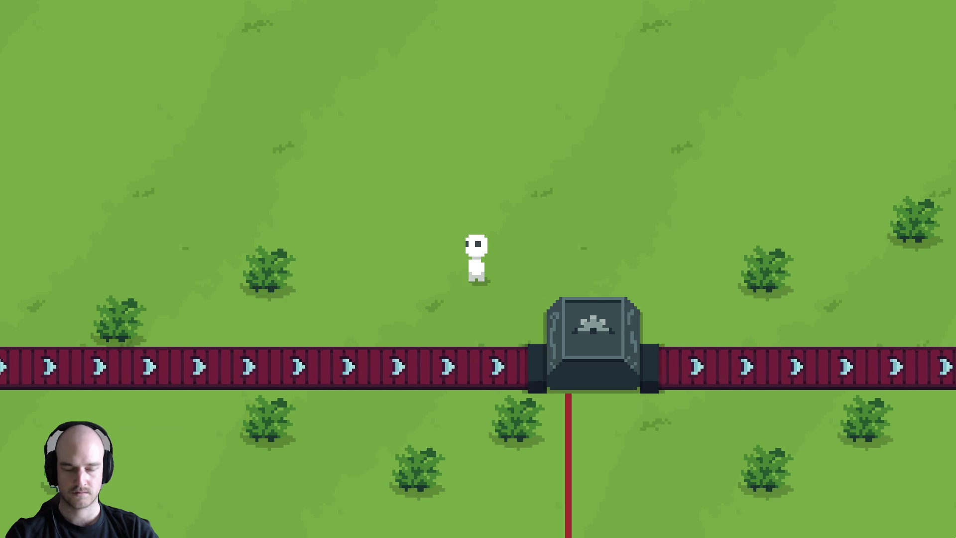
Capture a full-screen screenshot of the clean grass scene.
key(super+shift+s)
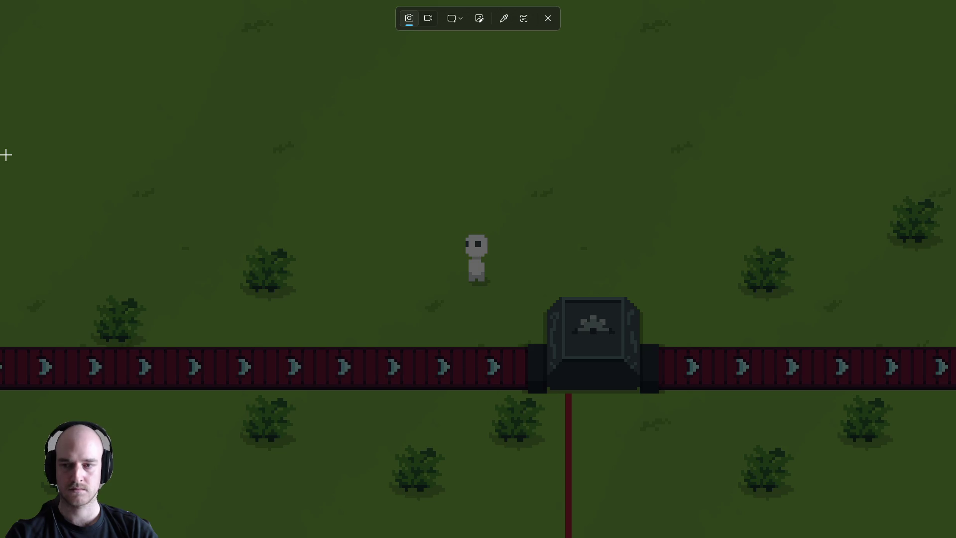
drag(2, 1, 955, 537)
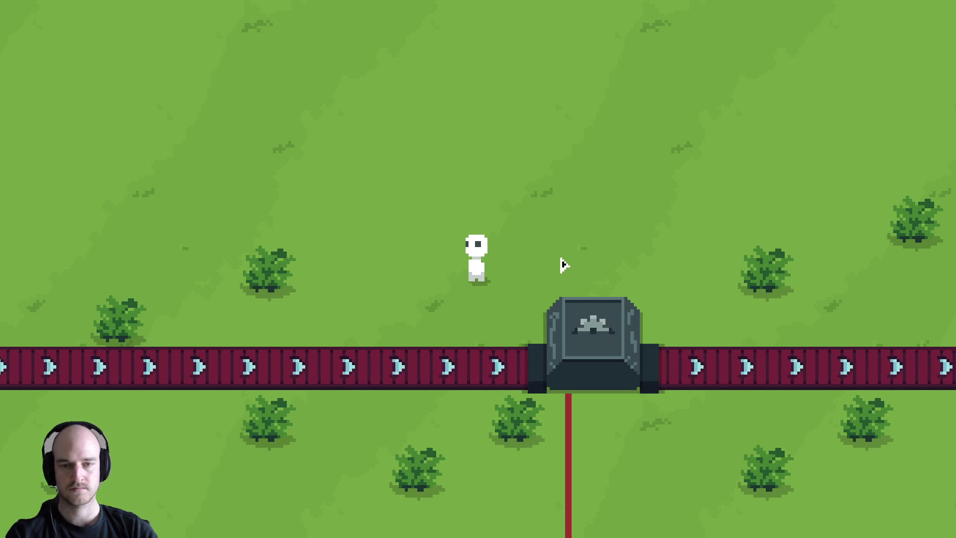
key(alt+Tab)
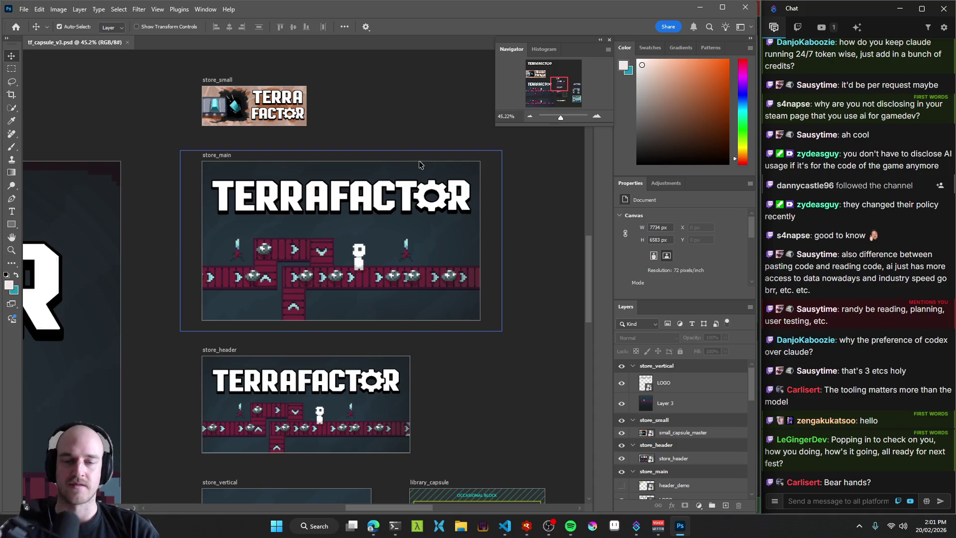
Bring the MASTER_3840x2160 artboard into view and select its CORE layer.
drag(258, 256, 301, 256)
scroll(301, 256, up, 5)
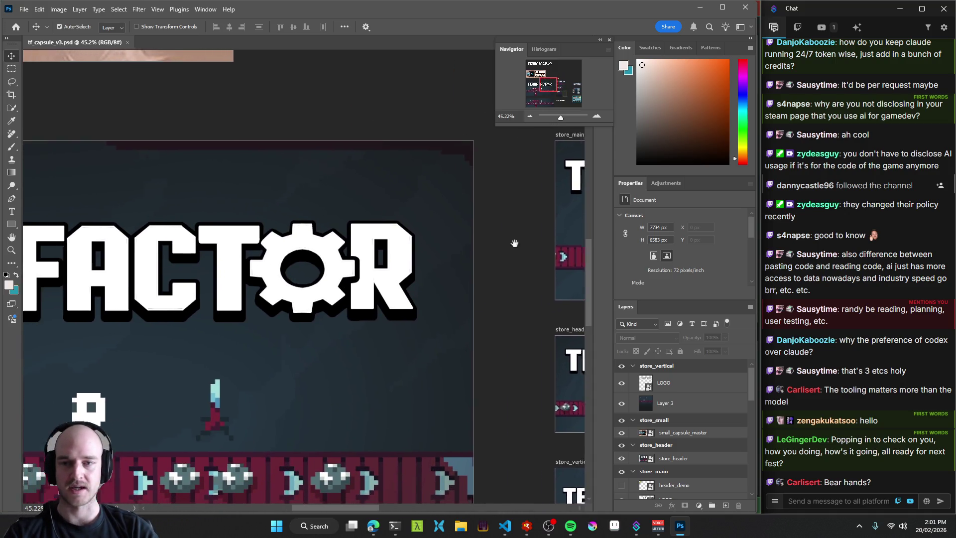
scroll(362, 268, down, 8)
scroll(362, 268, up, 4)
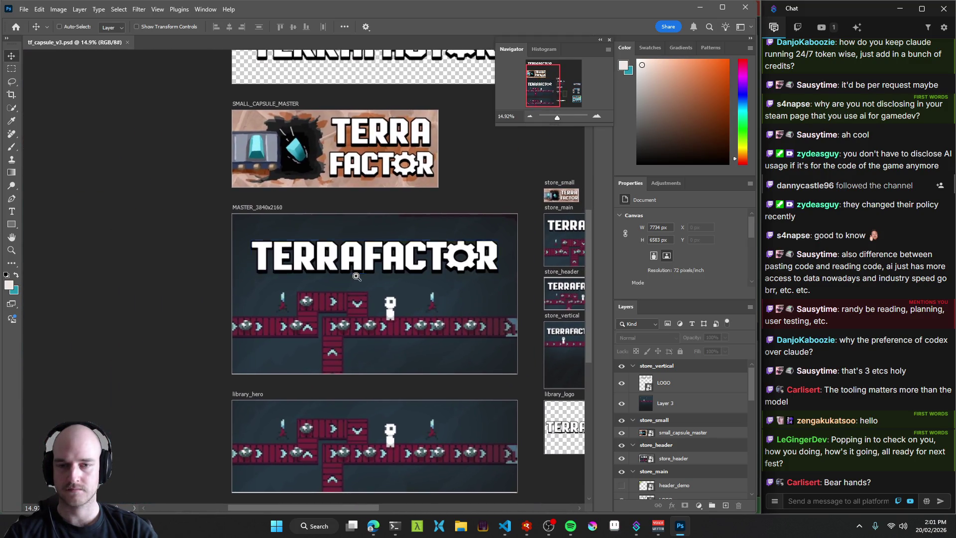
scroll(347, 283, up, 2)
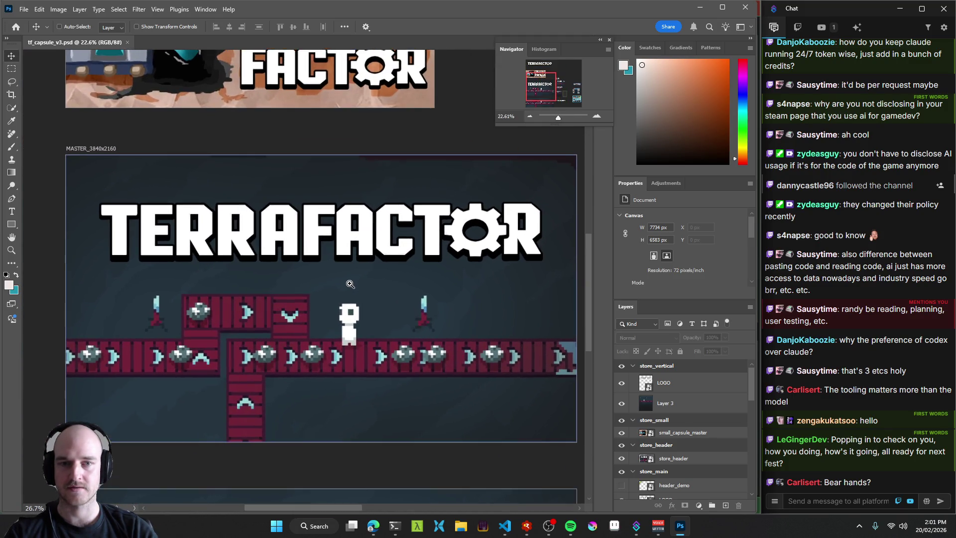
click(371, 283)
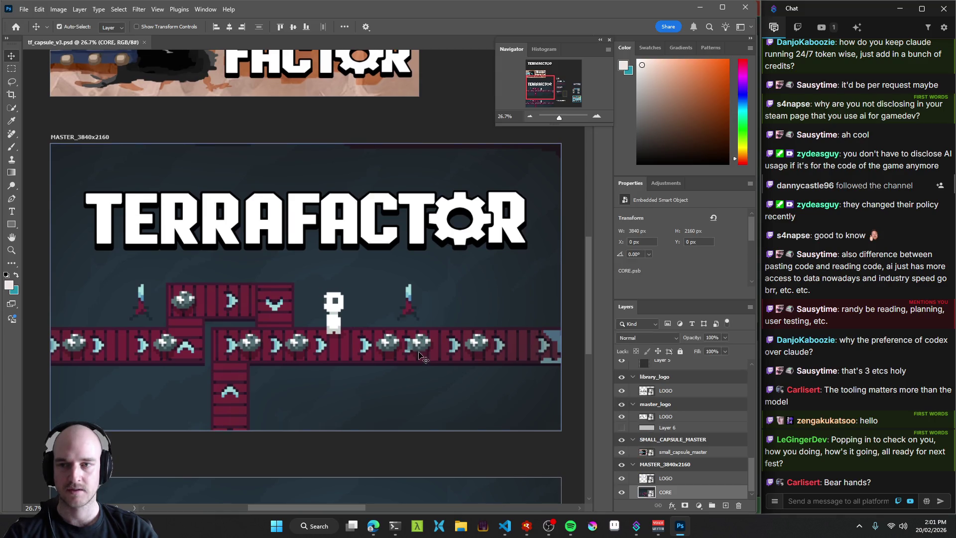
Browse the Terrafactor Steam page, jump the trailer to 0:09, then minimize the browser.
click(373, 535)
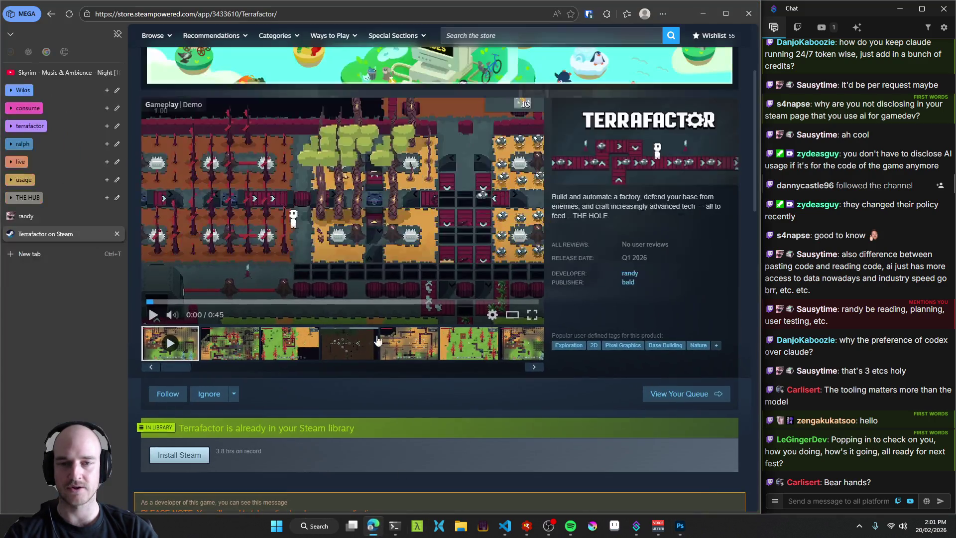
click(225, 304)
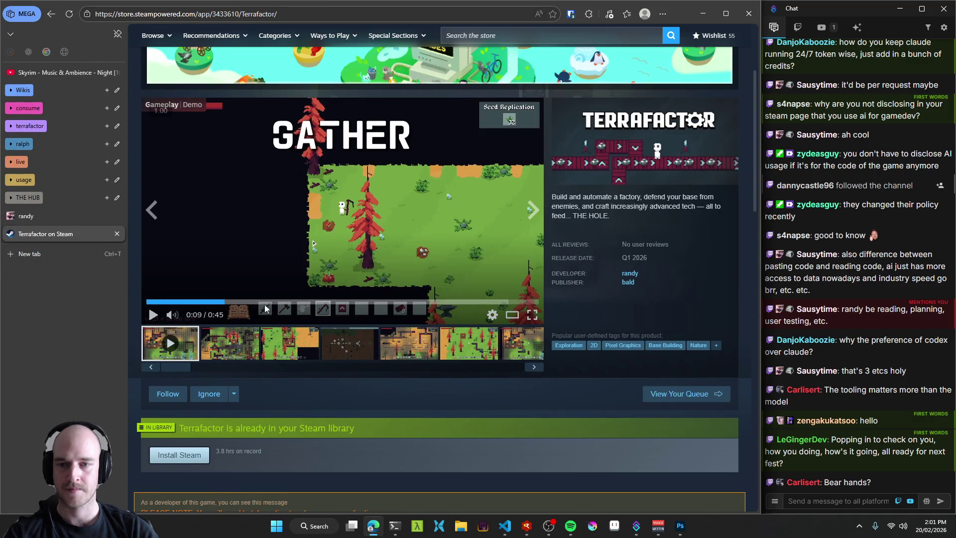
scroll(257, 361, down, 5)
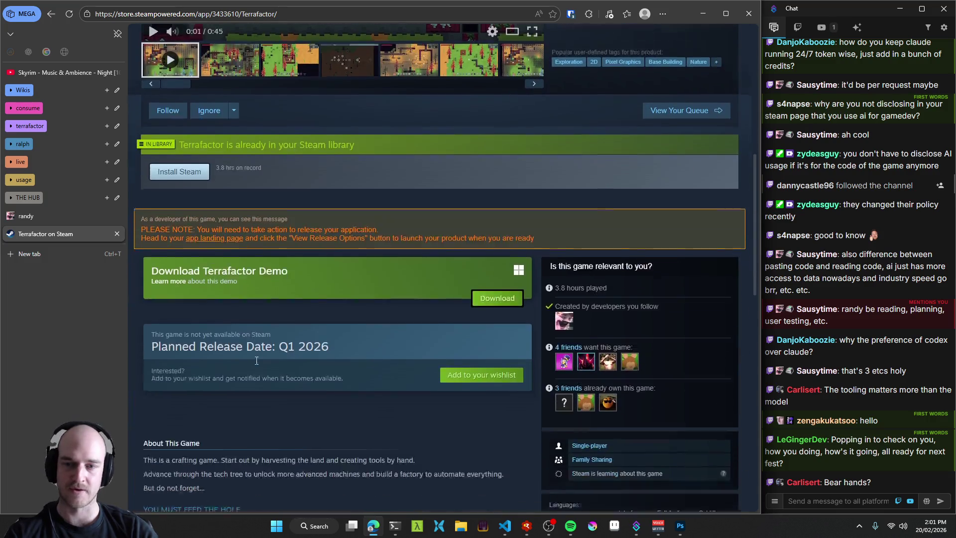
scroll(256, 361, down, 1)
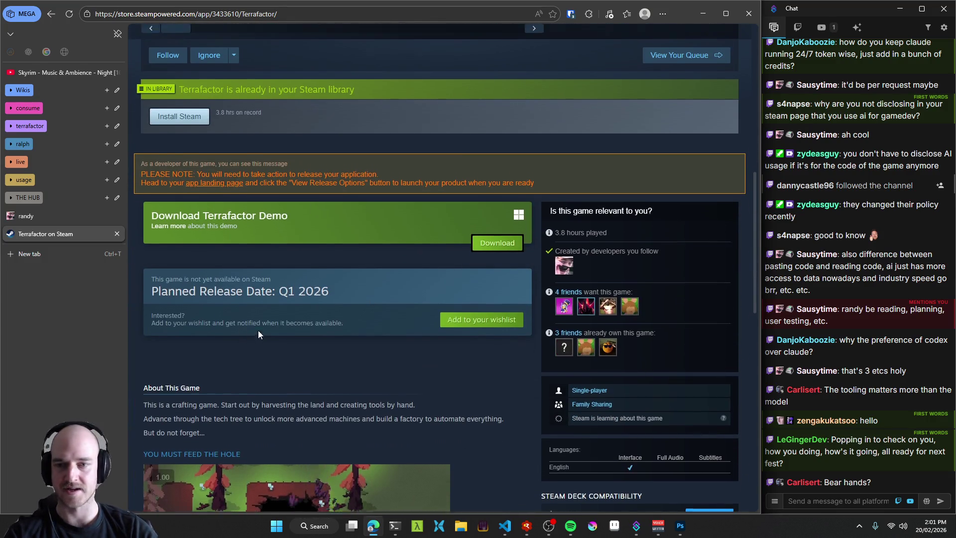
scroll(258, 331, up, 2)
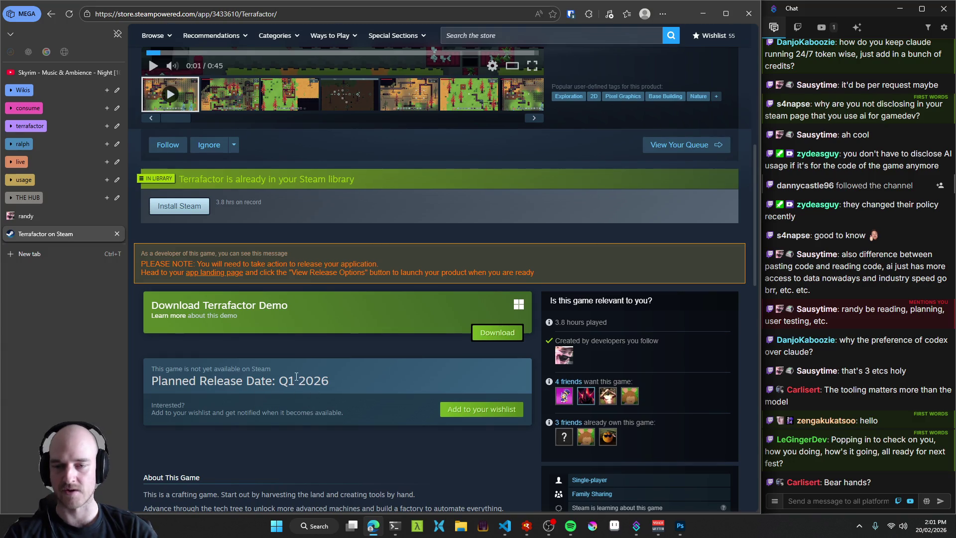
scroll(140, 373, down, 5)
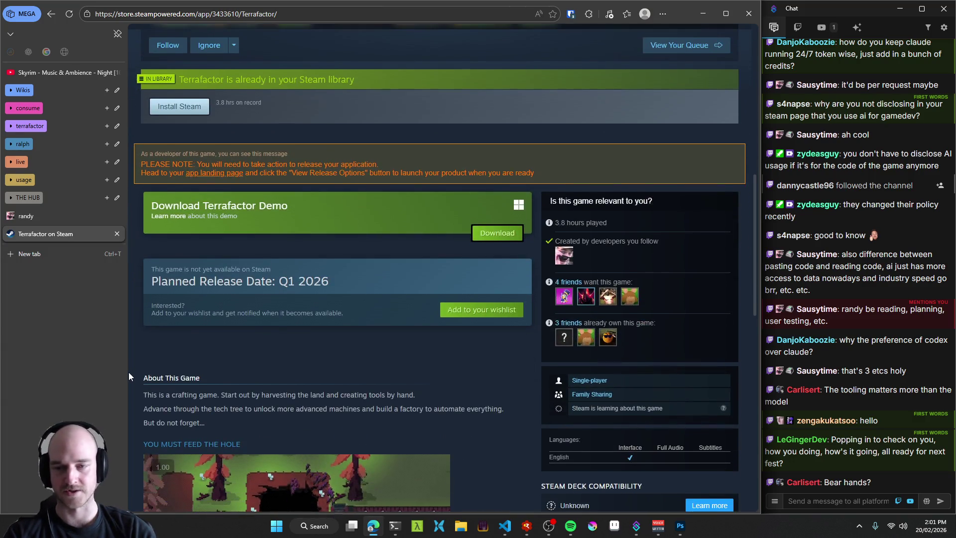
scroll(135, 366, down, 2)
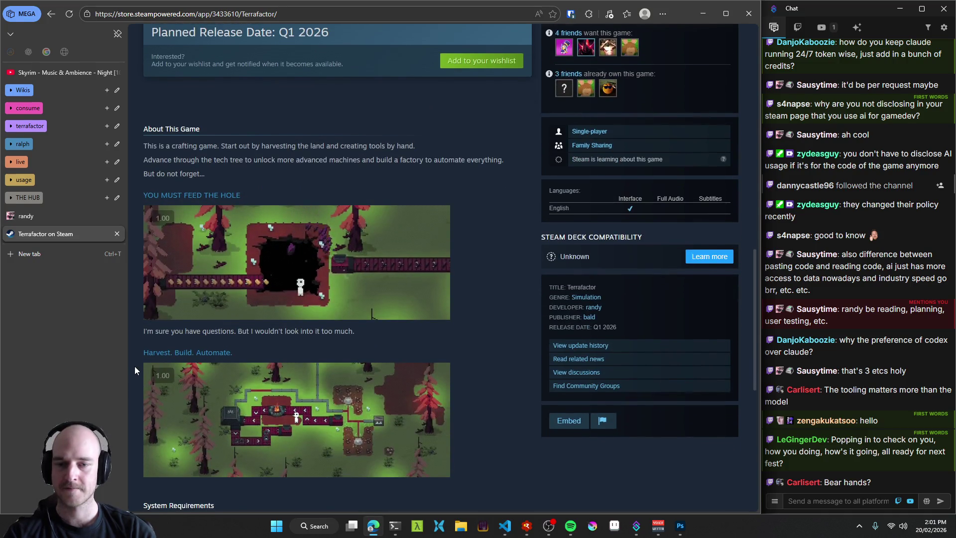
scroll(135, 366, up, 4)
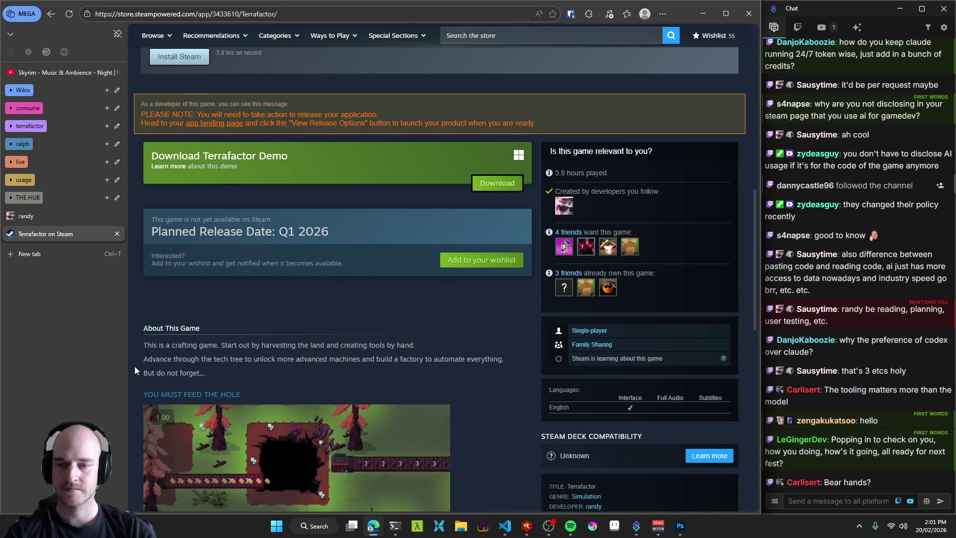
scroll(135, 368, up, 9)
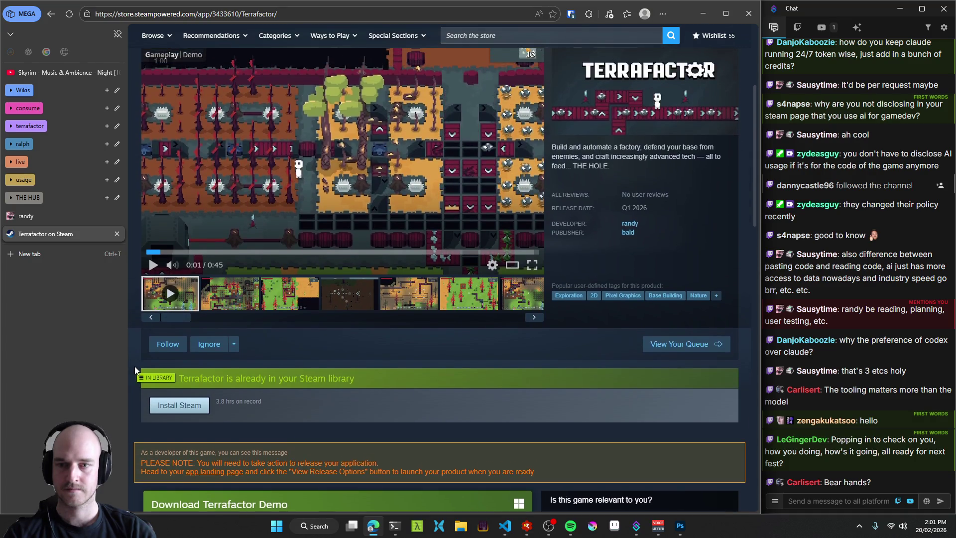
scroll(134, 370, up, 2)
scroll(134, 369, down, 3)
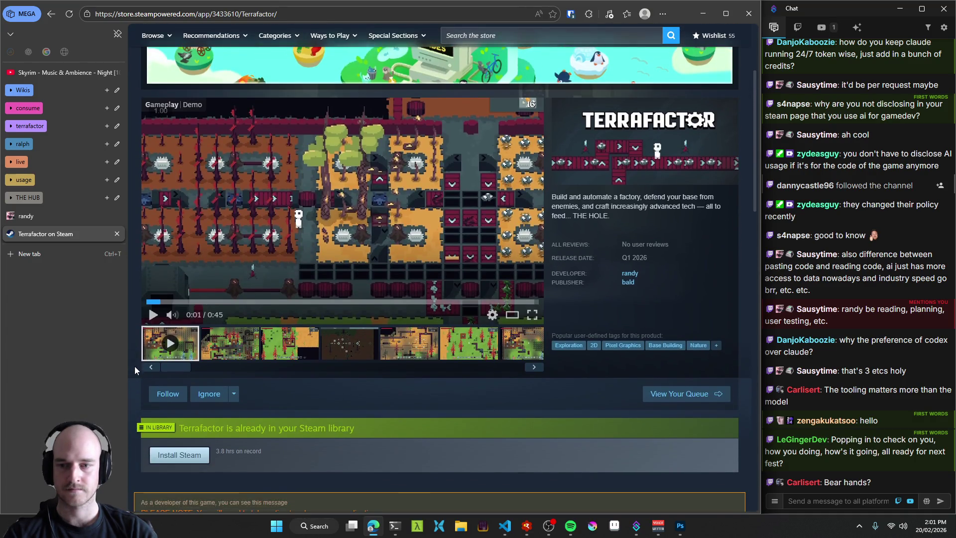
click(699, 16)
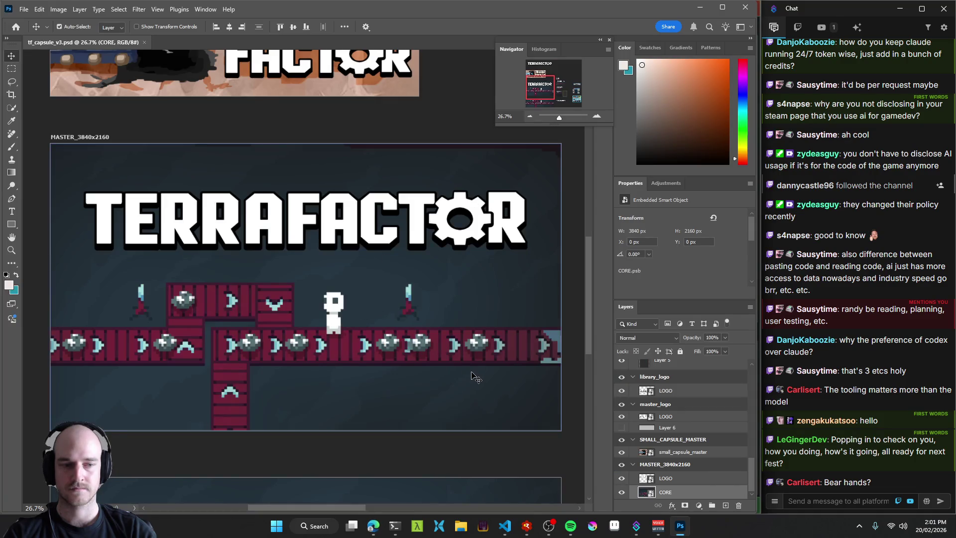
Open the CORE smart object, add a V4 group, and nest the renamed sketch idea group inside.
scroll(366, 286, down, 3)
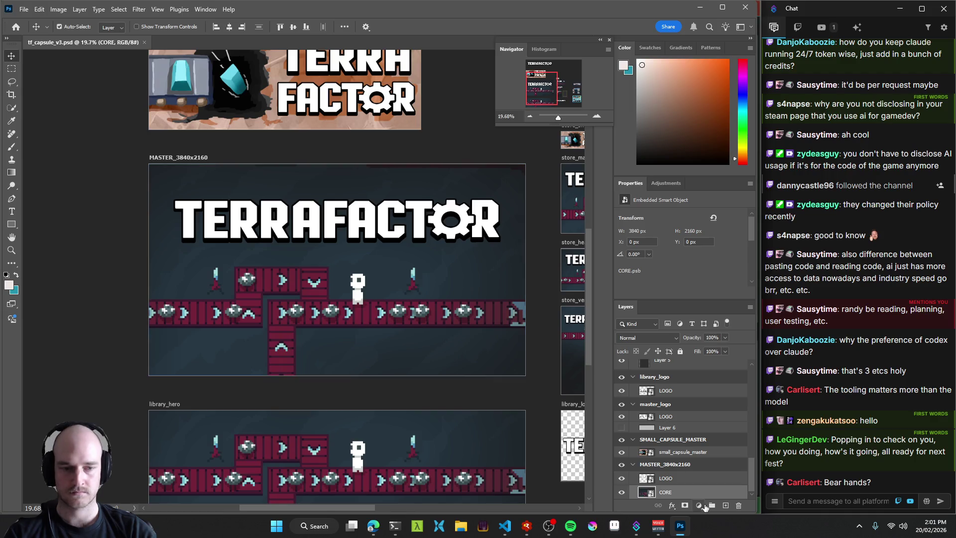
double_click(646, 491)
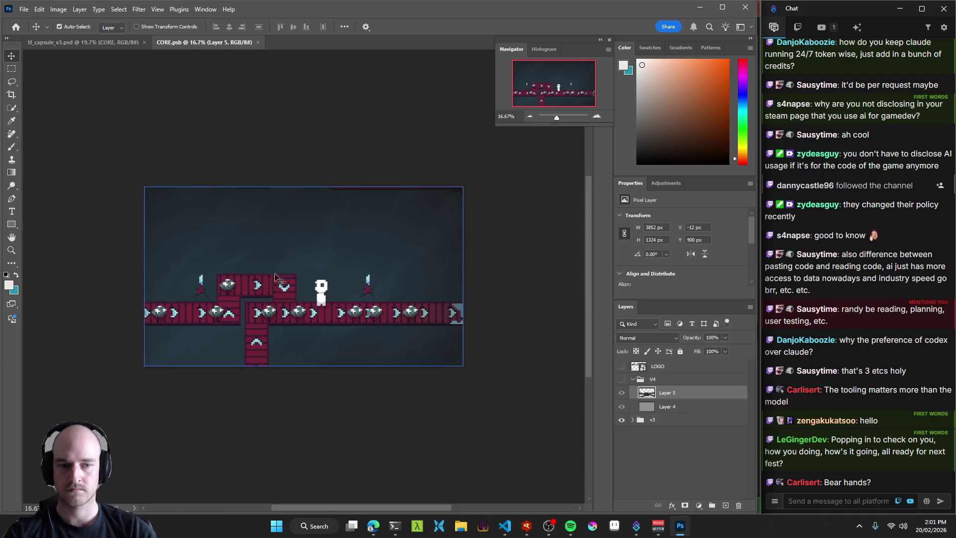
key(ctrl+g)
text(V)
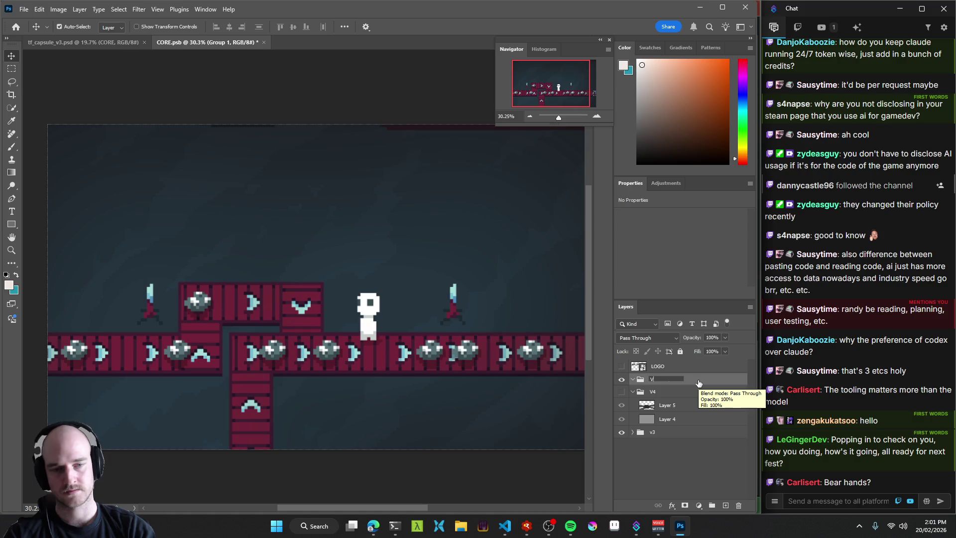
text(4)
key(Return)
double_click(653, 392)
text(sketch idea)
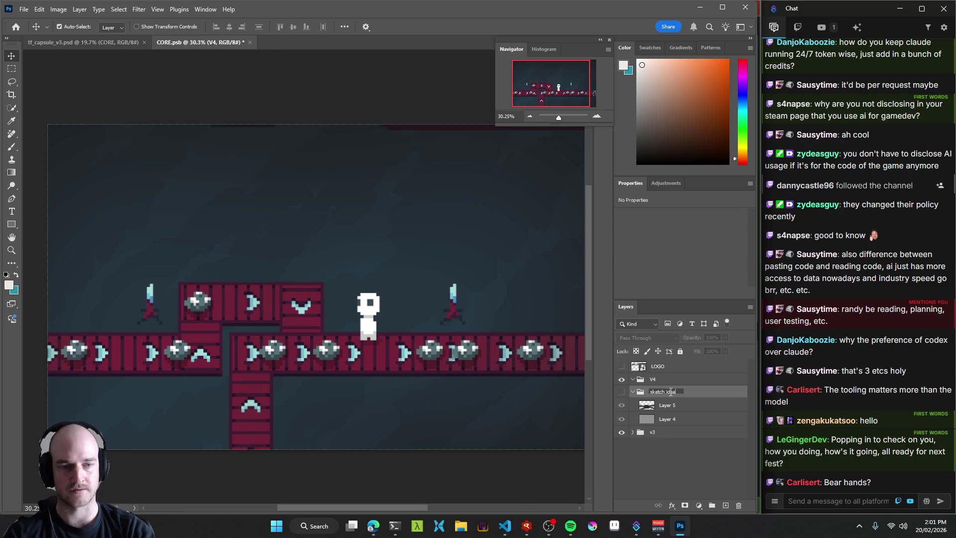
key(Return)
drag(670, 394, 662, 376)
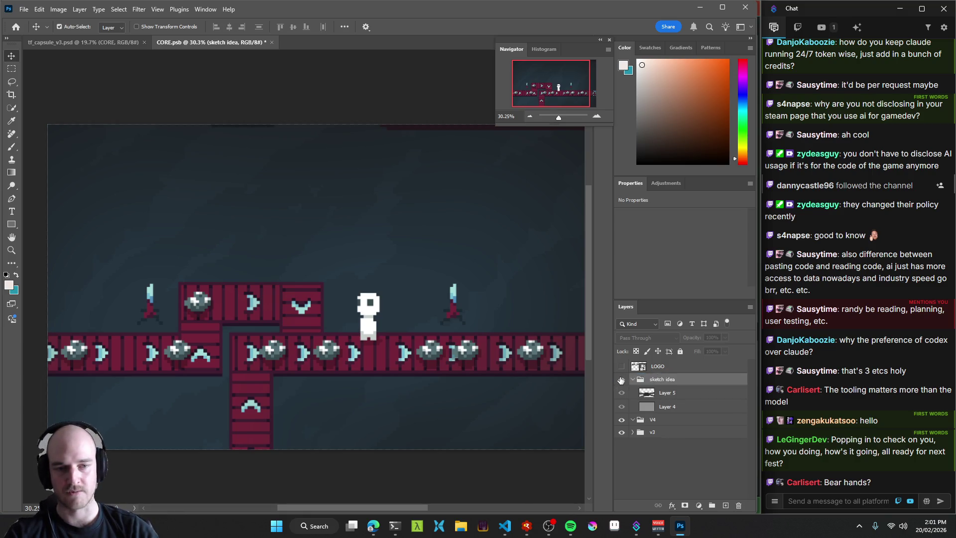
Inspect the sketch idea group, then collapse and hide it along with the v3 group.
click(621, 379)
mouse_move(585, 389)
mouse_down()
mouse_move(386, 358)
mouse_move(478, 386)
mouse_up()
click(448, 289)
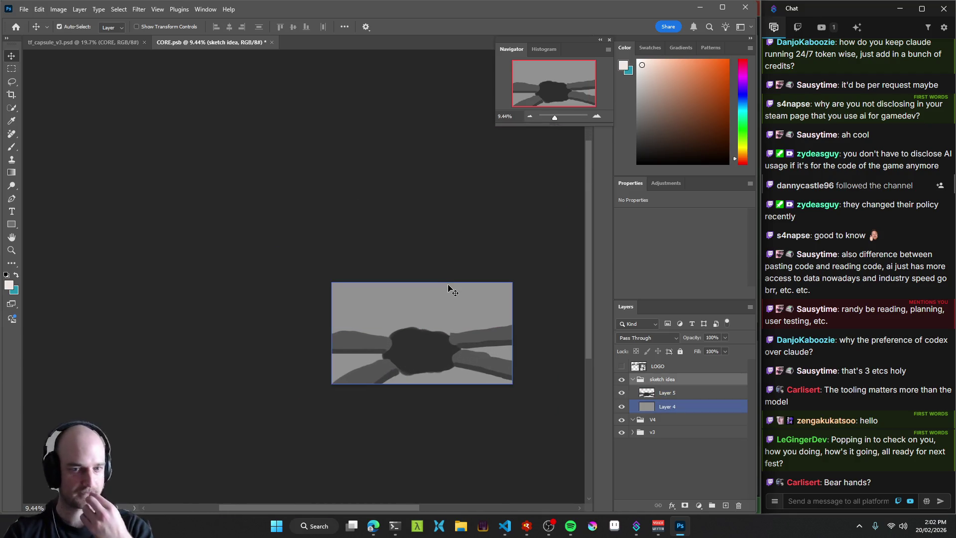
drag(461, 327, 507, 358)
click(633, 381)
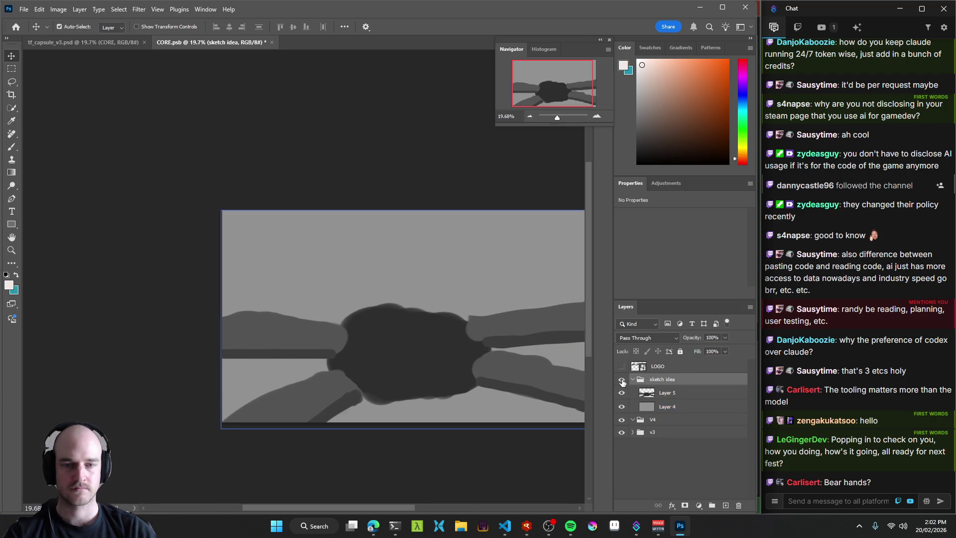
click(621, 380)
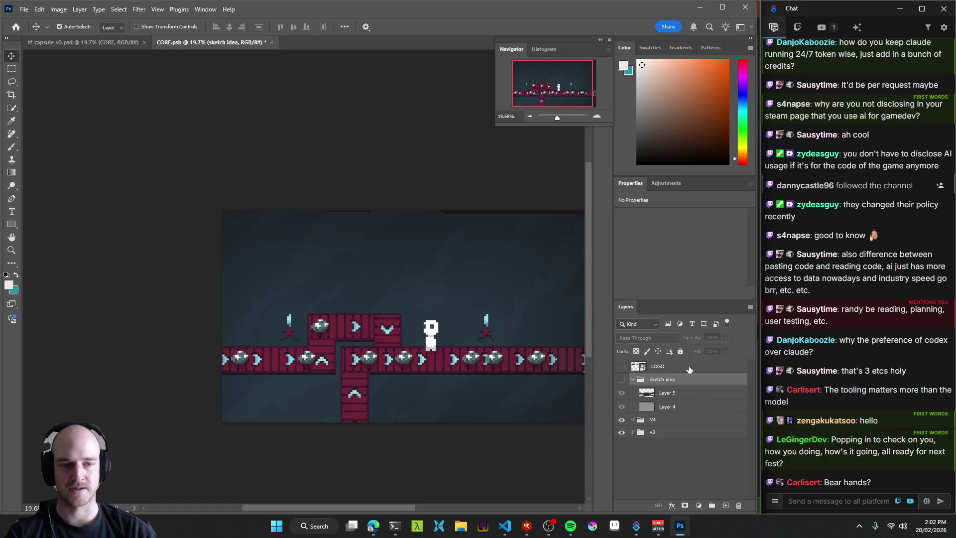
click(633, 378)
click(642, 394)
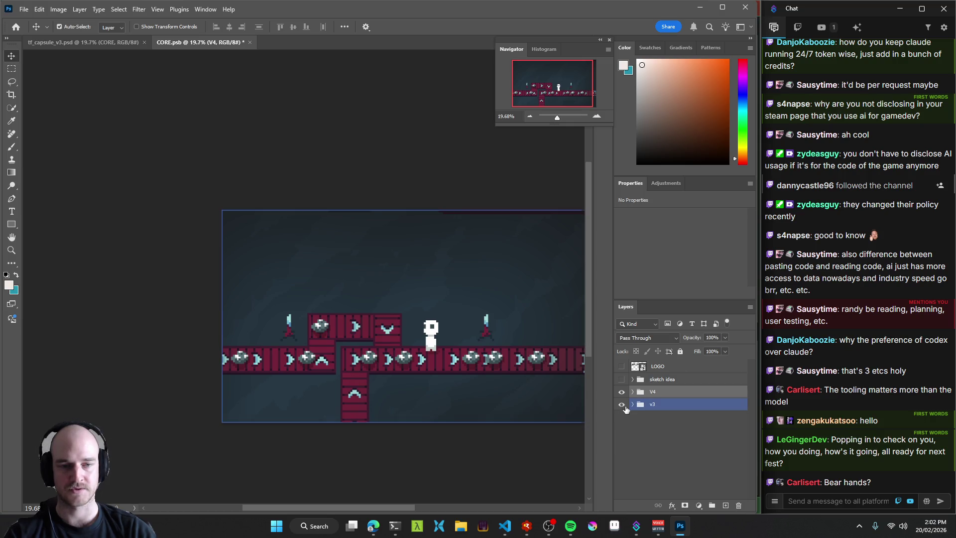
click(621, 405)
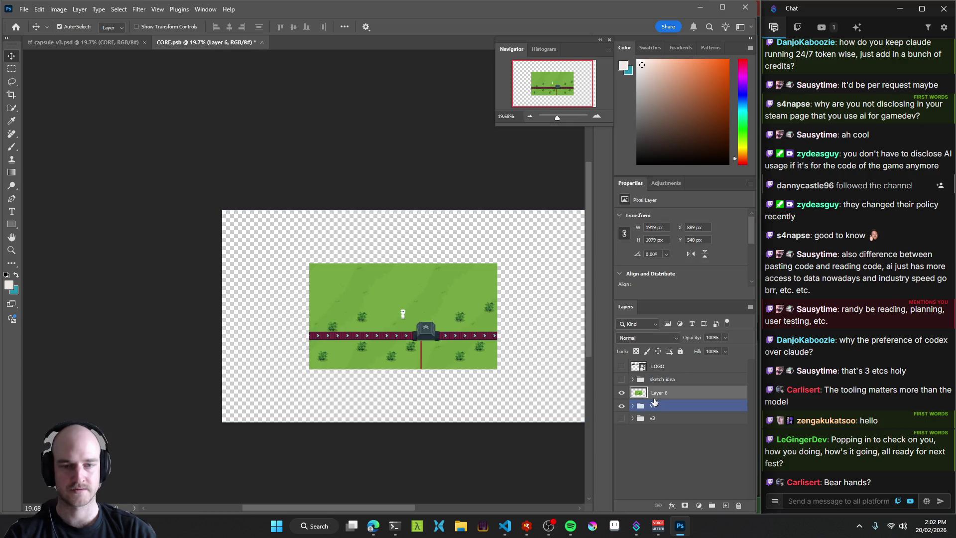
Show the v3 backdrop and scale grass Layer 6 up about 288% over it.
click(632, 392)
scroll(553, 383, up, 3)
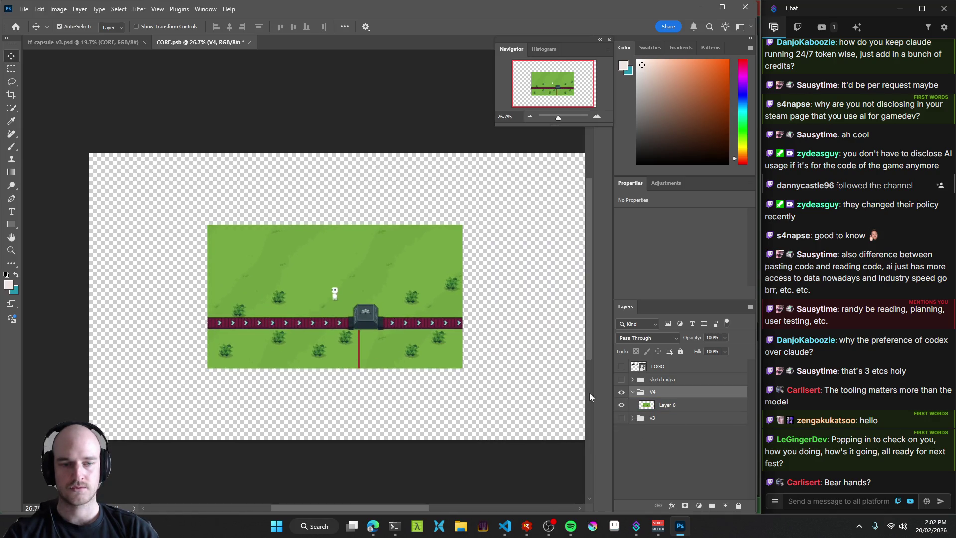
click(621, 418)
click(343, 284)
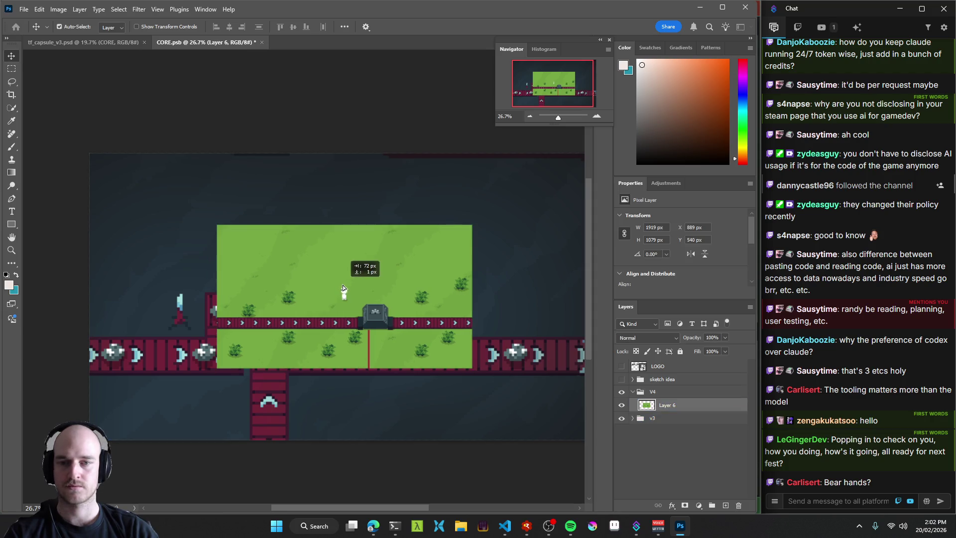
scroll(414, 330, down, 1)
scroll(414, 330, down, 3)
key(ctrl+t)
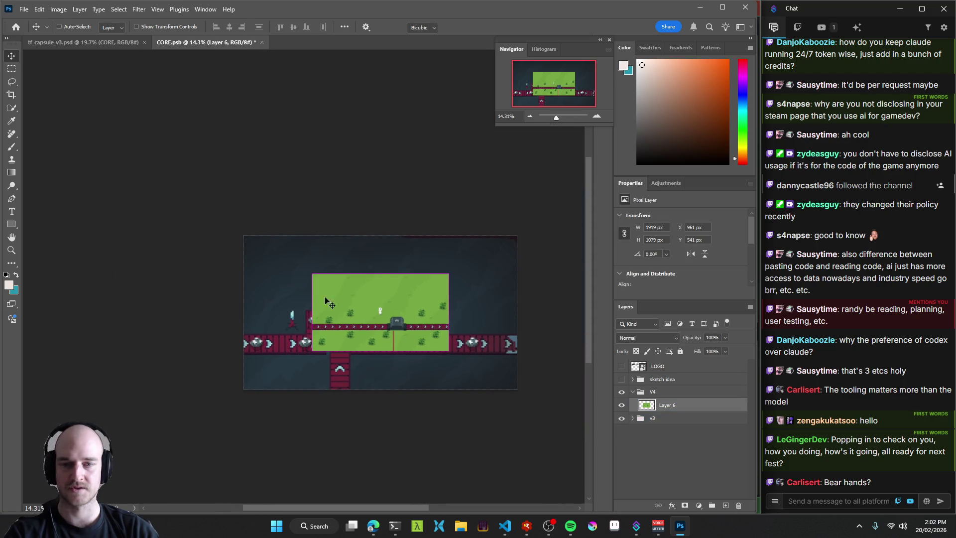
mouse_move(312, 274)
mouse_down()
mouse_move(172, 225)
mouse_move(204, 235)
mouse_up()
drag(417, 296, 434, 315)
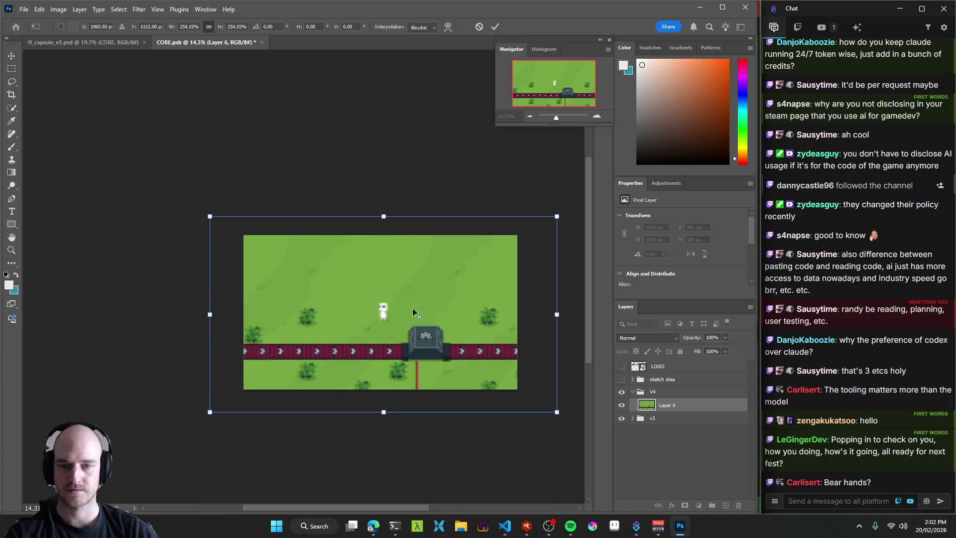
drag(210, 216, 166, 192)
drag(493, 314, 477, 304)
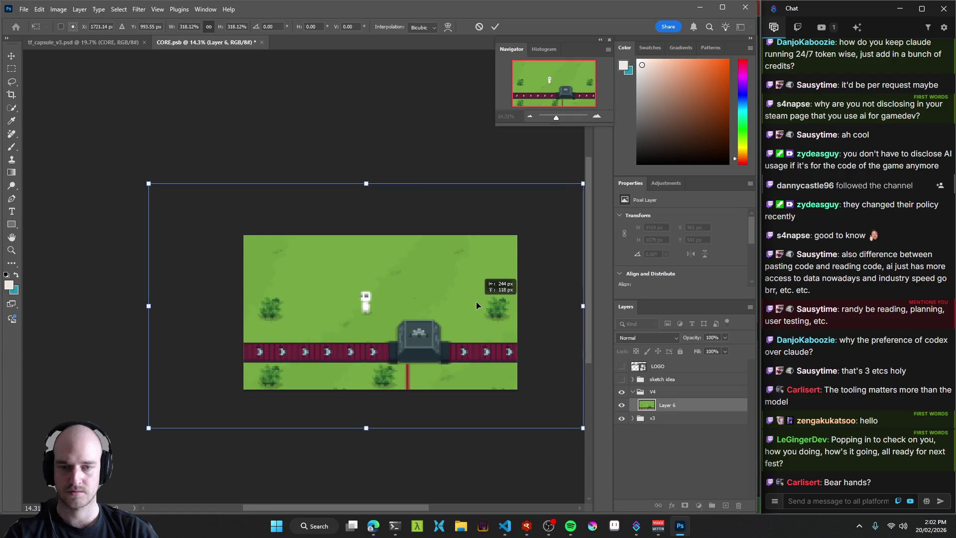
key(Return)
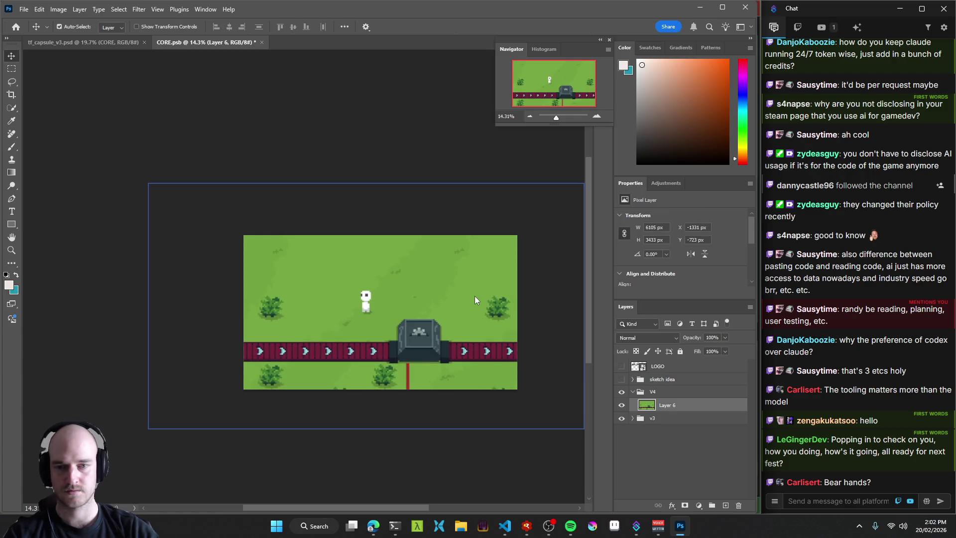
Redo the resize with Nearest Neighbor so the grass fills the canvas, then save.
key(z)
drag(388, 314, 407, 318)
key(ctrl+t)
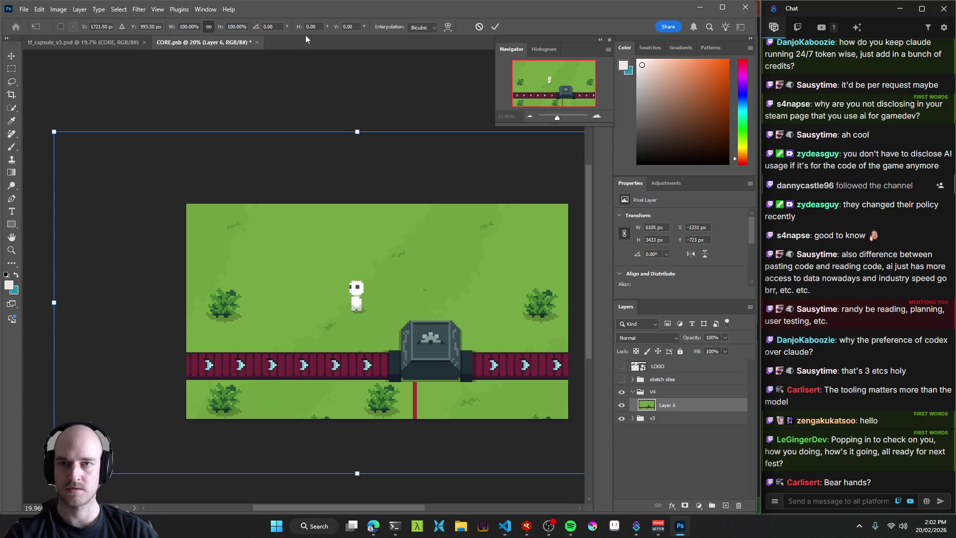
key(Escape)
key(ctrl+z)
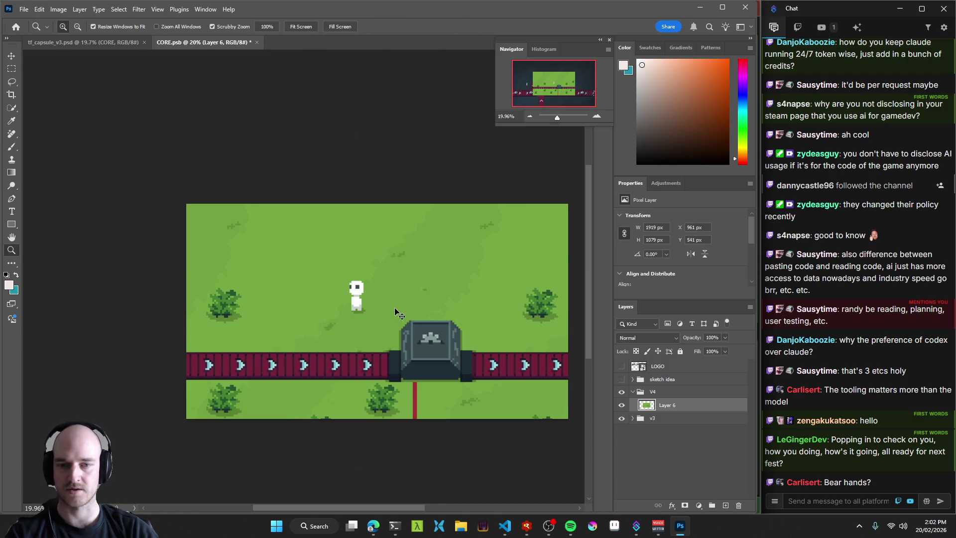
key(ctrl+t)
click(423, 27)
click(428, 42)
mouse_move(291, 249)
mouse_down()
mouse_move(249, 239)
mouse_move(130, 168)
mouse_move(110, 170)
mouse_move(145, 184)
mouse_up()
key(Return)
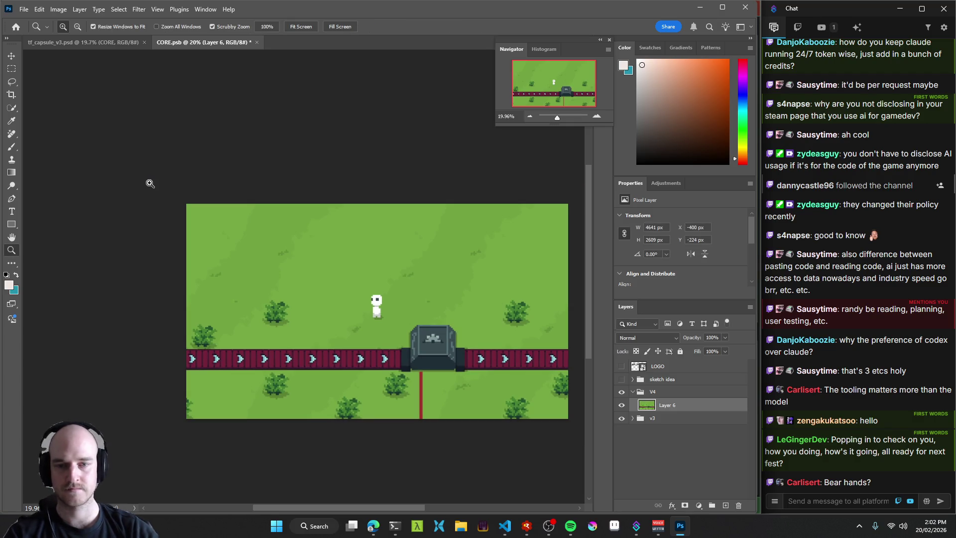
key(z)
mouse_move(341, 275)
mouse_down()
mouse_move(331, 298)
mouse_move(338, 305)
mouse_up()
key(ctrl+s)
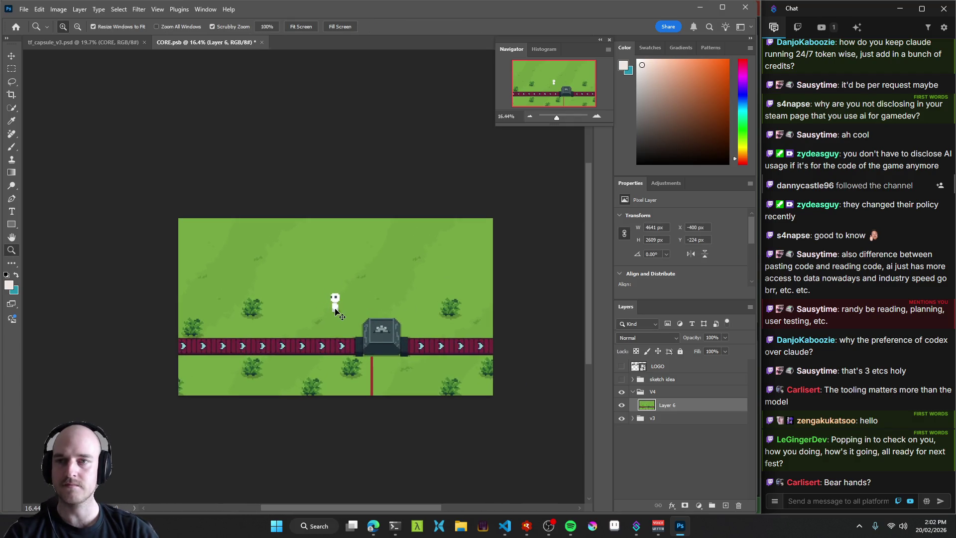
Review the MASTER and store artboards in tf_capsule_v3.psd showing the grass scene.
click(75, 42)
drag(302, 255, 264, 290)
mouse_move(421, 285)
mouse_down()
mouse_move(338, 276)
mouse_move(362, 278)
mouse_move(365, 258)
mouse_move(239, 257)
mouse_move(438, 259)
mouse_move(441, 287)
mouse_move(348, 255)
mouse_move(388, 256)
mouse_move(343, 262)
mouse_move(383, 270)
mouse_up()
click(333, 275)
mouse_move(466, 299)
mouse_down()
mouse_move(460, 249)
mouse_move(535, 224)
mouse_move(535, 213)
mouse_up()
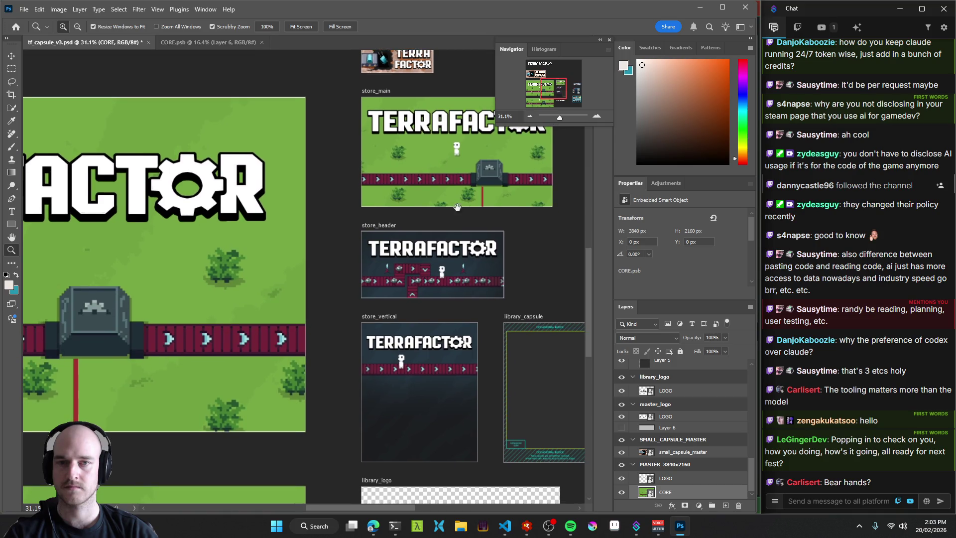
mouse_move(367, 183)
mouse_down()
mouse_move(527, 164)
mouse_move(537, 269)
mouse_move(305, 251)
mouse_up()
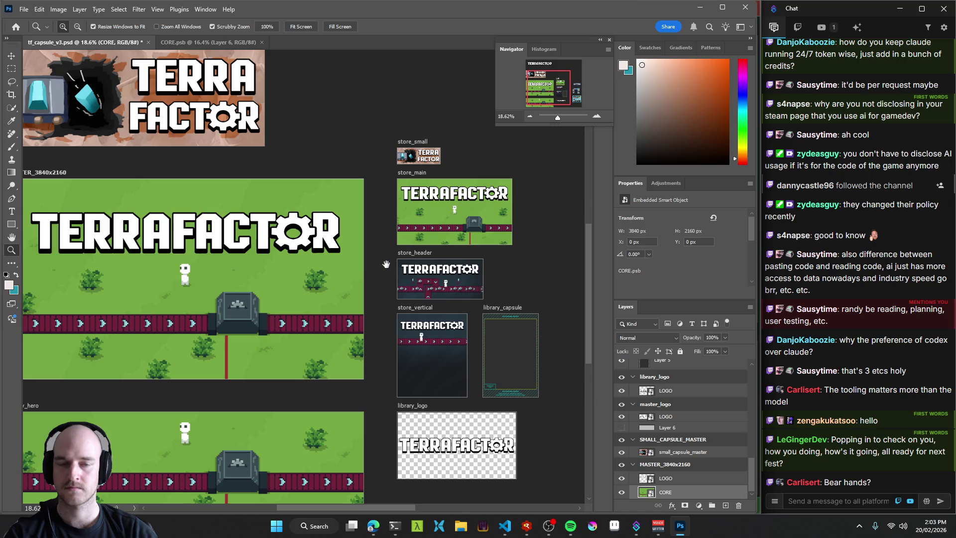
drag(387, 232, 393, 246)
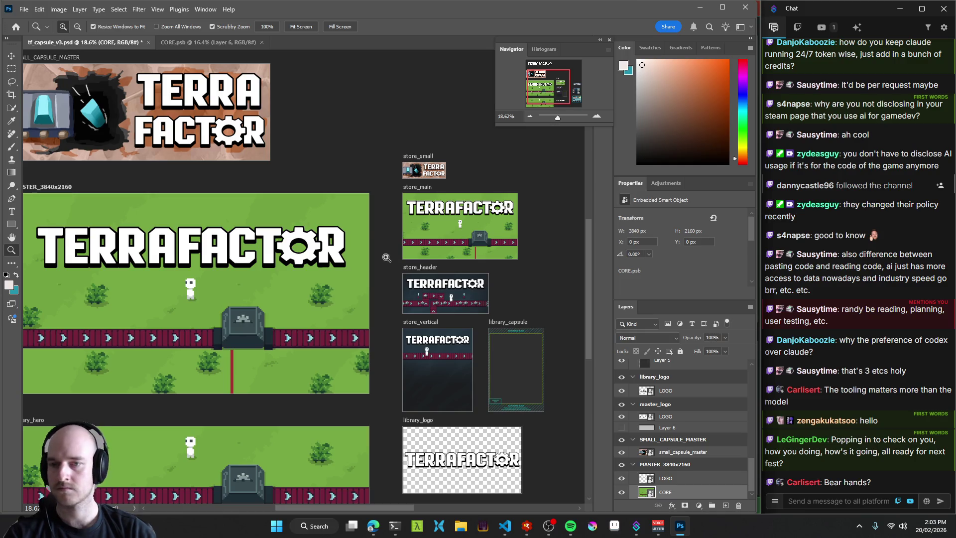
click(209, 43)
Sample grass green and paint out the white character with the Line art brush, then save.
mouse_move(338, 298)
mouse_down()
mouse_move(384, 297)
mouse_move(403, 358)
mouse_move(350, 386)
mouse_move(369, 342)
mouse_up()
key(b)
alt+click(414, 300)
mouse_move(328, 369)
mouse_down()
mouse_move(324, 383)
mouse_move(348, 363)
mouse_move(318, 385)
mouse_up()
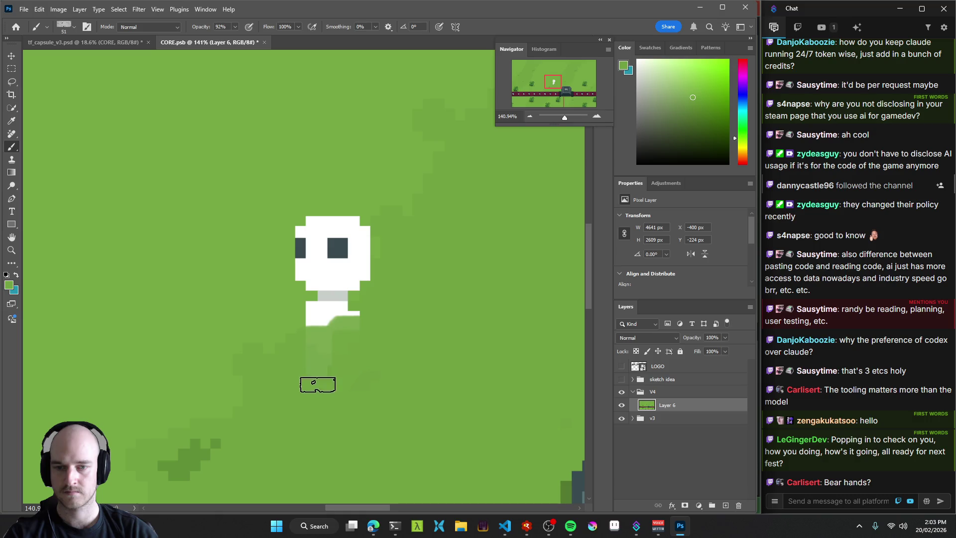
key(ctrl+z)
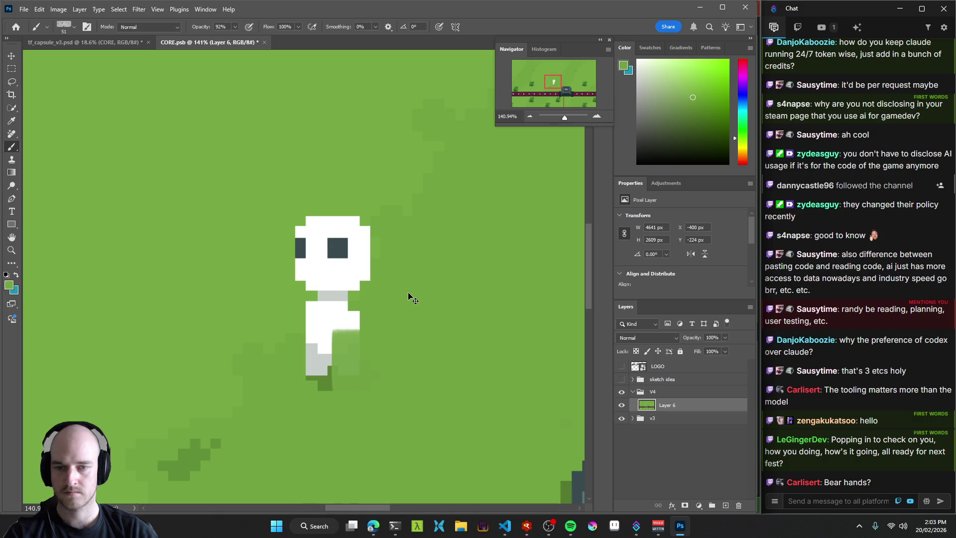
right_click(382, 326)
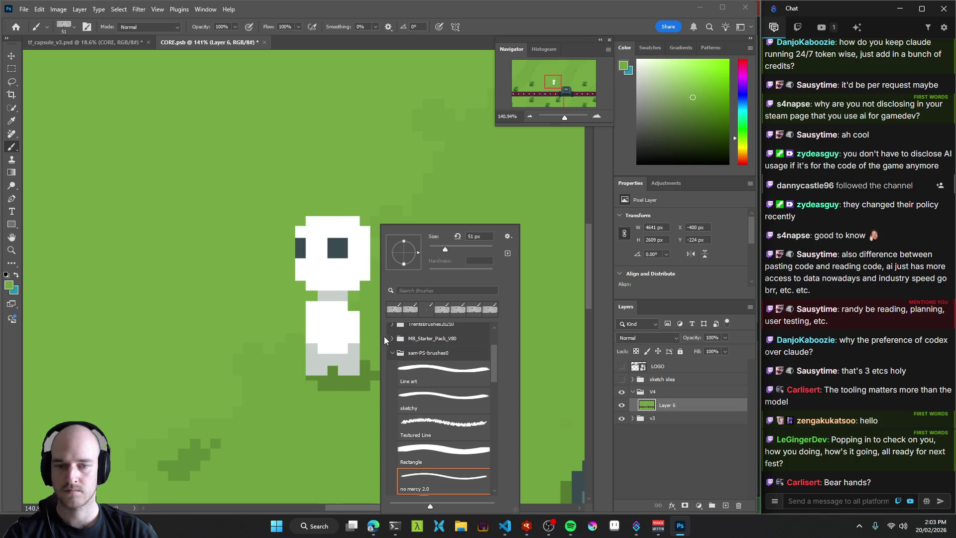
click(441, 380)
mouse_move(328, 348)
mouse_down()
mouse_move(351, 352)
mouse_move(373, 337)
mouse_move(348, 338)
mouse_up()
mouse_move(327, 388)
mouse_down()
mouse_move(320, 298)
mouse_move(351, 326)
mouse_move(367, 237)
mouse_move(337, 213)
mouse_move(298, 230)
mouse_move(311, 326)
mouse_move(339, 264)
mouse_move(333, 237)
mouse_move(312, 335)
mouse_move(356, 266)
mouse_move(371, 221)
mouse_up()
key(ctrl+0)
key(ctrl+s)
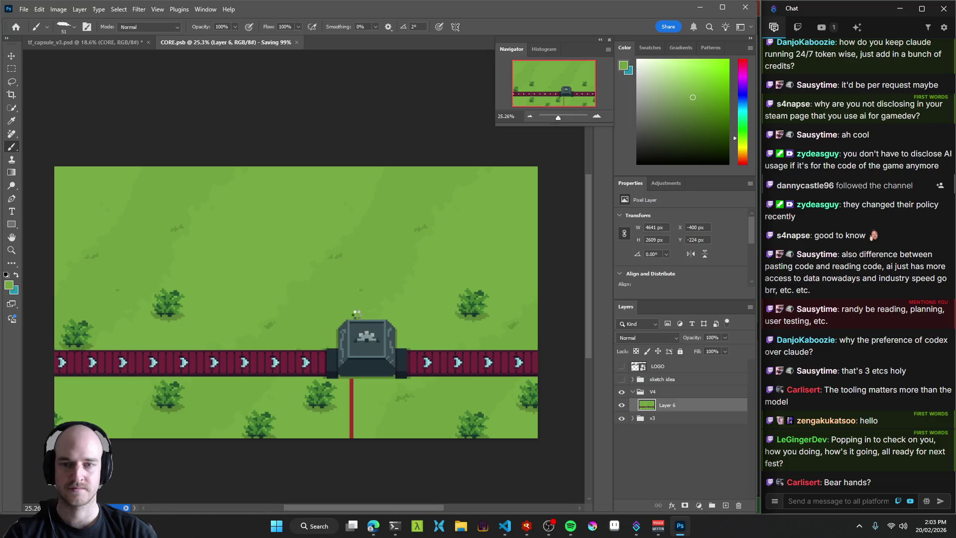
scroll(291, 336, down, 3)
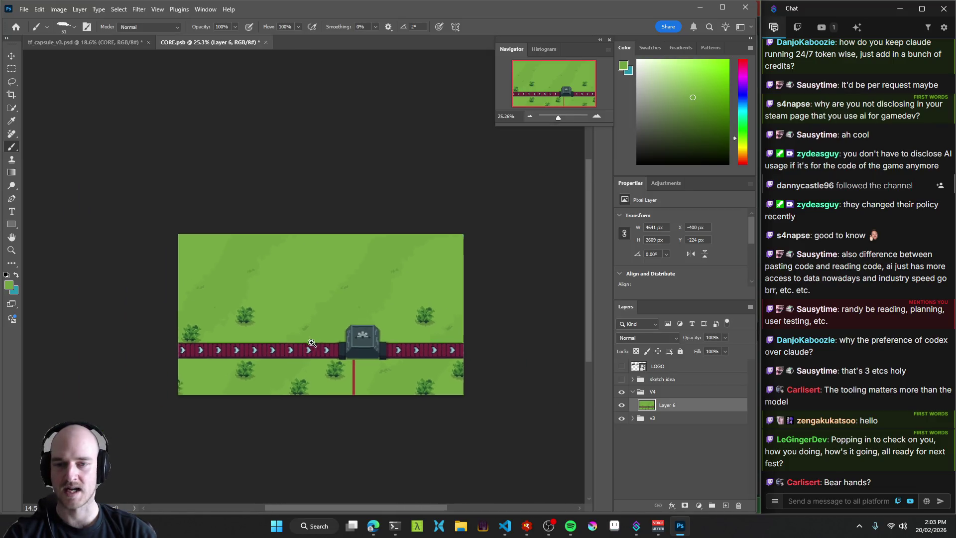
scroll(352, 327, up, 3)
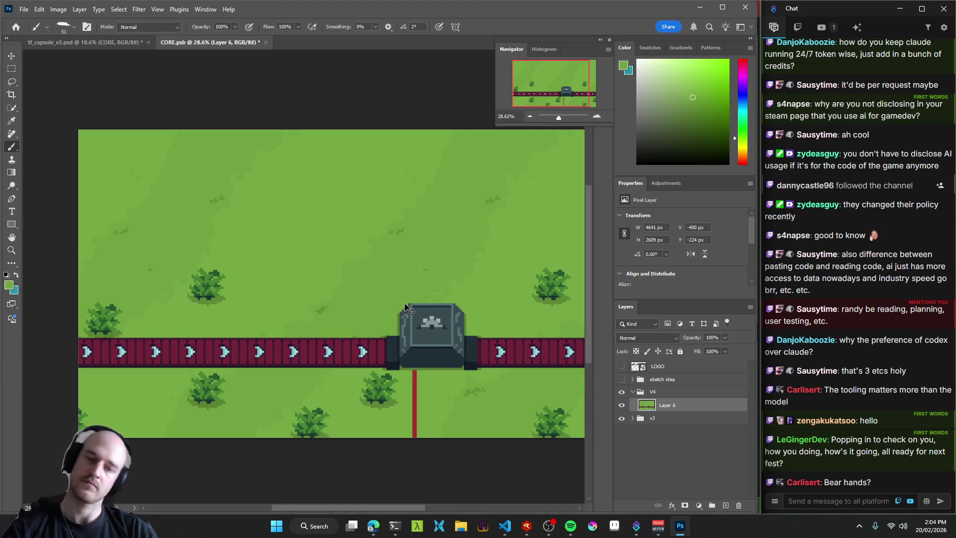
key(ctrl+s)
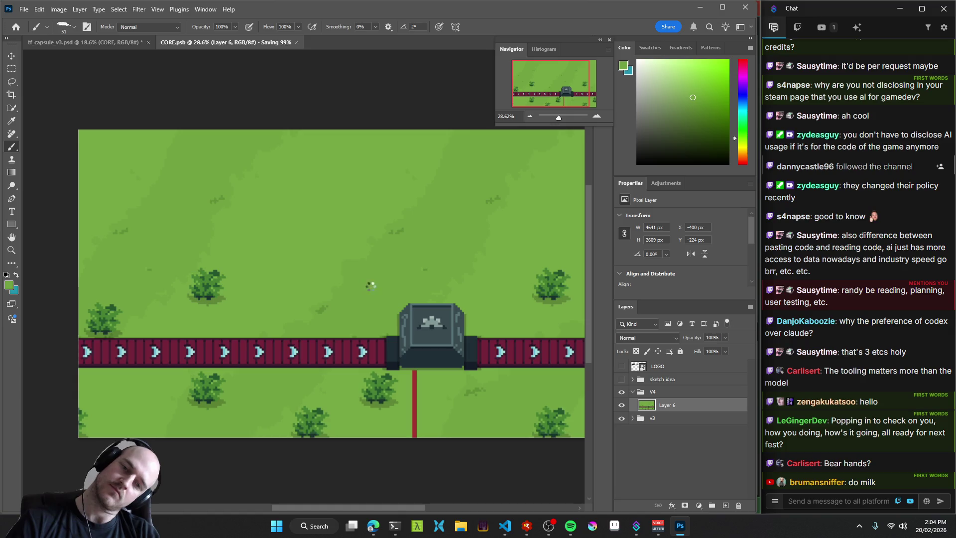
drag(390, 297, 369, 284)
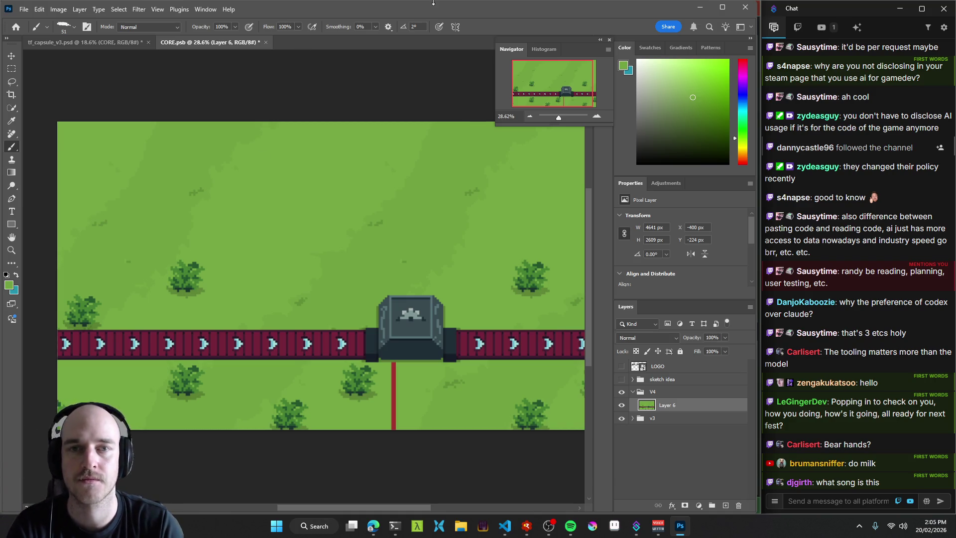
mouse_move(555, 534)
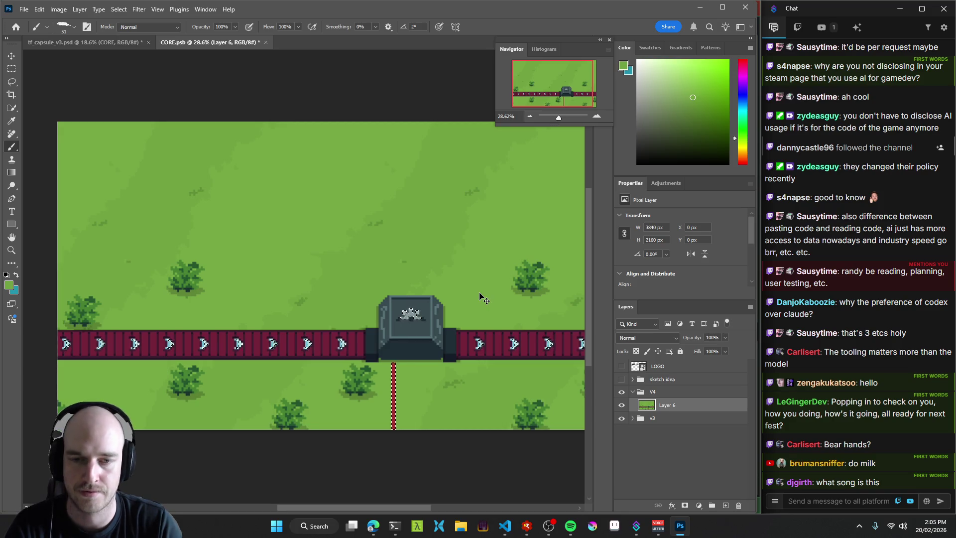
drag(460, 333, 448, 333)
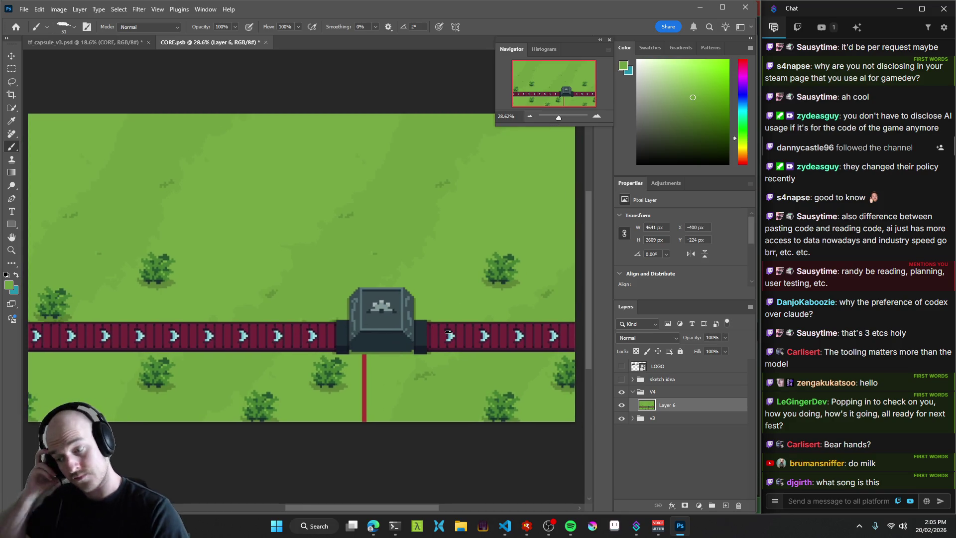
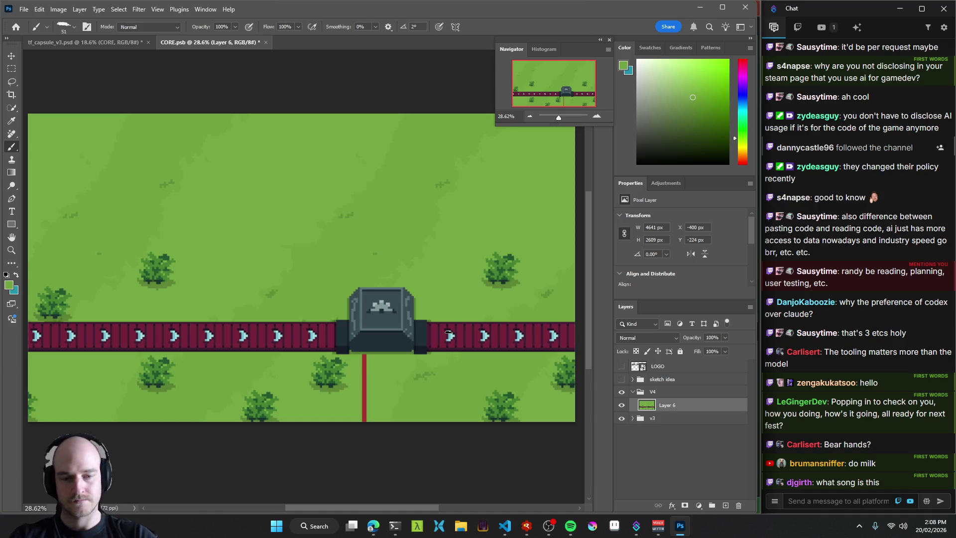
Minimize OBS, zoom in on the conveyor's stone block, and save CORE.psb.
click(548, 526)
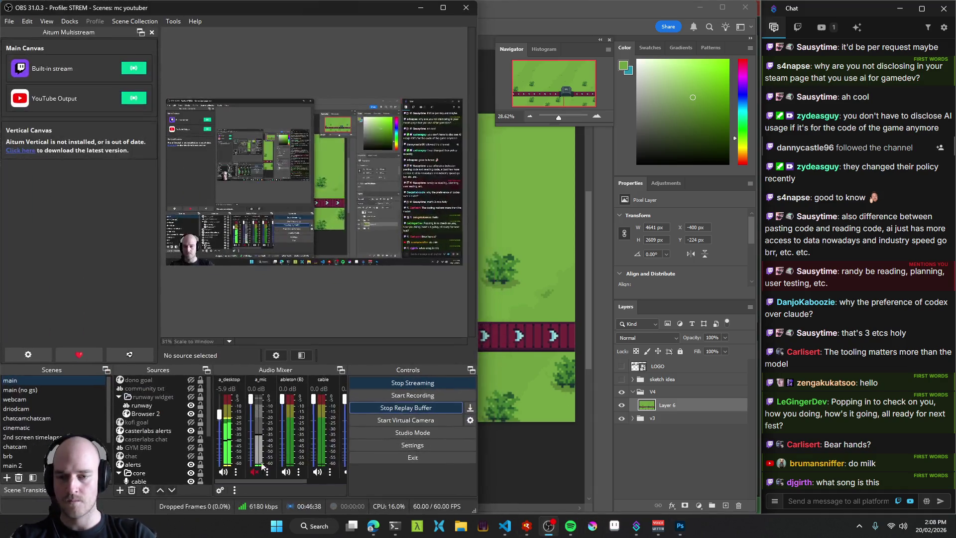
click(426, 7)
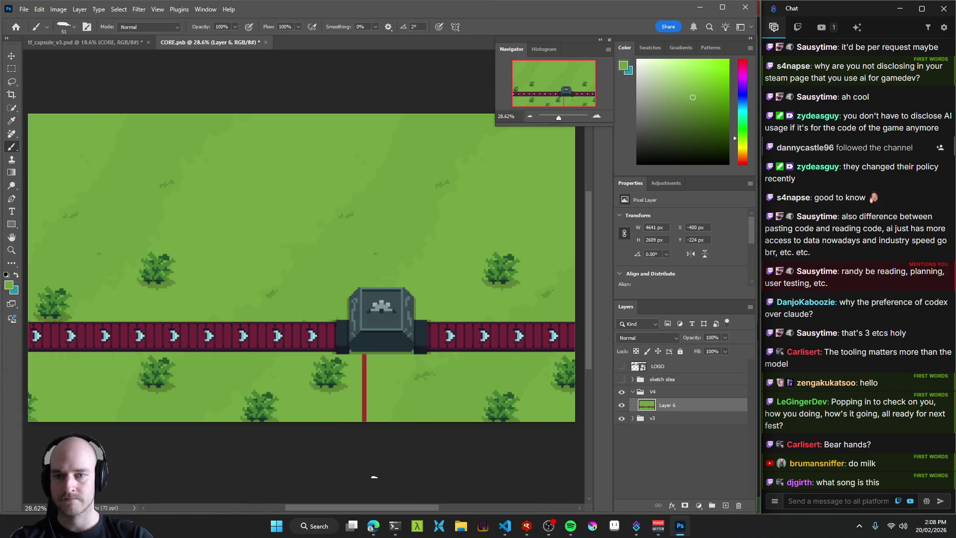
drag(292, 314, 292, 328)
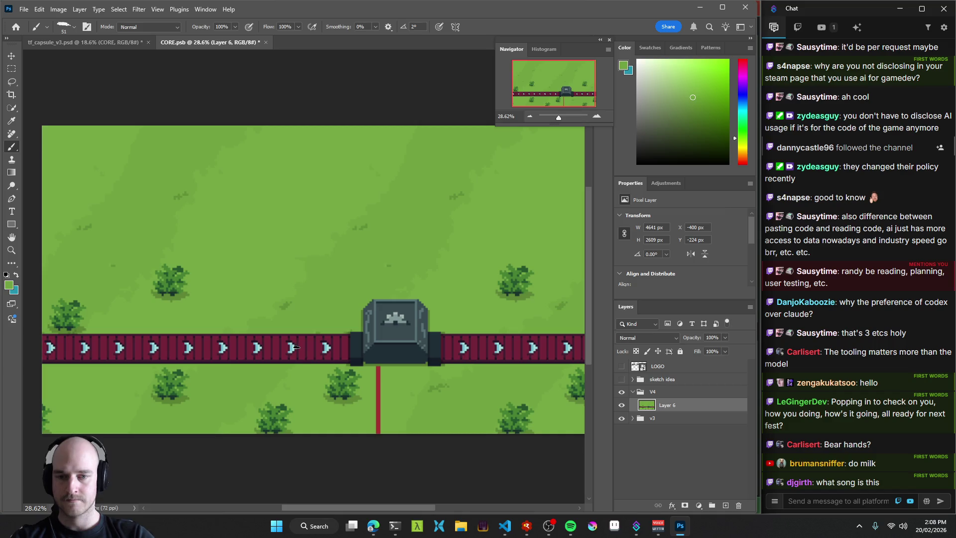
mouse_move(405, 338)
mouse_down()
mouse_move(427, 347)
mouse_move(214, 239)
mouse_move(246, 238)
mouse_up()
key(ctrl+s)
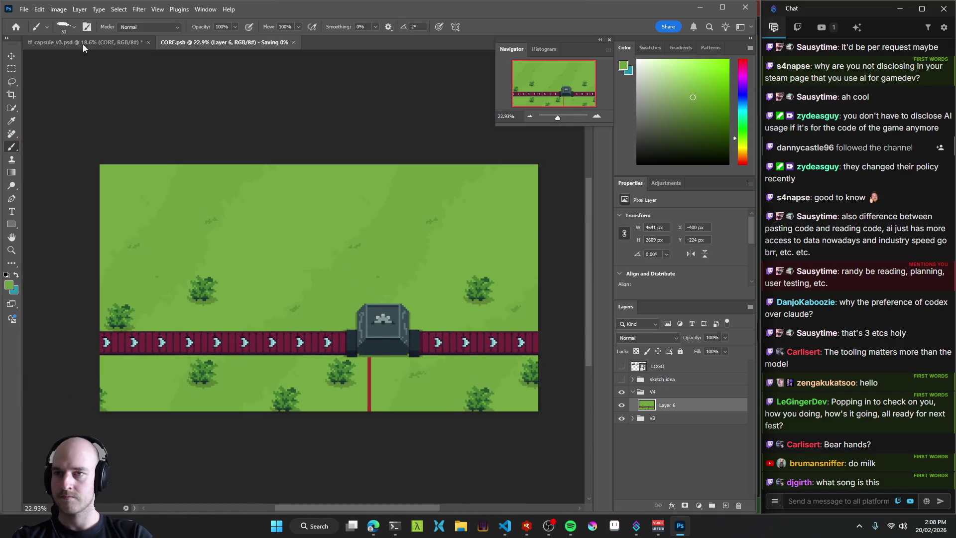
Switch to tf_capsule_v3.psd and zoom in on the store_main and store_header artboards.
click(71, 42)
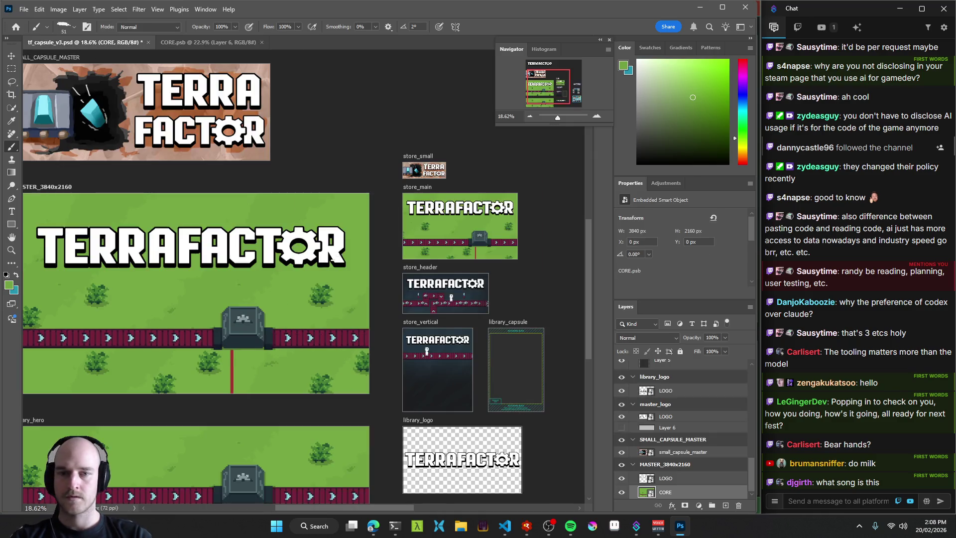
drag(394, 225, 208, 234)
mouse_move(391, 264)
mouse_down()
mouse_move(361, 262)
mouse_move(397, 268)
mouse_up()
key(v)
Select the store_header artwork and open its smart object contents.
click(451, 343)
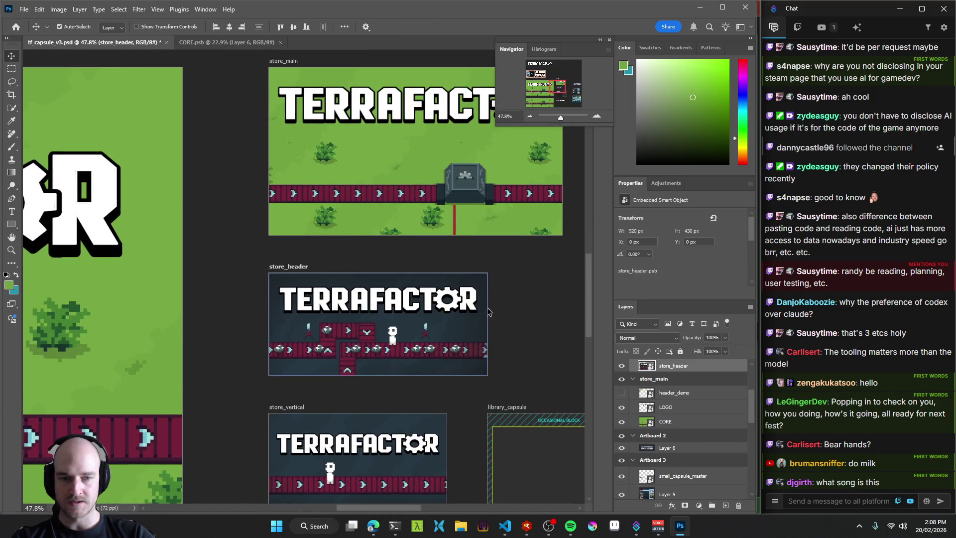
drag(448, 318, 393, 320)
click(409, 179)
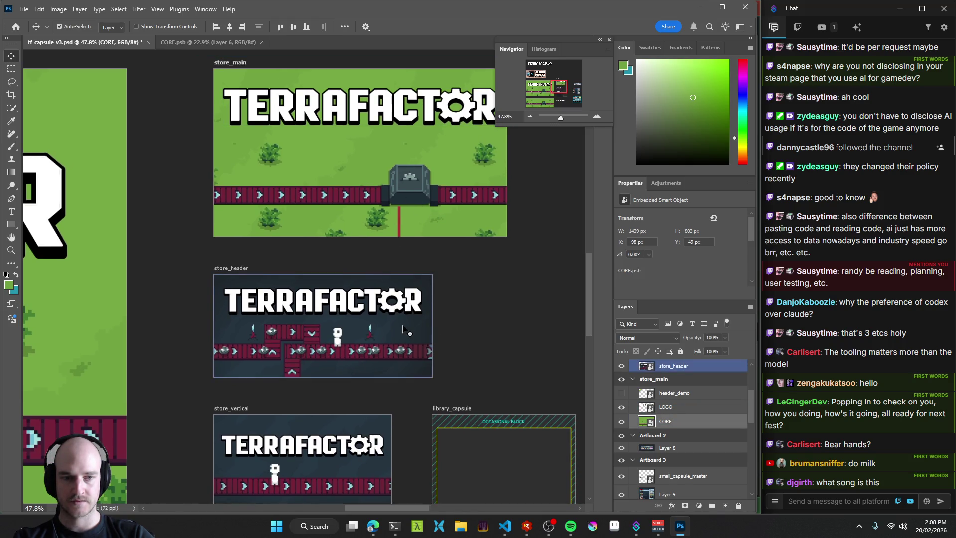
click(408, 331)
drag(412, 252, 358, 281)
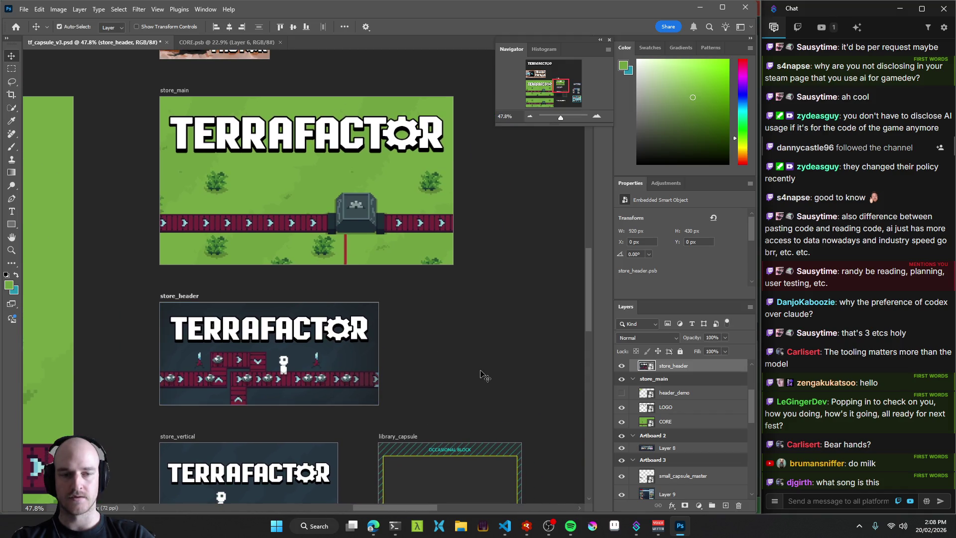
double_click(644, 366)
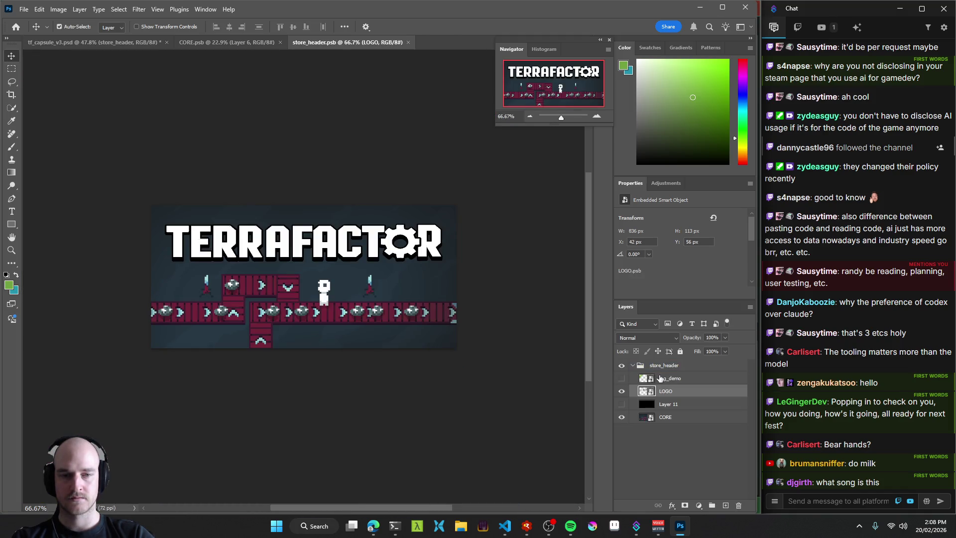
Reopen store_header.psb and its embedded CORE1.psb scene copy.
click(114, 42)
mouse_move(292, 265)
mouse_down()
mouse_move(386, 213)
mouse_move(394, 327)
mouse_move(488, 315)
mouse_up()
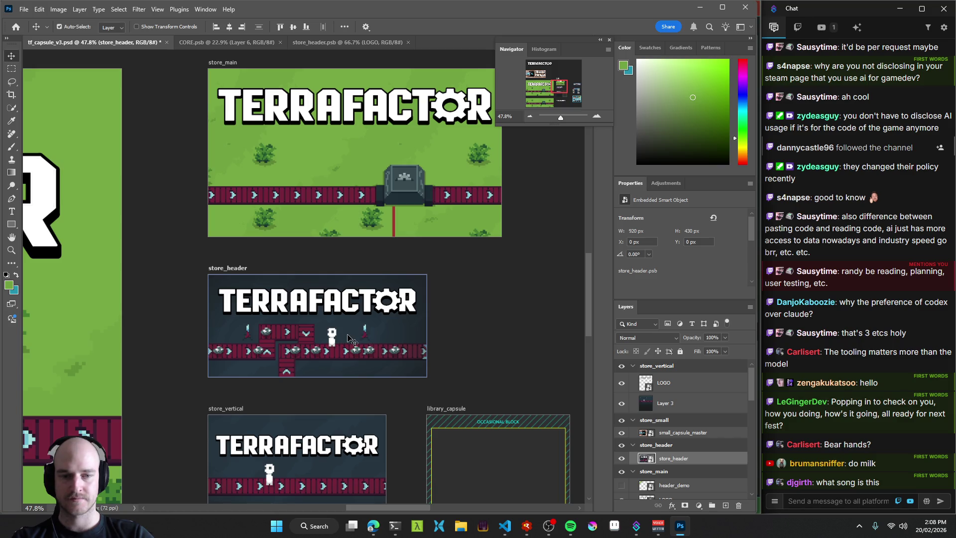
double_click(646, 458)
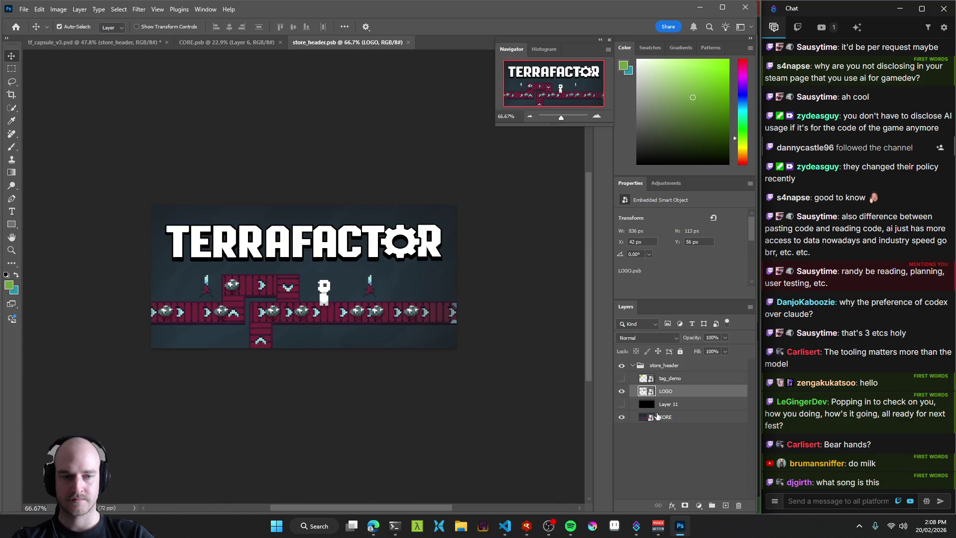
double_click(646, 418)
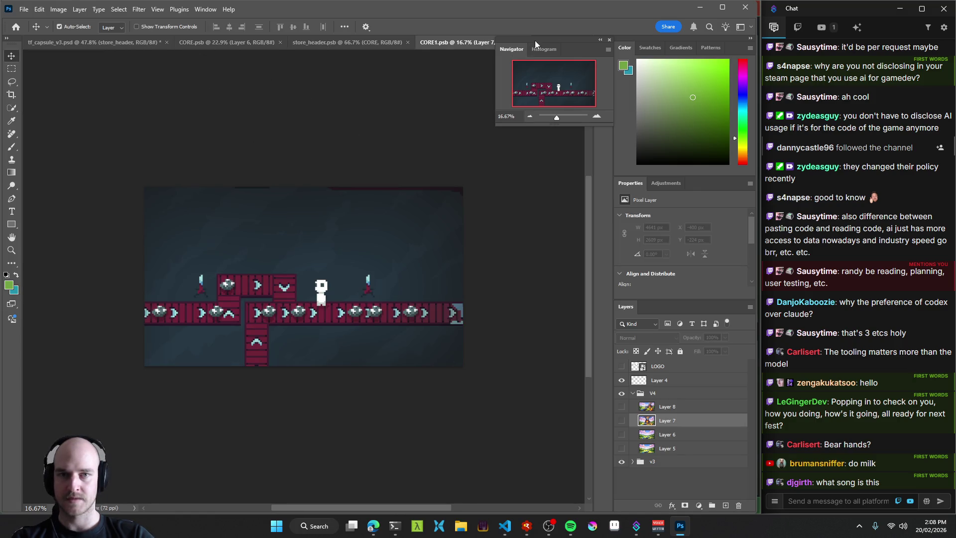
Close CORE1.psb and select the CORE layer back in tf_capsule_v3.psd.
drag(535, 38, 583, 35)
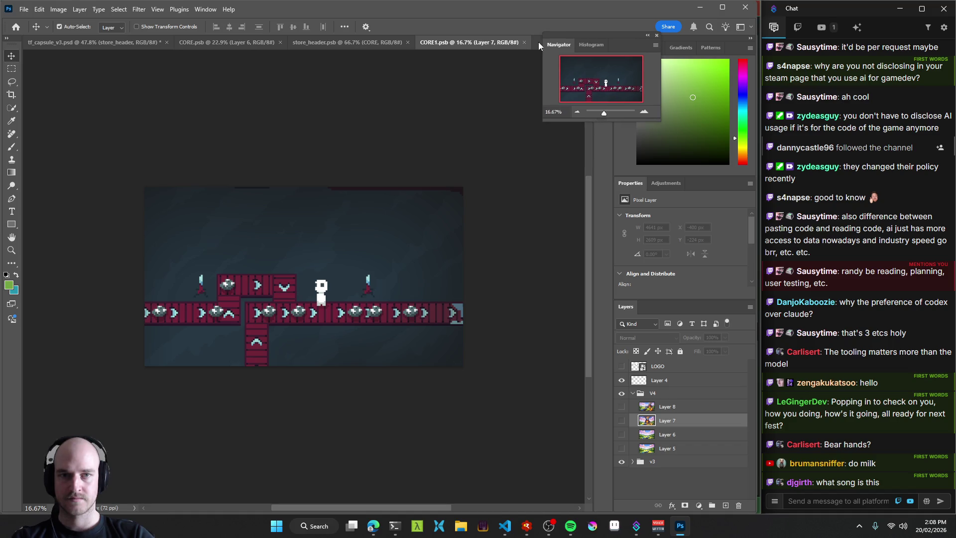
click(525, 42)
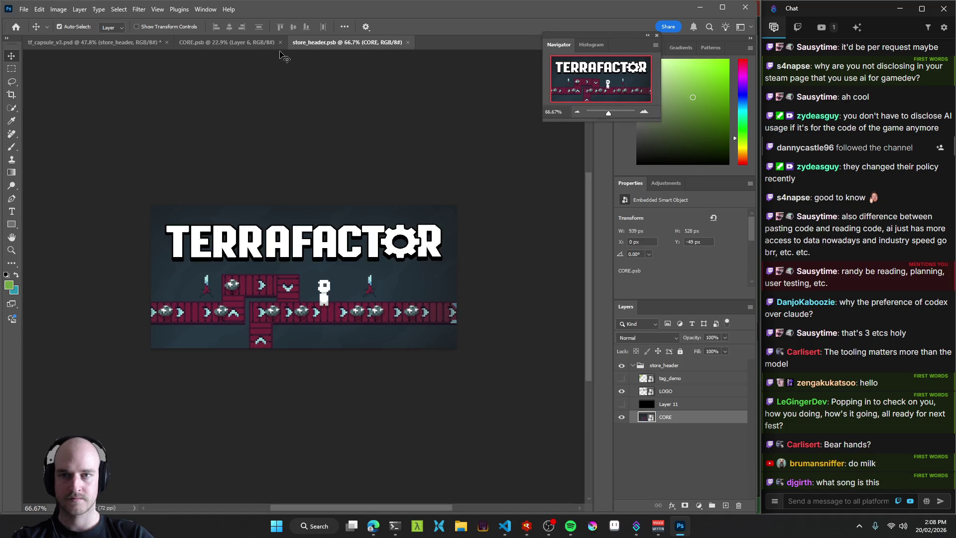
click(108, 42)
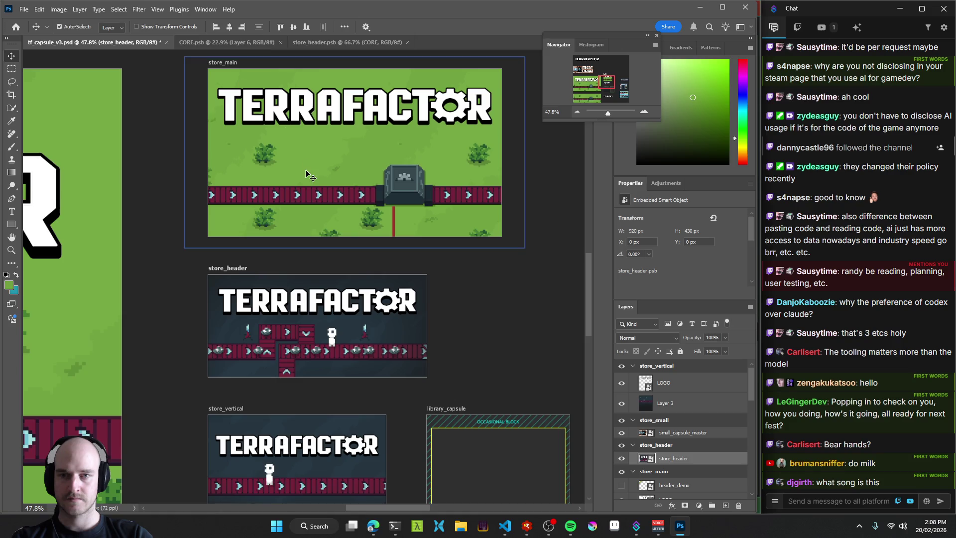
scroll(677, 448, down, 1)
click(674, 491)
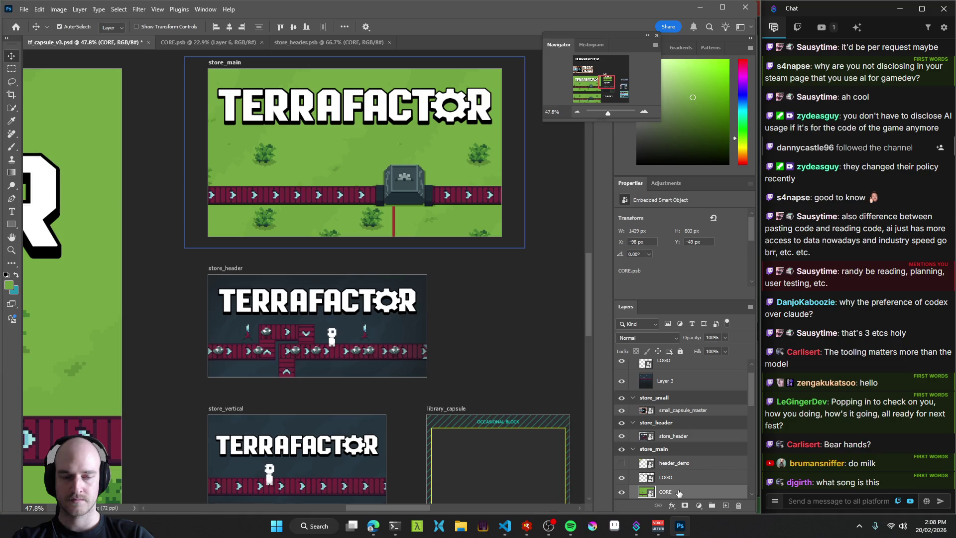
Check CORE's layer menu, pan to library_capsule and the large capsule artboard, then switch to store_header.psb.
right_click(672, 491)
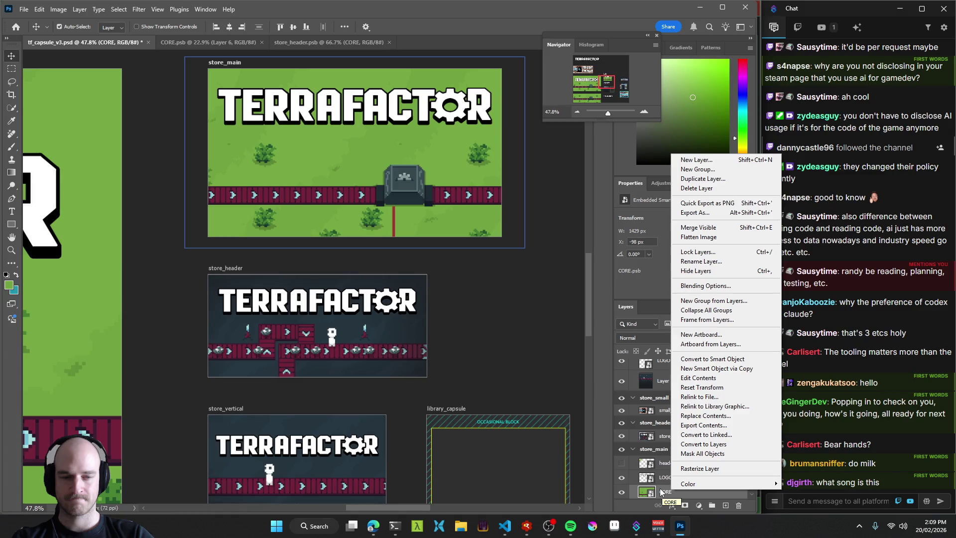
click(660, 492)
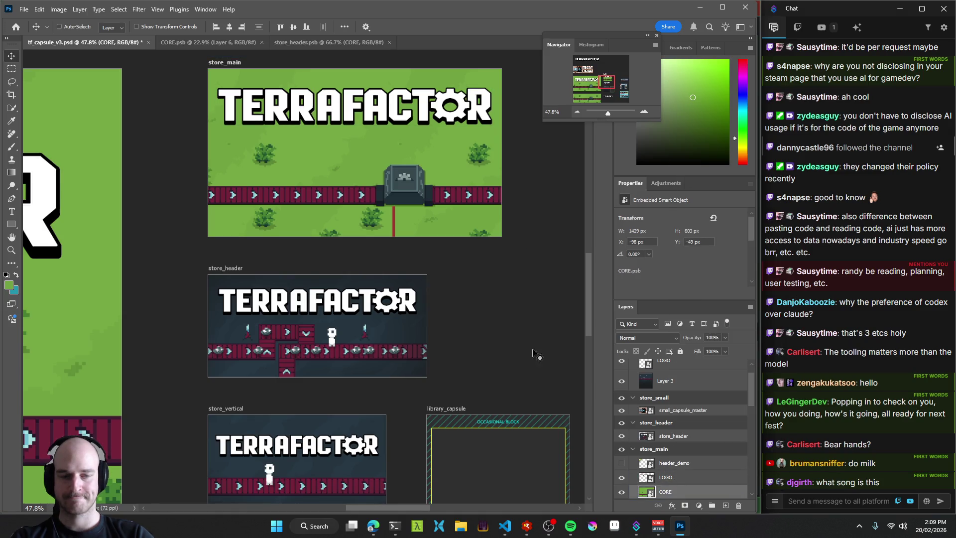
mouse_move(672, 436)
mouse_down()
mouse_move(670, 447)
mouse_move(650, 437)
mouse_up()
mouse_move(497, 331)
mouse_down()
mouse_move(162, 89)
mouse_move(209, 166)
mouse_move(306, 238)
mouse_move(358, 329)
mouse_move(388, 336)
mouse_move(373, 438)
mouse_move(367, 390)
mouse_up()
scroll(367, 390, down, 8)
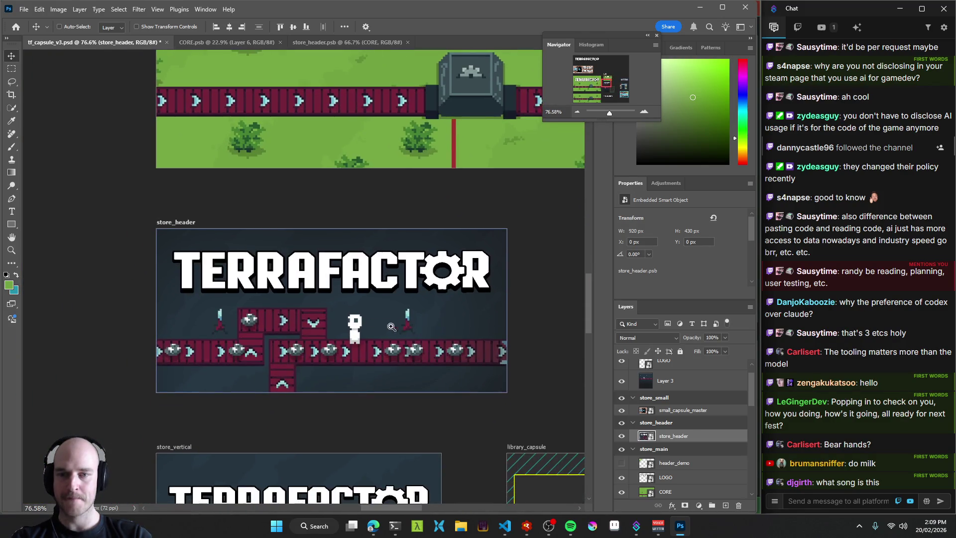
mouse_move(424, 333)
mouse_down()
mouse_move(408, 334)
mouse_move(541, 334)
mouse_move(390, 333)
mouse_move(279, 286)
mouse_move(352, 311)
mouse_up()
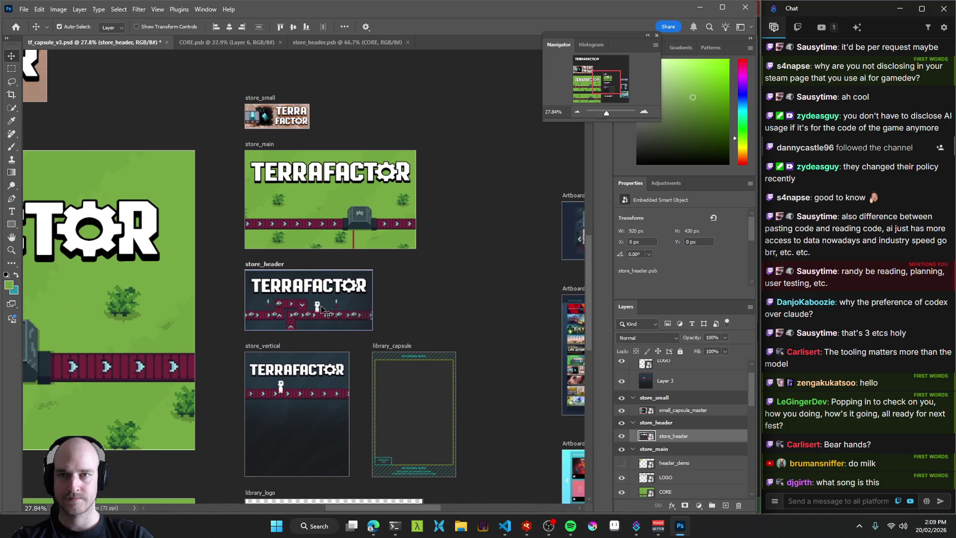
click(334, 43)
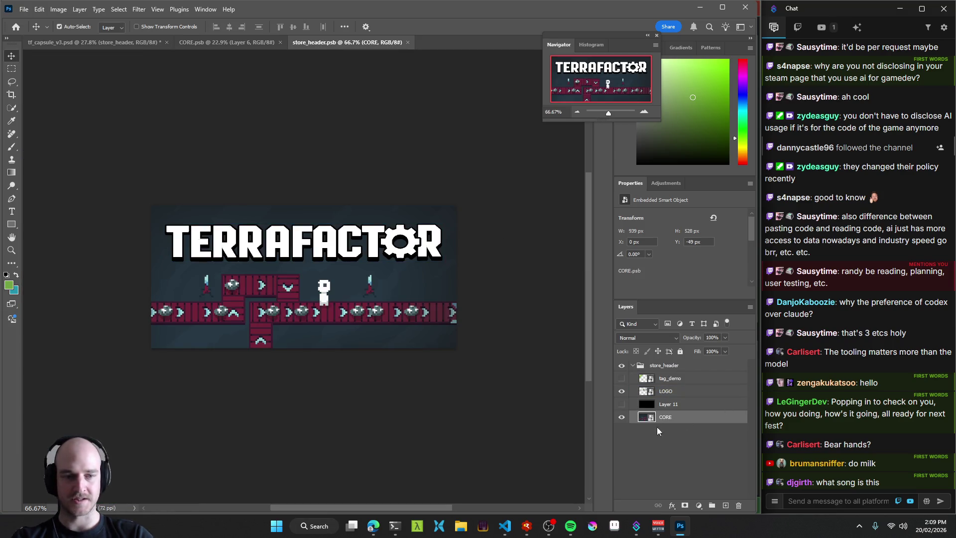
Start relinking the header's CORE layer to a file, cancel, and return to tf_capsule_v3.psd.
right_click(673, 419)
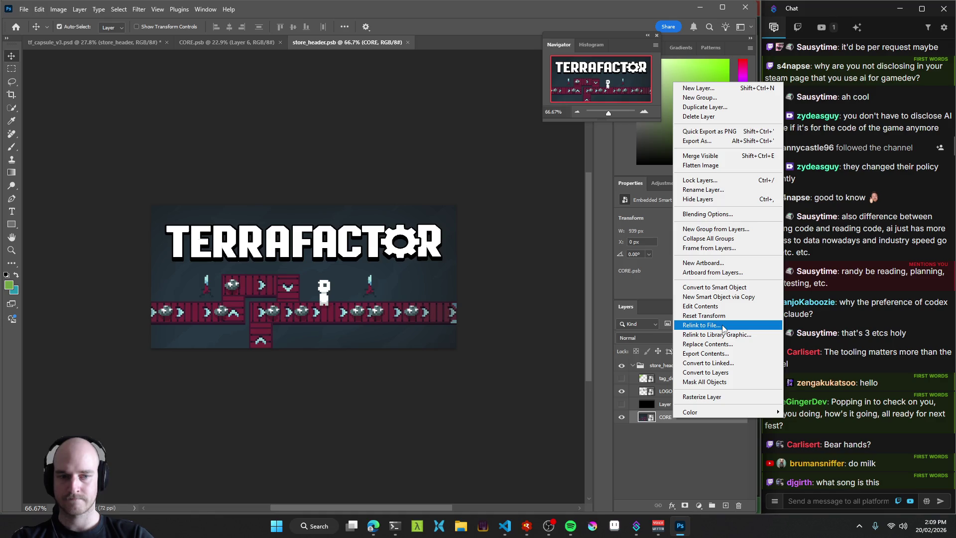
click(723, 326)
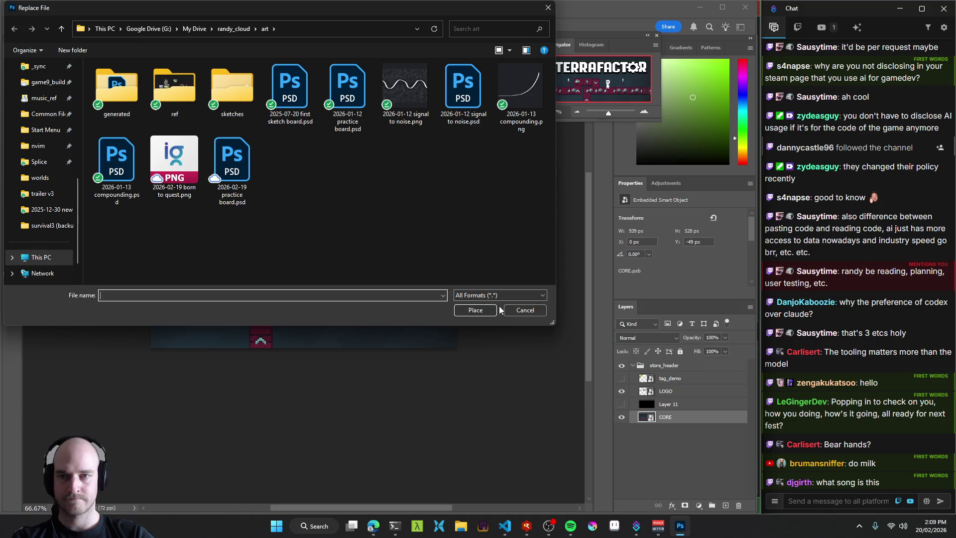
click(524, 310)
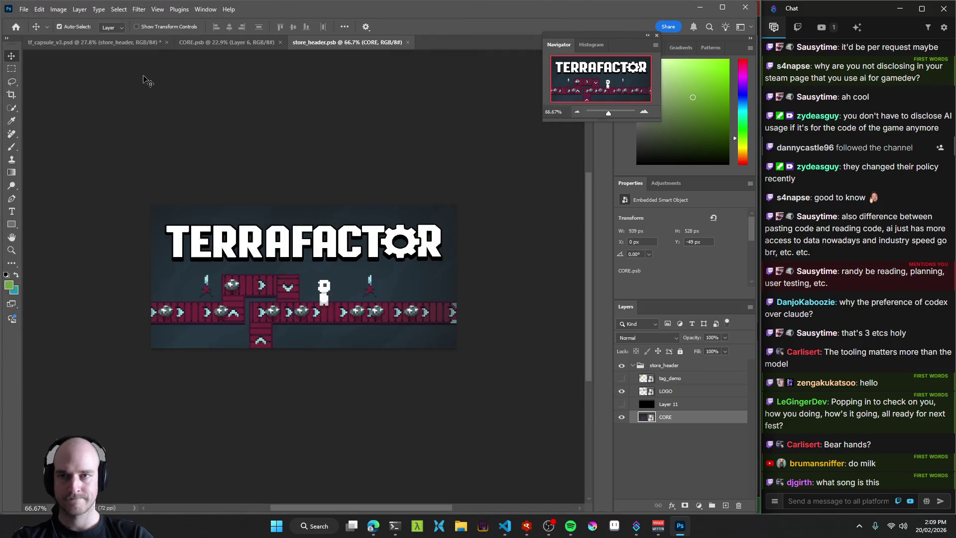
click(117, 42)
scroll(450, 282, down, 5)
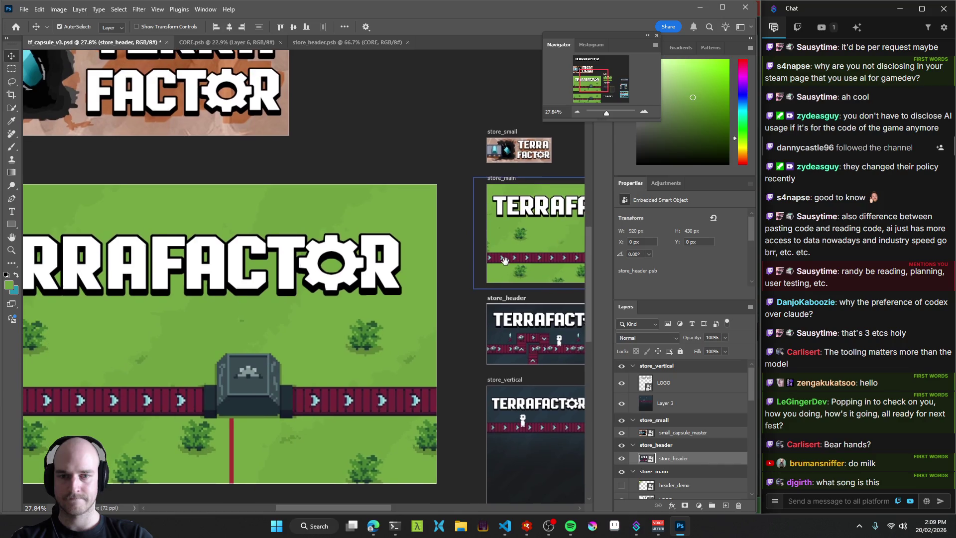
key(ctrl+s)
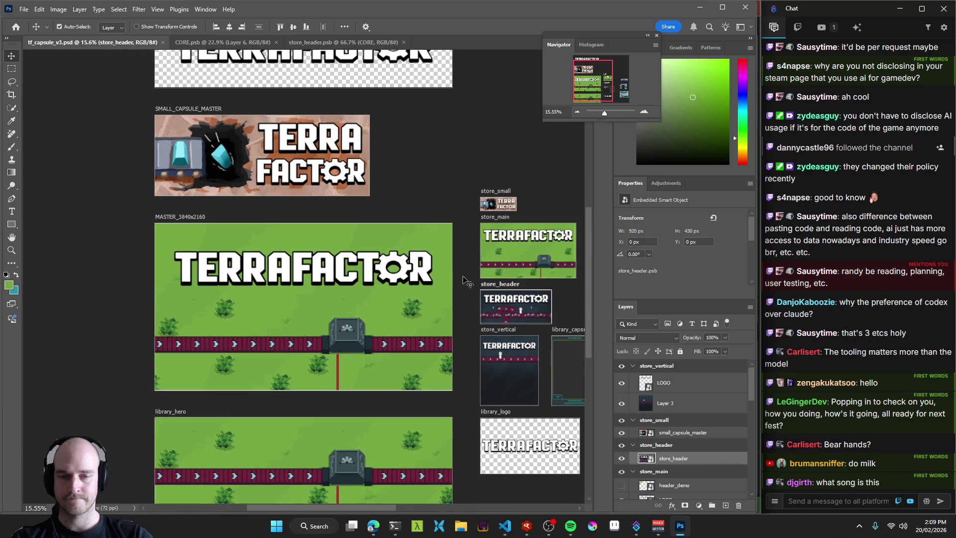
drag(460, 271, 453, 246)
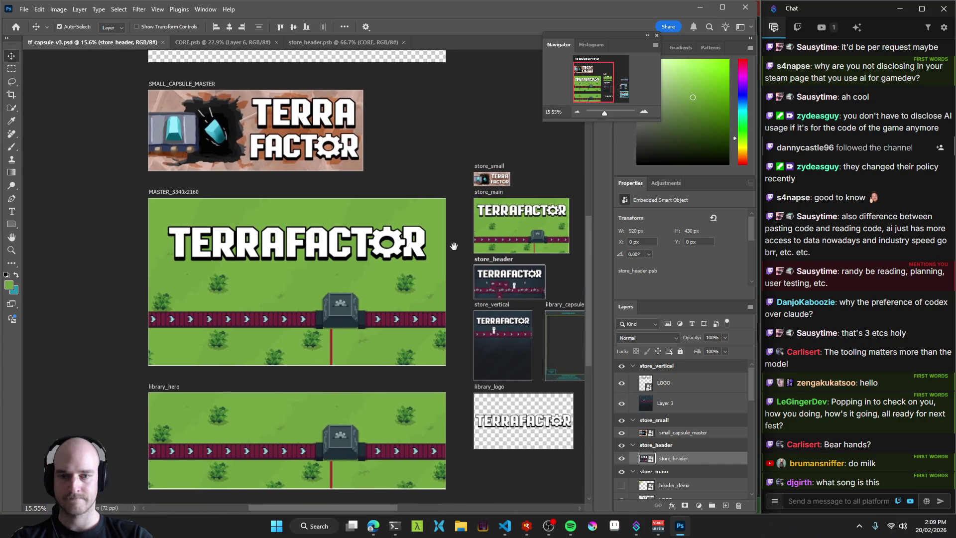
ctrl+click(363, 271)
click(621, 491)
click(621, 491)
scroll(367, 290, down, 3)
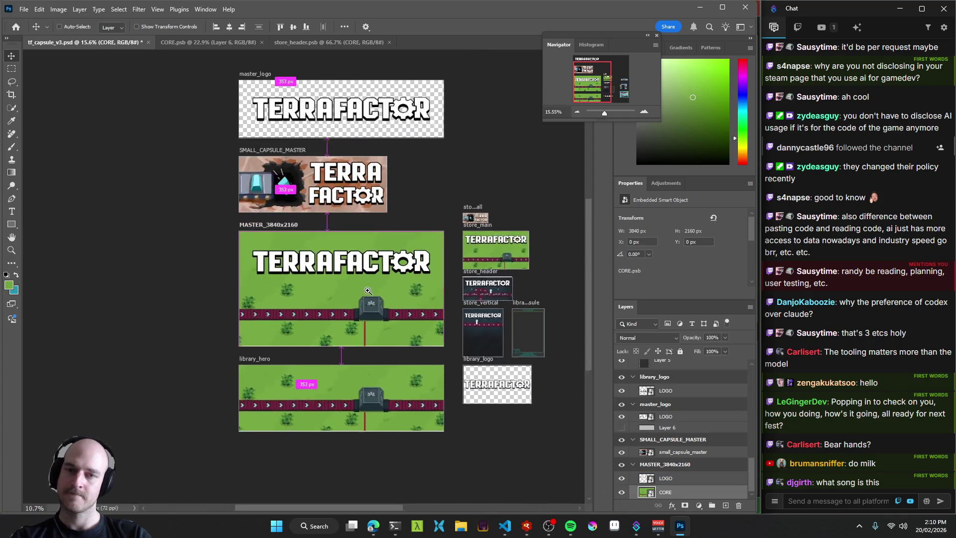
scroll(367, 290, up, 3)
scroll(249, 203, up, 1)
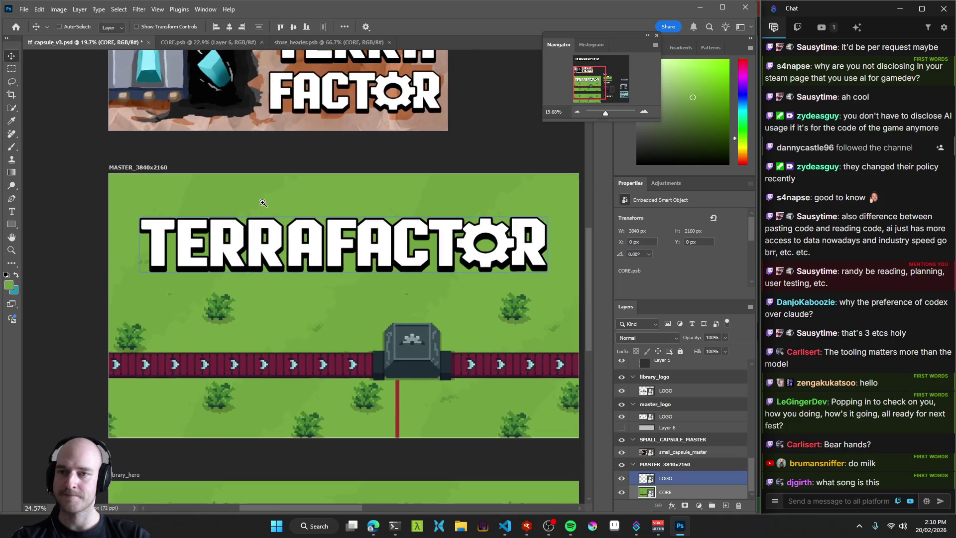
click(144, 168)
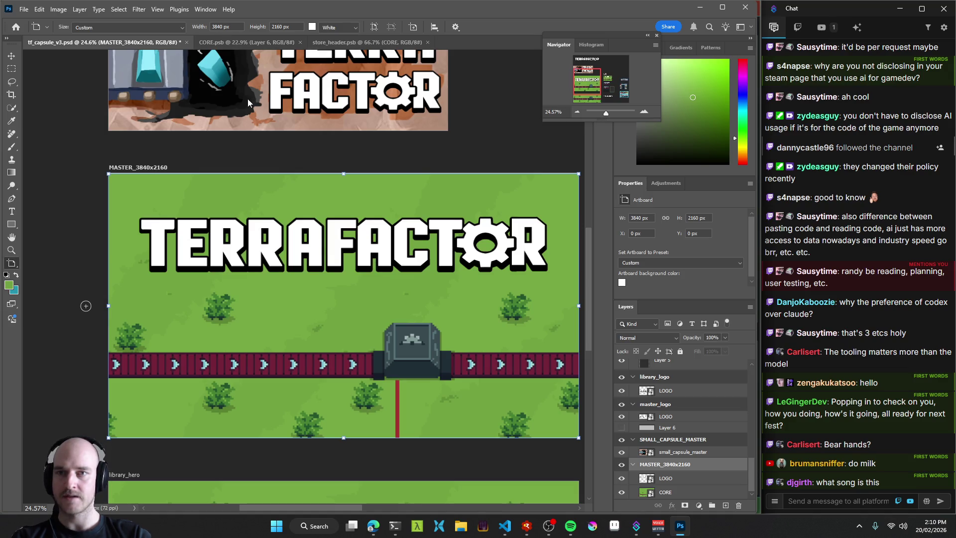
click(23, 8)
click(39, 23)
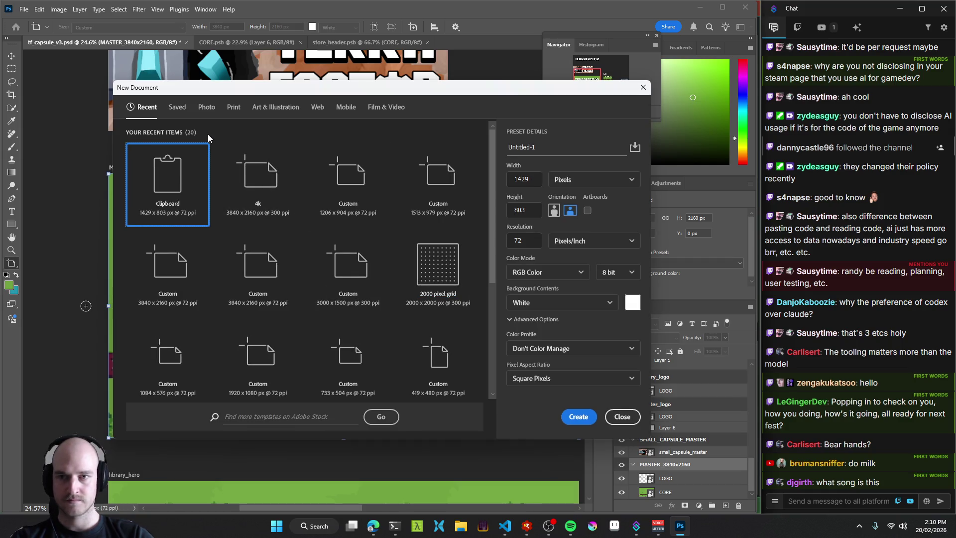
Create a 3840×2160 document from the saved 4k preset and add an empty layer.
click(176, 108)
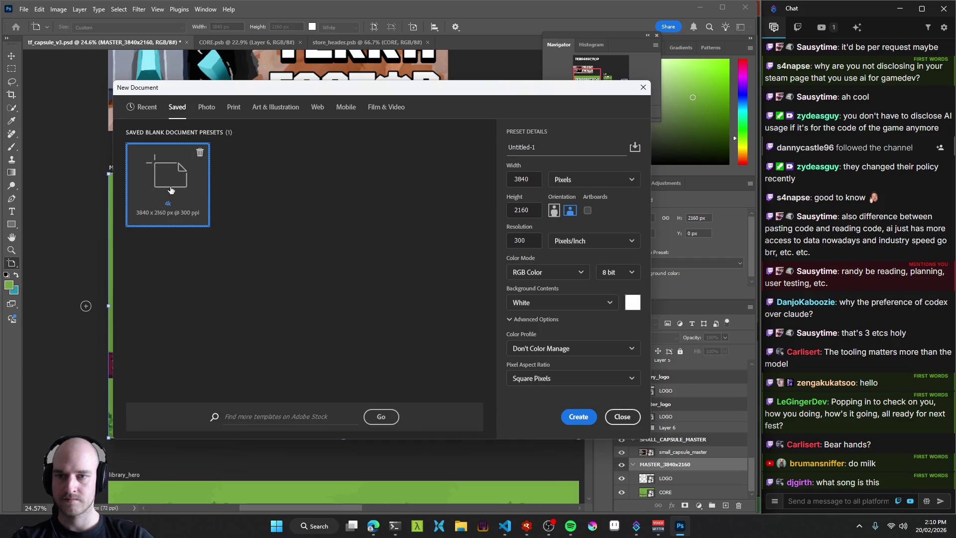
click(578, 416)
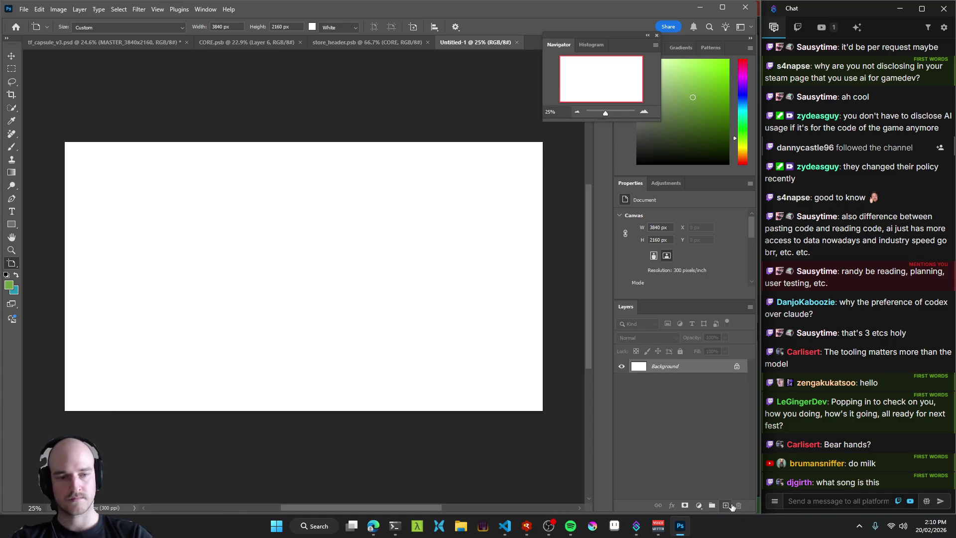
click(725, 505)
Save it as tf_capsule_master.psd in Desktop/NEW_CAPSULE_DESIGN_WORKFLOW.
key(ctrl+s)
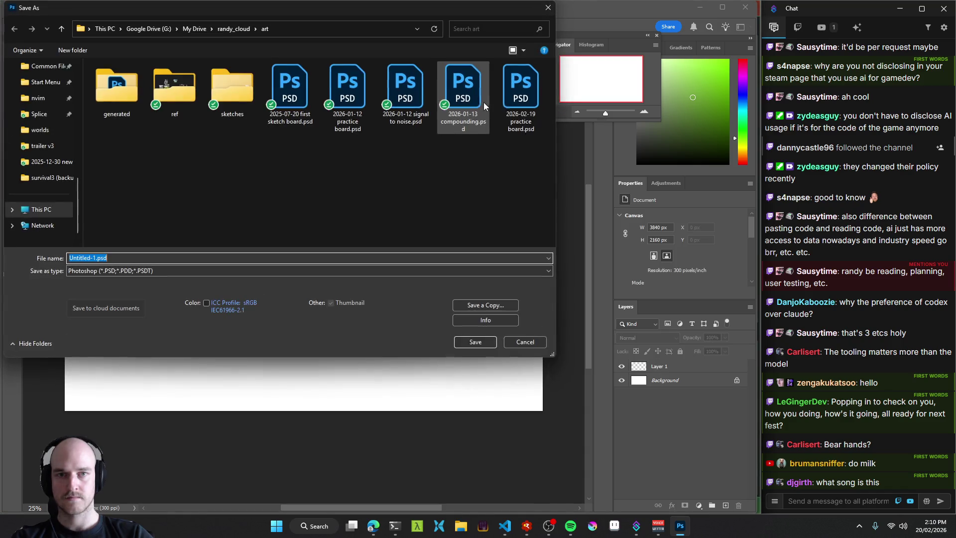
text(capsule_m)
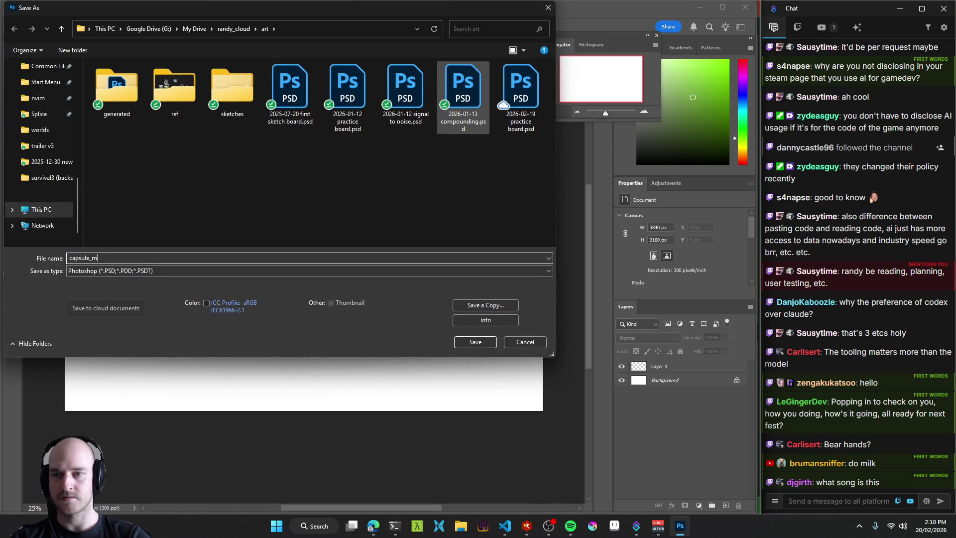
text(tf)
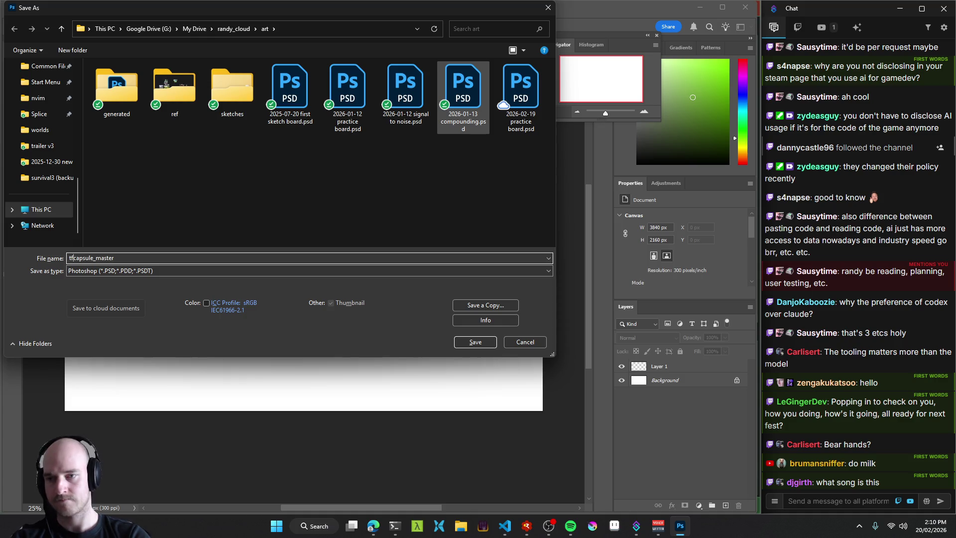
text(_)
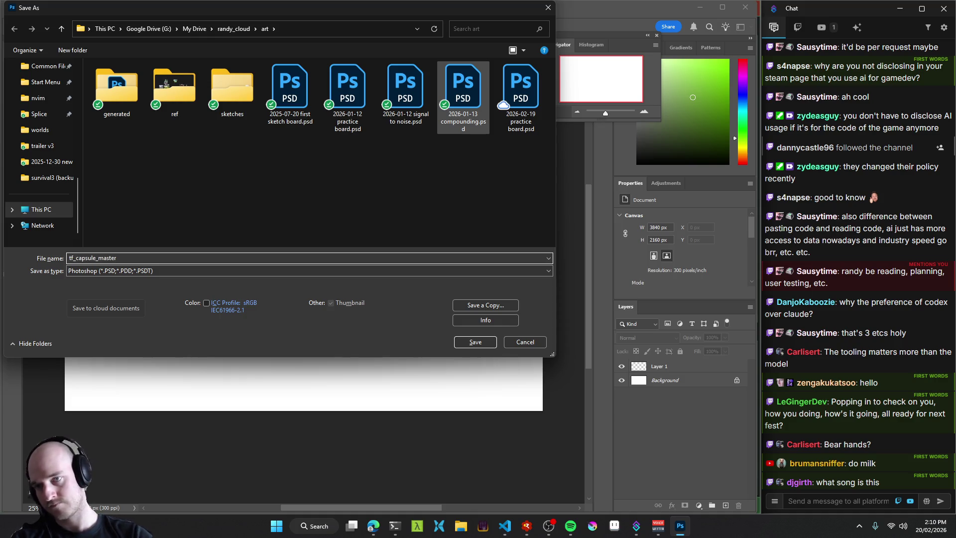
scroll(40, 149, up, 5)
click(42, 116)
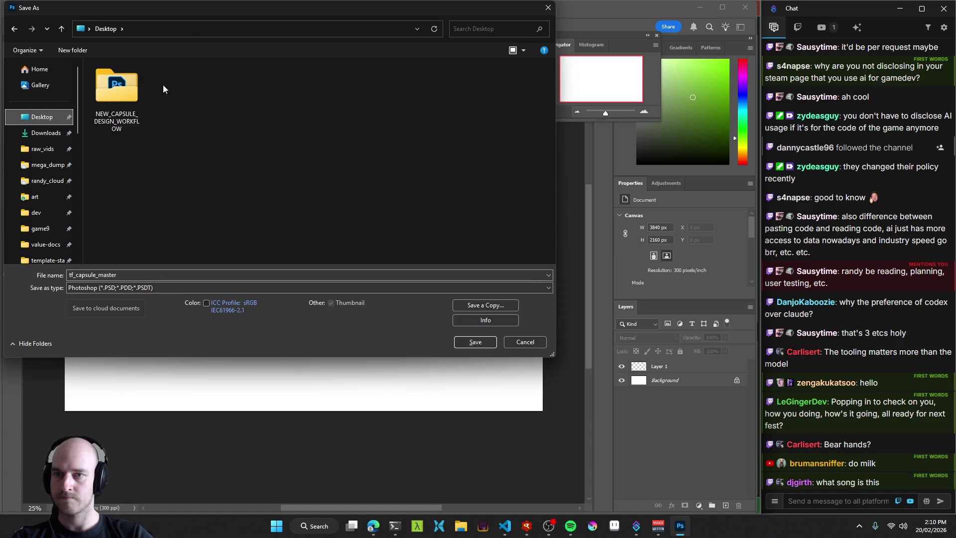
double_click(117, 85)
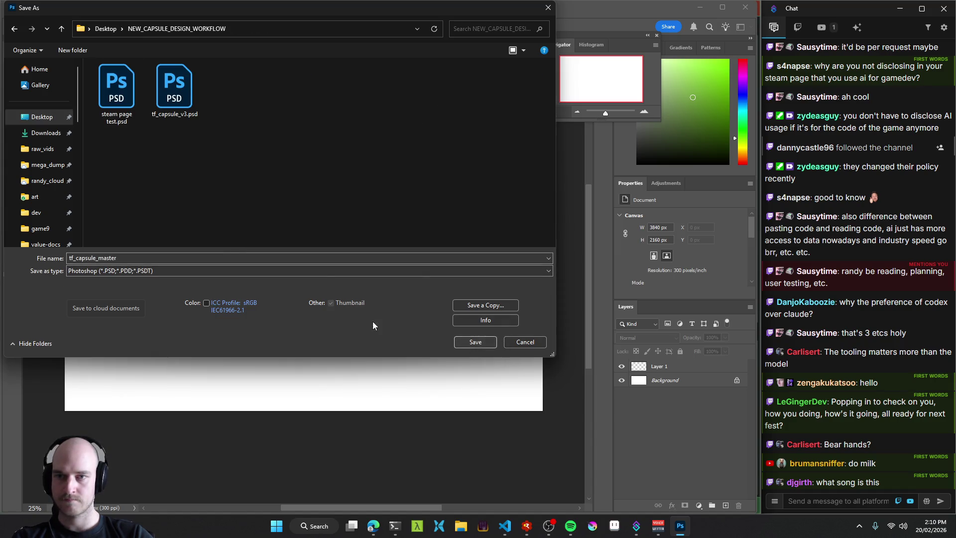
click(475, 342)
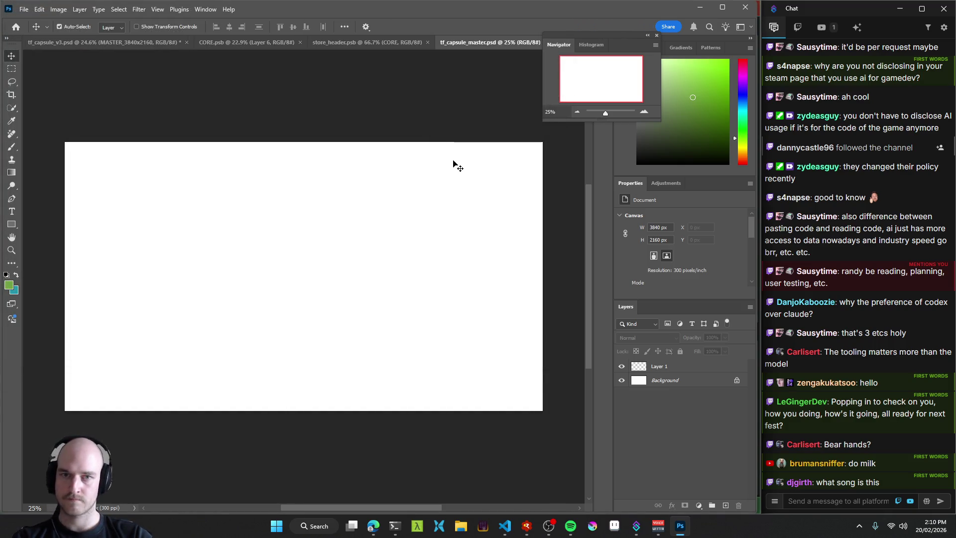
Google 'smart object from psd' in Edge, expand the AI Overview, then return to Photoshop.
click(85, 43)
key(alt+Tab)
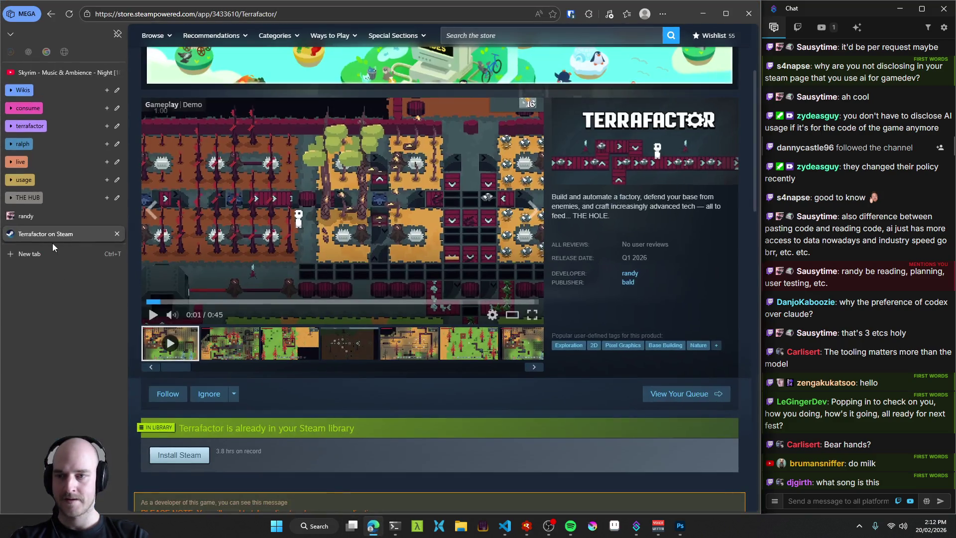
click(50, 251)
text(smart o)
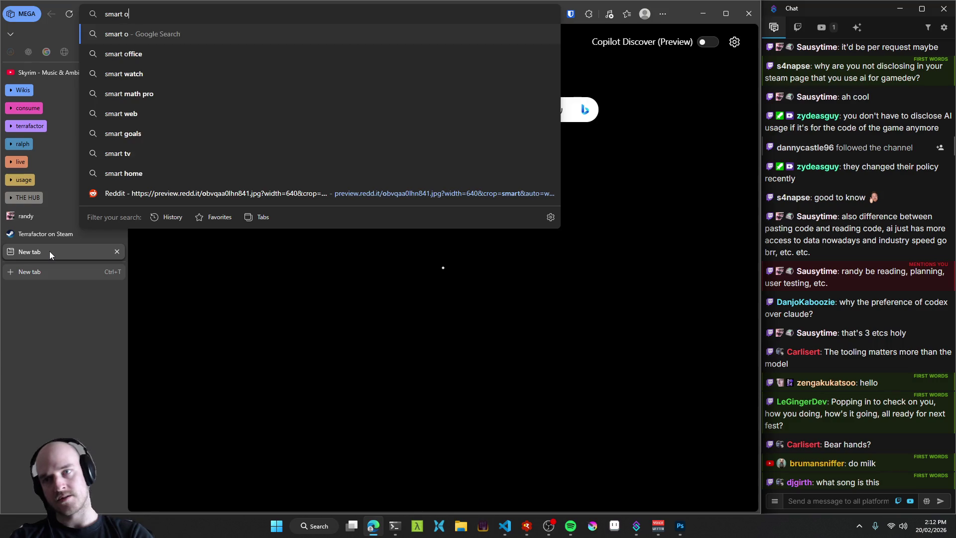
text(bject from psd)
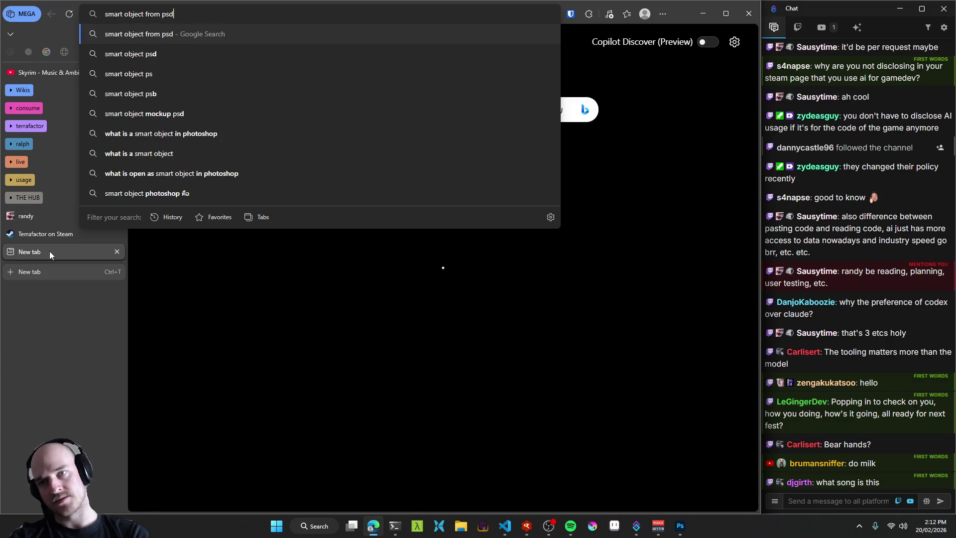
key(Return)
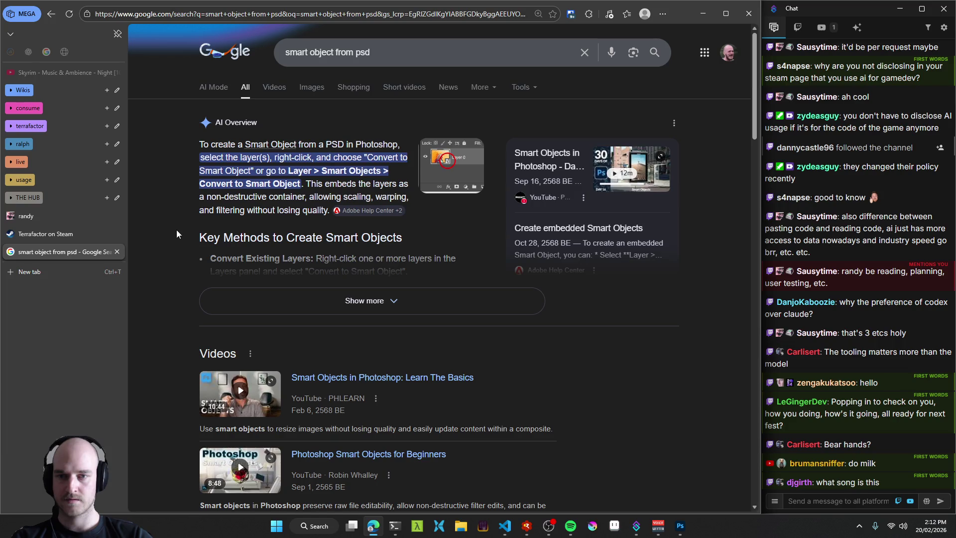
click(285, 305)
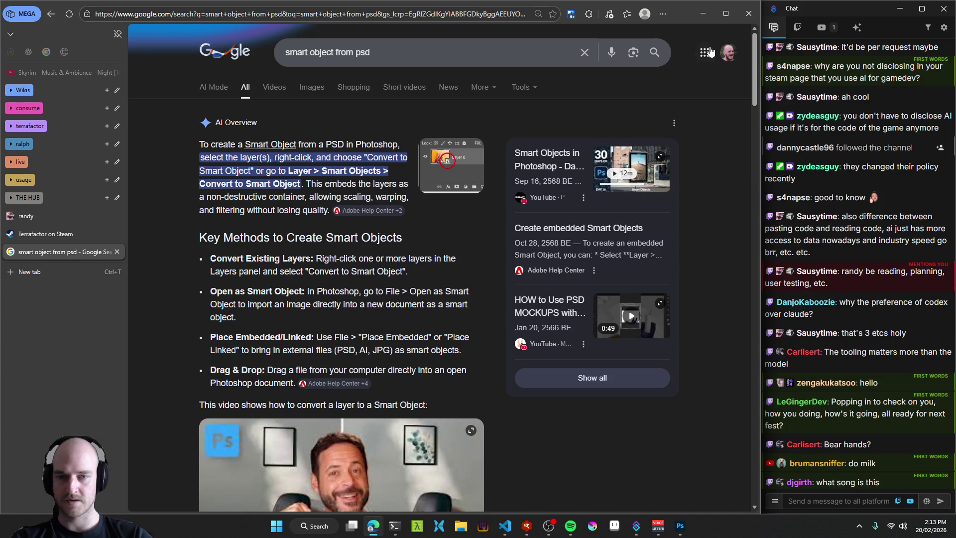
click(699, 15)
click(24, 9)
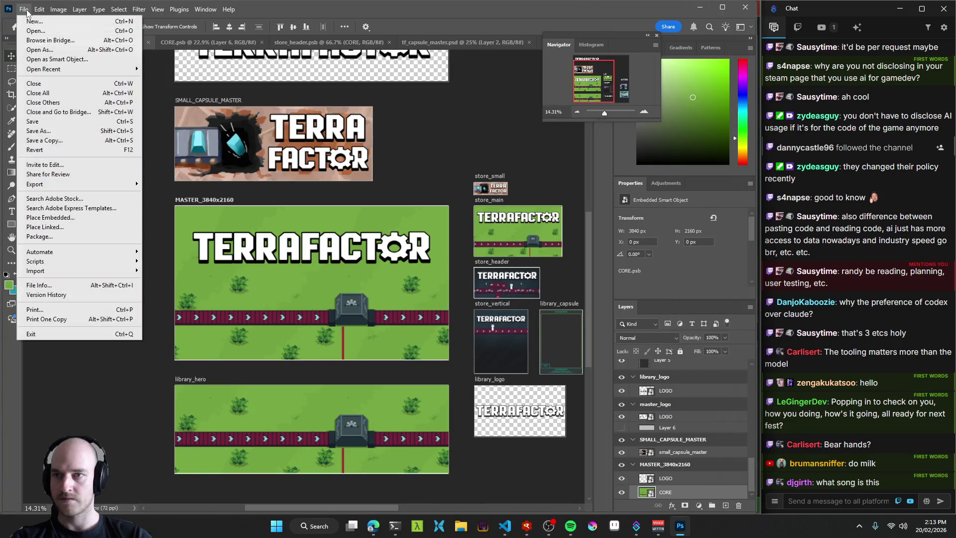
mouse_move(69, 73)
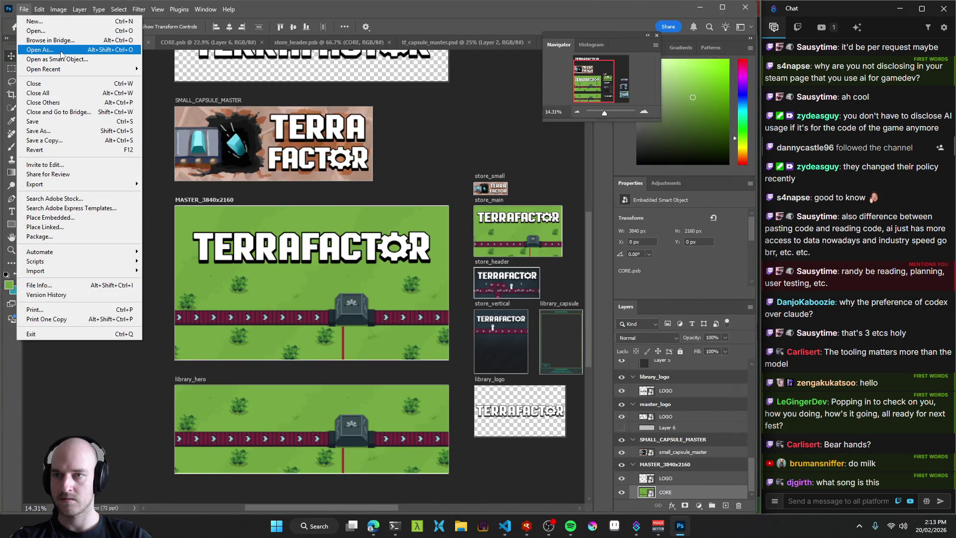
click(83, 63)
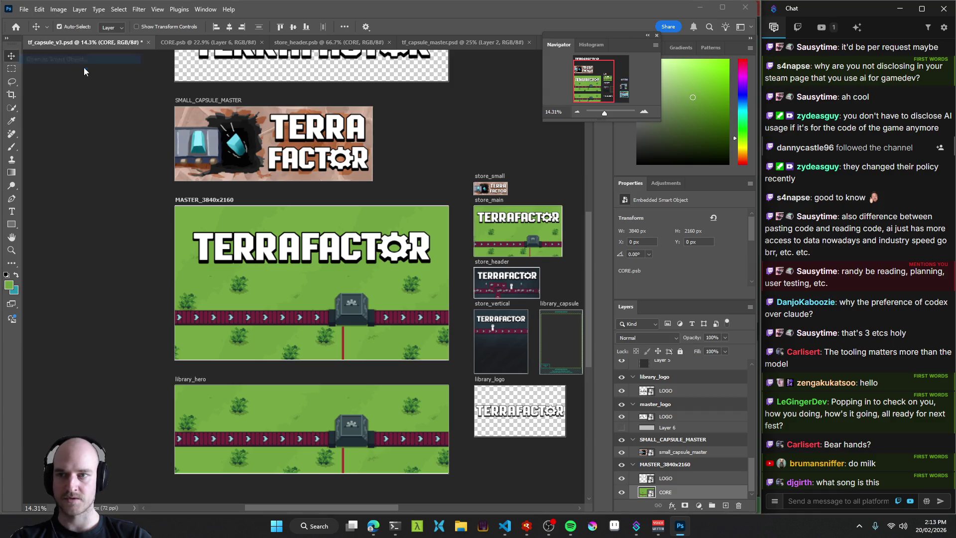
click(234, 93)
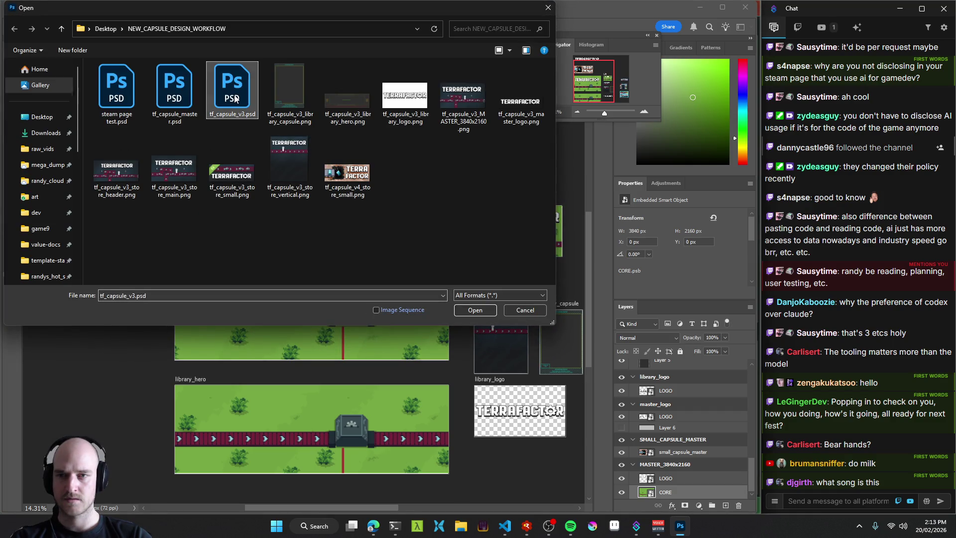
click(154, 94)
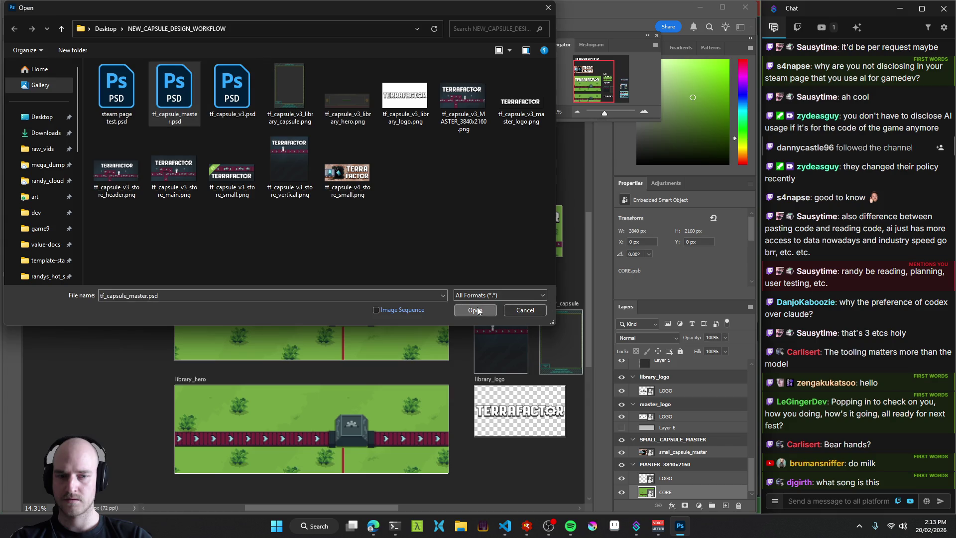
click(472, 310)
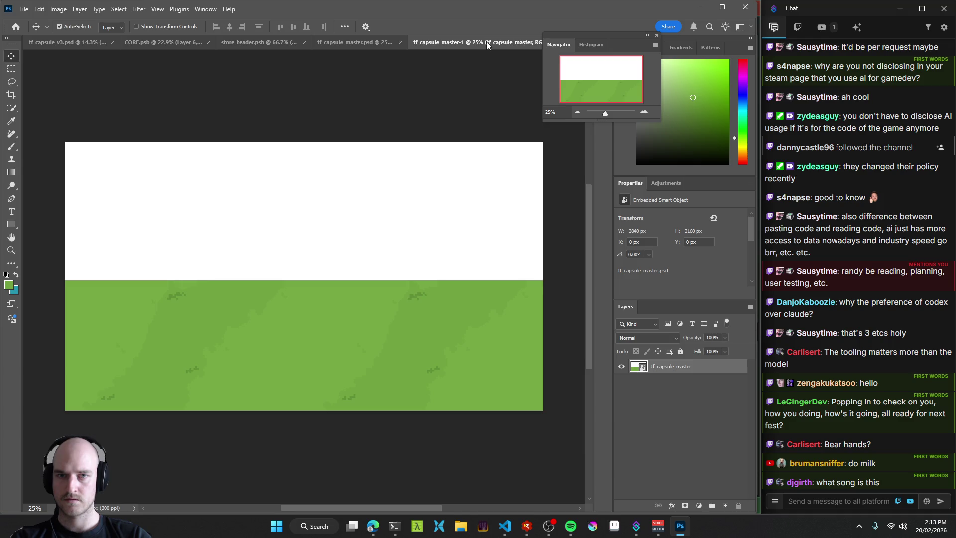
right_click(518, 43)
click(544, 56)
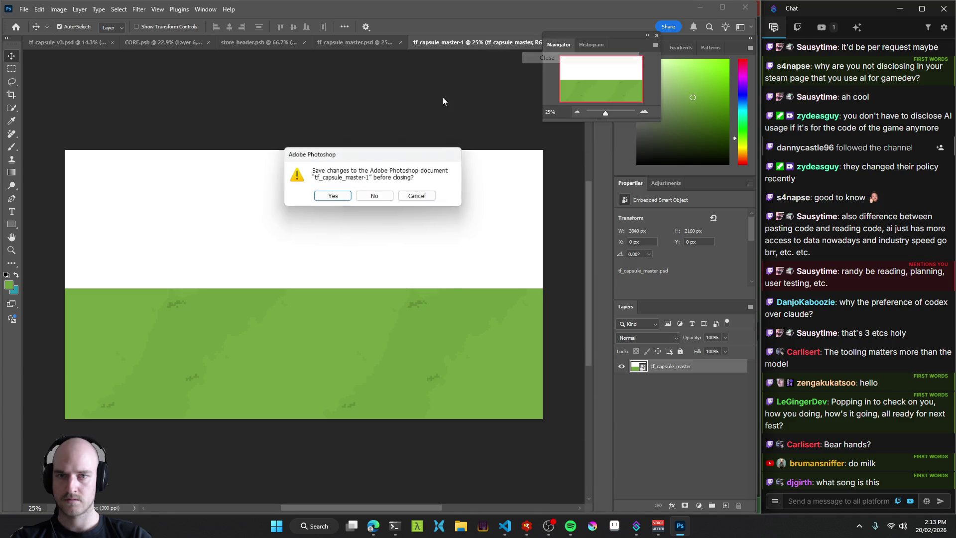
click(381, 194)
click(455, 44)
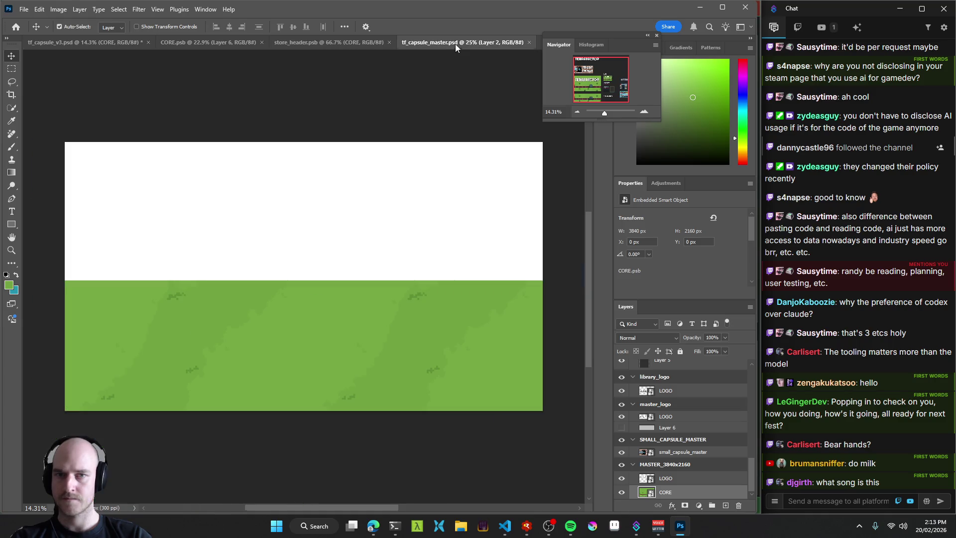
click(69, 42)
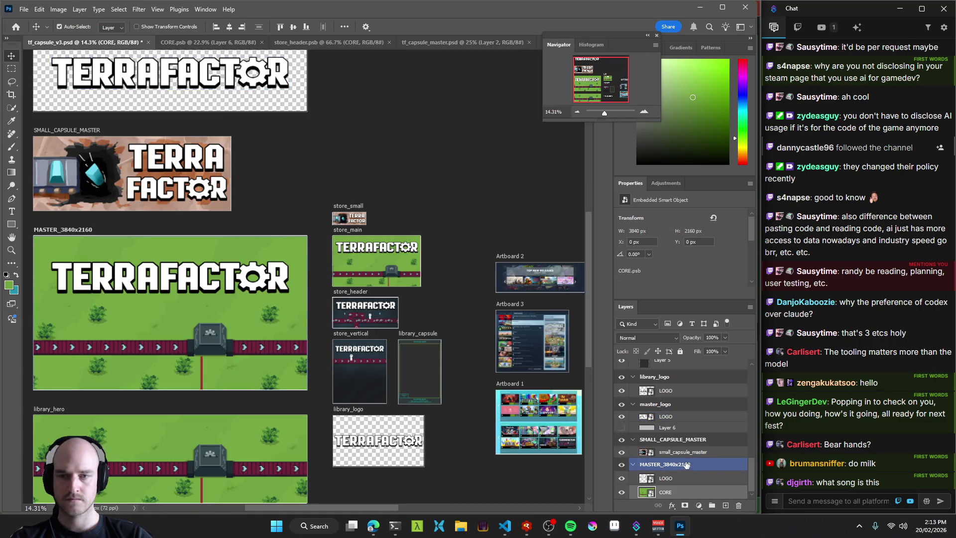
Add an empty layer above CORE and convert it to a smart object.
click(643, 481)
click(642, 490)
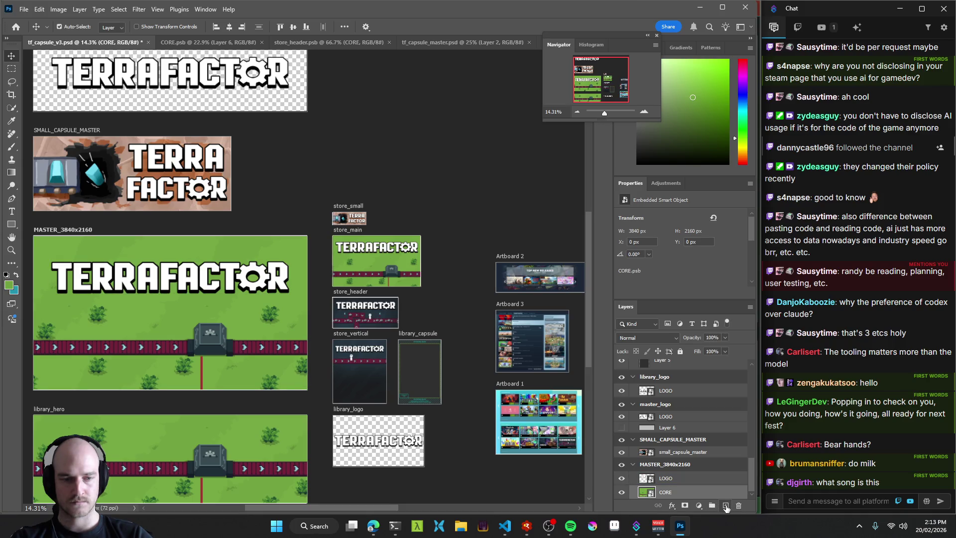
click(725, 506)
right_click(675, 478)
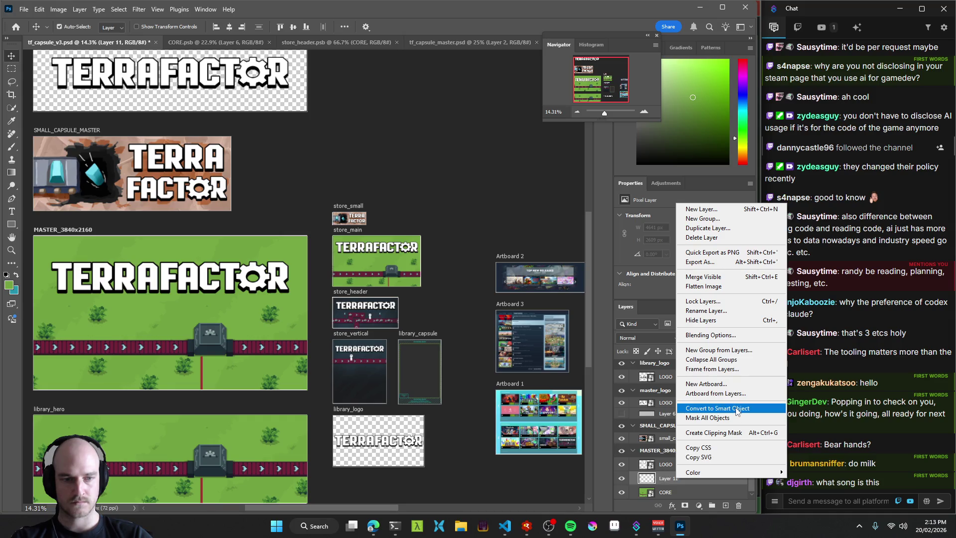
click(734, 408)
Relink the smart object to tf_capsule_master.psd and open its contents.
right_click(667, 478)
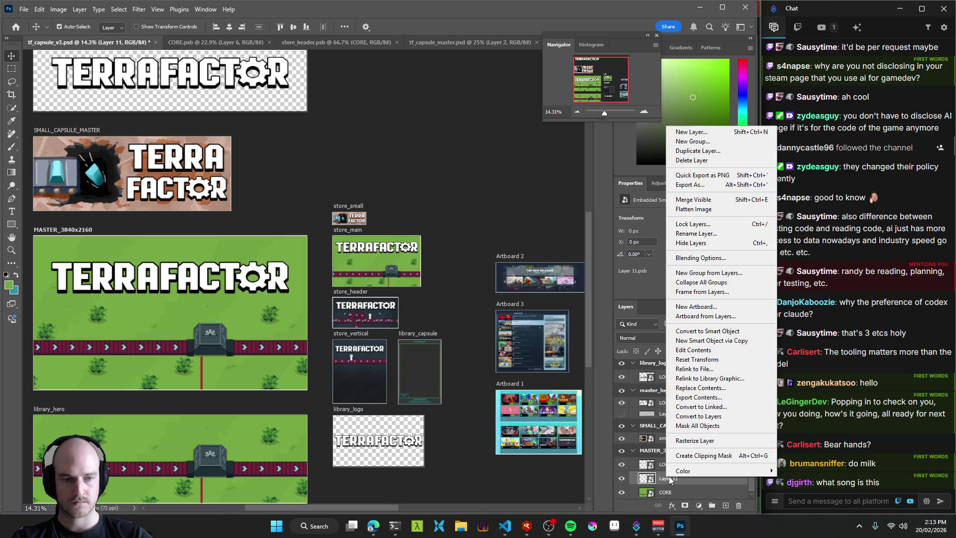
click(720, 369)
click(174, 90)
click(141, 98)
click(174, 89)
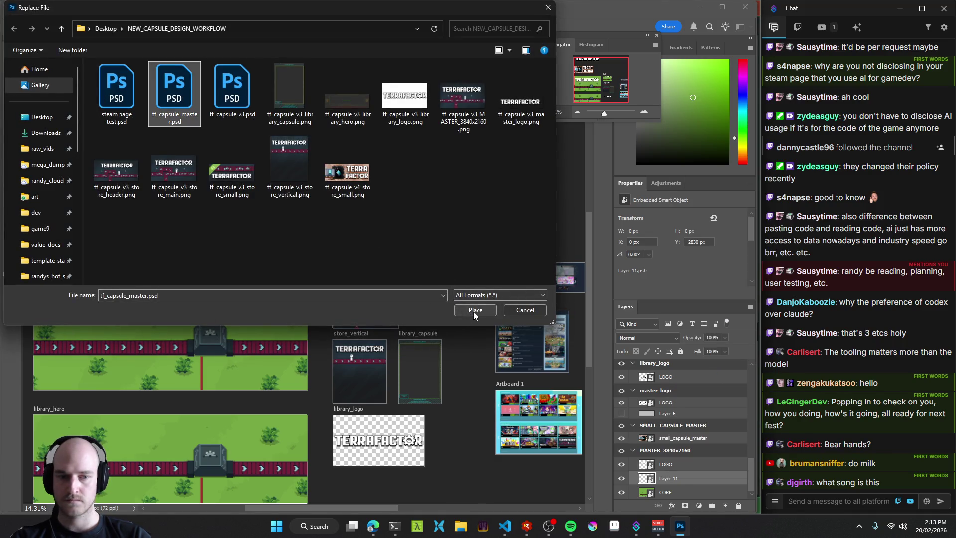
click(475, 310)
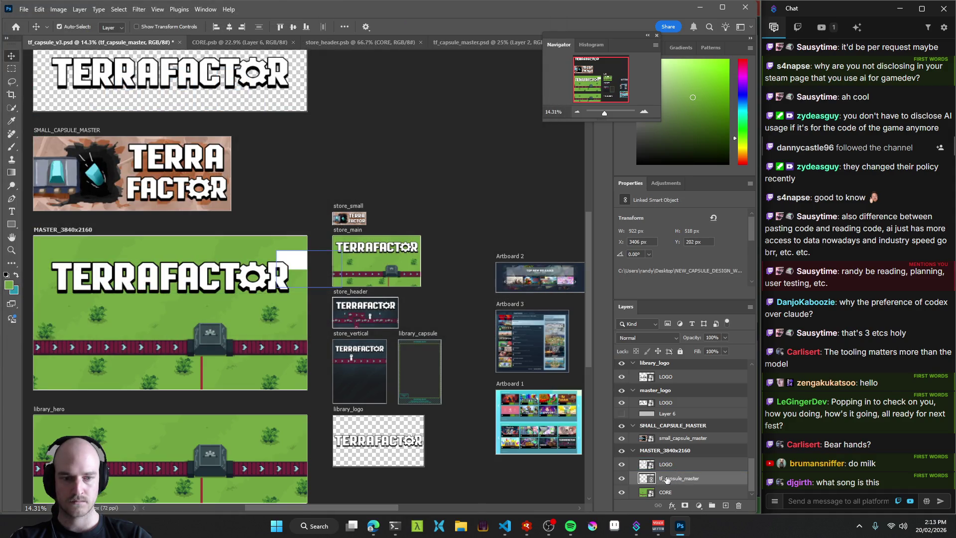
double_click(642, 478)
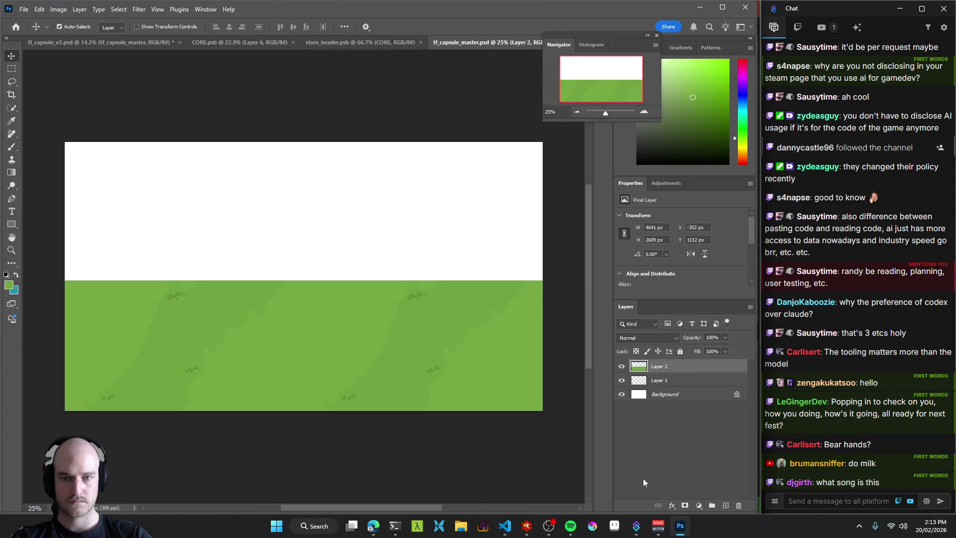
Move the white-and-green layer into MASTER_3840x2160 and stretch it to fill the artboard.
click(114, 42)
mouse_move(307, 272)
mouse_down()
mouse_move(272, 278)
mouse_move(147, 345)
mouse_move(294, 312)
mouse_move(481, 211)
mouse_move(360, 208)
mouse_up()
key(ctrl+t)
drag(393, 328, 447, 360)
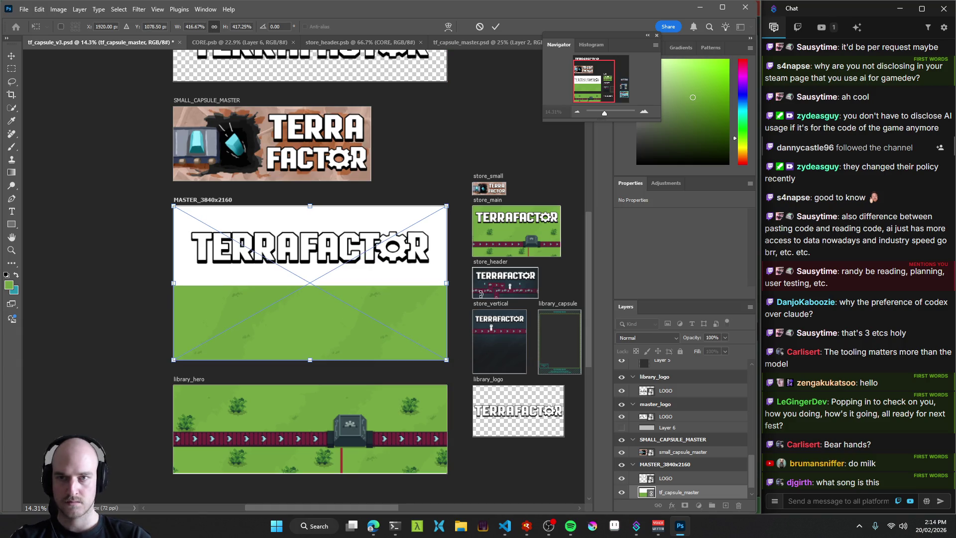
key(Return)
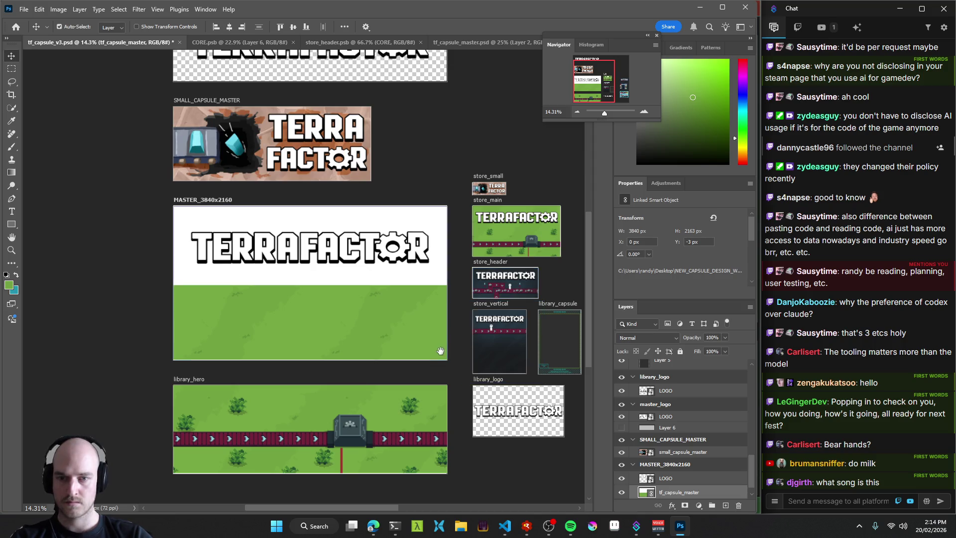
Toggle the tf_capsule_master layer's visibility and compare it with the tf_capsule_master document.
scroll(443, 360, up, 5)
scroll(443, 366, down, 5)
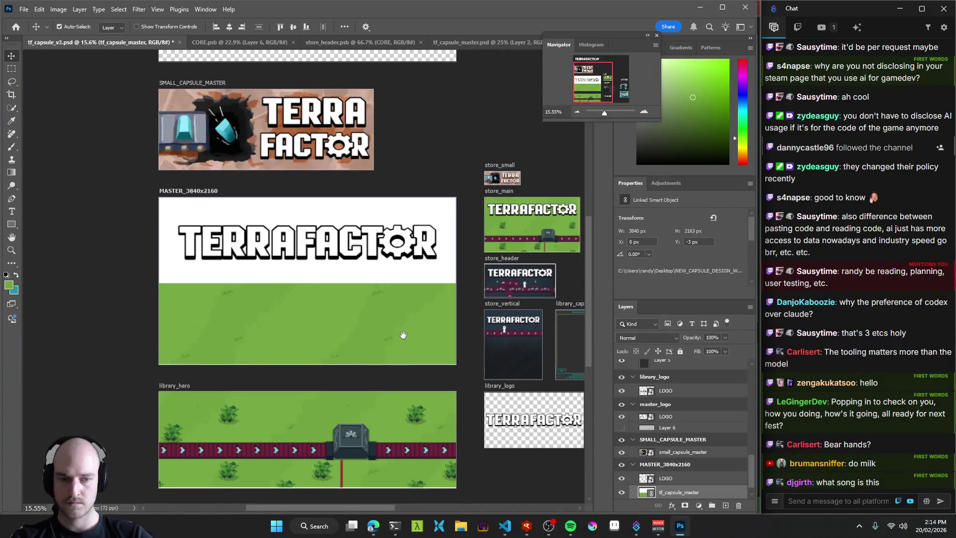
scroll(717, 478, down, 1)
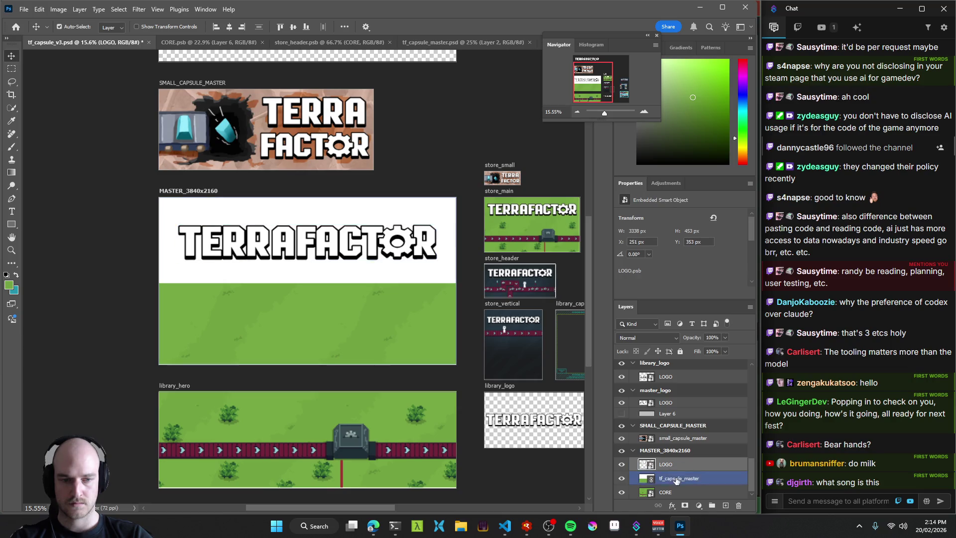
click(620, 479)
click(621, 480)
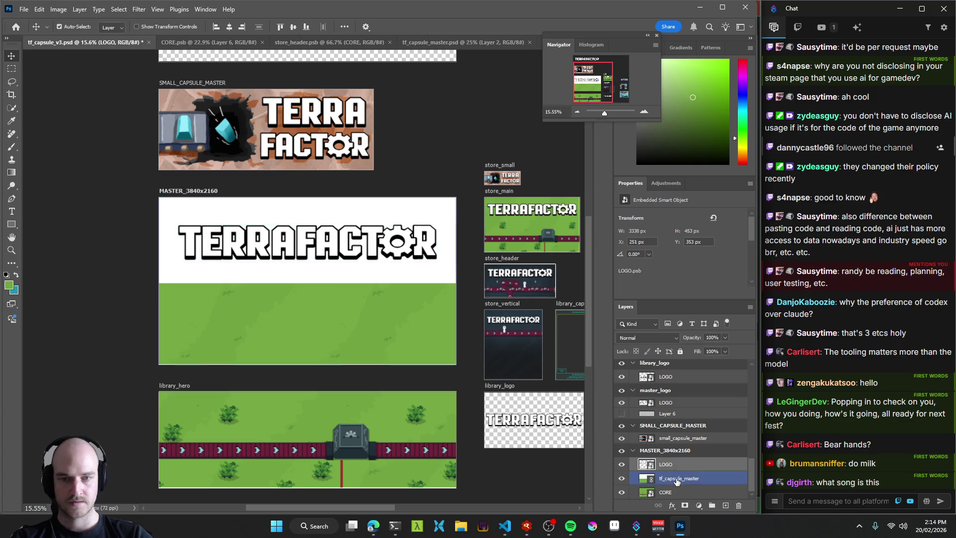
click(458, 43)
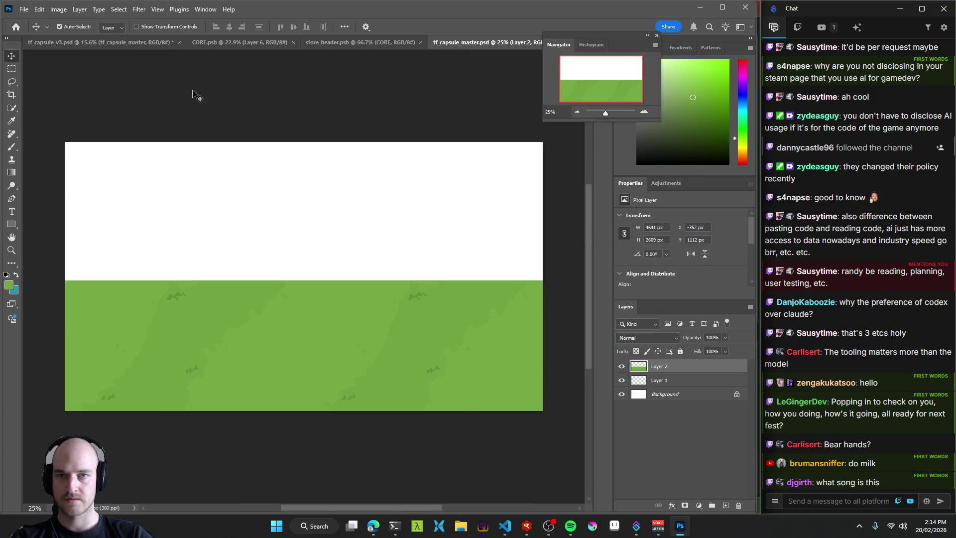
click(70, 43)
Zoom in on the MASTER artboard and delete the tf_capsule_master layer.
key(z)
mouse_move(203, 295)
mouse_down()
mouse_move(247, 297)
mouse_move(233, 298)
mouse_up()
scroll(233, 298, down, 2)
scroll(254, 273, up, 2)
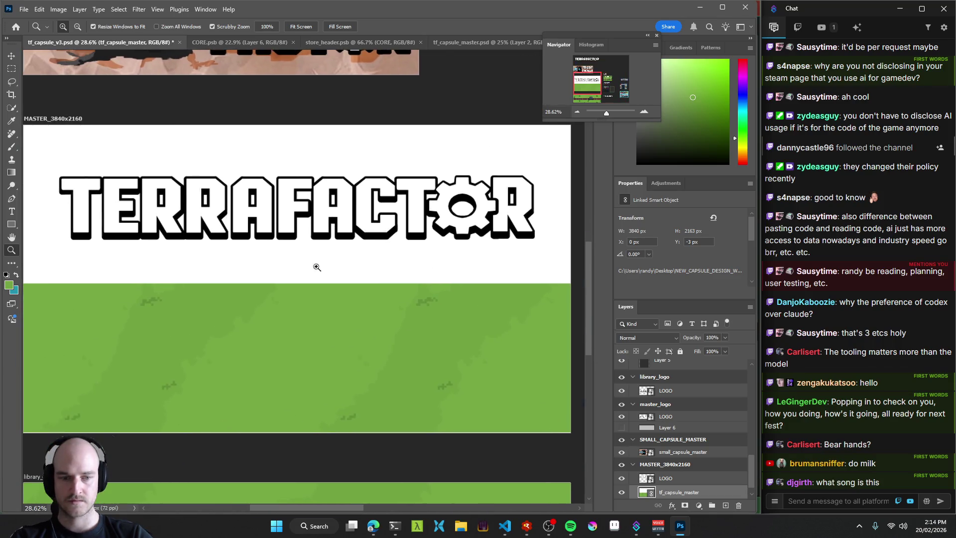
scroll(314, 264, down, 4)
scroll(668, 478, down, 1)
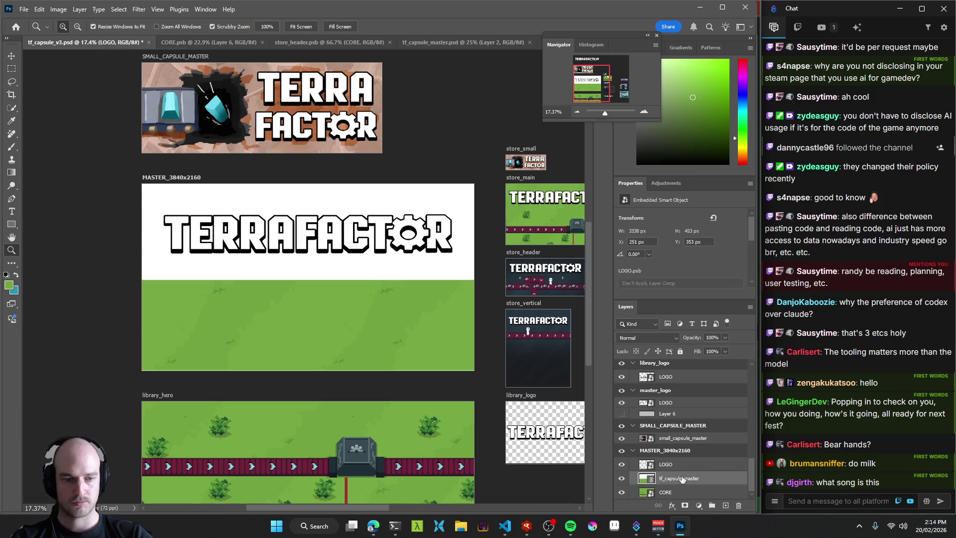
key(Delete)
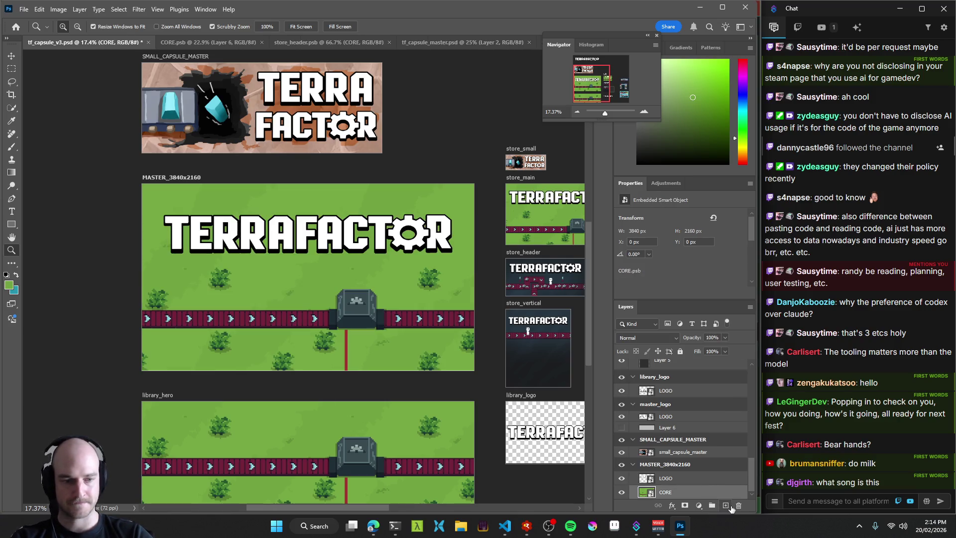
Add a new layer above CORE, hide CORE, and fill the layer with grey.
click(726, 505)
click(621, 493)
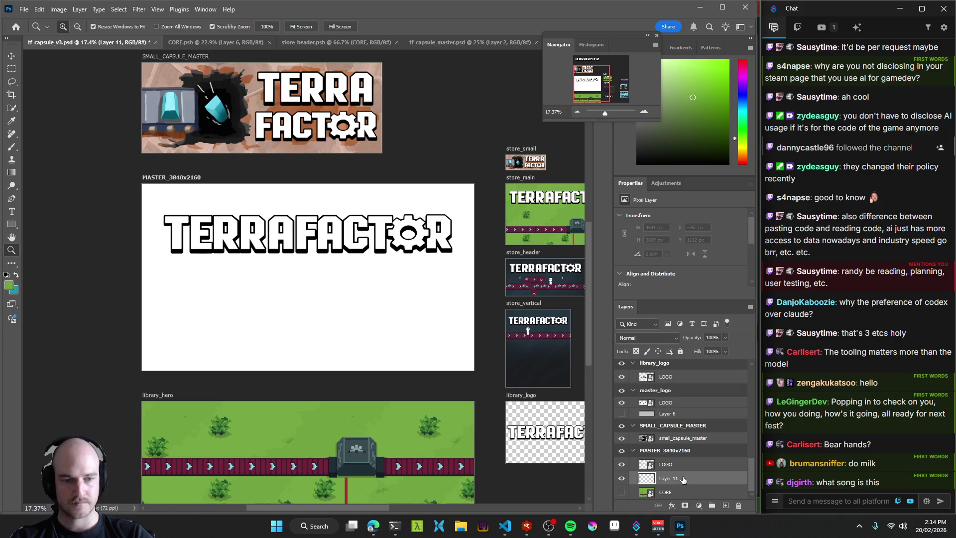
key(g)
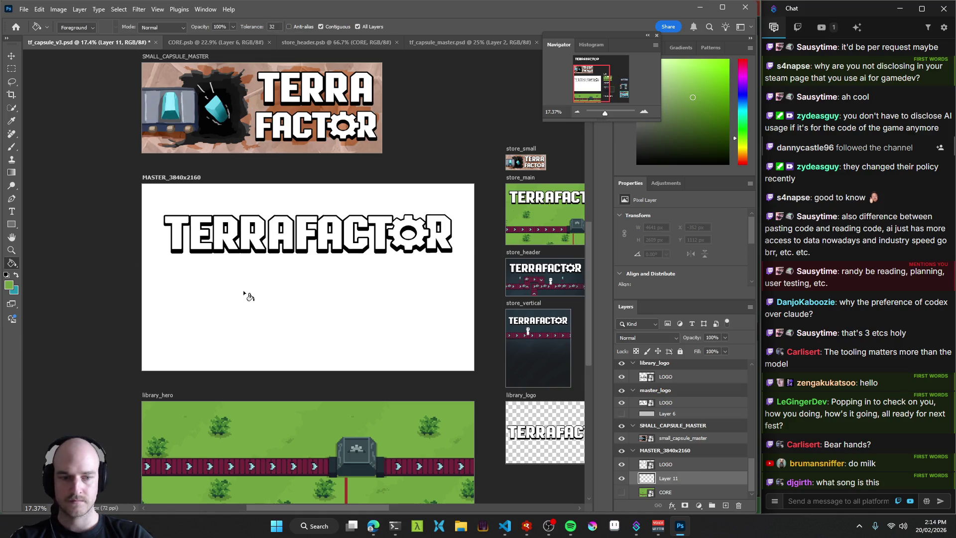
click(244, 294)
key(ctrl+z)
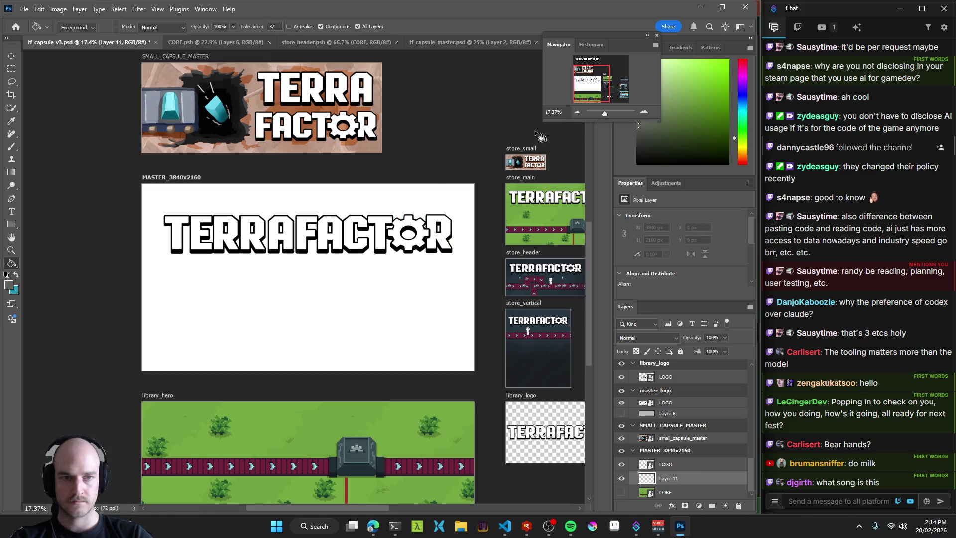
click(282, 295)
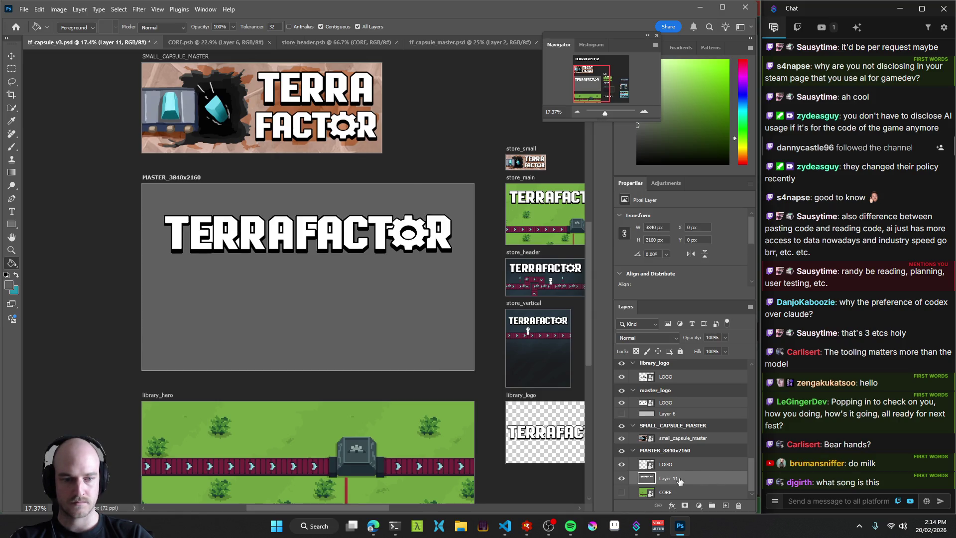
click(621, 464)
key(ctrl+z)
key(ctrl+z)
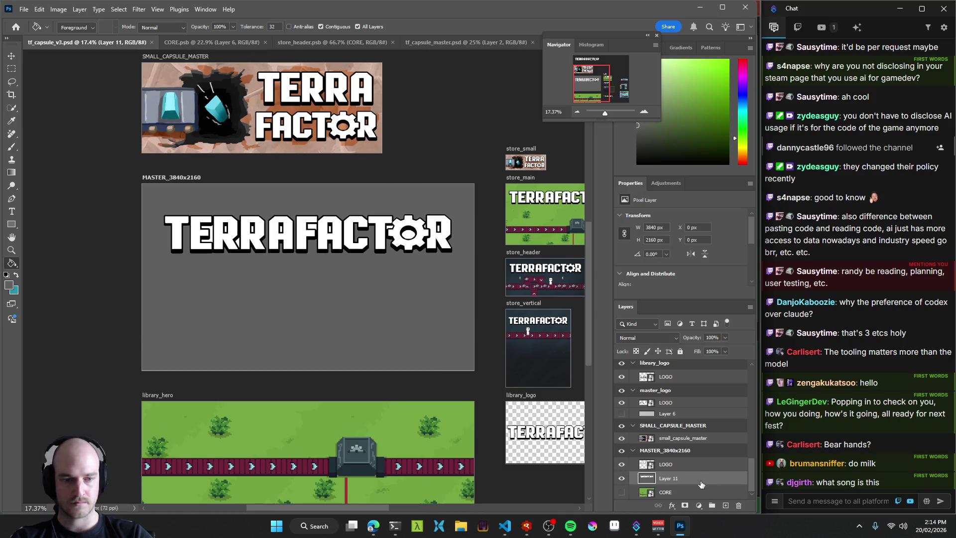
click(280, 286)
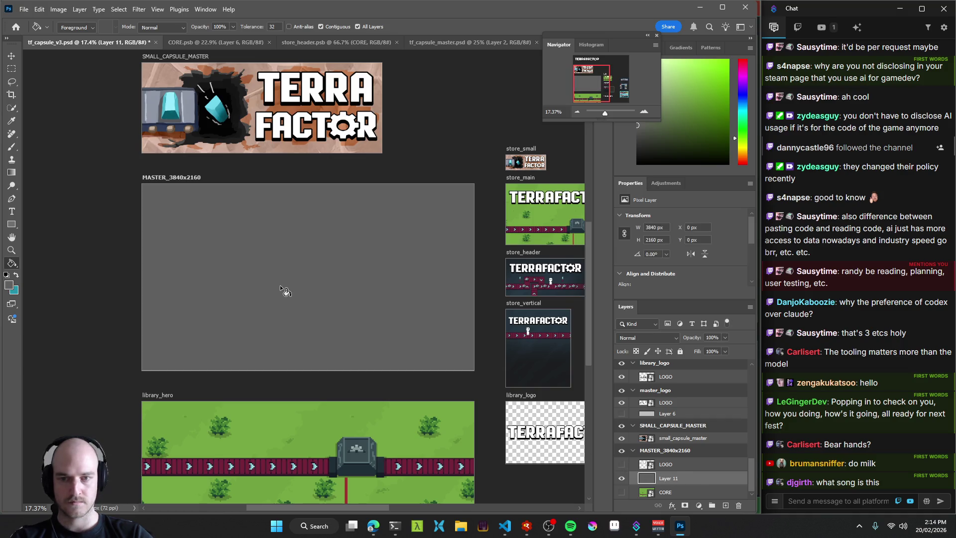
Convert Layer 11 to a smart object and replace its contents with tf_capsule_master.psd.
right_click(676, 478)
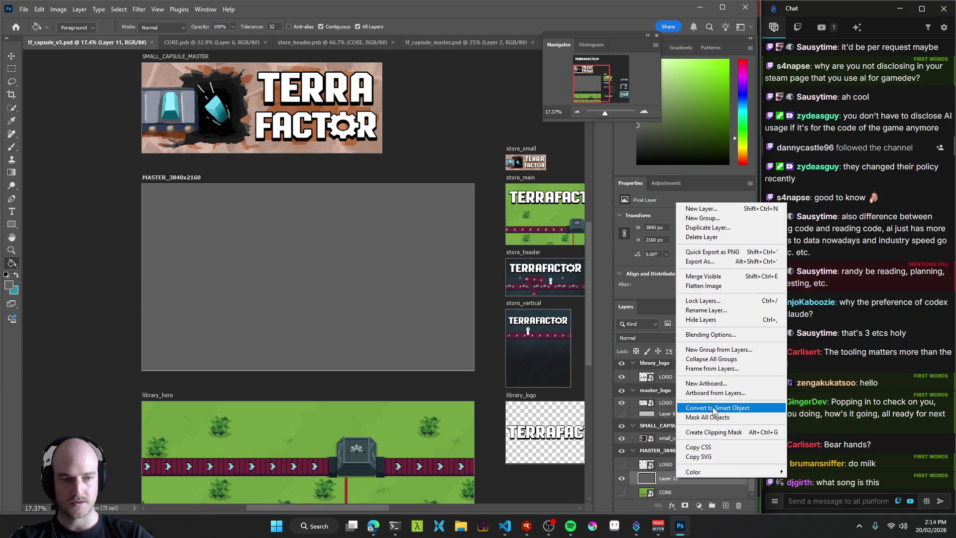
click(715, 409)
right_click(669, 478)
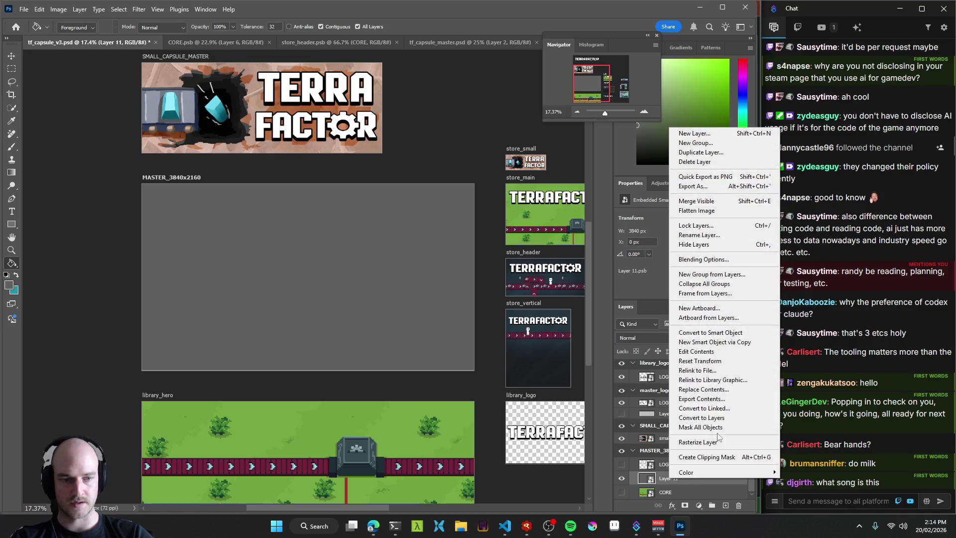
click(707, 389)
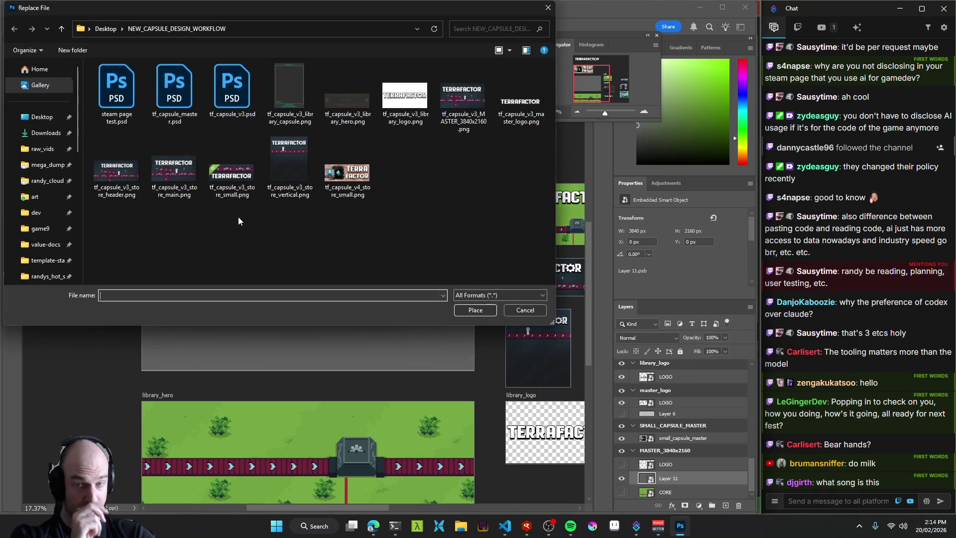
click(164, 101)
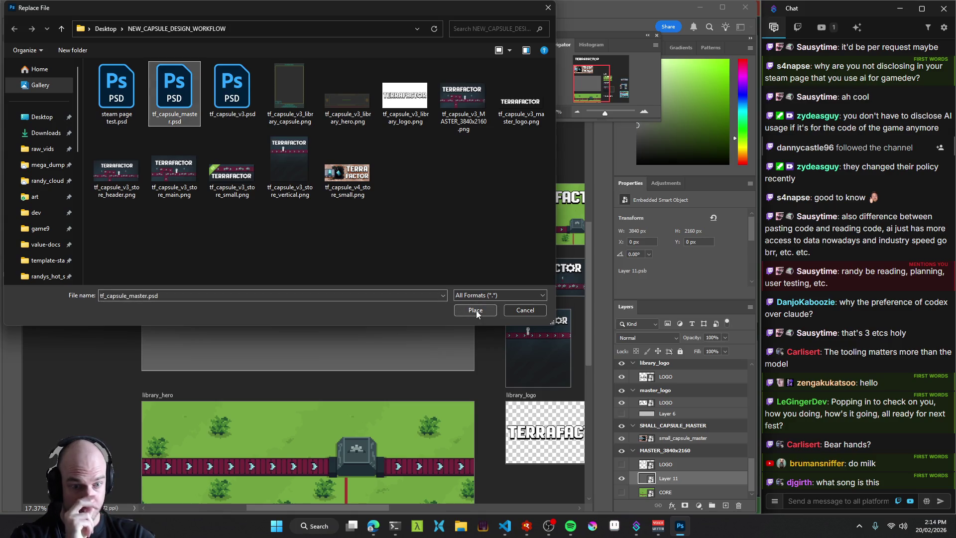
click(476, 309)
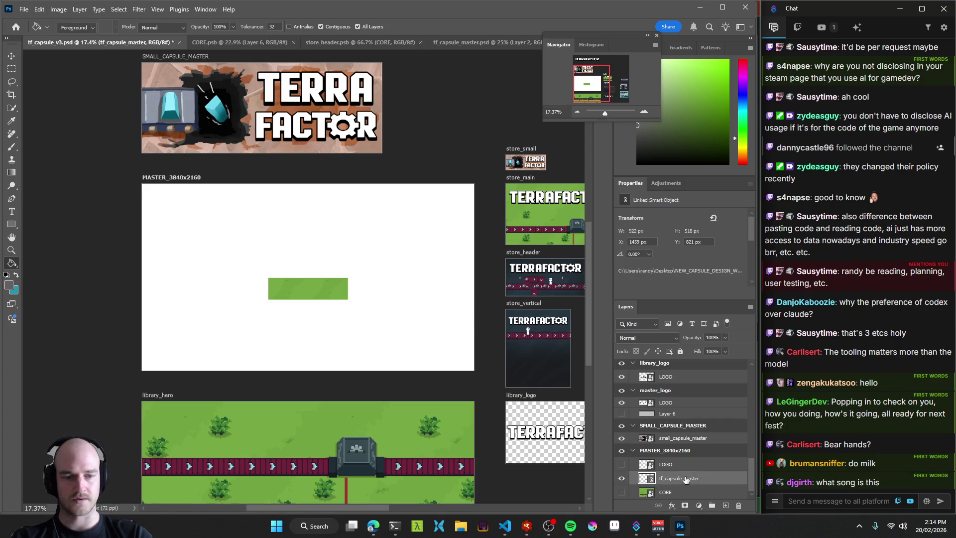
Check the tf_capsule_master document's pixel size in Image Size, then return to tf_capsule_v3.
key(ctrl+t)
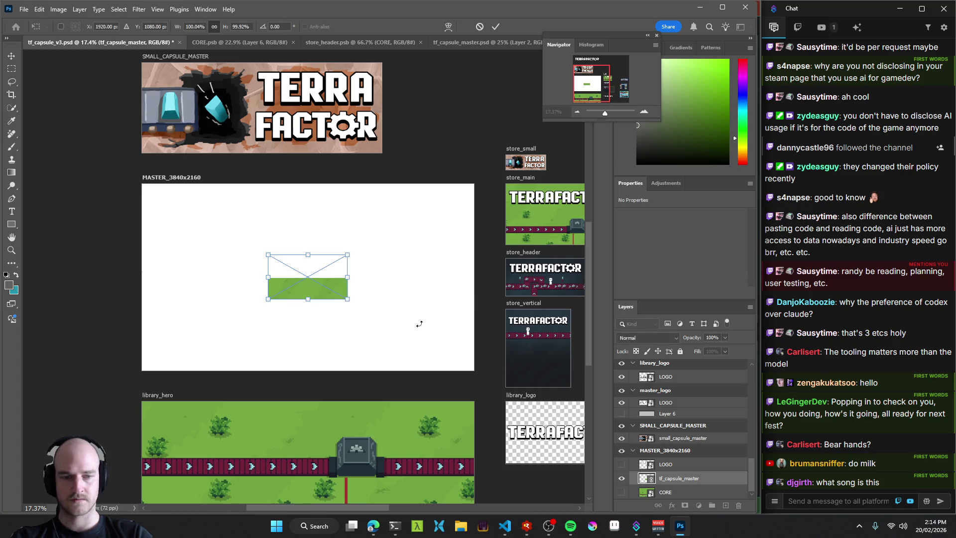
click(495, 27)
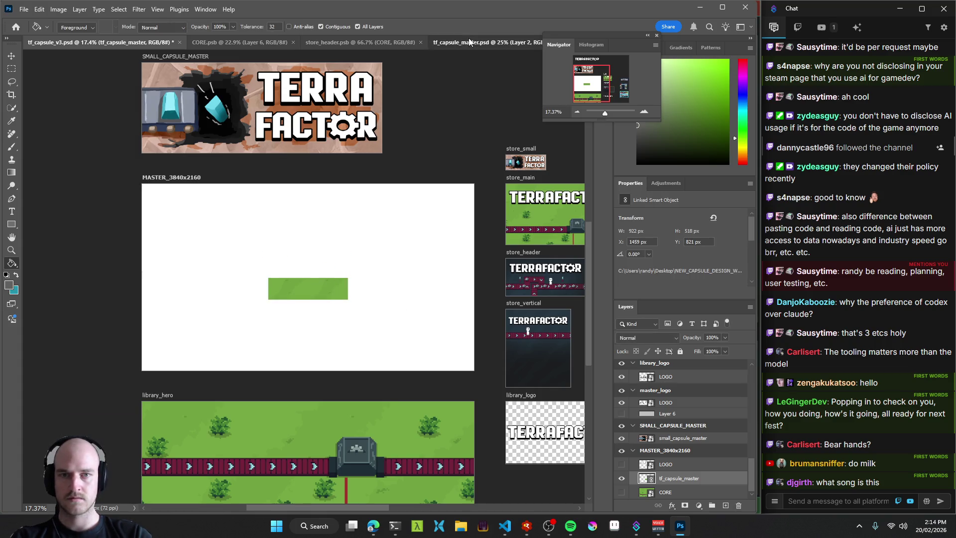
click(468, 38)
click(70, 9)
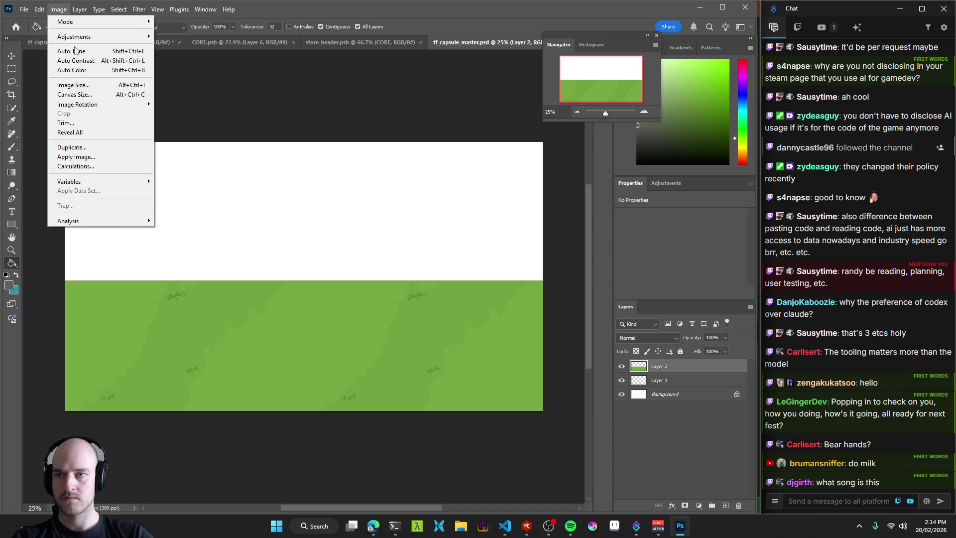
click(75, 86)
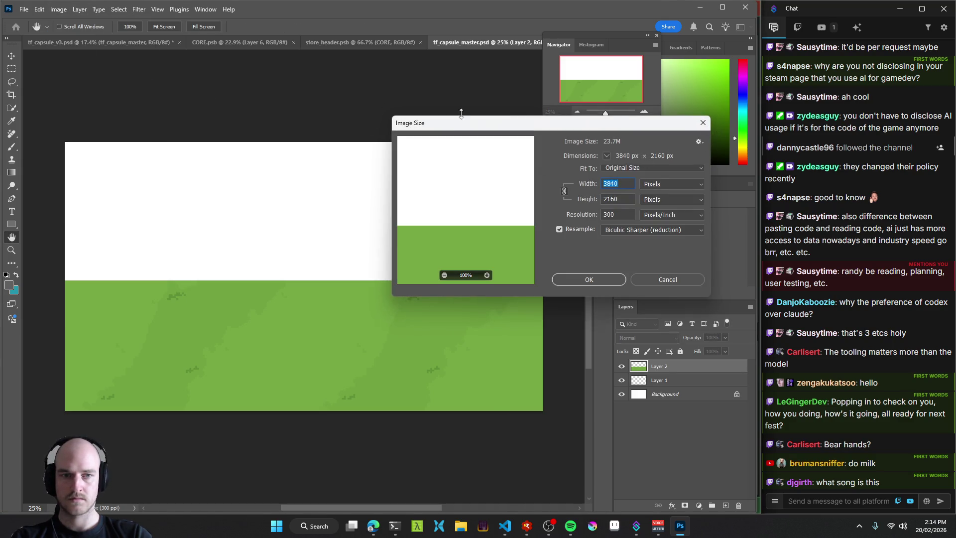
key(Escape)
click(55, 42)
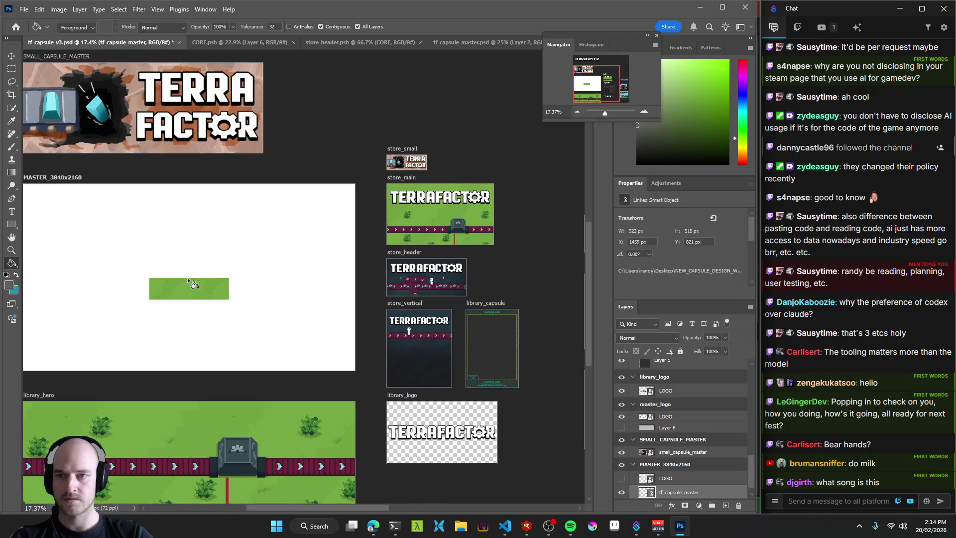
Select the MASTER_3840x2160 artboard and the green tf_capsule_master smart object layer.
drag(188, 280, 284, 273)
click(159, 178)
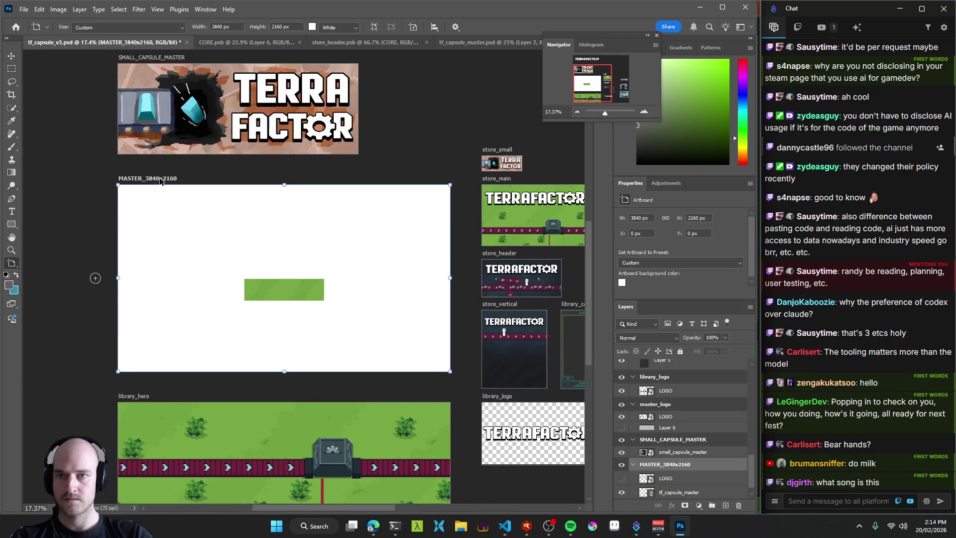
click(455, 27)
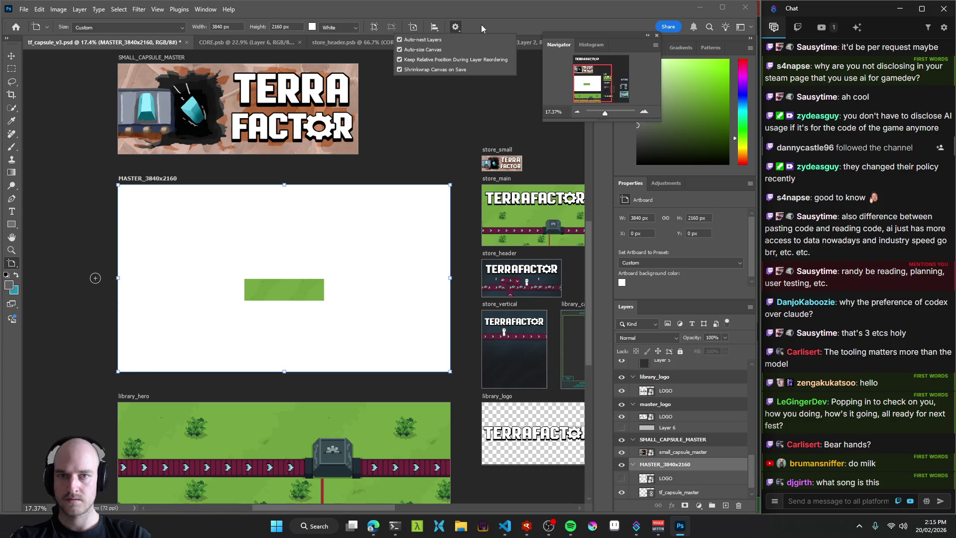
key(v)
click(267, 289)
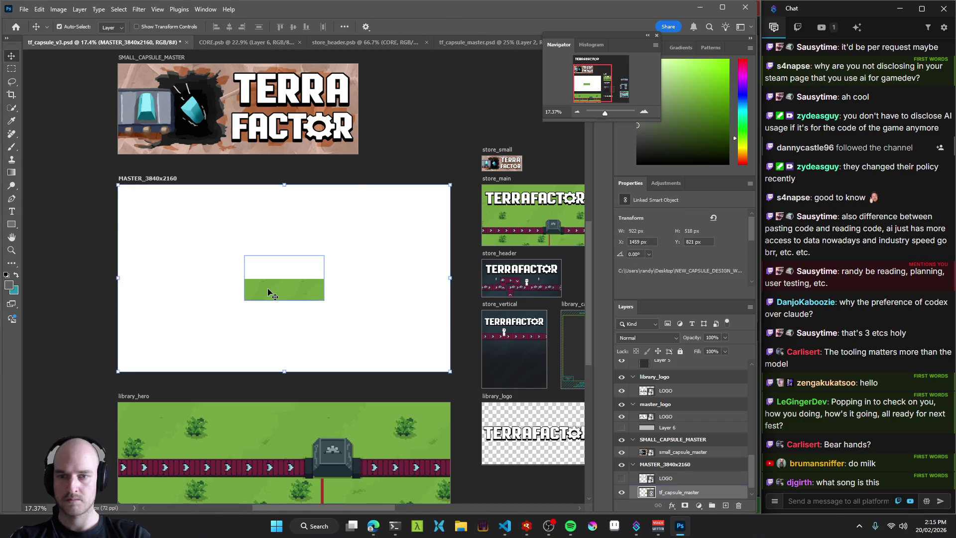
Scale the smart object from the top-left corner to fill the 3840 x 2160 artboard and commit.
key(ctrl+t)
mouse_move(243, 255)
mouse_down()
mouse_move(119, 186)
mouse_move(133, 199)
mouse_move(133, 188)
mouse_up()
drag(214, 206, 199, 205)
mouse_move(309, 292)
mouse_down()
mouse_move(452, 381)
mouse_move(443, 373)
mouse_move(451, 372)
mouse_up()
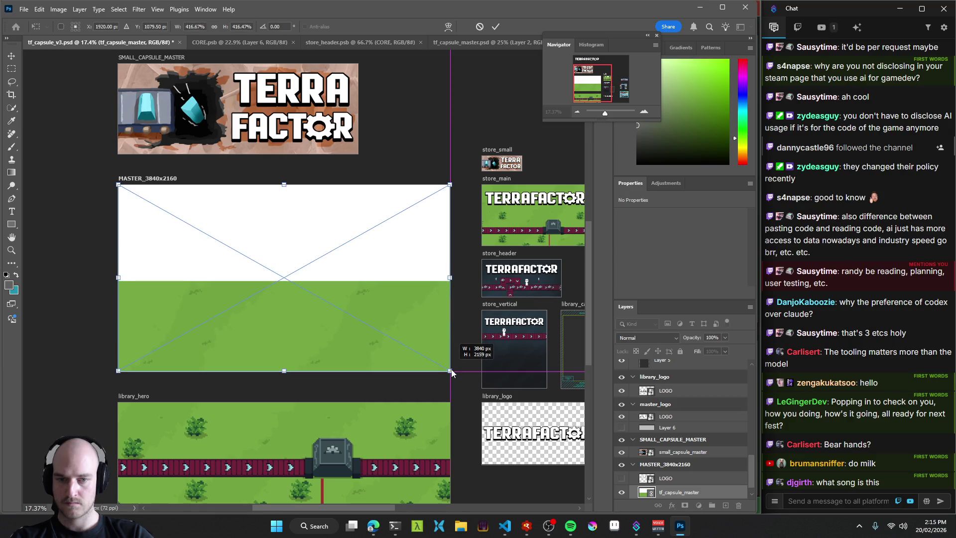
mouse_move(451, 373)
mouse_down()
mouse_move(450, 362)
mouse_move(452, 372)
mouse_up()
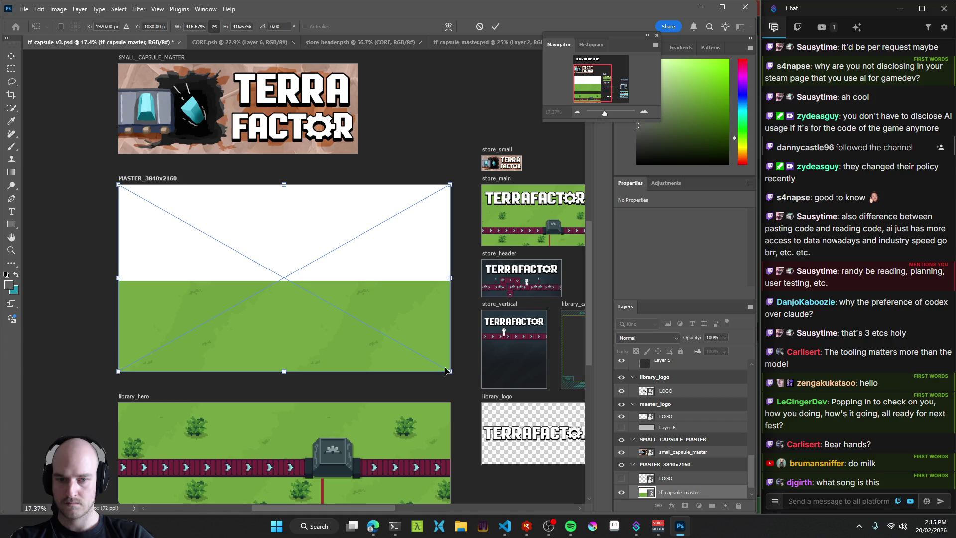
key(Return)
scroll(453, 363, up, 3)
scroll(468, 368, down, 4)
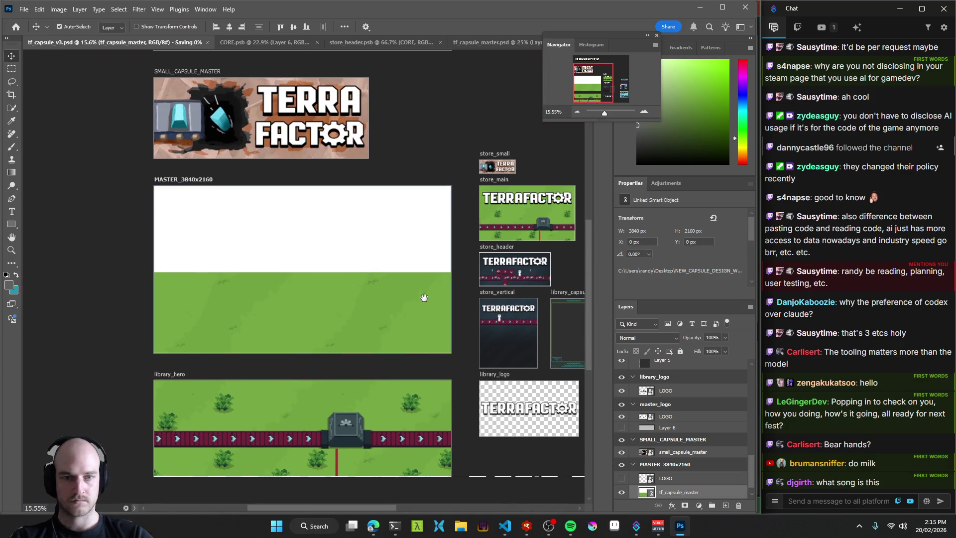
Place the linked tf_capsule_master scene into store_main above the CORE art.
scroll(347, 292, right, 2)
scroll(678, 488, down, 1)
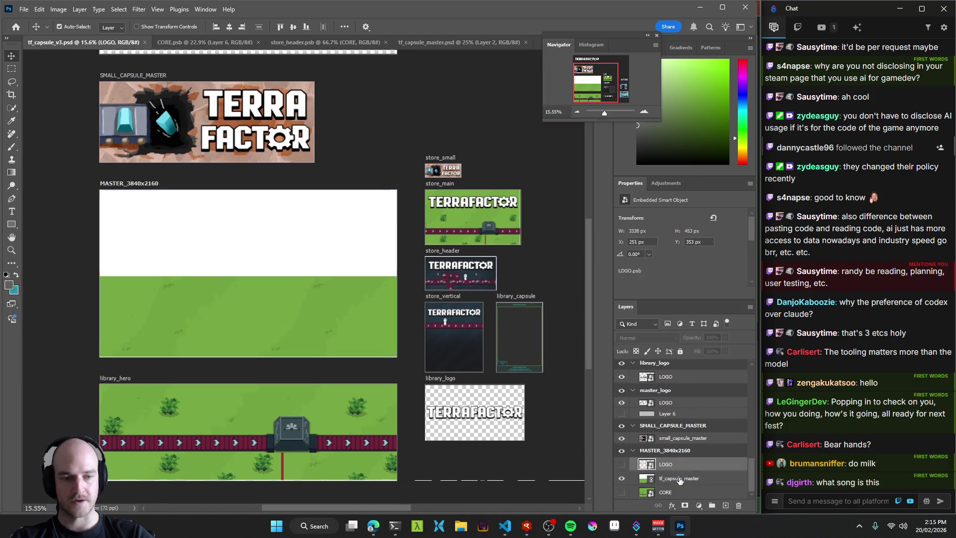
click(462, 234)
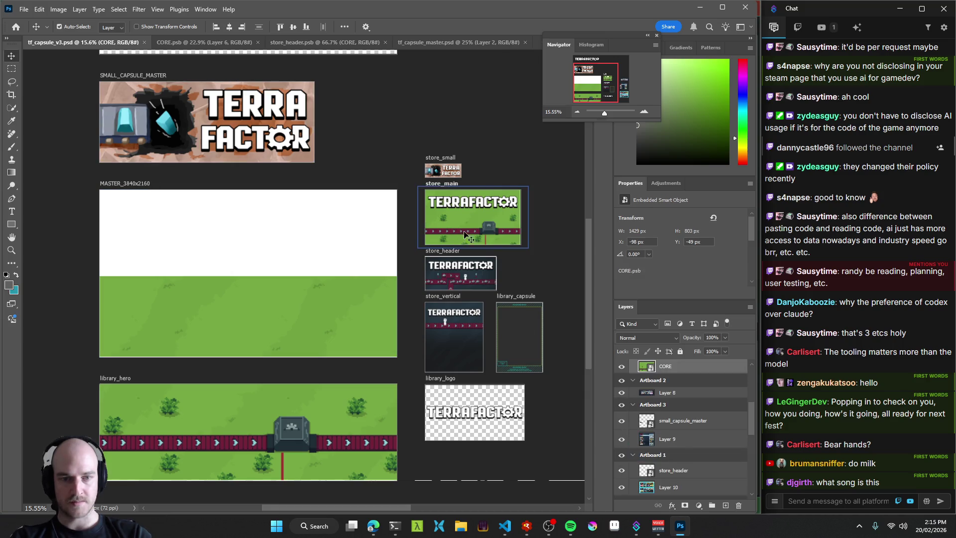
drag(673, 416, 673, 417)
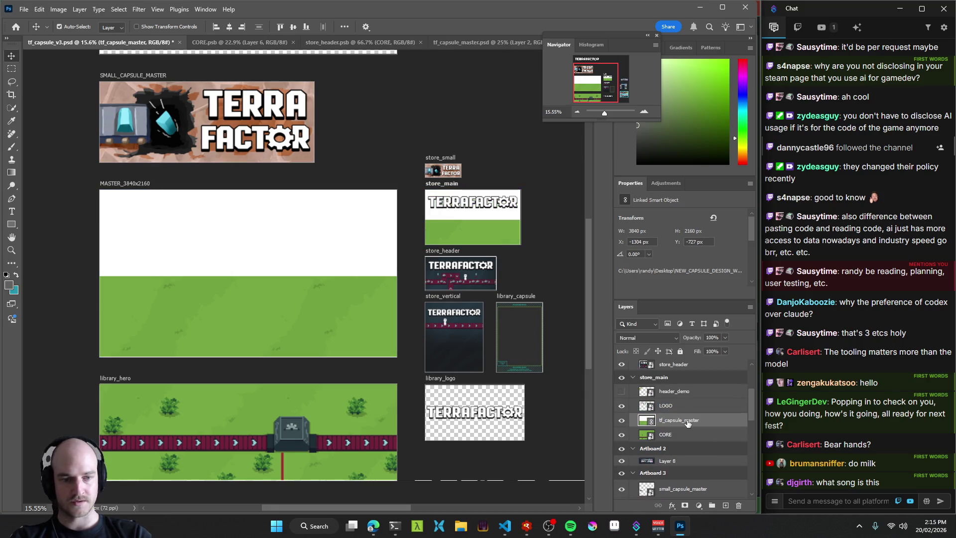
Scale and snap the scene to fill store_main at about 1267 x 712 px.
key(ctrl+t)
drag(324, 134, 482, 204)
click(508, 222)
scroll(507, 221, up, 3)
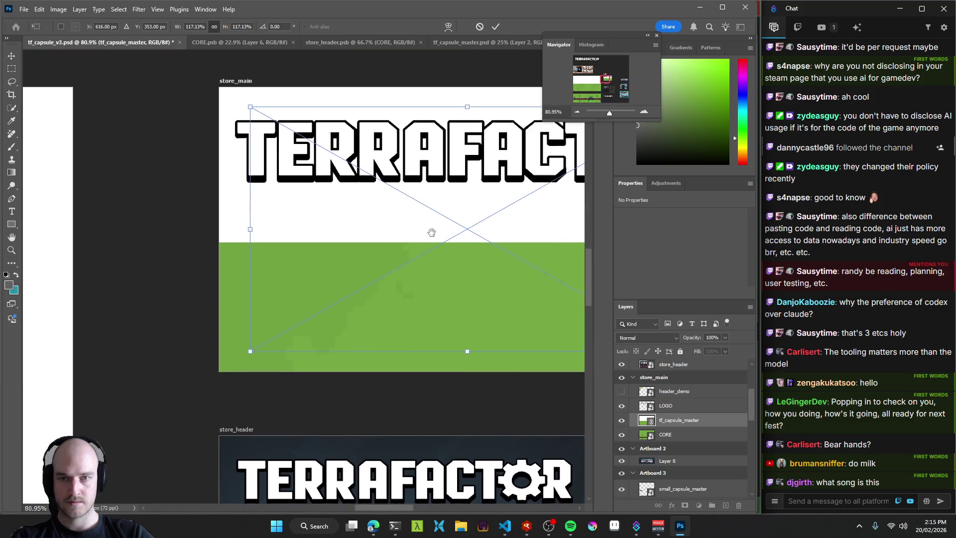
scroll(423, 234, down, 2)
drag(363, 243, 348, 233)
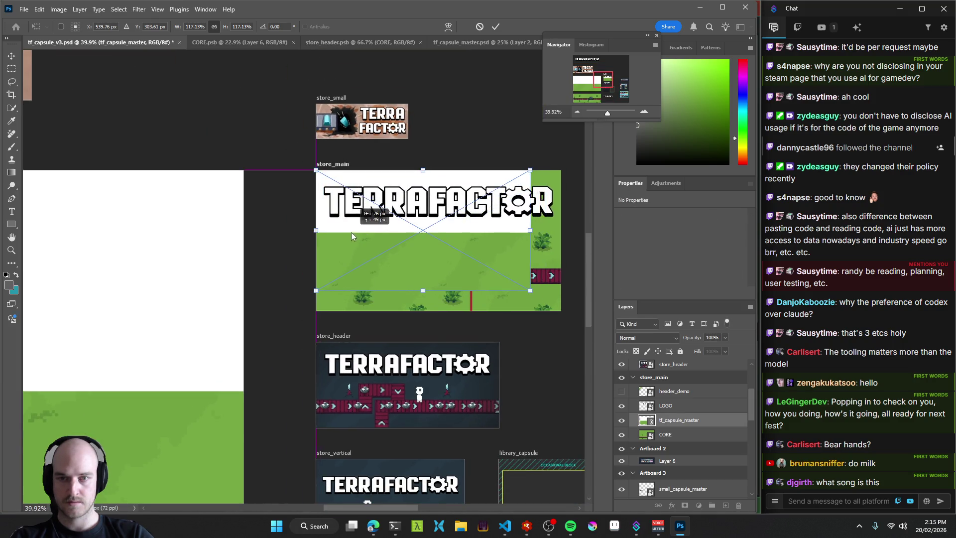
drag(540, 295, 572, 320)
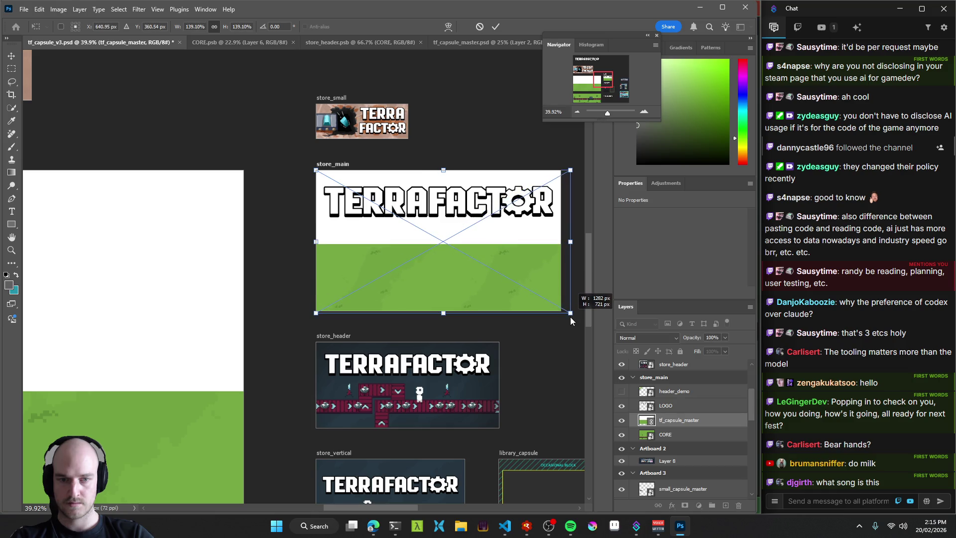
drag(531, 263, 527, 263)
mouse_move(566, 313)
mouse_down()
mouse_move(554, 309)
mouse_move(570, 319)
mouse_move(565, 308)
mouse_up()
key(ctrl+z)
drag(529, 256, 527, 255)
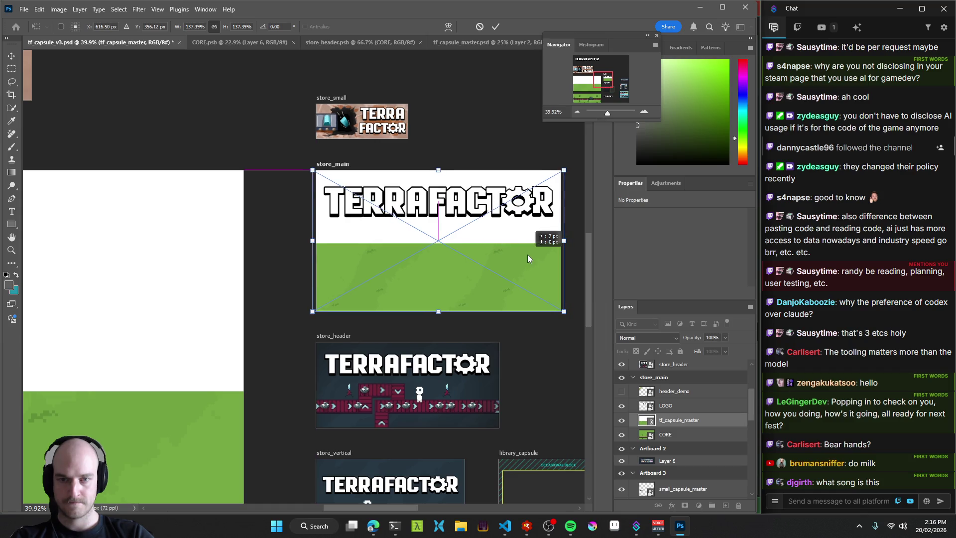
key(Return)
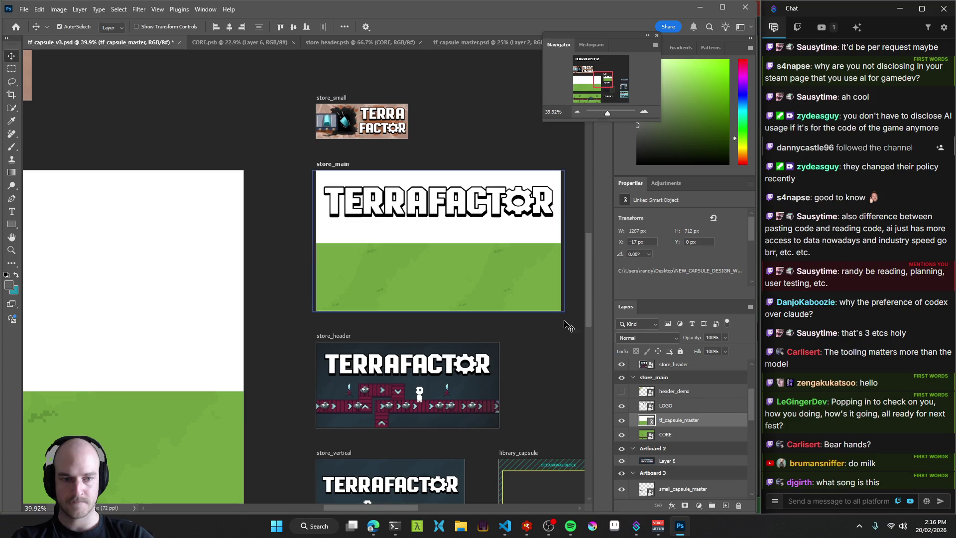
Preview the linked master scene's contents, then select the store_header artwork in tf_capsule_v3.
scroll(438, 254, down, 3)
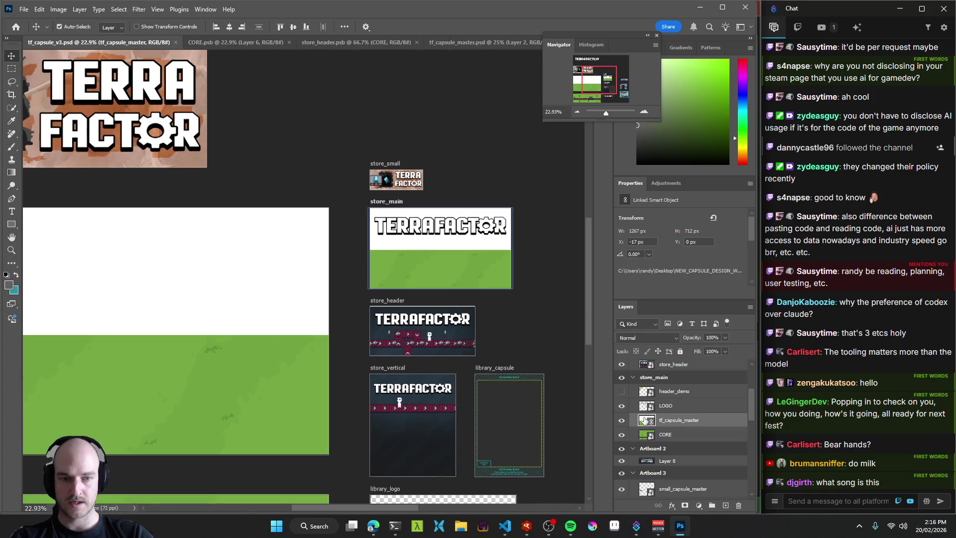
double_click(645, 419)
click(101, 42)
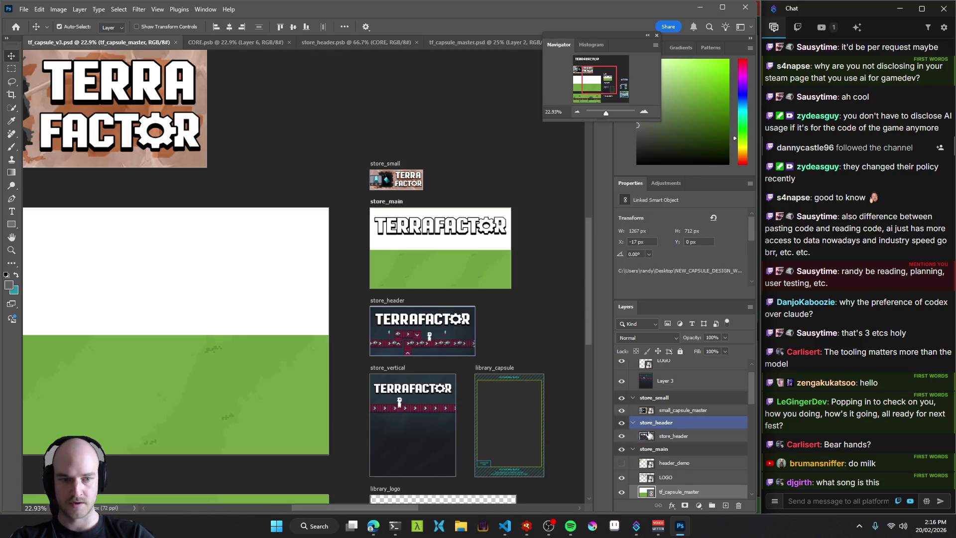
scroll(643, 435, down, 2)
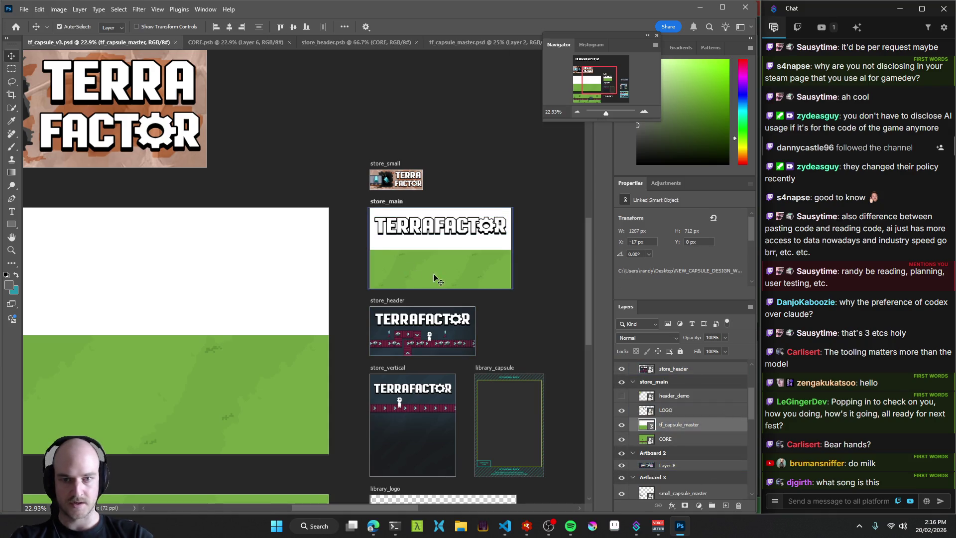
scroll(426, 277, up, 4)
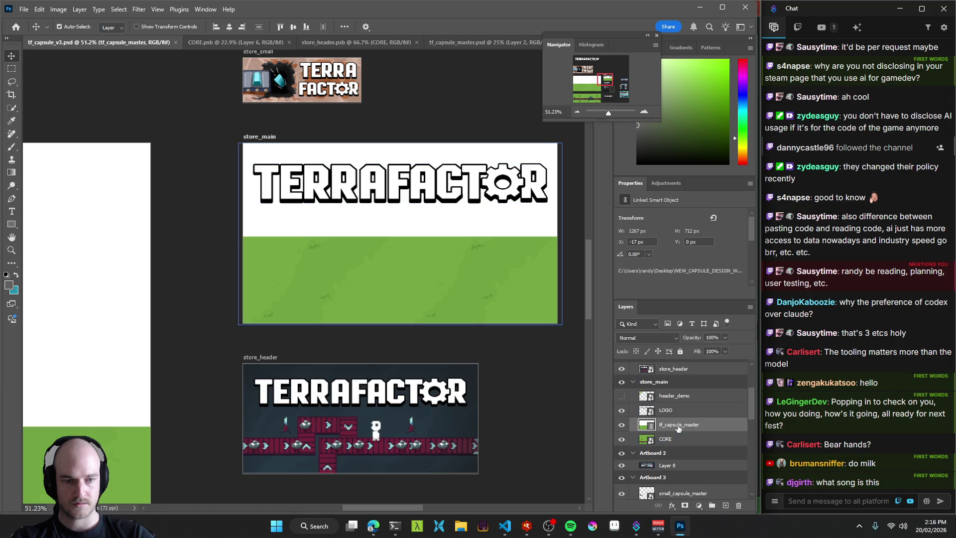
scroll(397, 277, down, 3)
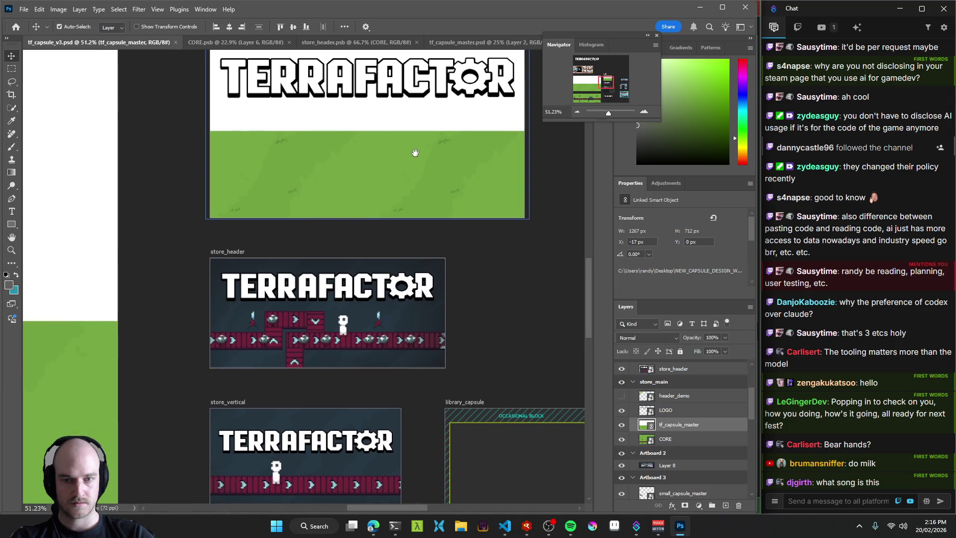
click(412, 338)
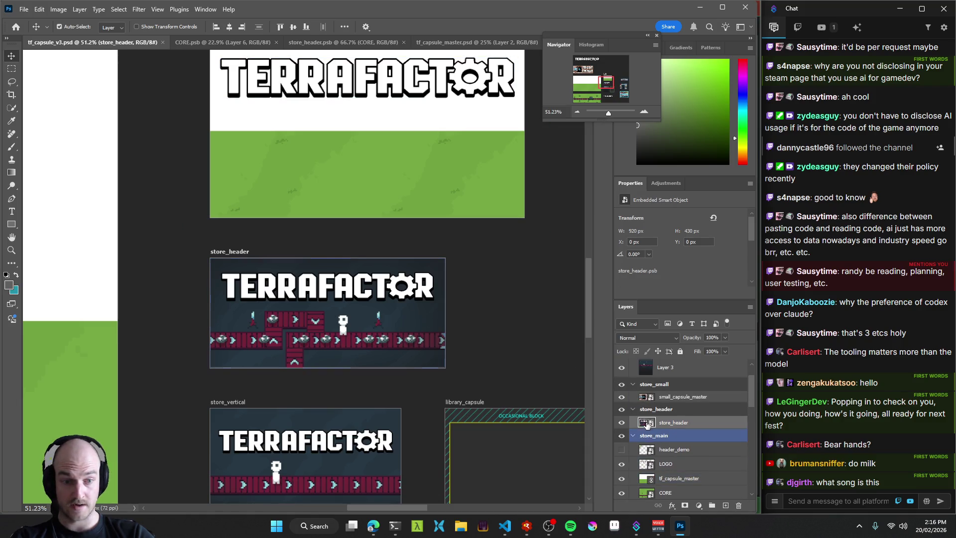
Open store_header for editing and place the linked tf_capsule_master scene into it.
double_click(649, 425)
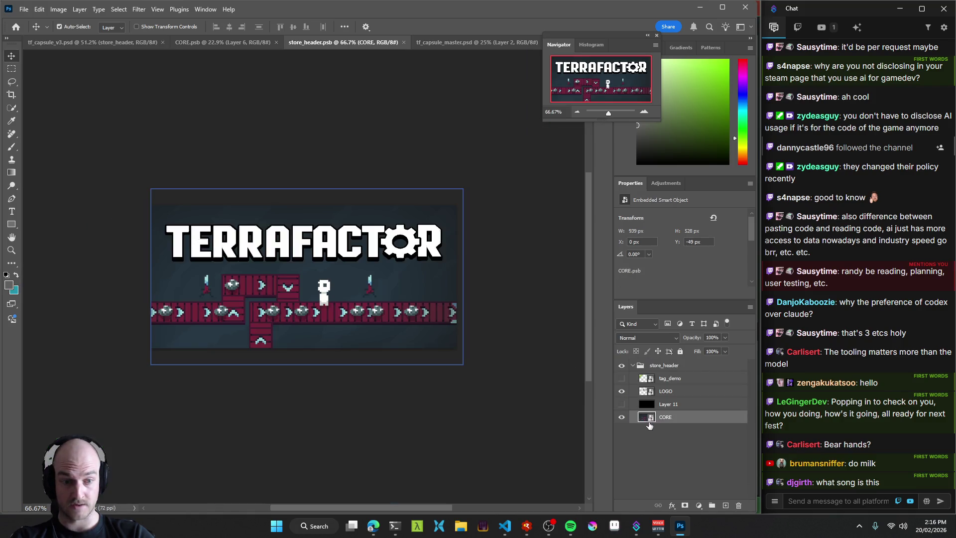
click(687, 393)
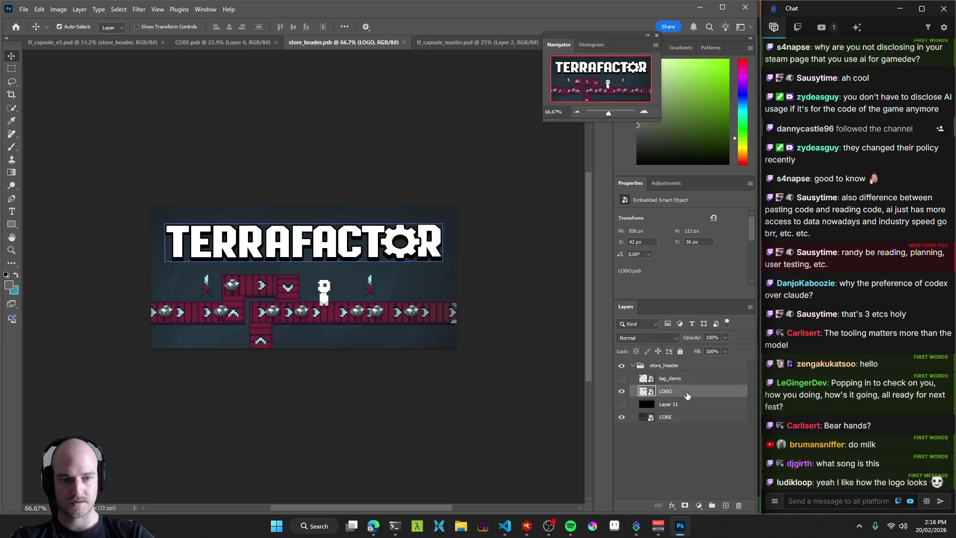
click(677, 367)
key(ctrl)
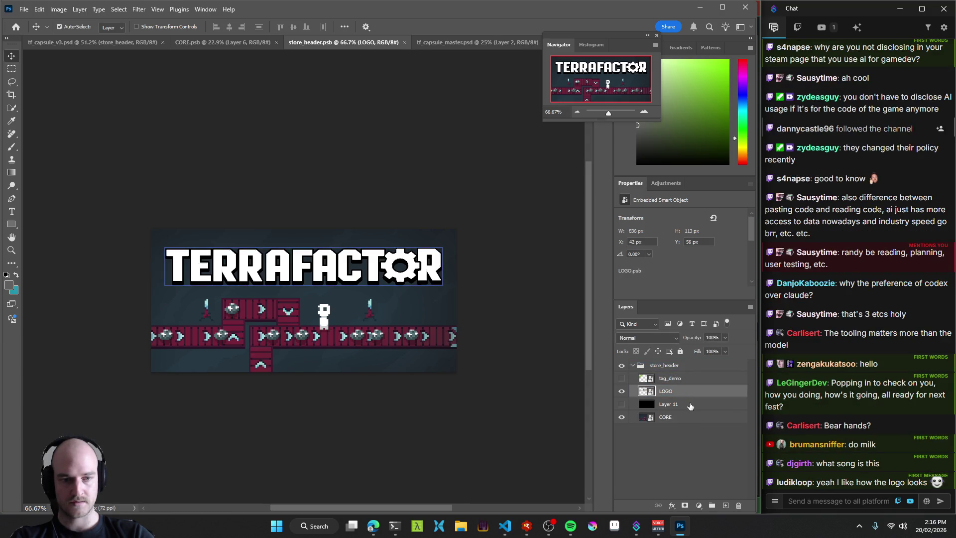
drag(682, 396, 682, 396)
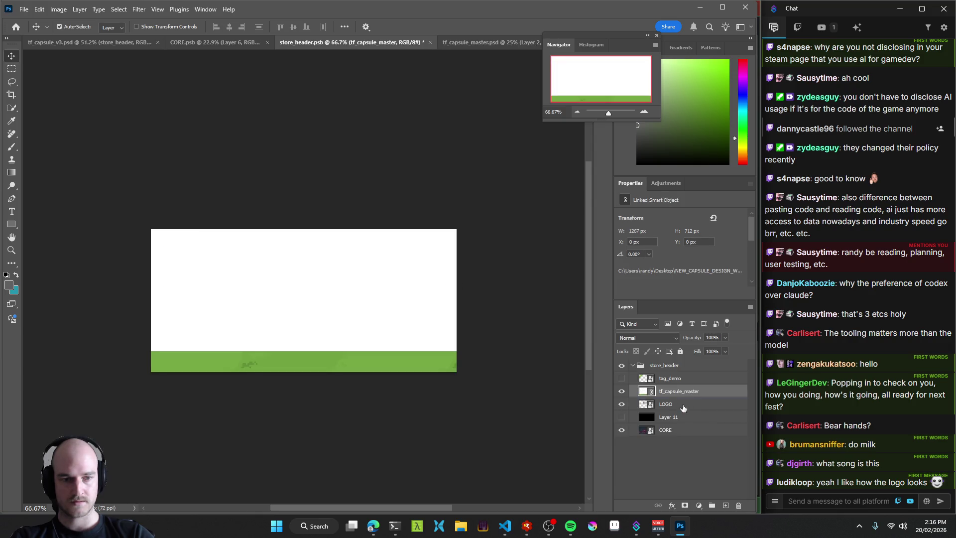
Fit the scene to fill the header, move it beneath the logo, and save.
key(ctrl+t)
drag(151, 230, 221, 268)
mouse_move(322, 295)
mouse_down()
mouse_move(253, 255)
mouse_move(251, 234)
mouse_move(252, 248)
mouse_up()
drag(432, 381, 458, 395)
drag(427, 332, 424, 321)
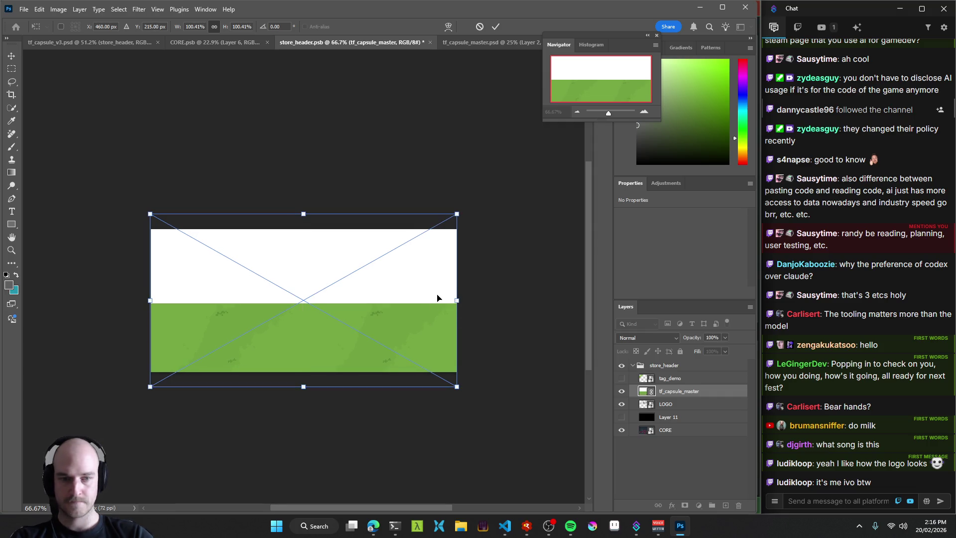
key(Return)
key(ctrl+s)
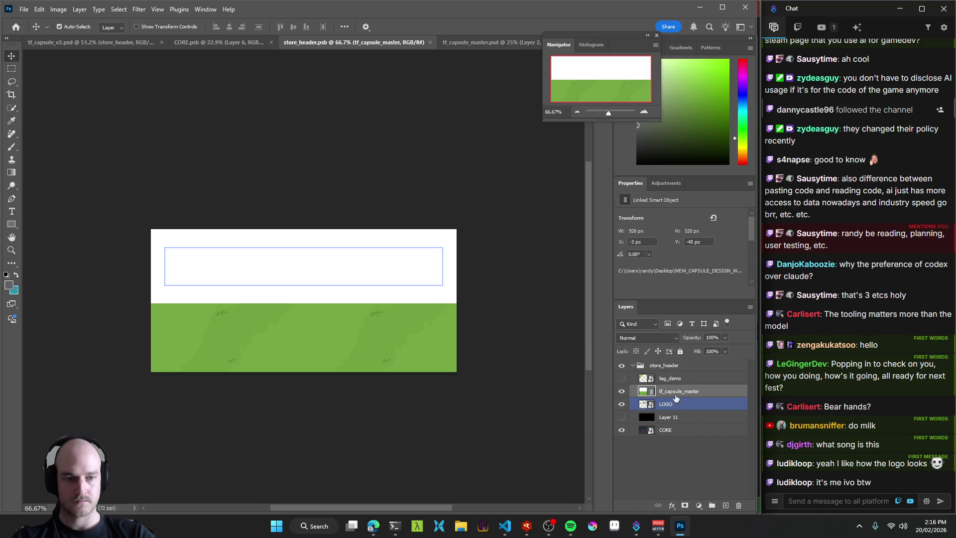
key(ctrl+bracketleft)
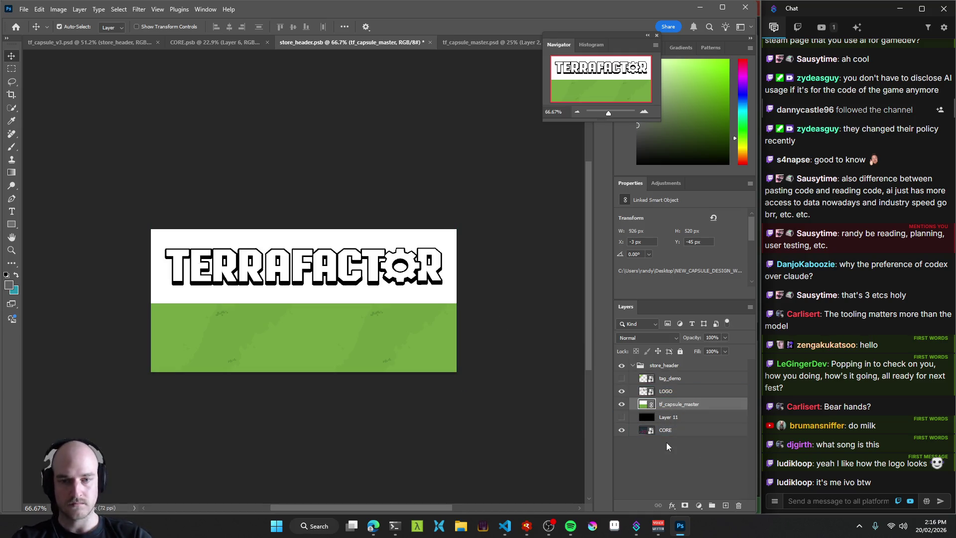
Delete the old CORE conveyor art from store_header and return to tf_capsule_v3.
click(667, 431)
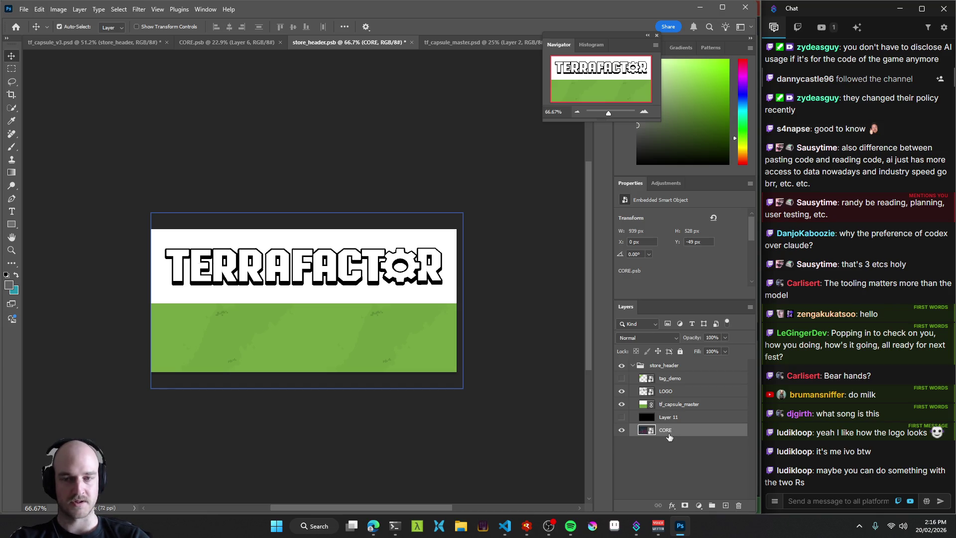
key(Delete)
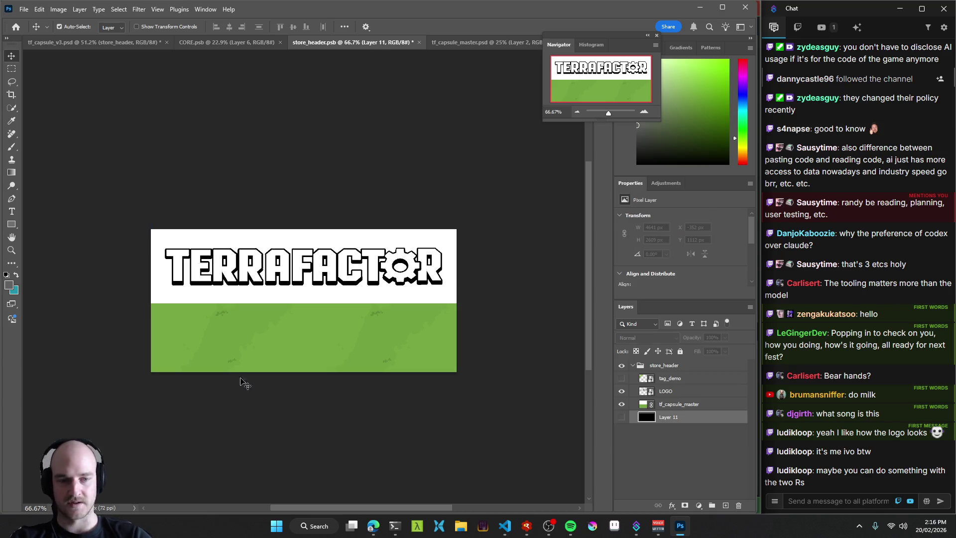
scroll(253, 331, down, 2)
scroll(253, 332, down, 1)
ctrl+click(277, 331)
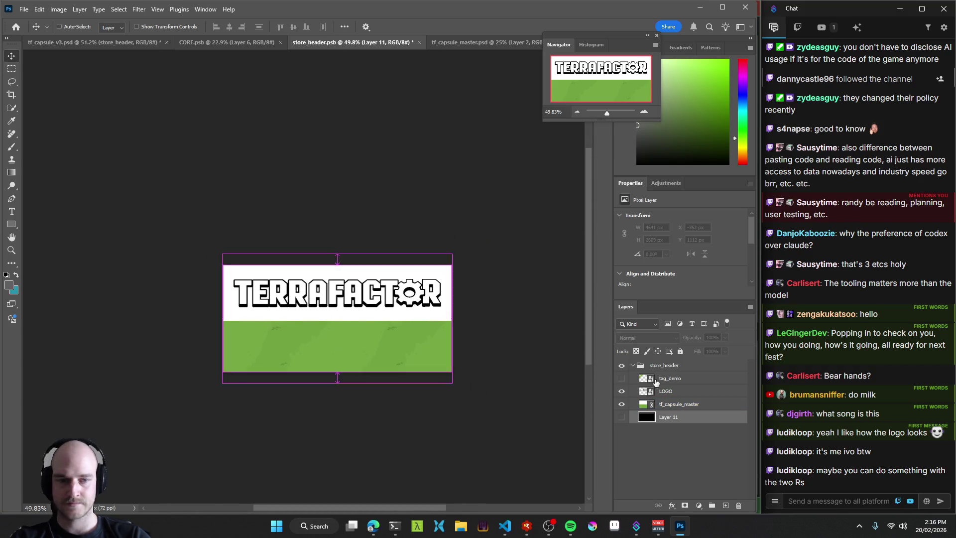
click(77, 42)
scroll(377, 174, down, 5)
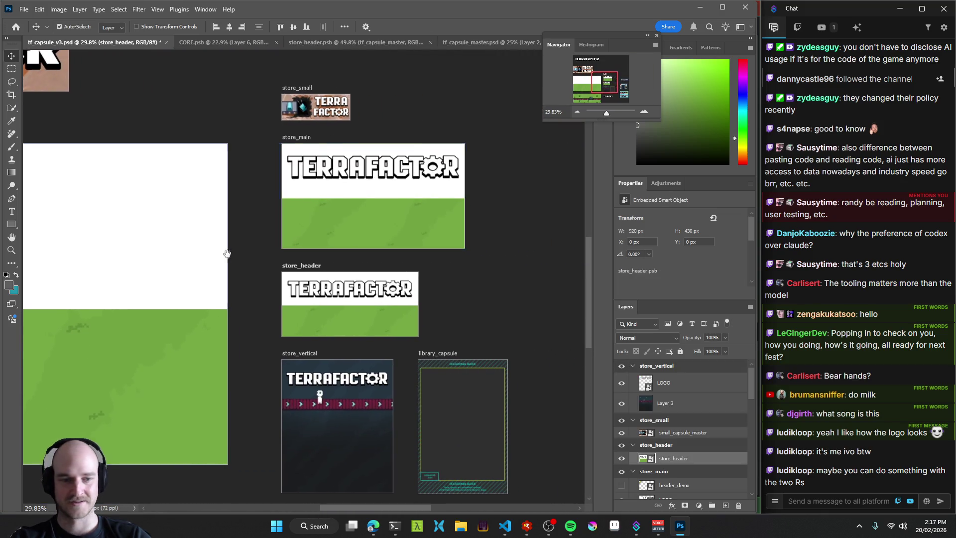
Pan and zoom across the tf_capsule_v3 artboards to bring the store mockup and MASTER artboard into view.
scroll(324, 216, up, 3)
scroll(344, 299, down, 4)
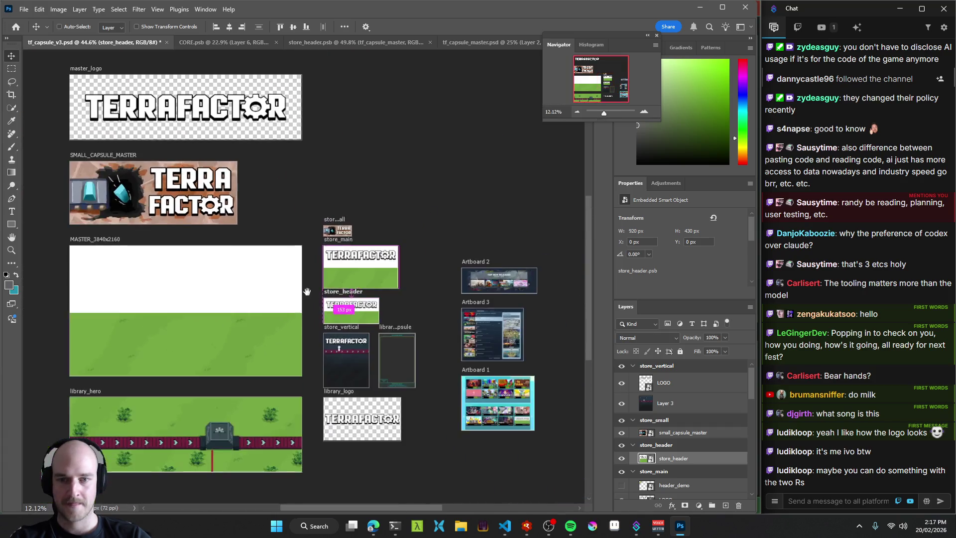
drag(385, 309, 137, 189)
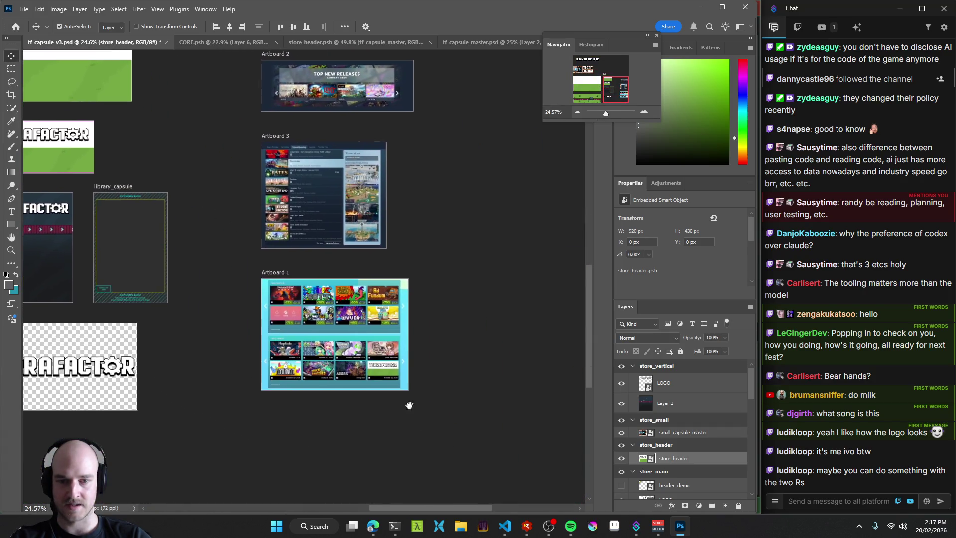
scroll(419, 416, up, 10)
scroll(413, 346, up, 4)
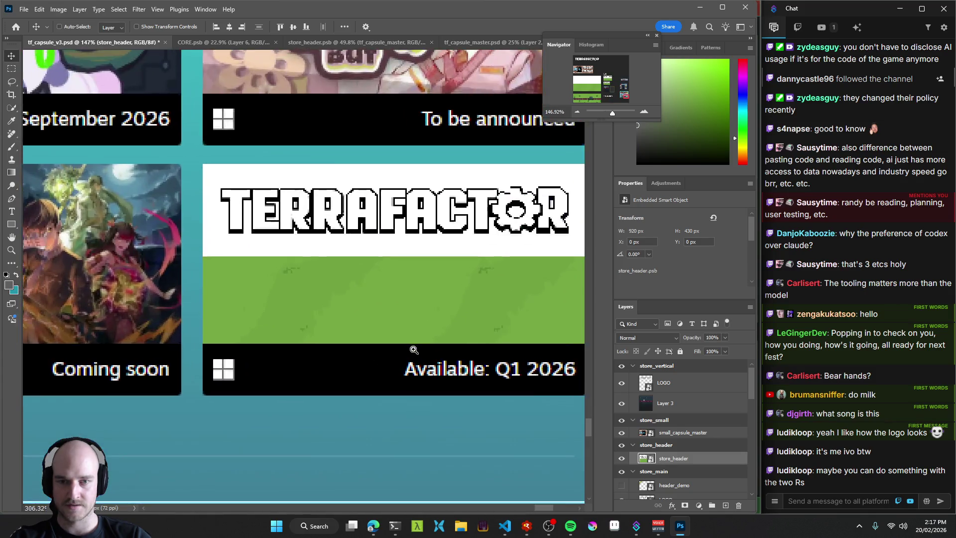
scroll(393, 350, down, 10)
scroll(370, 356, down, 4)
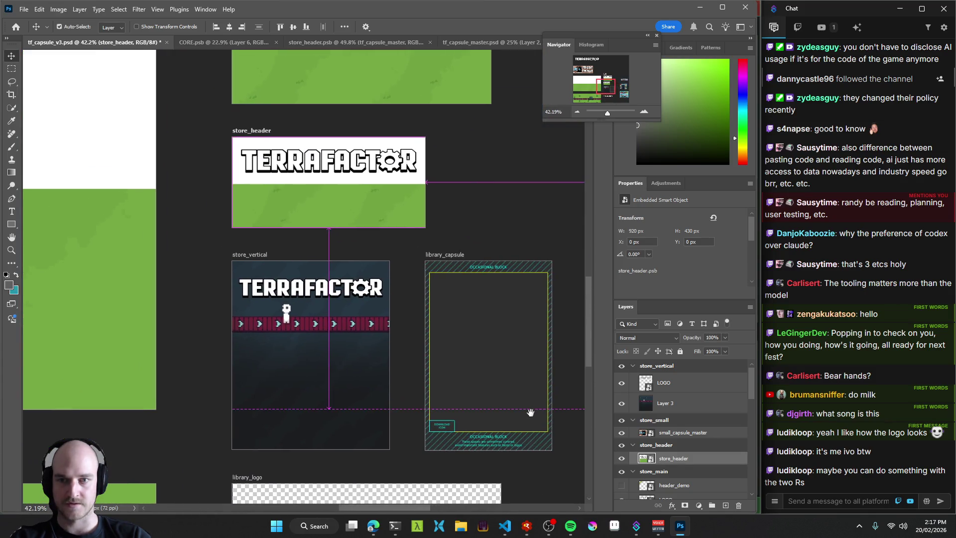
scroll(420, 321, down, 6)
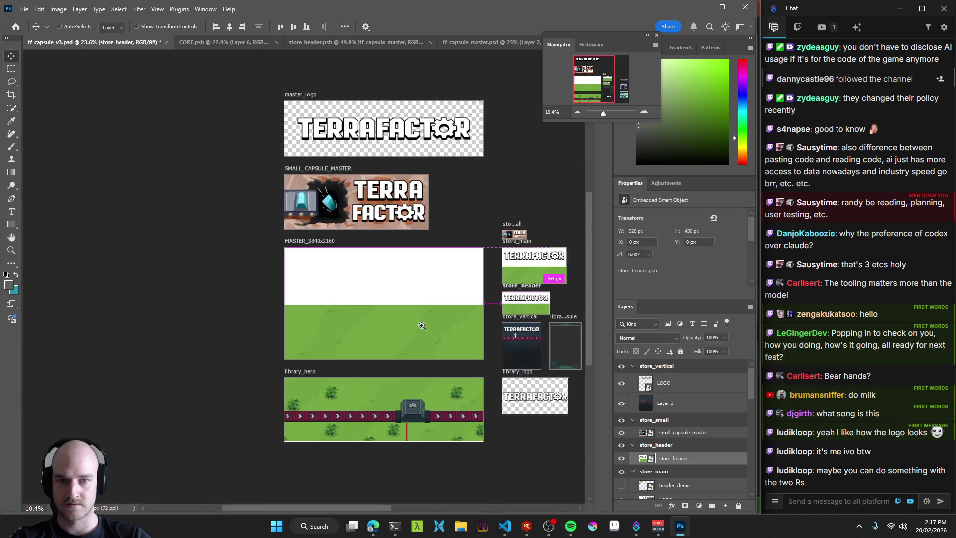
scroll(369, 314, up, 4)
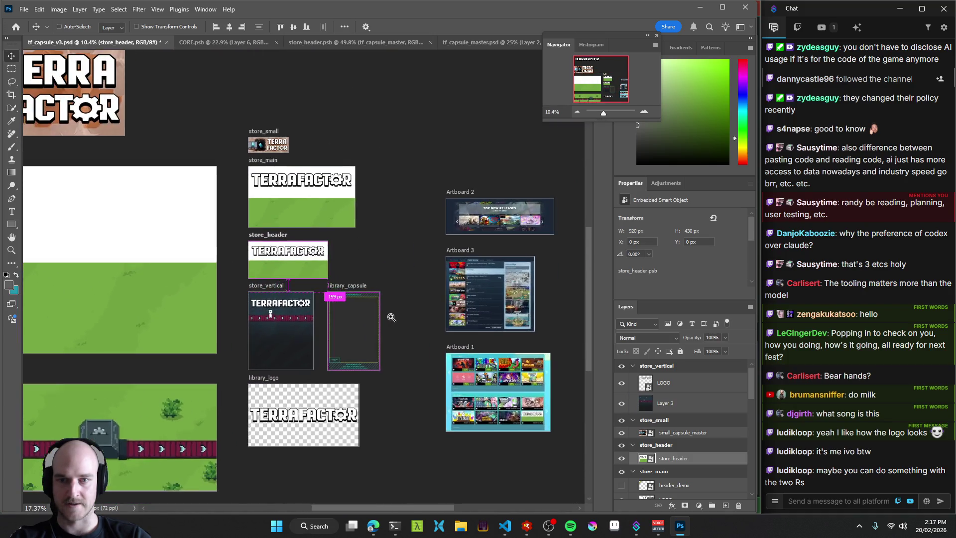
mouse_move(429, 364)
mouse_down()
mouse_move(337, 319)
mouse_move(406, 328)
mouse_move(547, 323)
mouse_up()
mouse_move(351, 245)
mouse_down()
mouse_move(386, 268)
mouse_move(482, 267)
mouse_move(358, 316)
mouse_move(444, 345)
mouse_move(368, 419)
mouse_move(348, 305)
mouse_move(396, 288)
mouse_up()
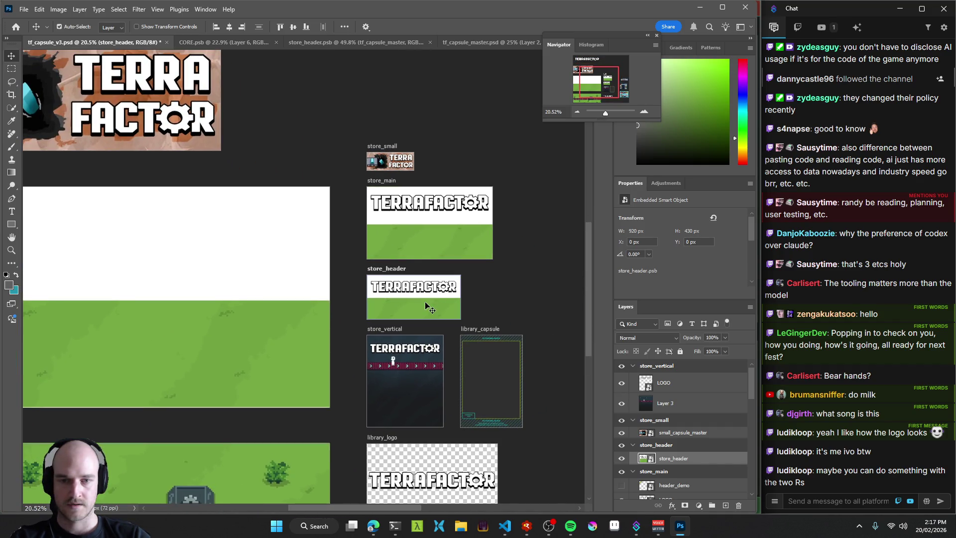
Select store_main's CORE layer, then in CORE.psb collapse V4 and select the v3 group.
click(433, 225)
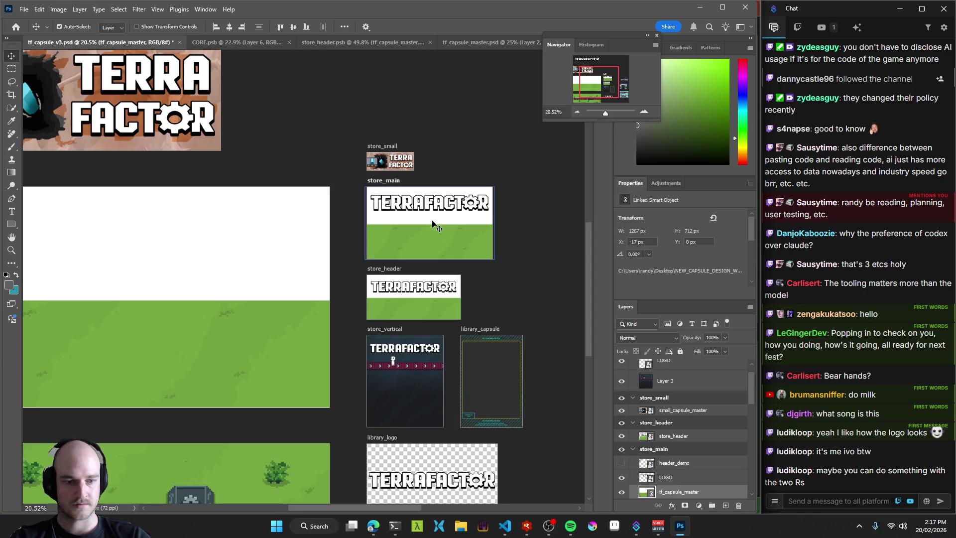
scroll(630, 450, down, 2)
scroll(349, 219, up, 2)
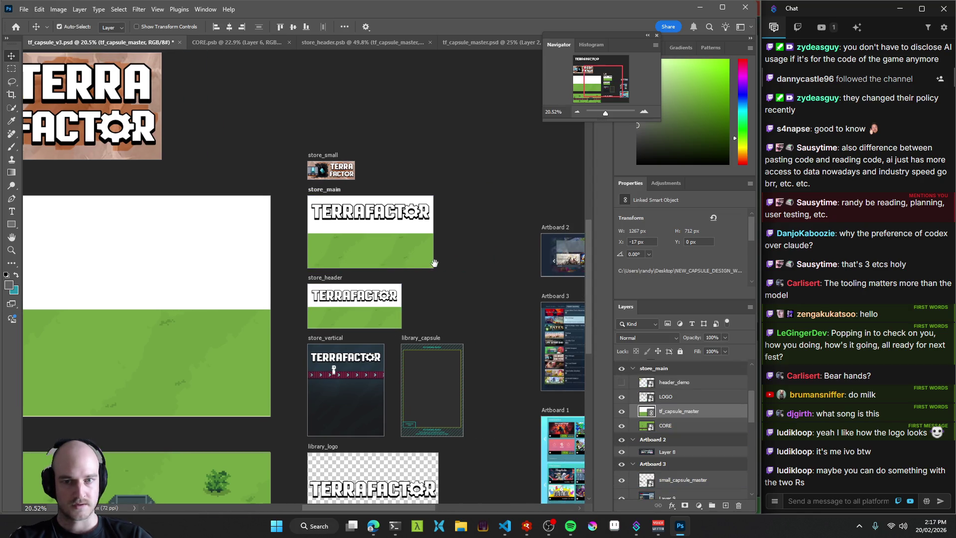
scroll(696, 451, up, 1)
scroll(696, 451, down, 1)
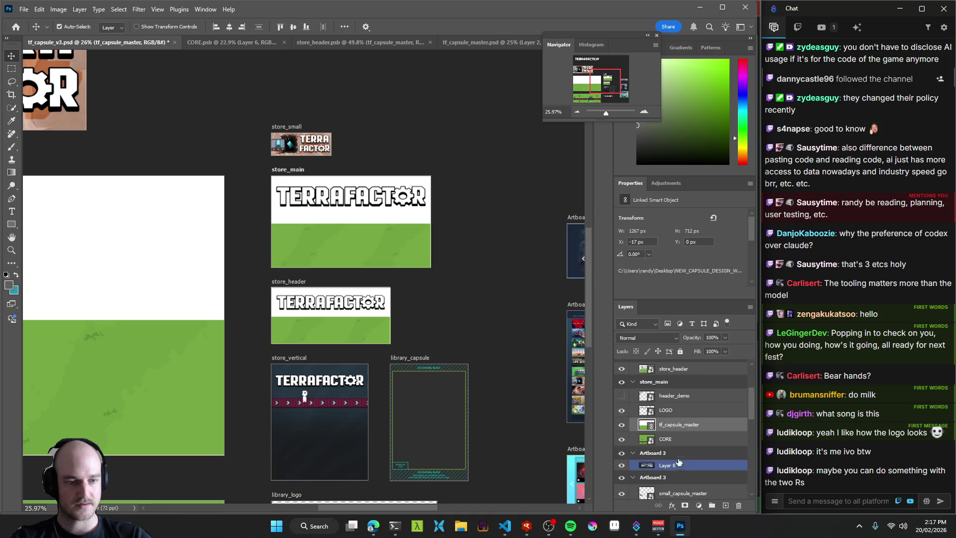
click(647, 439)
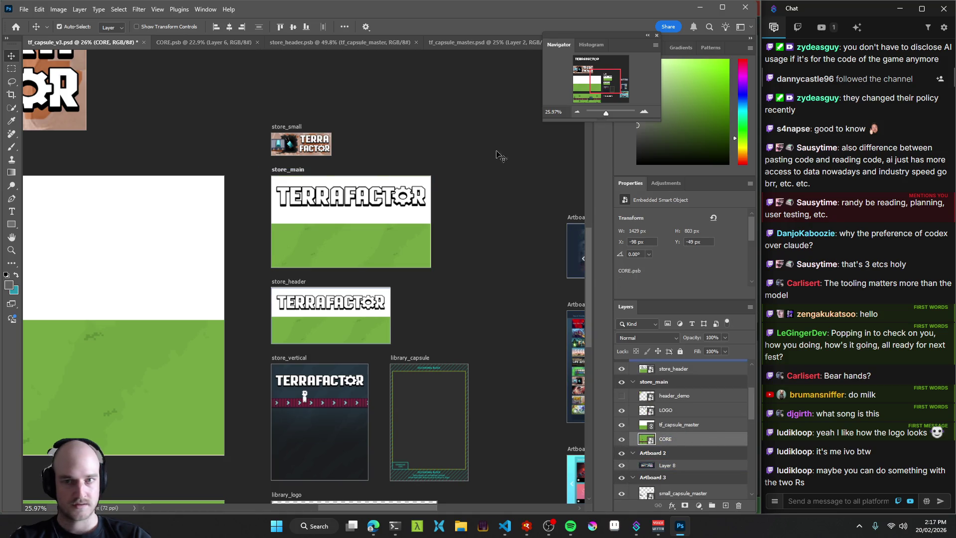
click(209, 42)
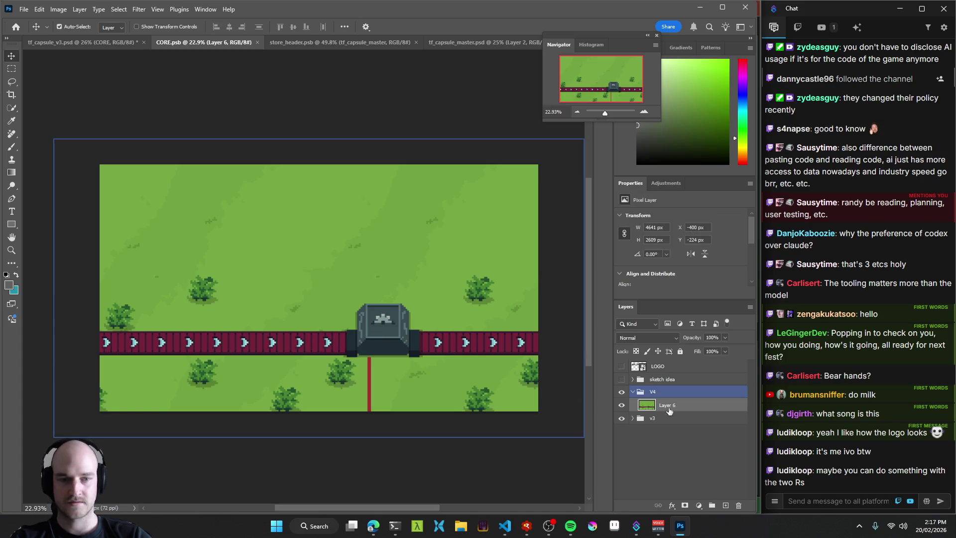
click(632, 391)
click(652, 404)
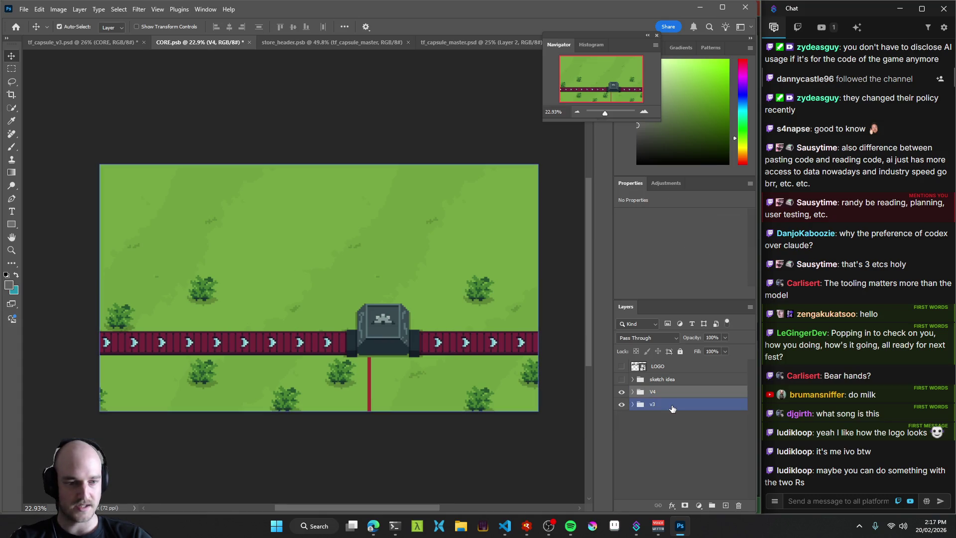
Replace tf_capsule_master's placeholder layers with the LOGO-to-v3 scene groups copied from CORE.
shift+click(670, 368)
click(459, 42)
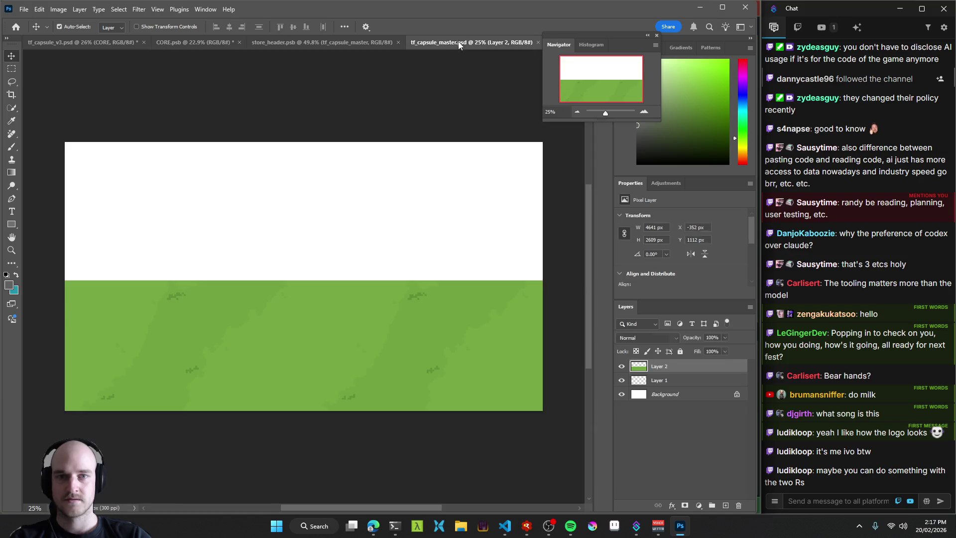
click(726, 505)
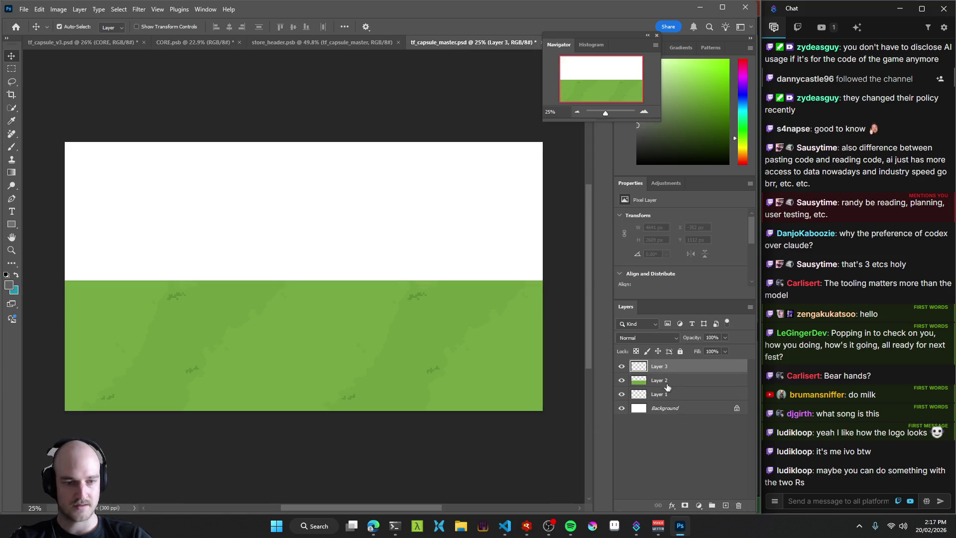
click(665, 382)
shift+click(666, 409)
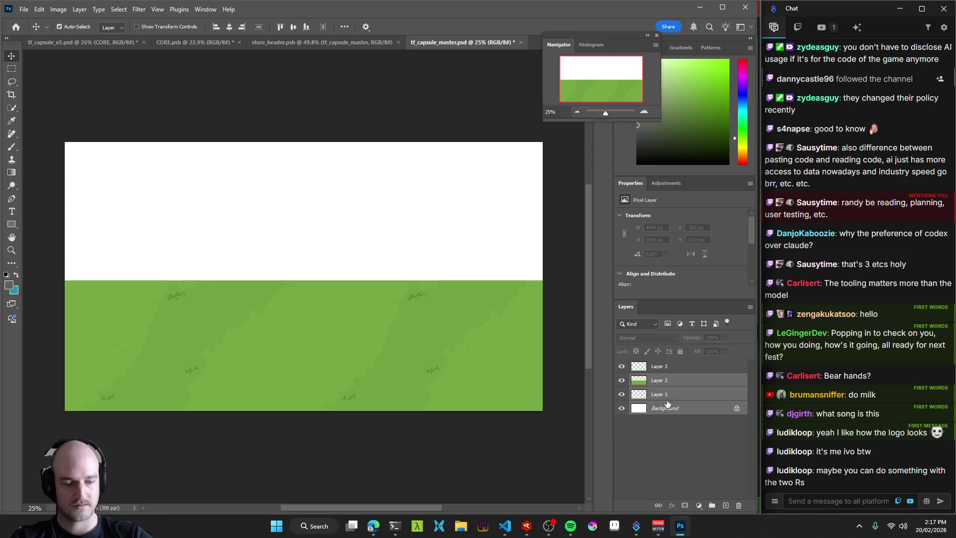
key(Delete)
key(ctrl+v)
click(657, 423)
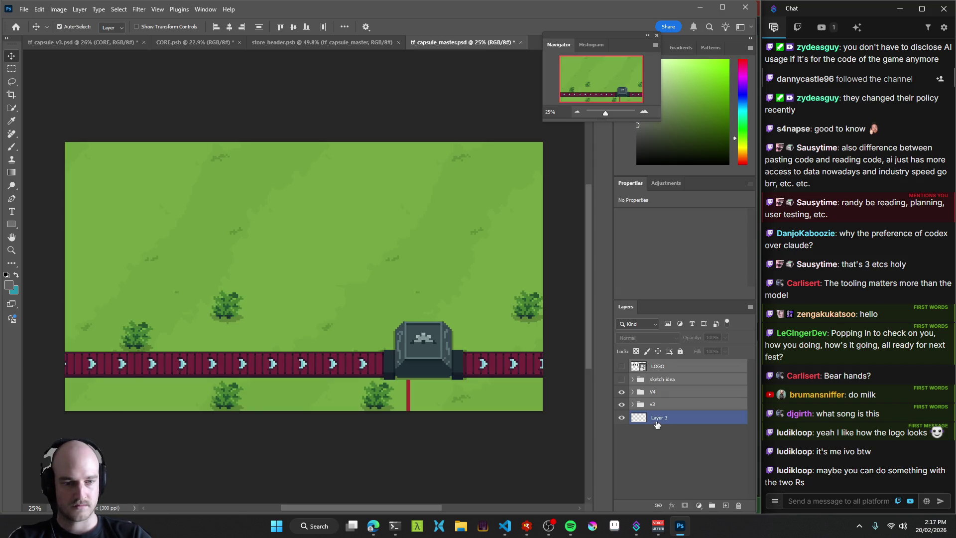
key(Delete)
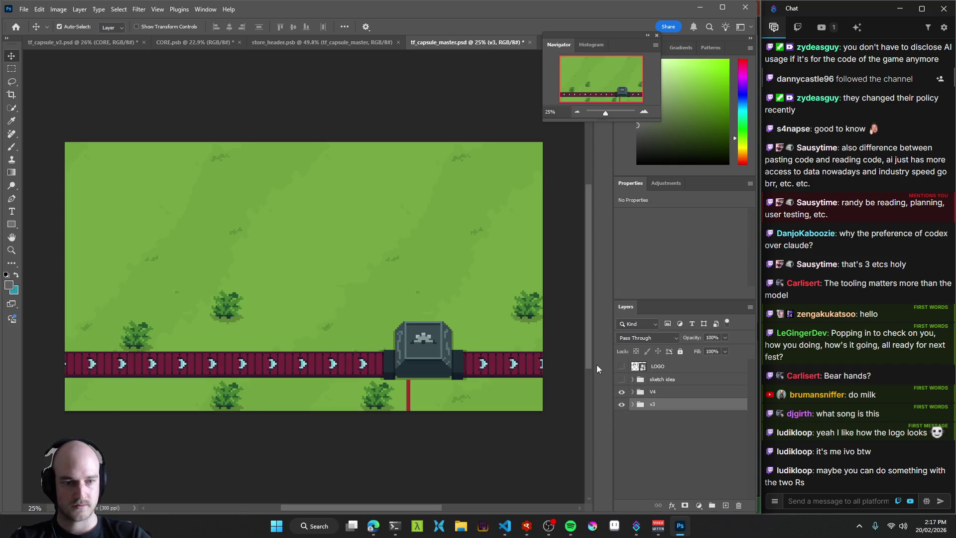
Compare logo, sketch idea and V4 visibility, leaving V4 shown, and save the master file.
click(621, 366)
click(622, 366)
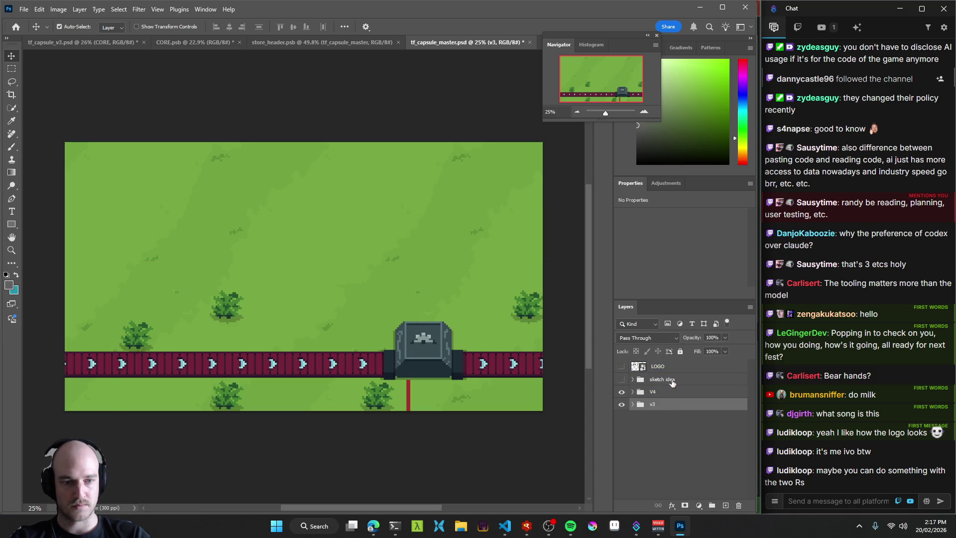
click(672, 380)
click(621, 380)
click(621, 380)
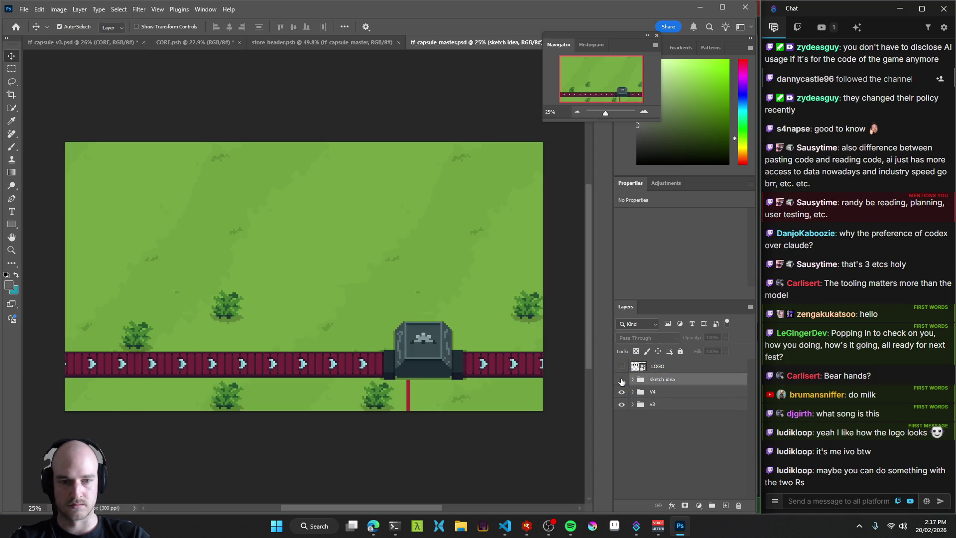
click(621, 392)
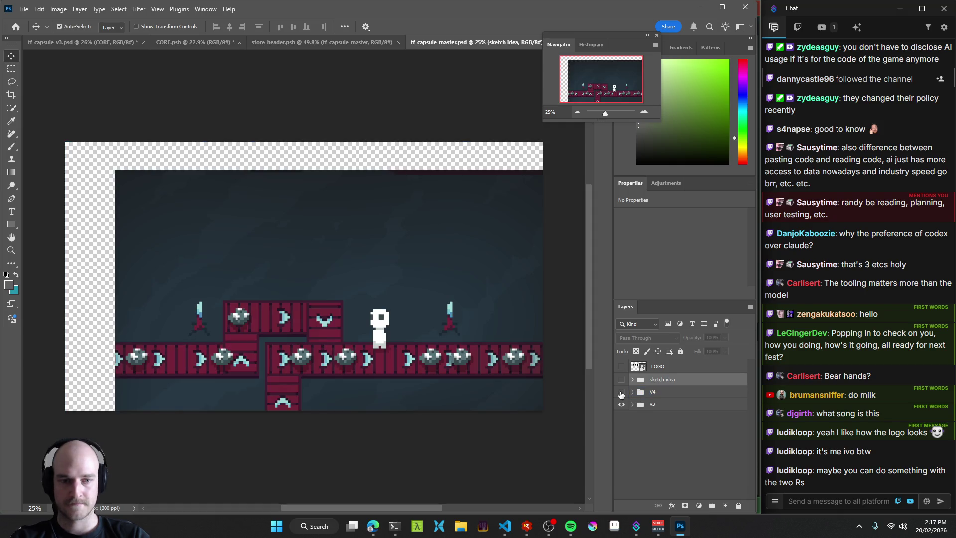
click(621, 392)
scroll(273, 348, down, 2)
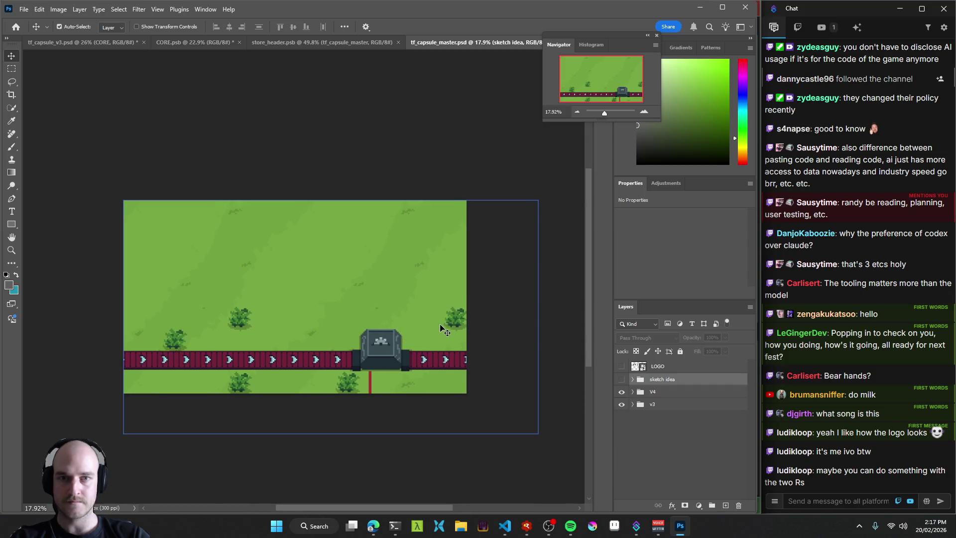
key(ctrl+s)
Preview the v3 level art by hiding V4, then restore V4.
click(630, 410)
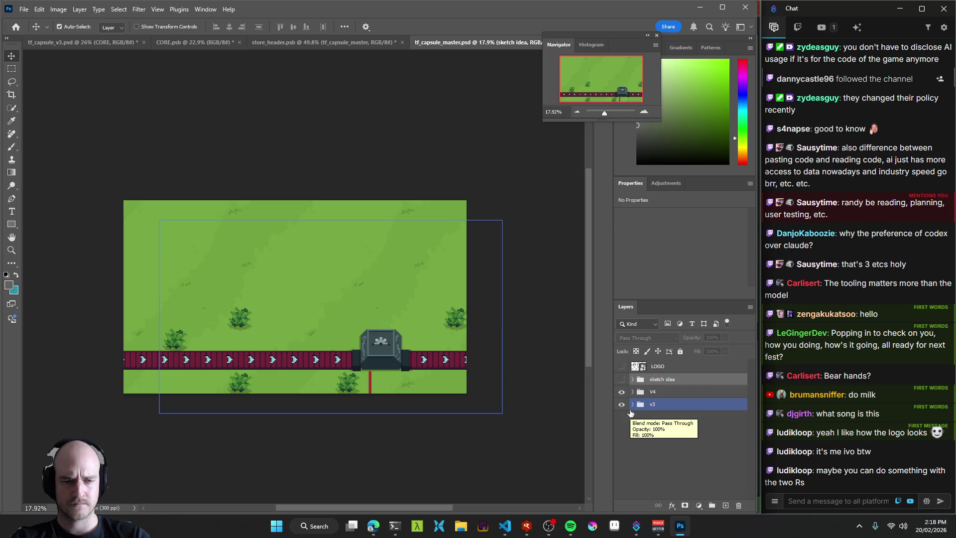
alt+click(621, 404)
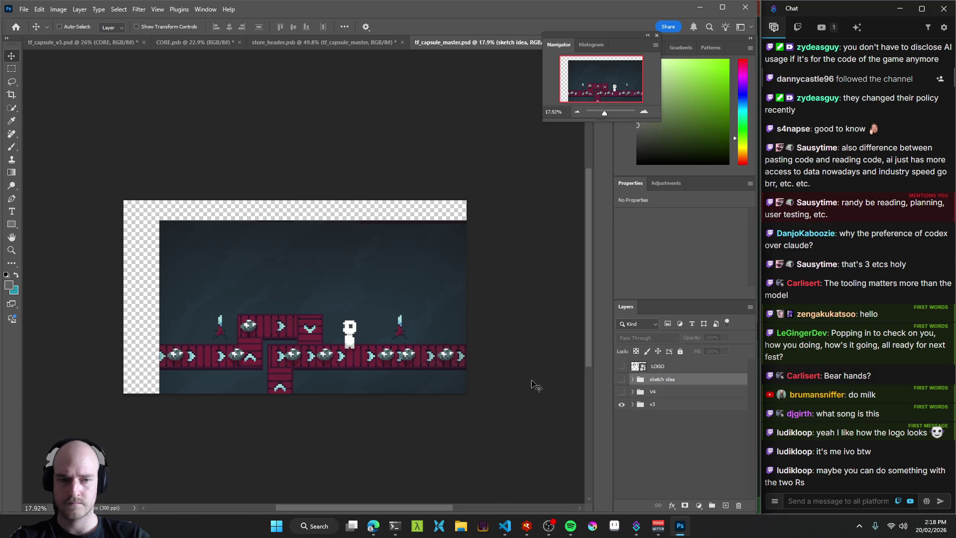
key(ctrl+z)
Delete the sketch idea, V4, v3 and LOGO layers from tf_capsule_master, leaving an empty layer.
click(663, 402)
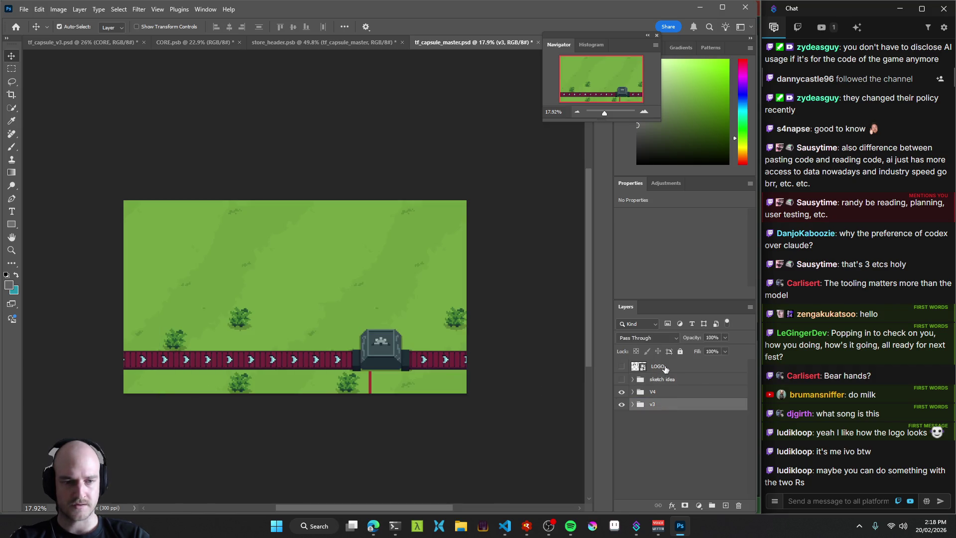
shift+click(664, 368)
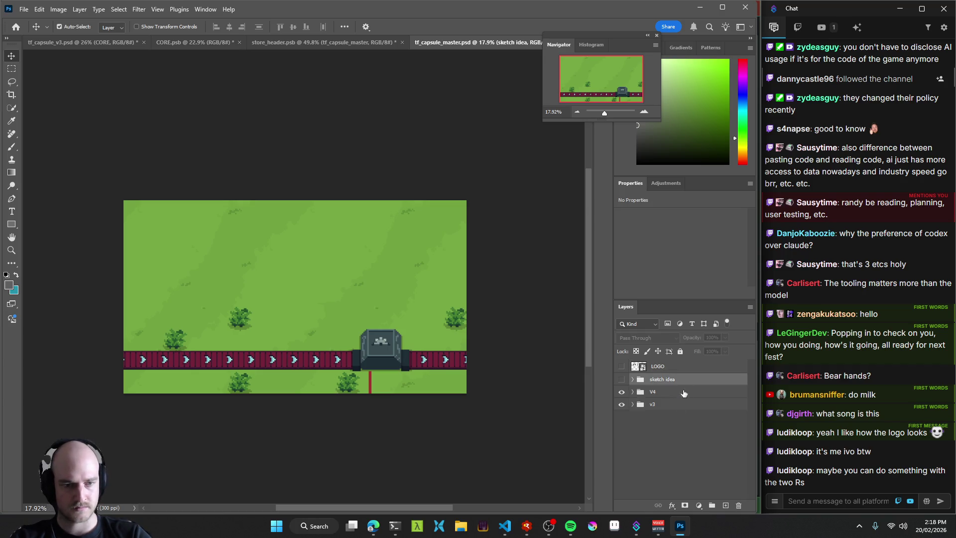
key(Delete)
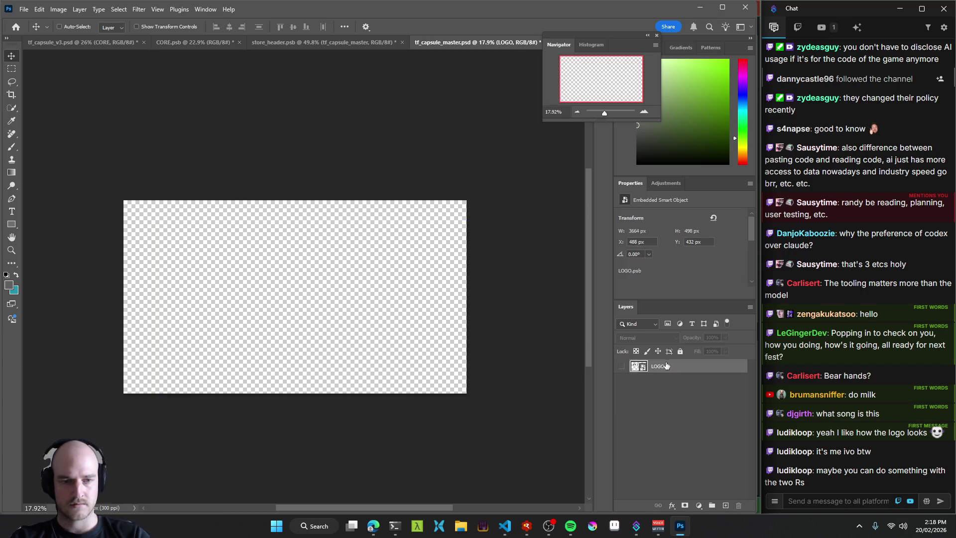
click(725, 505)
click(666, 381)
key(Delete)
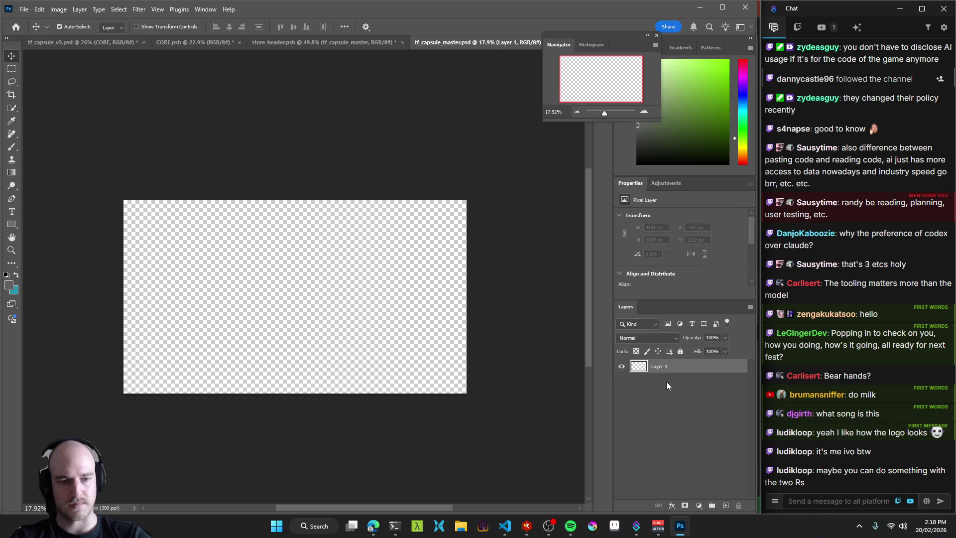
click(77, 41)
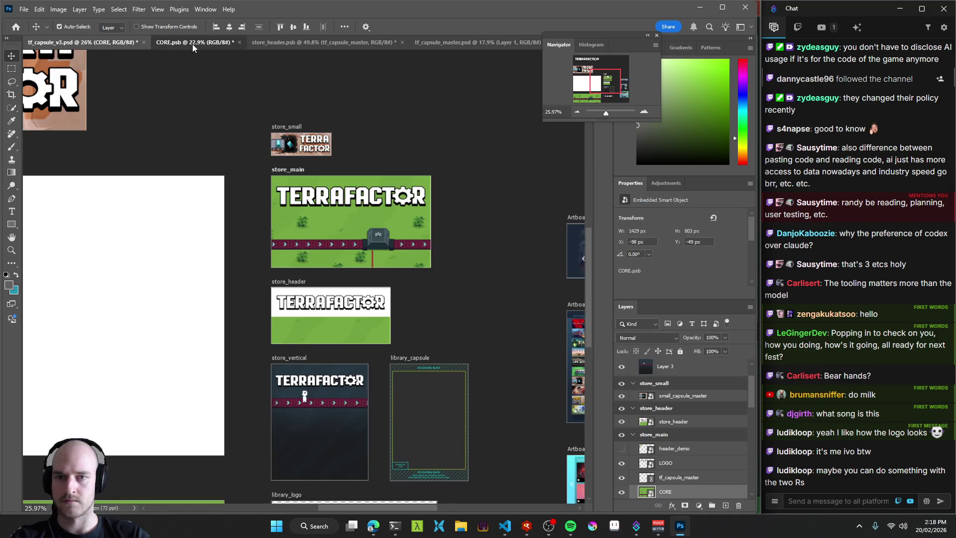
Open the CORE smart object from the MASTER_3840x2160 artboard for editing.
click(192, 43)
scroll(303, 207, down, 2)
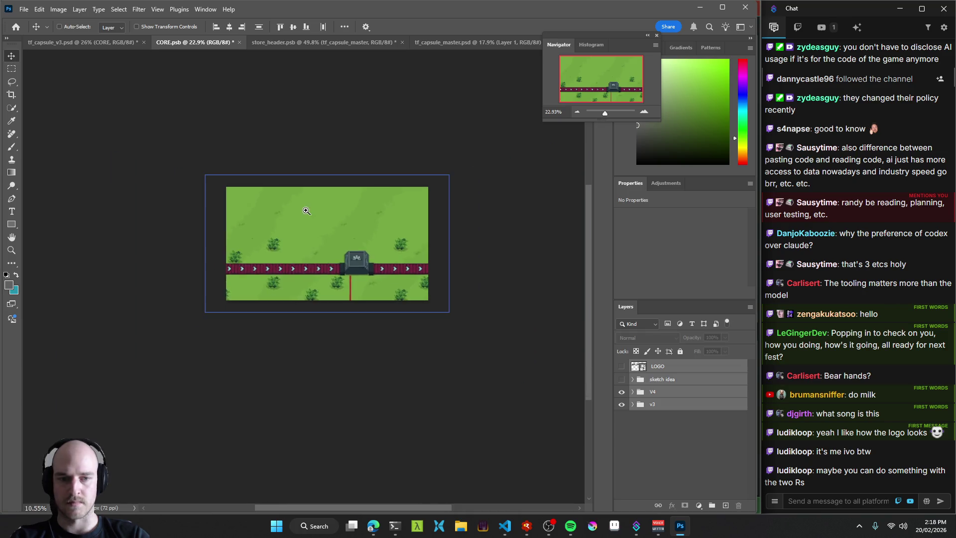
click(82, 42)
scroll(257, 238, down, 1)
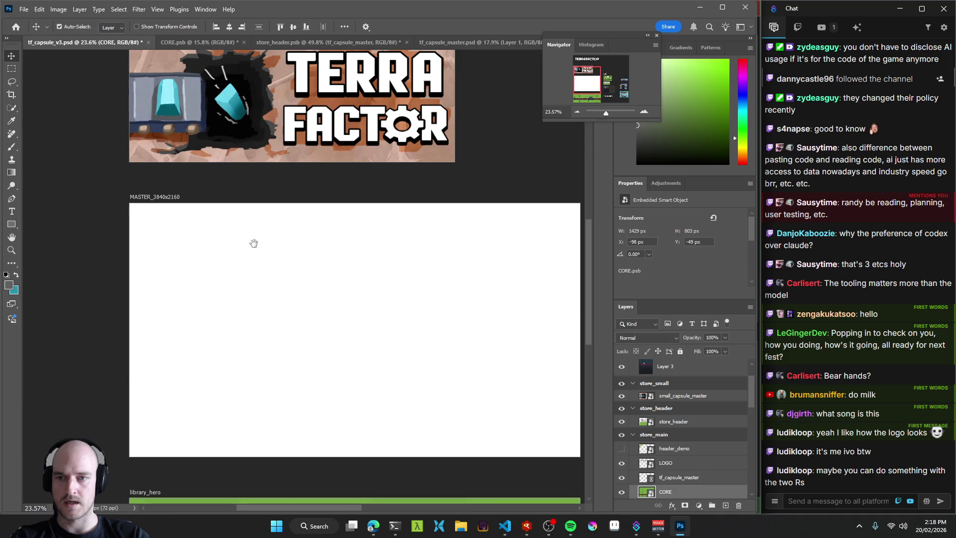
click(159, 197)
drag(498, 393, 466, 368)
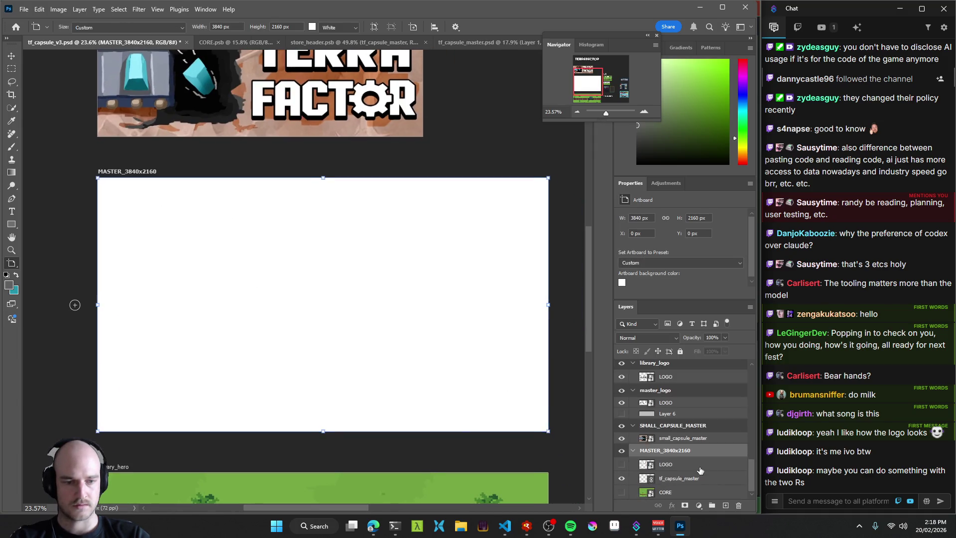
click(686, 481)
double_click(663, 491)
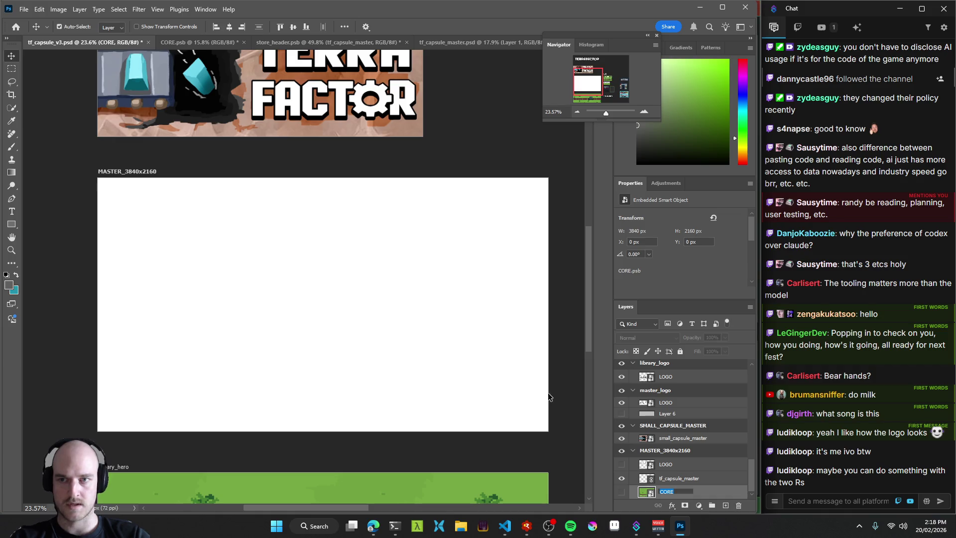
double_click(645, 491)
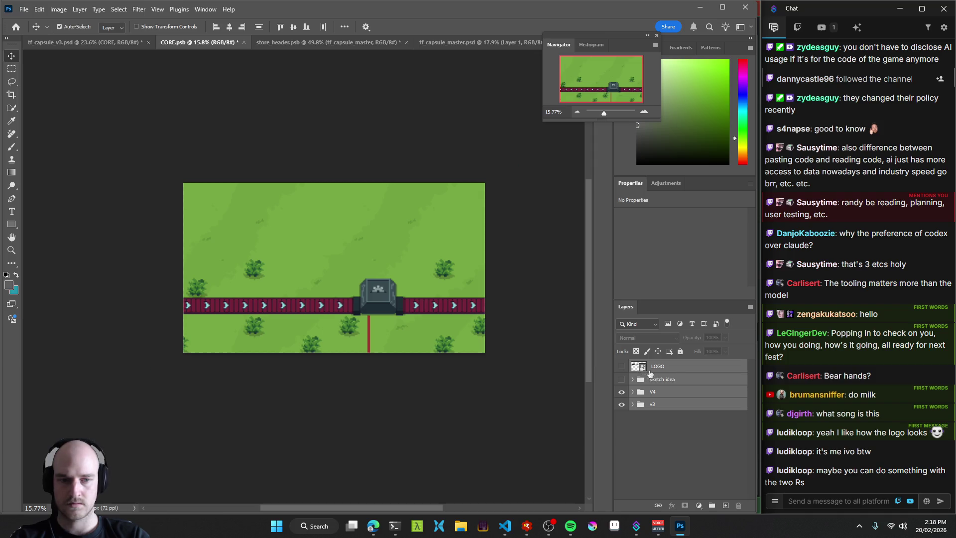
Hide V4 to show the dark v3 level, save CORE, and drag all four layers into tf_capsule_master.
click(667, 367)
click(672, 381)
click(621, 392)
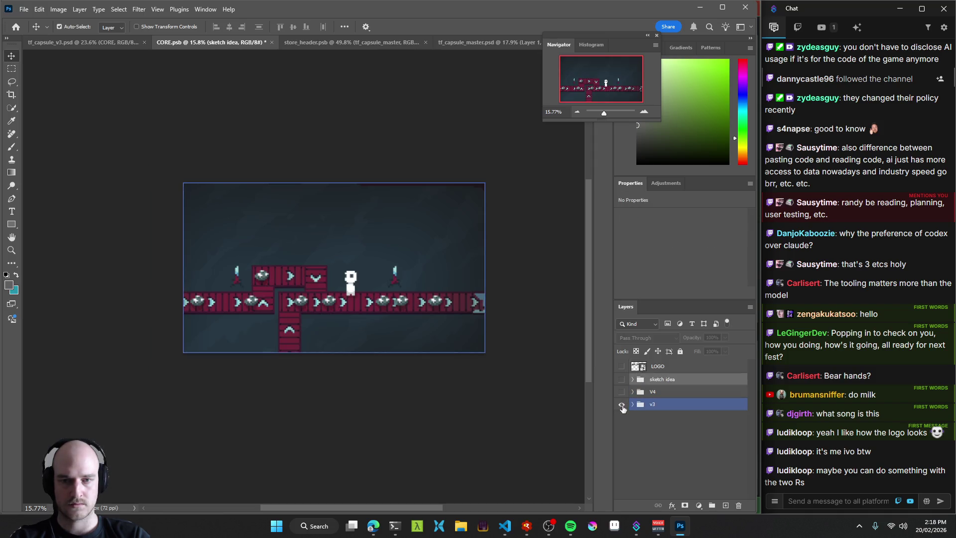
click(655, 405)
key(ctrl+s)
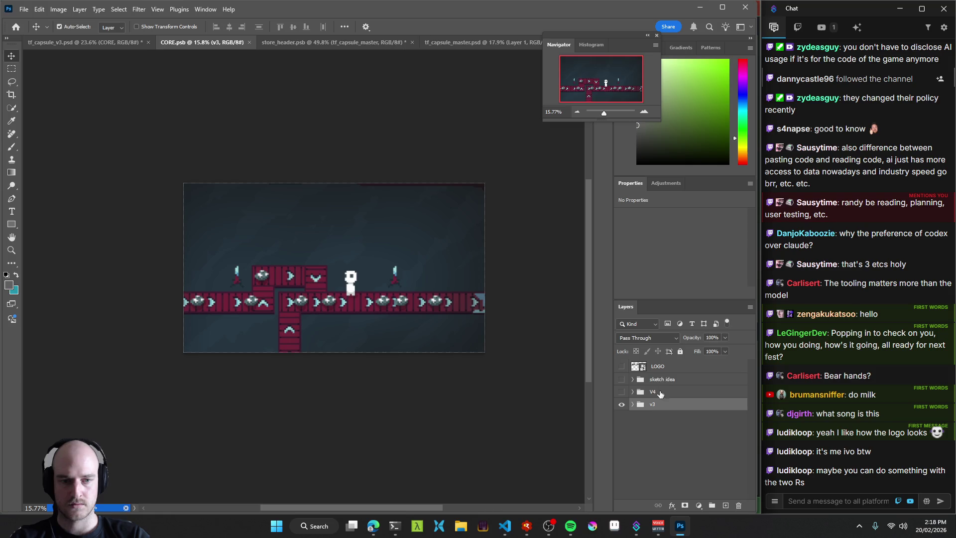
shift+click(656, 365)
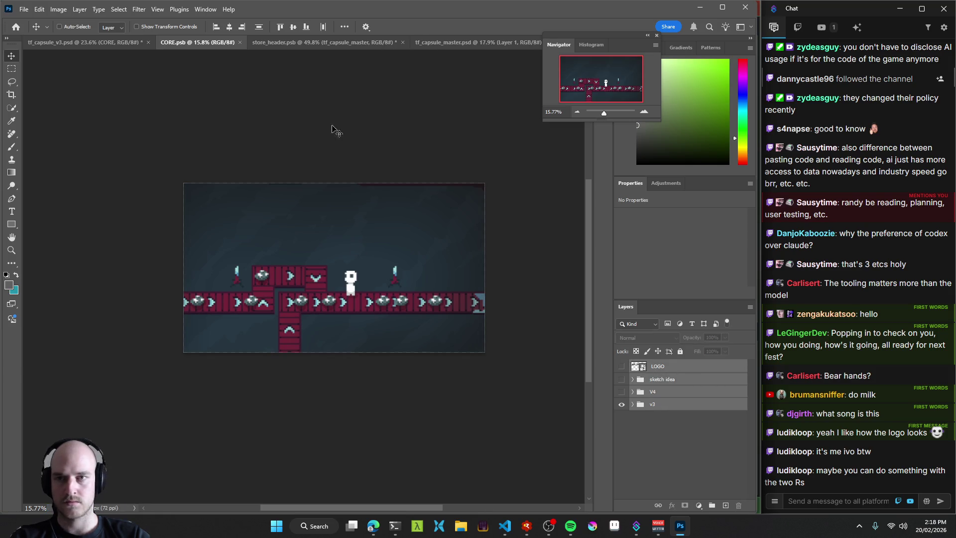
mouse_move(449, 44)
mouse_down()
mouse_move(302, 94)
mouse_move(682, 401)
mouse_up()
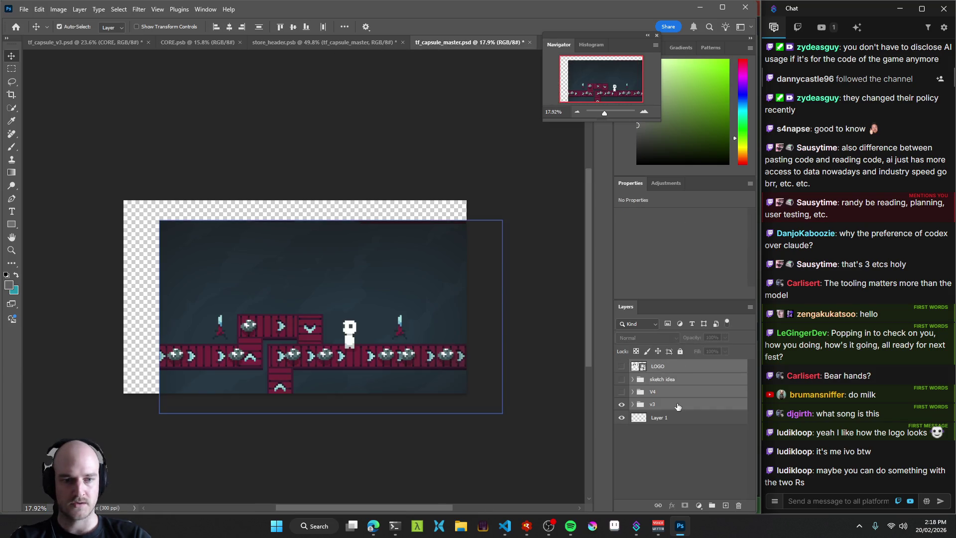
Align the pasted level art to the canvas, keep V4 hidden, delete Layer 1, and save tf_capsule_master.
mouse_move(315, 279)
mouse_down()
mouse_move(366, 278)
mouse_move(282, 264)
mouse_up()
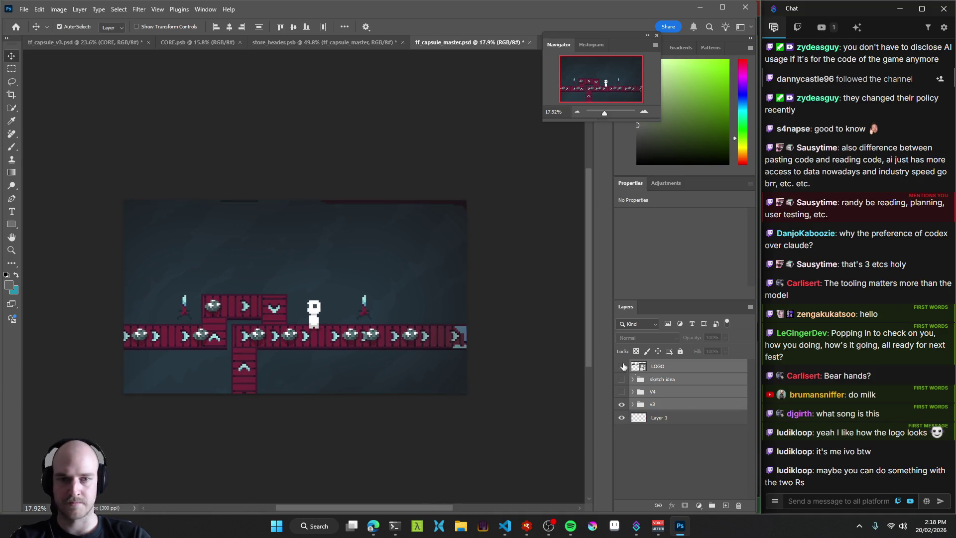
click(647, 392)
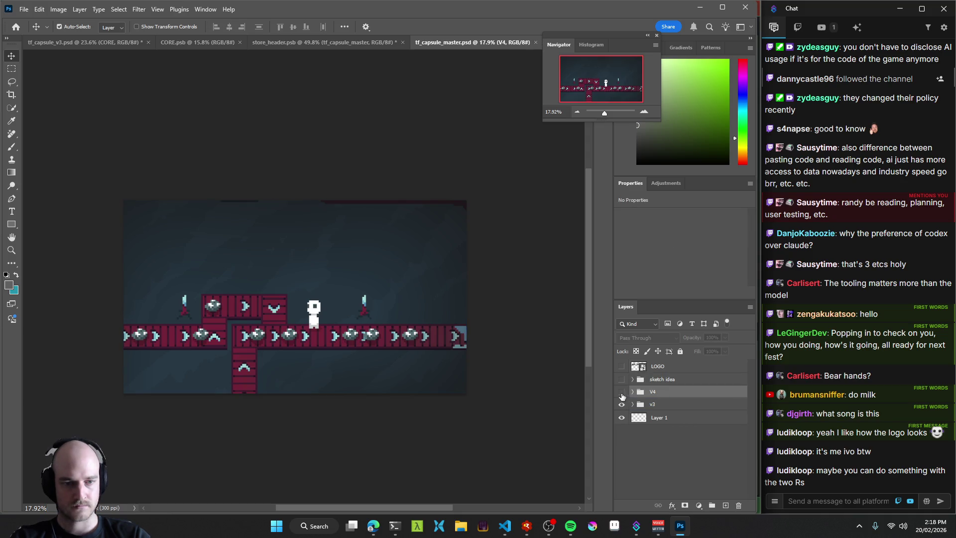
click(621, 379)
click(621, 379)
click(621, 392)
click(622, 392)
click(666, 421)
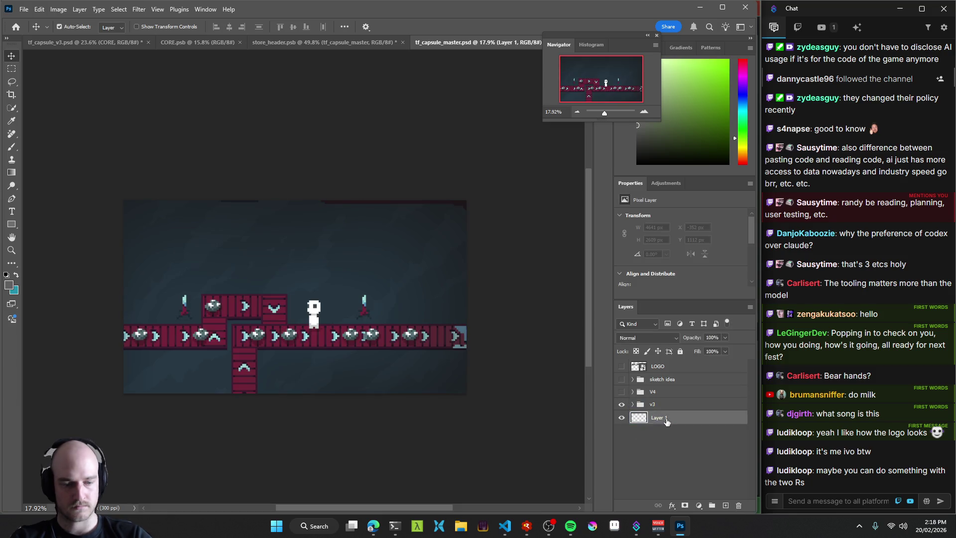
key(Delete)
key(ctrl+s)
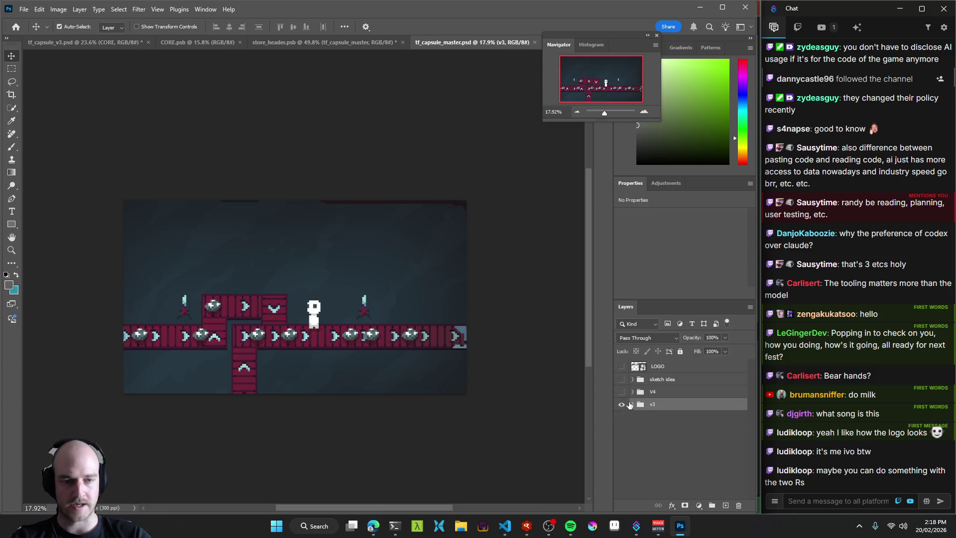
Strip CORE.psb down to its LOGO layer and close it.
key(ctrl+shift+Tab)
key(ctrl+shift+Tab)
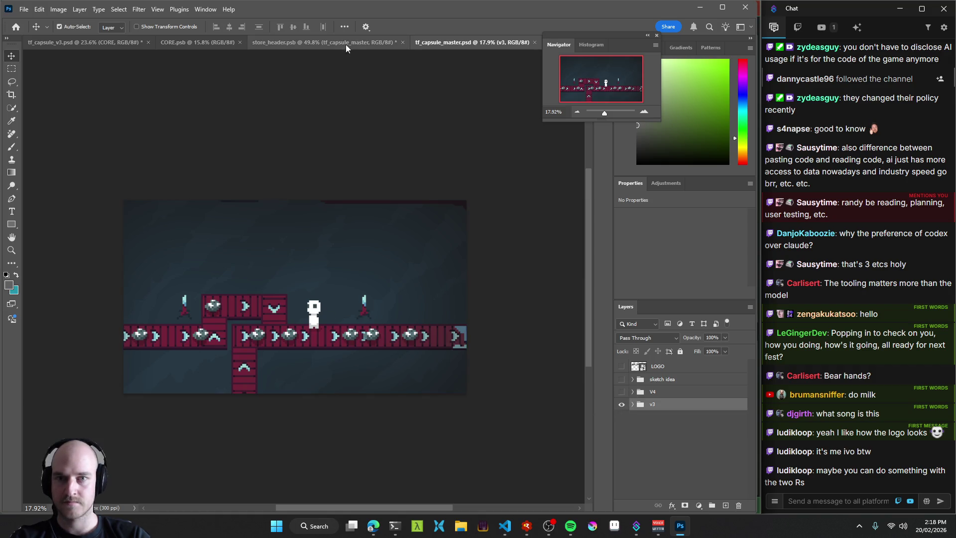
click(671, 384)
key(Delete)
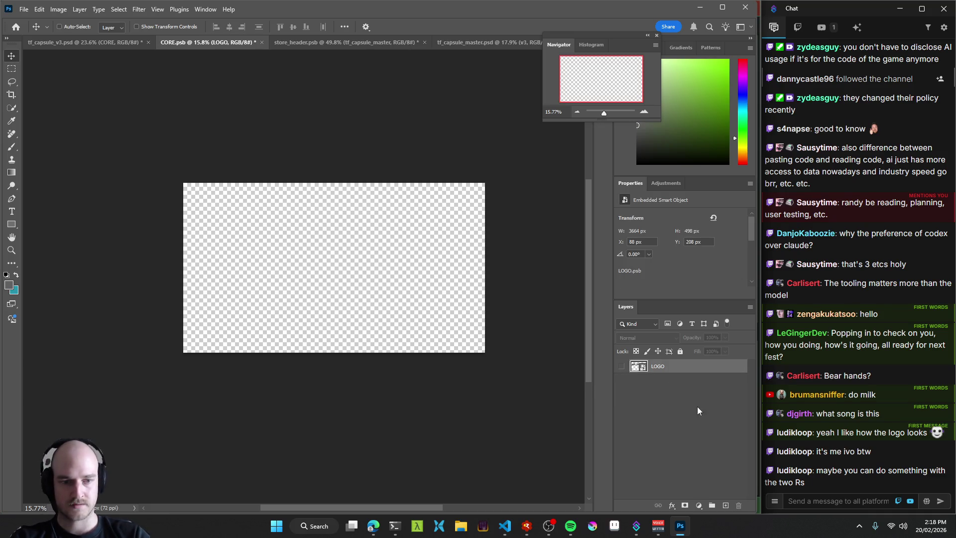
click(259, 41)
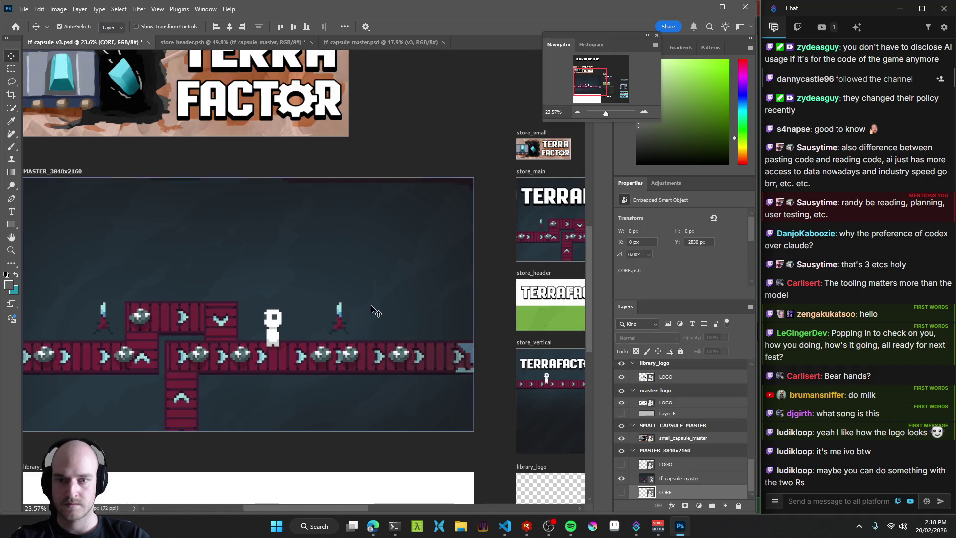
Check the MASTER_3840x2160 artboard by briefly showing and hiding its logo.
click(676, 463)
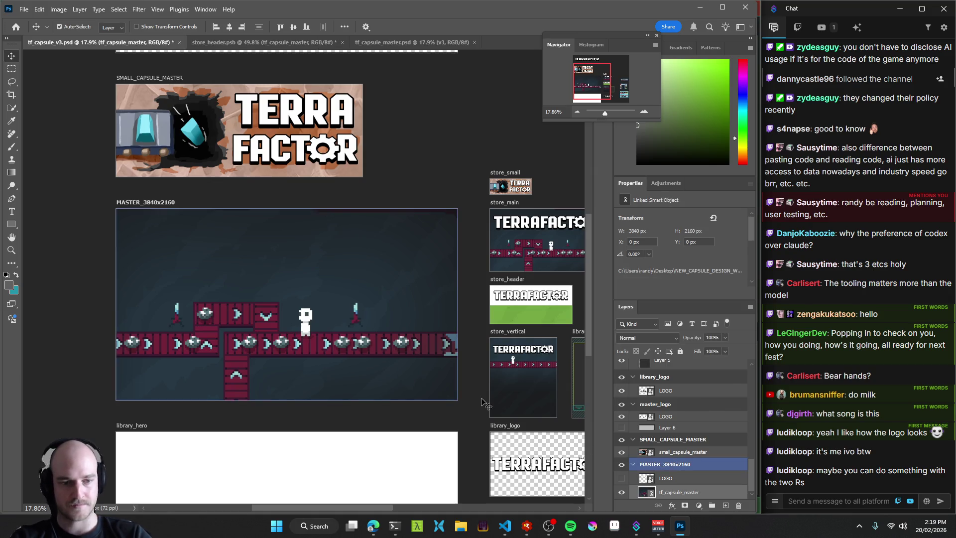
key(F12)
click(678, 492)
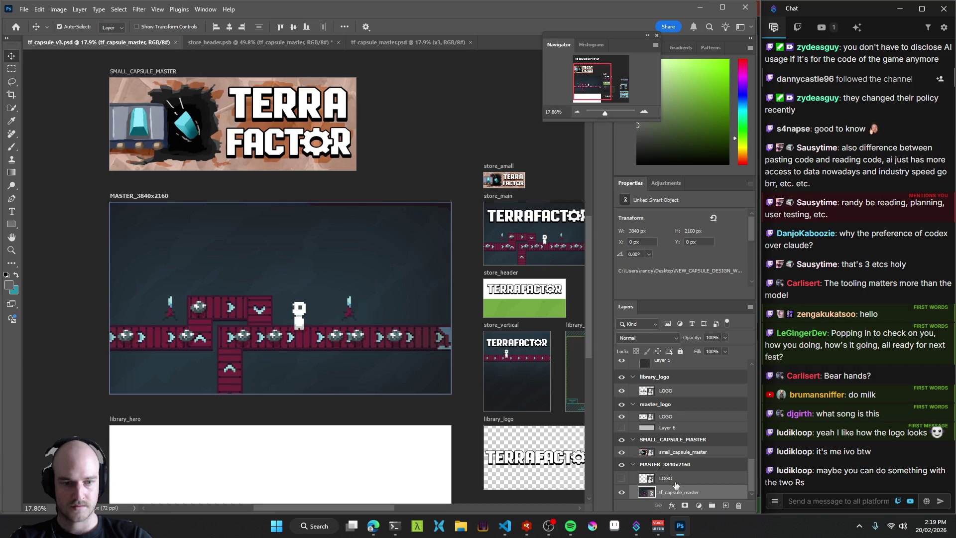
click(673, 479)
click(621, 478)
click(621, 478)
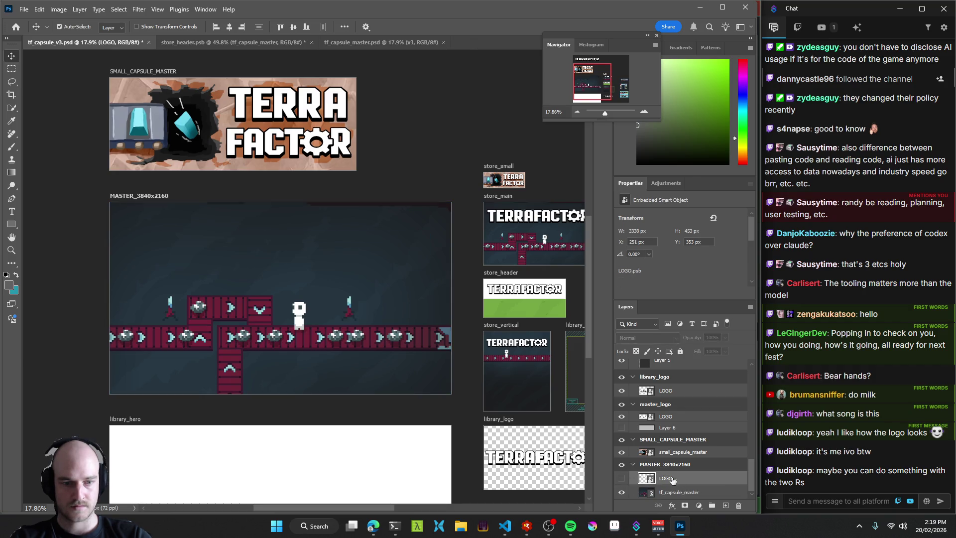
click(687, 493)
Pan across the artboards, toggle the MASTER logo again and reselect tf_capsule_master.
mouse_move(355, 299)
mouse_down()
mouse_move(414, 286)
mouse_move(327, 287)
mouse_up()
scroll(327, 286, down, 2)
click(621, 479)
click(621, 479)
click(682, 492)
Bring the small capsule and store preview artboards into view.
scroll(375, 285, right, 1)
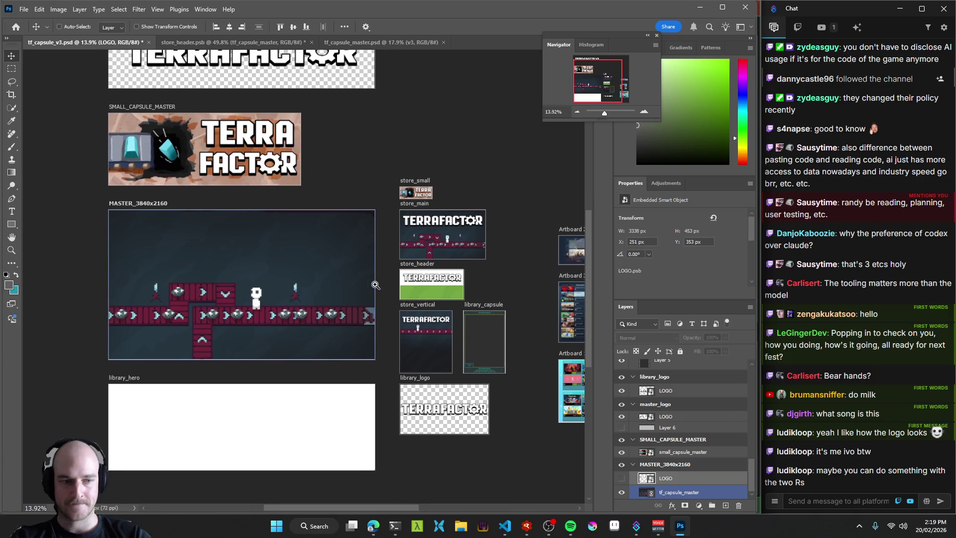
scroll(349, 256, up, 2)
scroll(350, 255, up, 1)
ctrl+click(267, 49)
ctrl+click(268, 48)
mouse_move(470, 204)
mouse_down()
mouse_move(327, 181)
mouse_move(410, 179)
mouse_up()
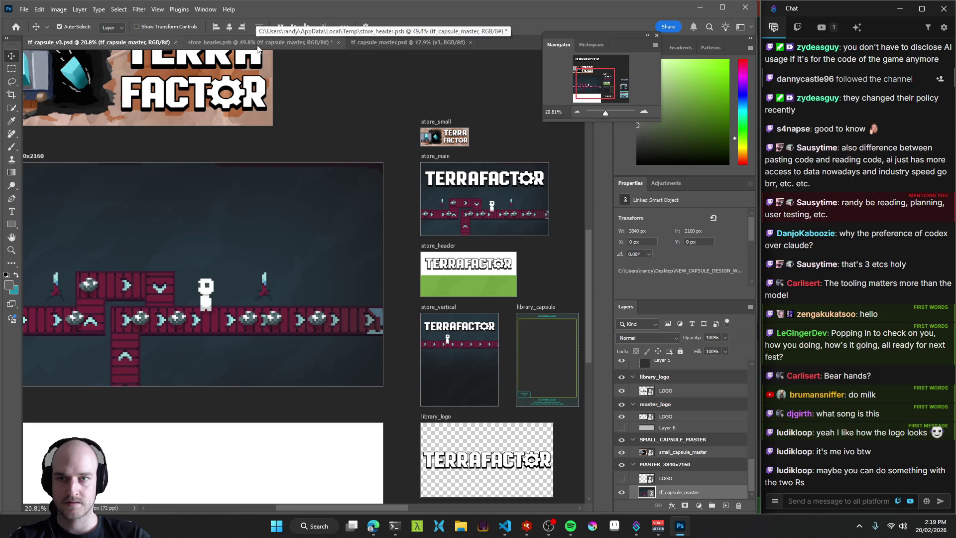
Compare the open documents, then select the store_main artboard in tf_capsule_v3.
click(407, 42)
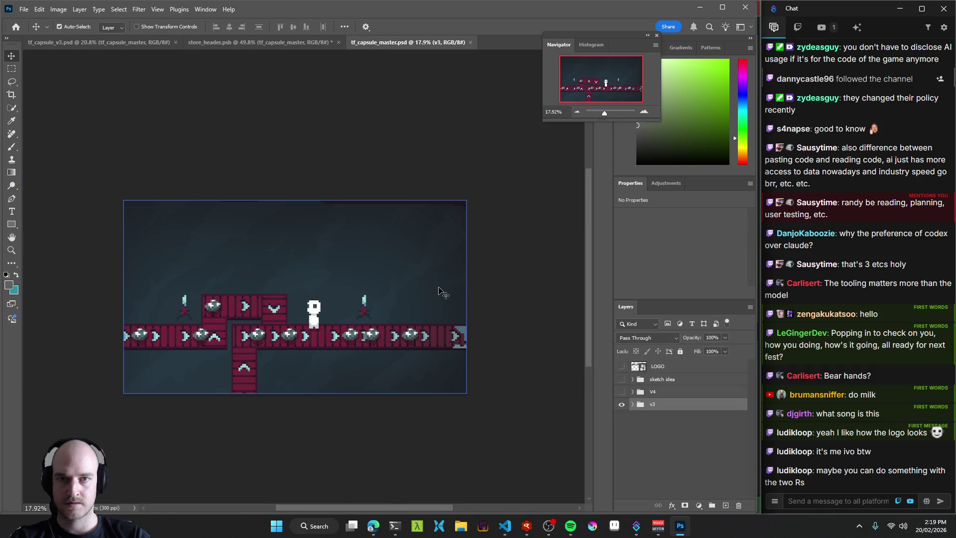
click(276, 40)
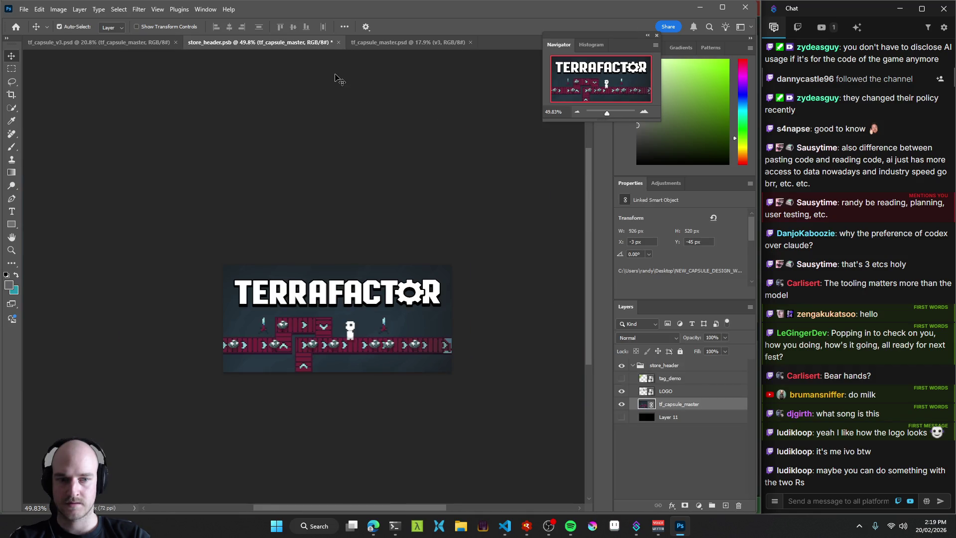
click(130, 42)
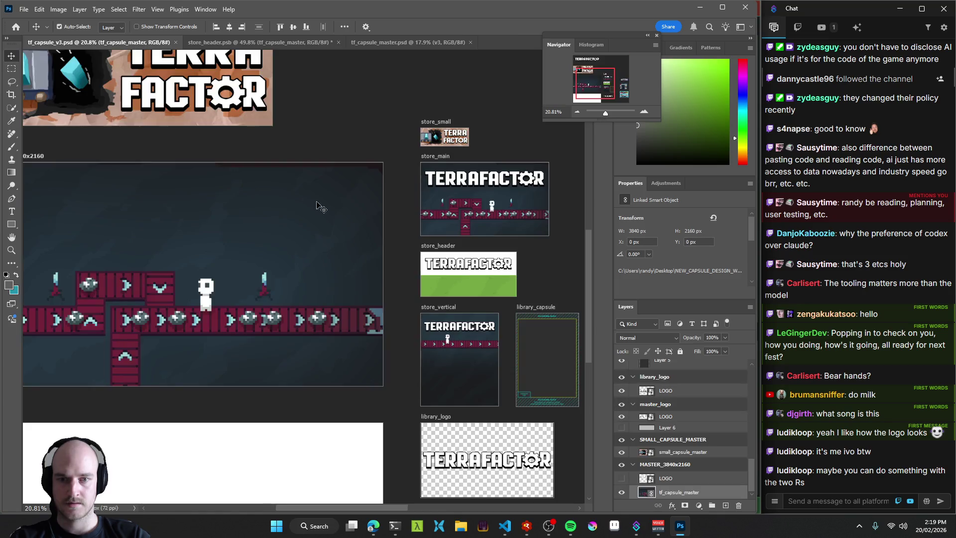
drag(397, 228, 339, 225)
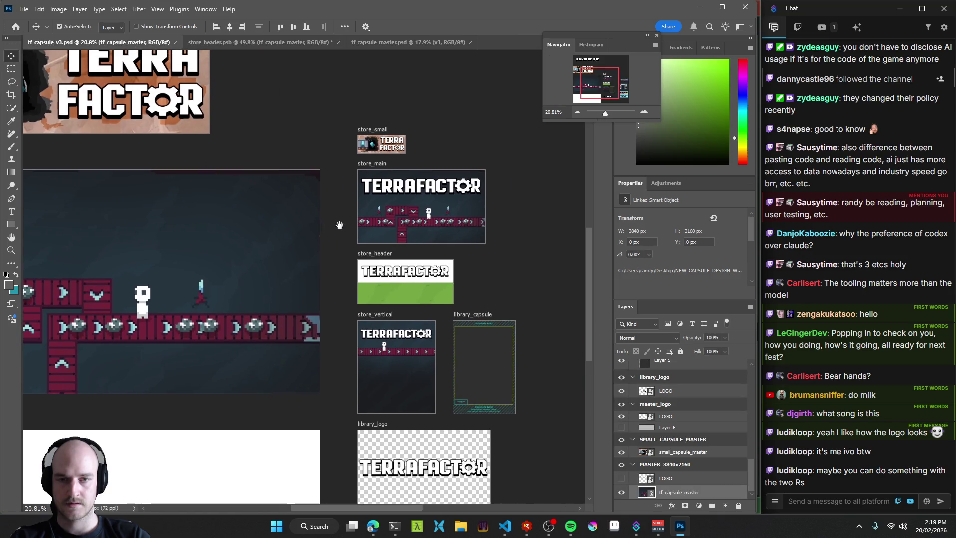
click(371, 165)
Open the linked tf_capsule_master source from store_main, then return to tf_capsule_v3.
scroll(694, 418, up, 2)
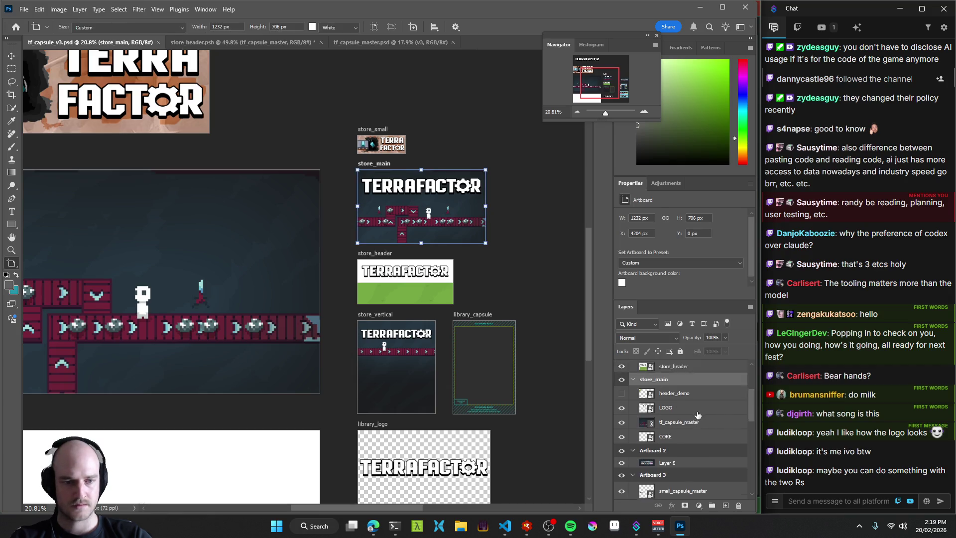
click(690, 437)
key(v)
double_click(642, 436)
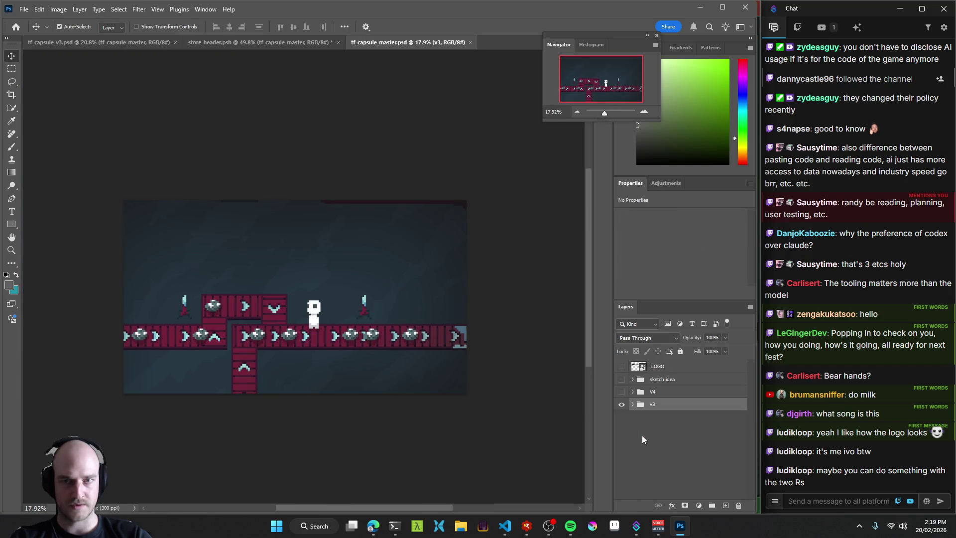
click(134, 44)
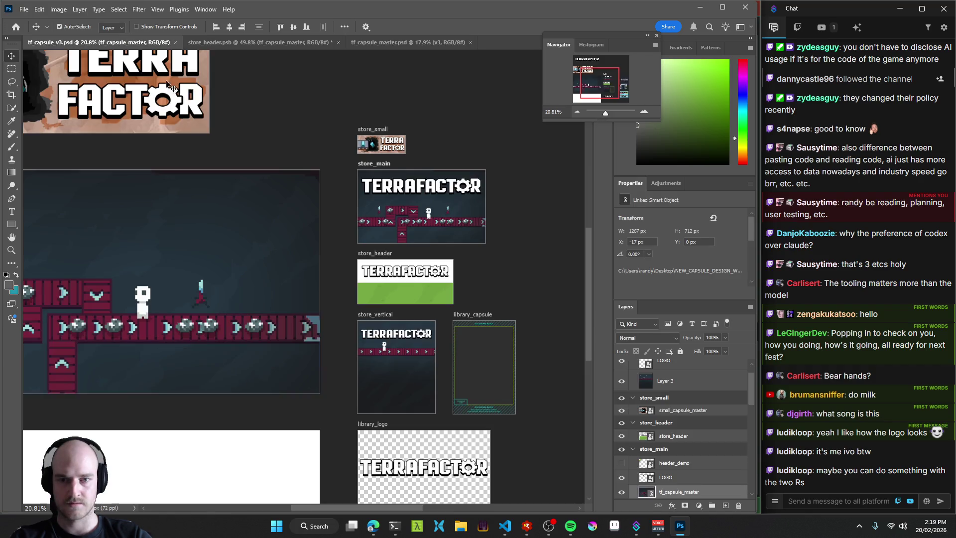
Open and save the store_header smart object to refresh the capsule, then close store_header.psb.
click(419, 288)
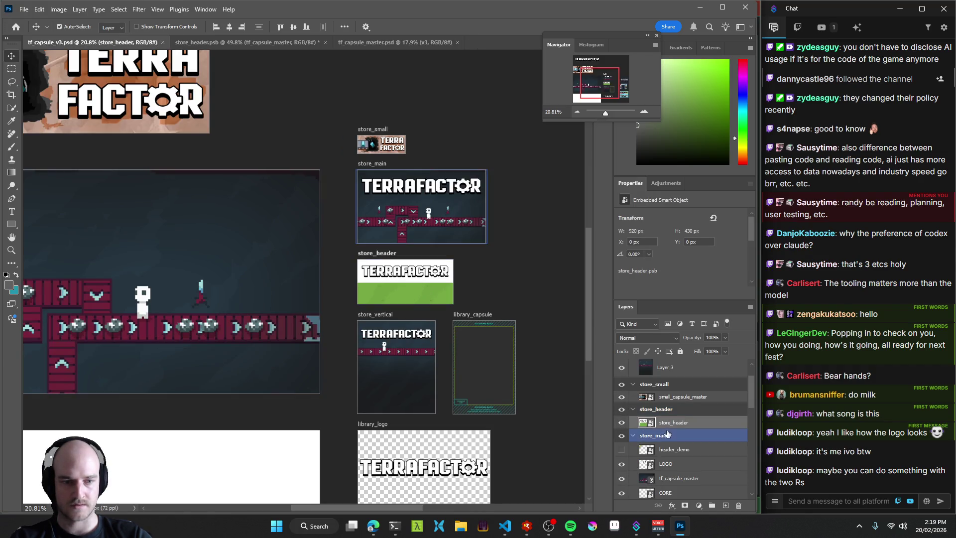
double_click(645, 426)
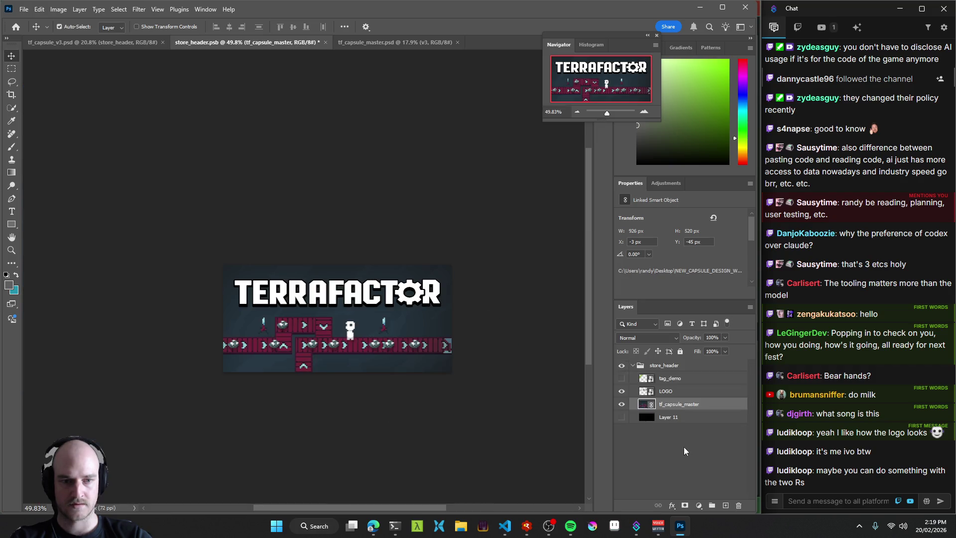
key(ctrl+s)
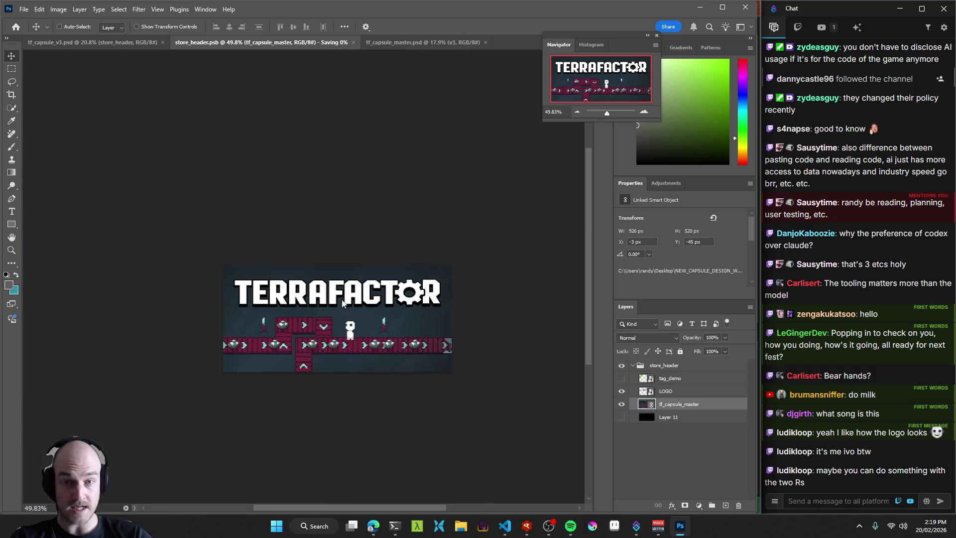
click(417, 44)
click(115, 43)
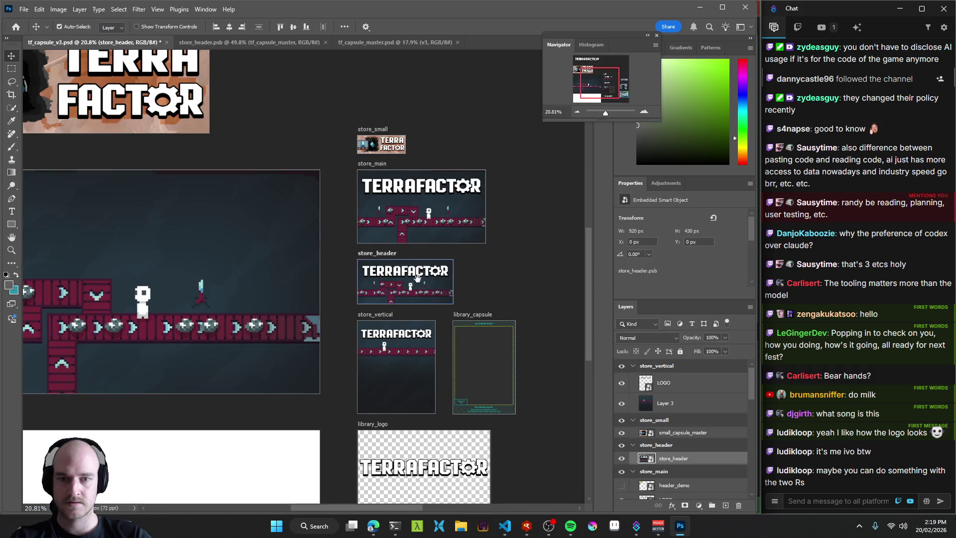
click(253, 43)
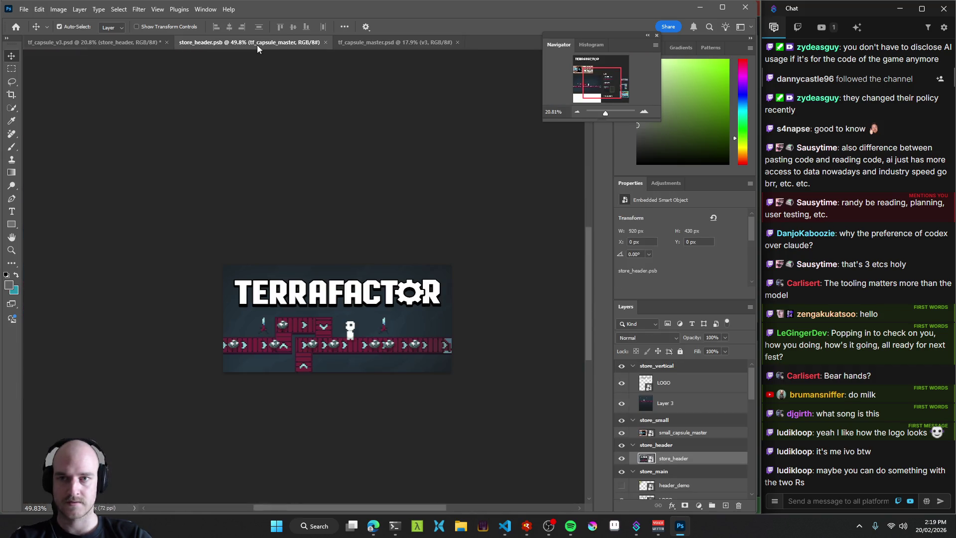
click(325, 42)
In tf_capsule_master, hide the v3 group and show the sketch idea group.
click(222, 42)
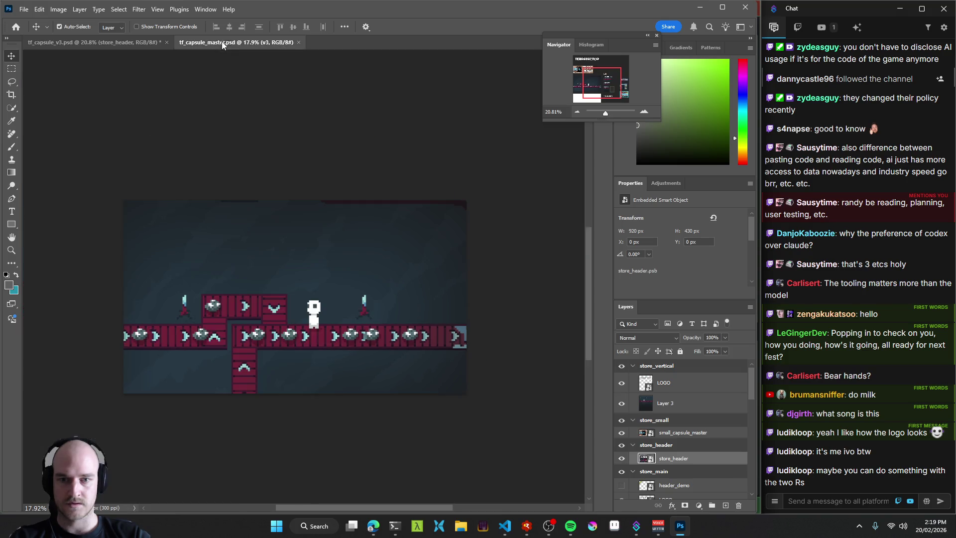
click(621, 403)
click(621, 379)
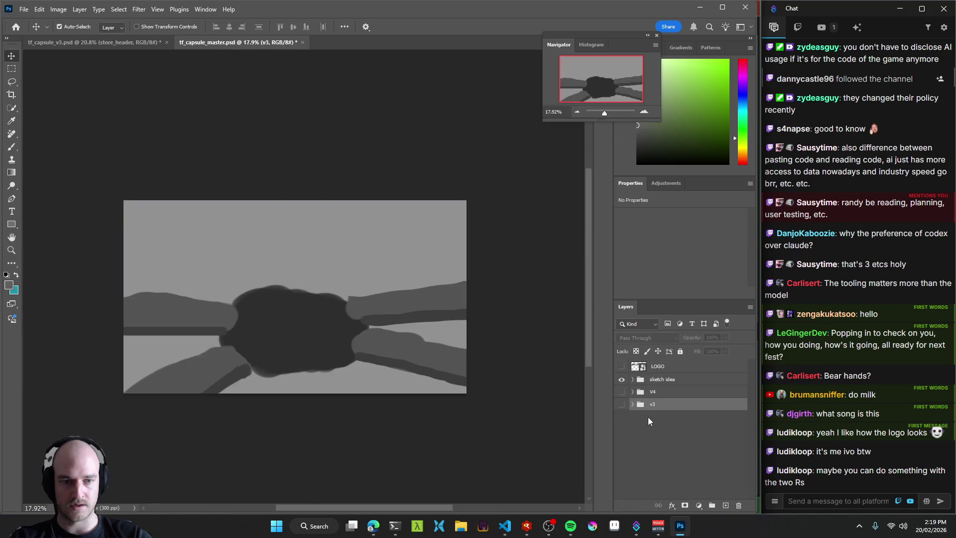
Open the store_header smart object's contents from the store artboards document.
click(99, 42)
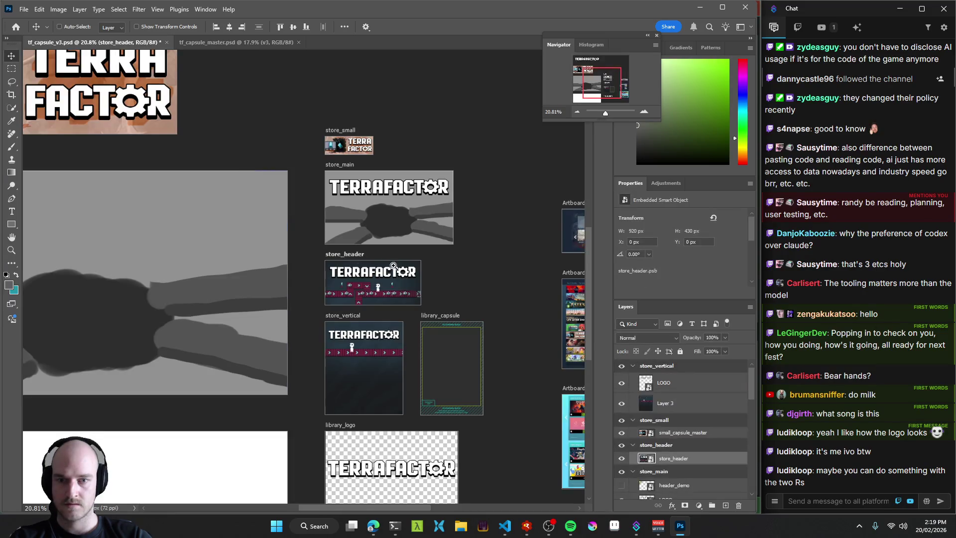
scroll(361, 265, down, 2)
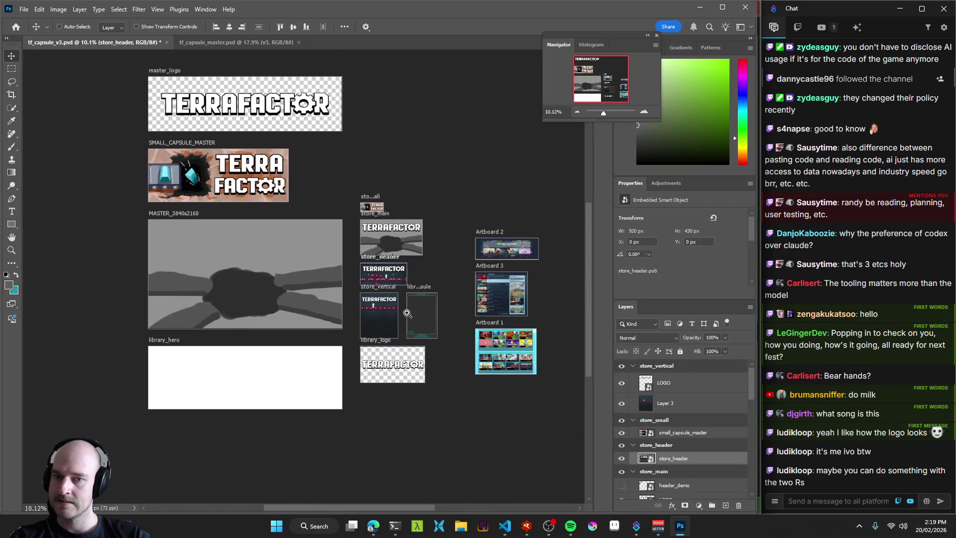
scroll(408, 287, up, 2)
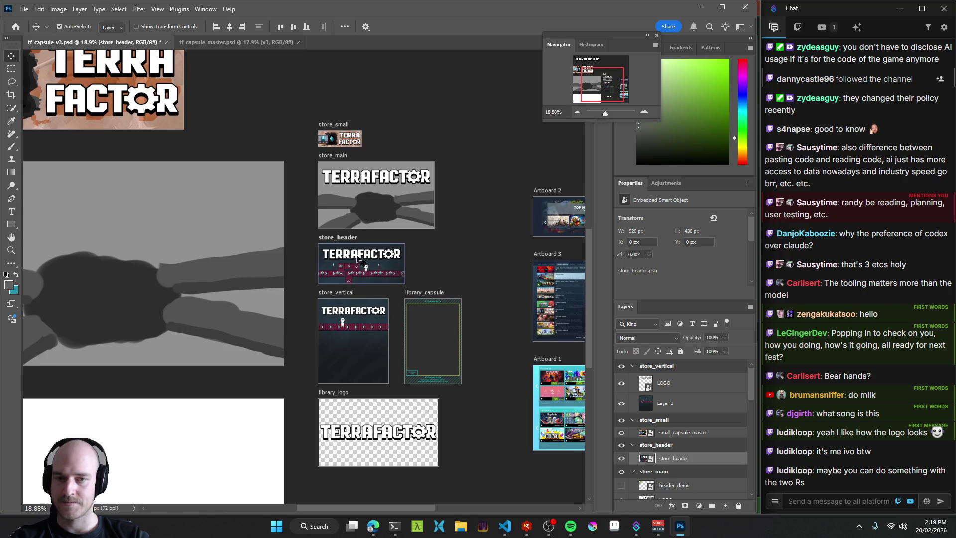
click(341, 237)
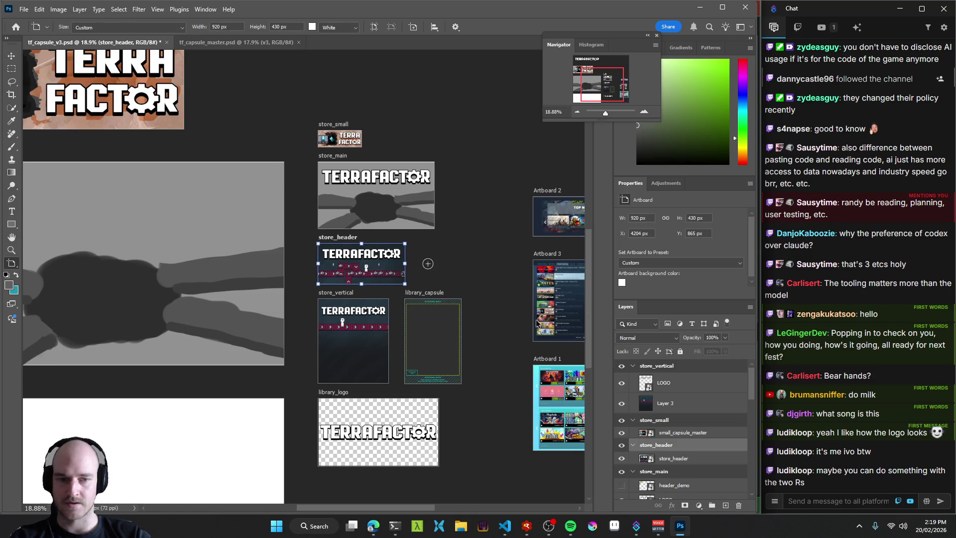
double_click(646, 458)
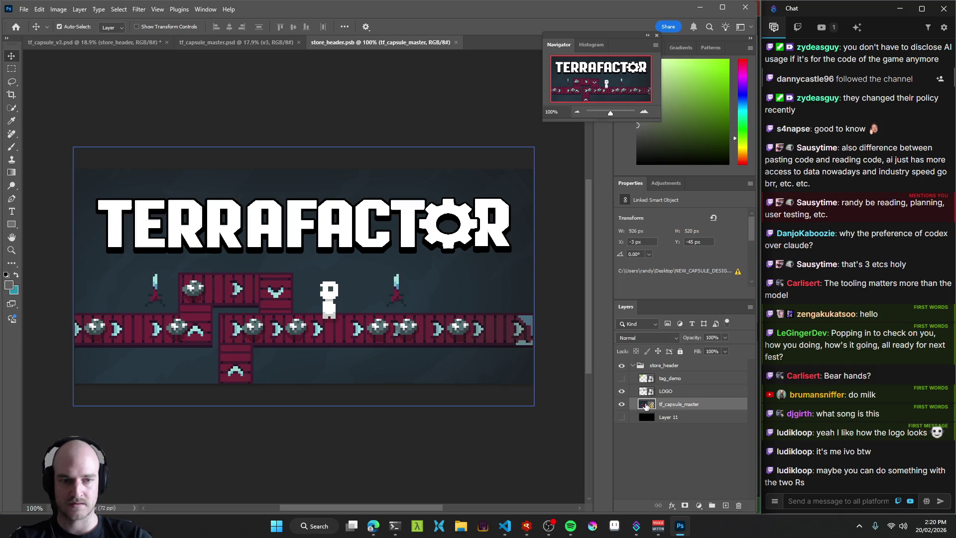
Look through the linked capsule layer's options, then close store_header contents unchanged.
right_click(646, 406)
click(680, 450)
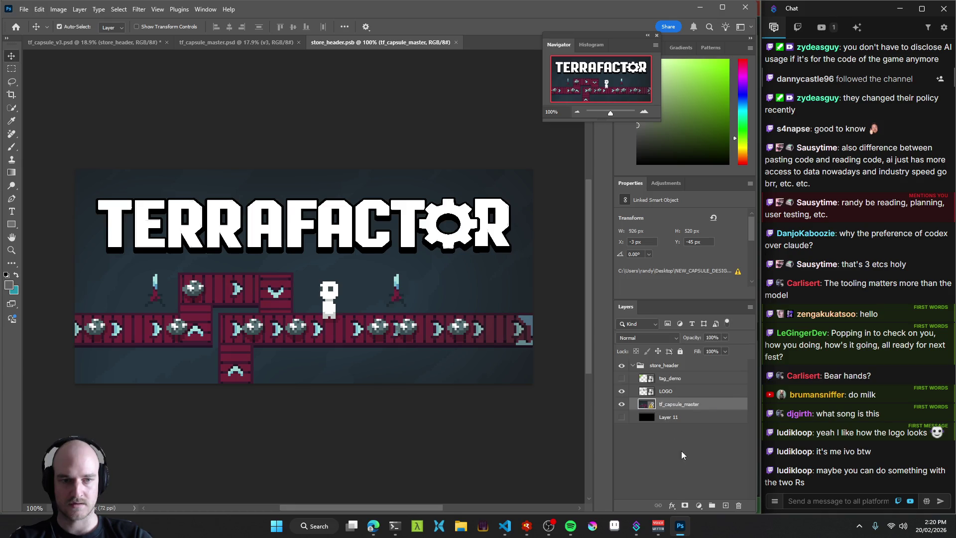
right_click(675, 404)
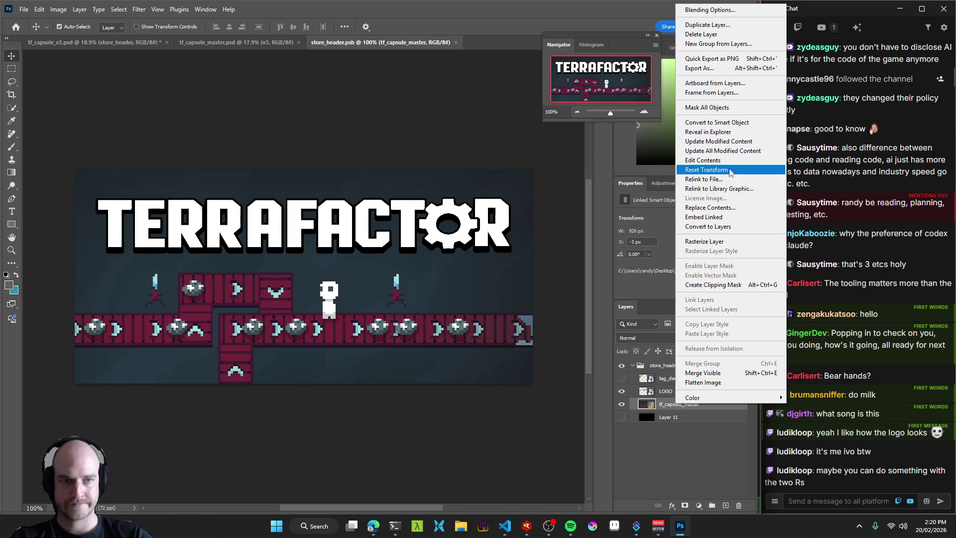
click(408, 45)
click(454, 42)
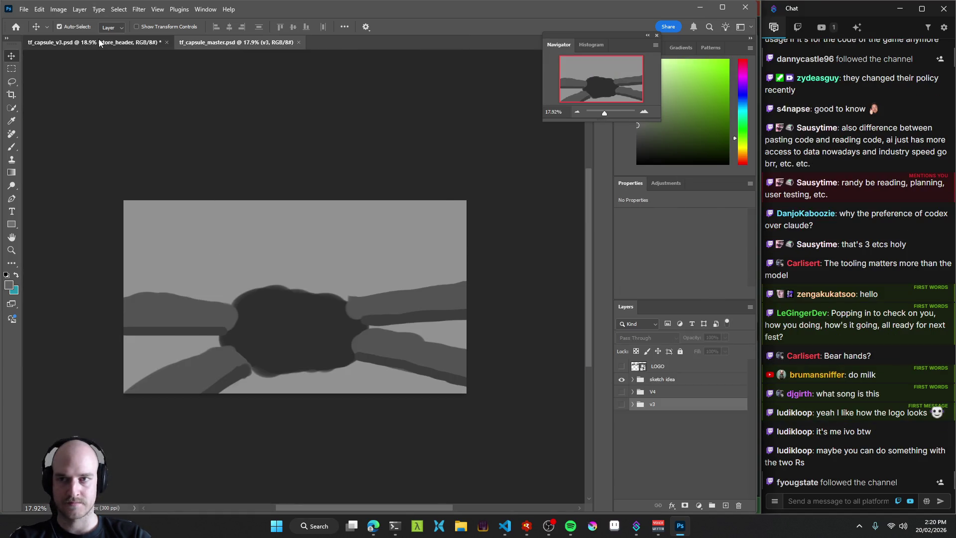
Check the capsule master's layer options and return to the store artboards.
click(99, 40)
click(227, 43)
right_click(657, 445)
click(643, 432)
click(99, 42)
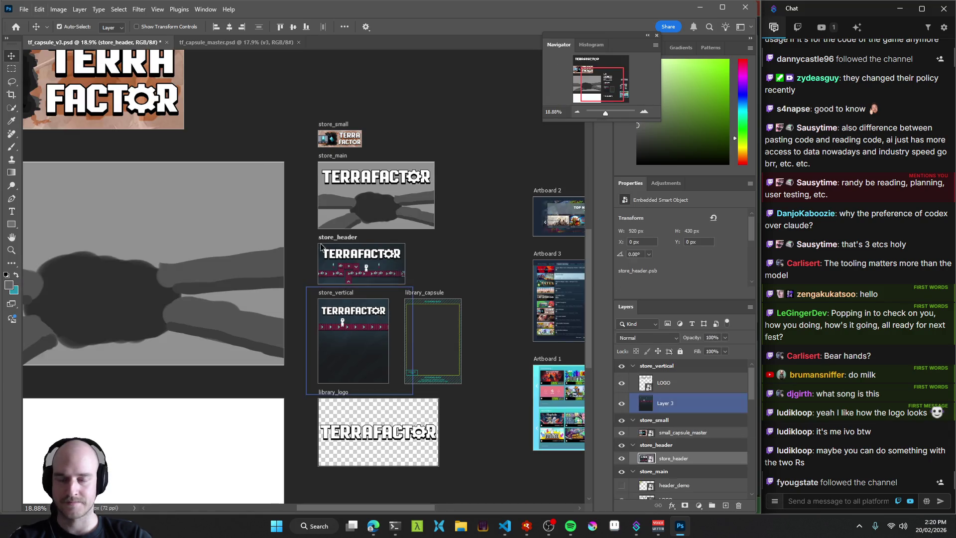
scroll(437, 237, left, 3)
Reopen store_header and apply Update All Modified Content to the linked tf_capsule_master layer.
click(438, 237)
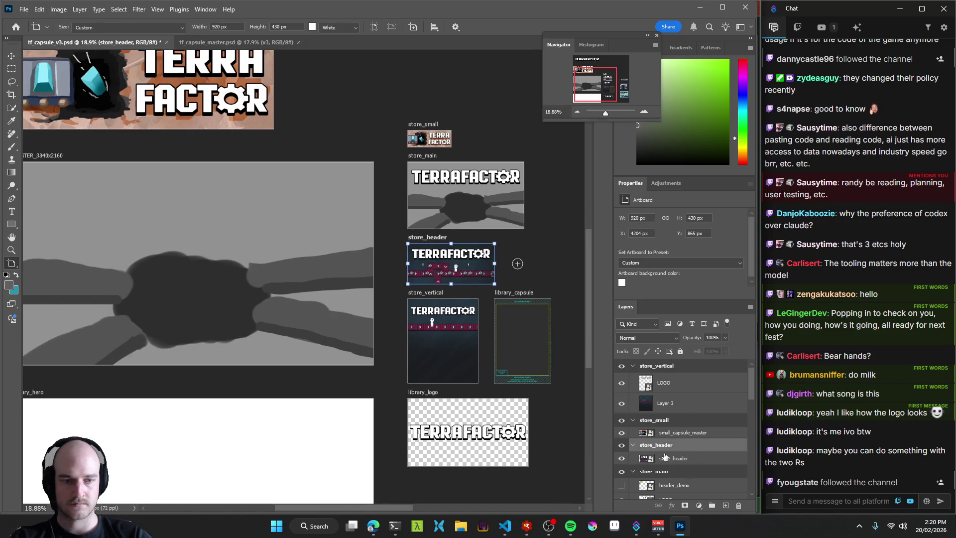
double_click(645, 459)
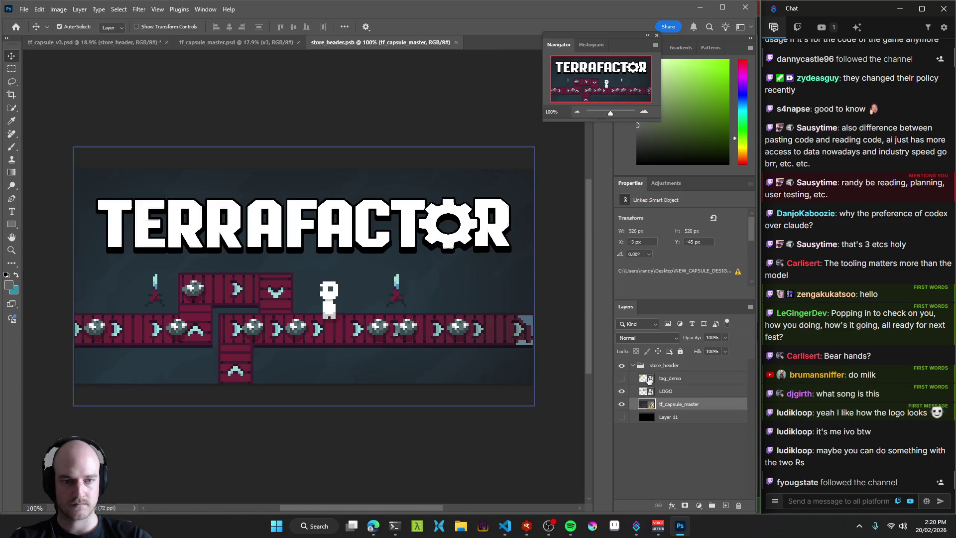
right_click(647, 407)
click(689, 437)
right_click(675, 404)
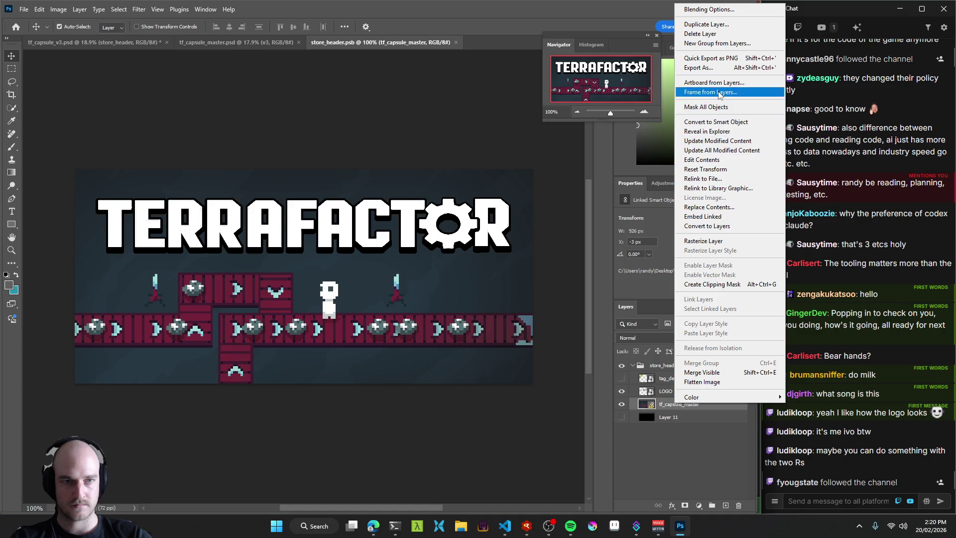
click(725, 151)
drag(413, 277, 379, 275)
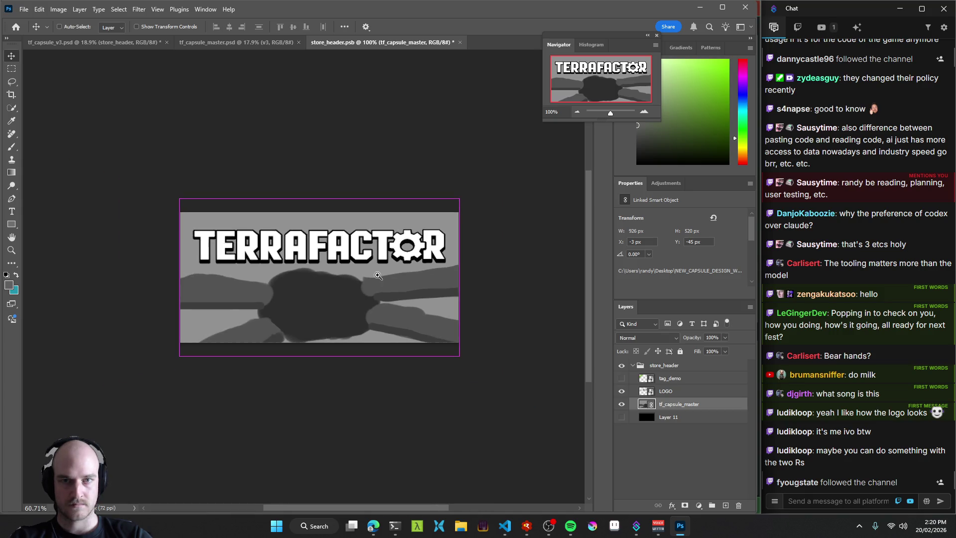
Save store_header and look through the menus for the Smart Objects update command.
key(ctrl+s)
key(ctrl+shift+Tab)
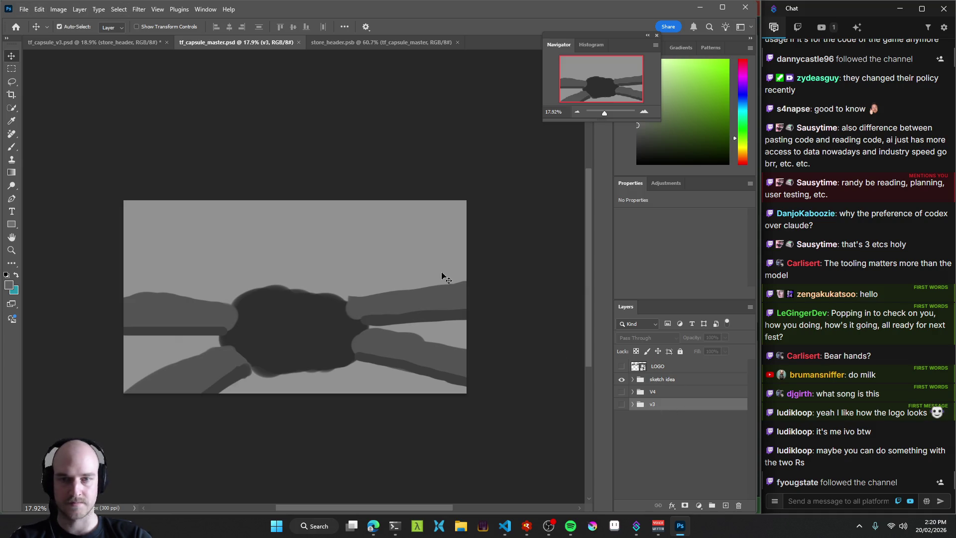
click(39, 11)
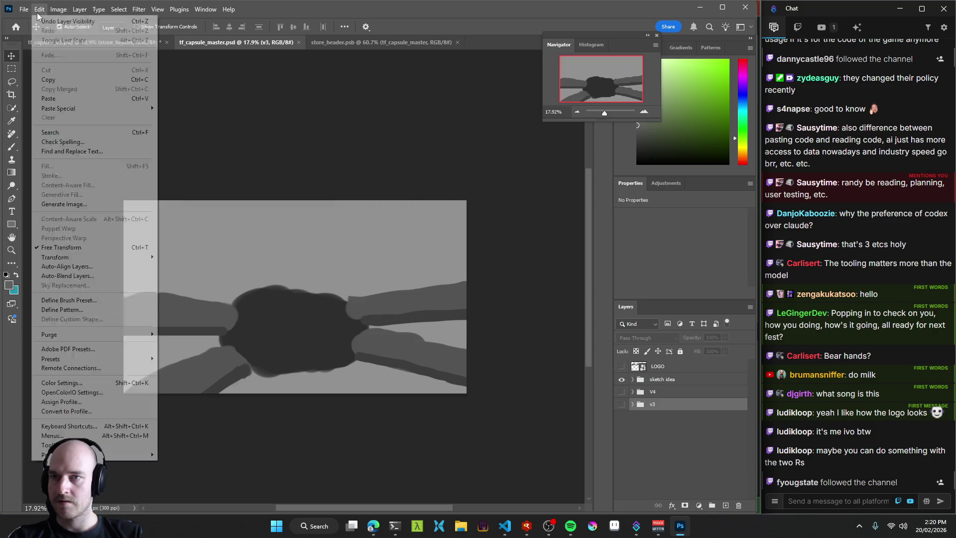
mouse_move(22, 11)
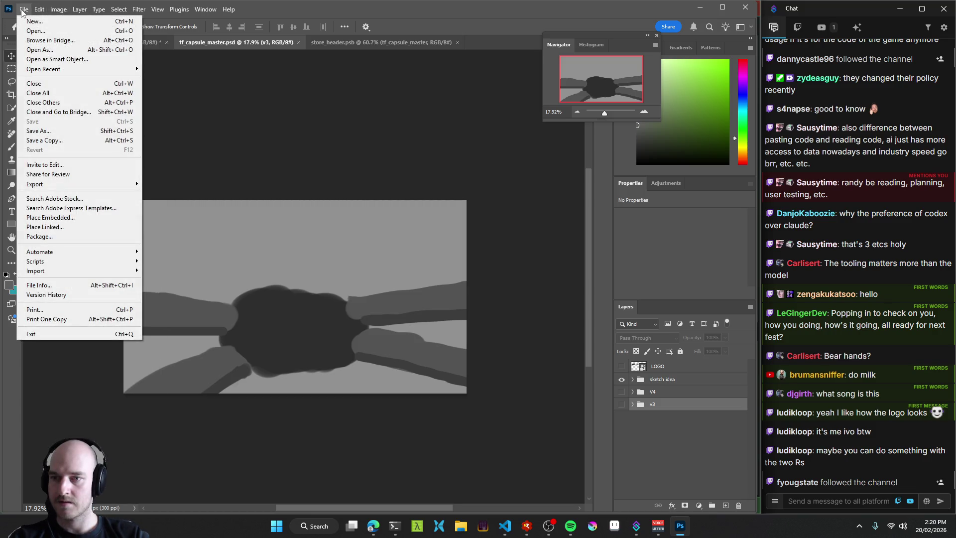
click(61, 11)
click(80, 9)
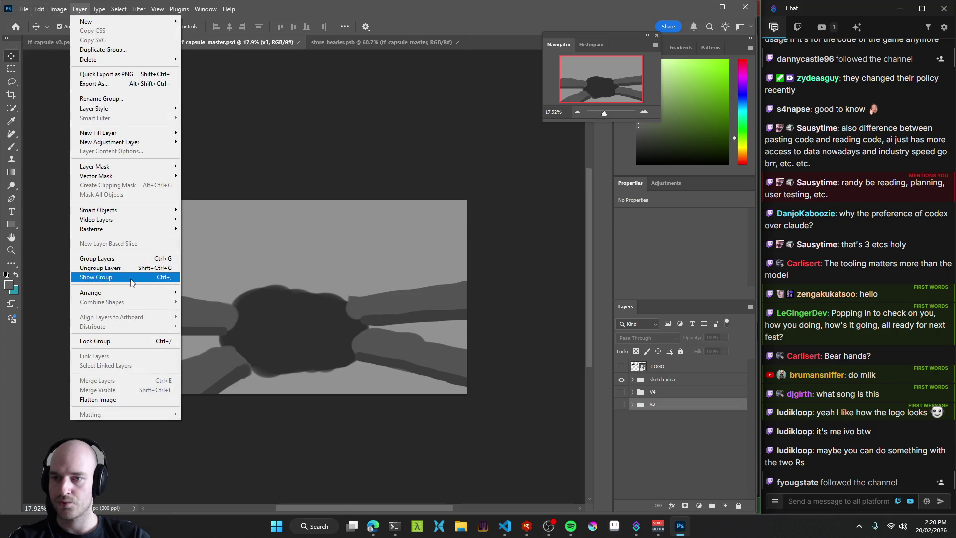
mouse_move(126, 215)
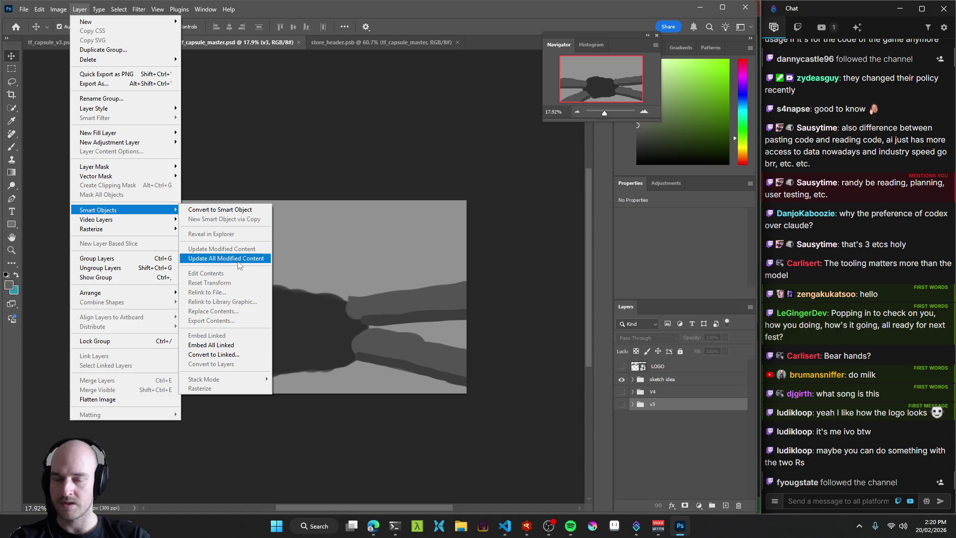
key(Escape)
key(Escape)
Show the V4 green conveyor group instead of the sketch, save, and update modified content.
click(621, 379)
click(621, 392)
key(ctrl+s)
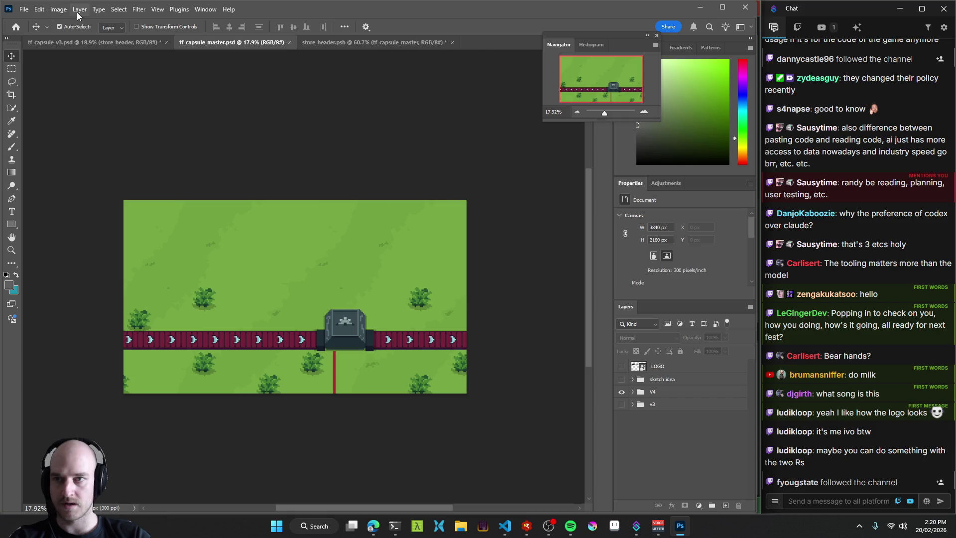
click(80, 9)
mouse_move(129, 213)
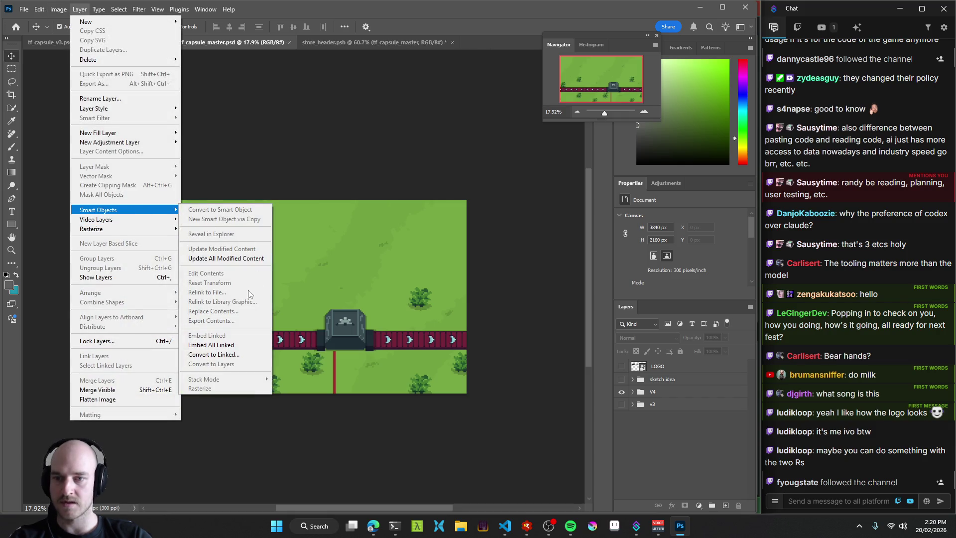
click(237, 259)
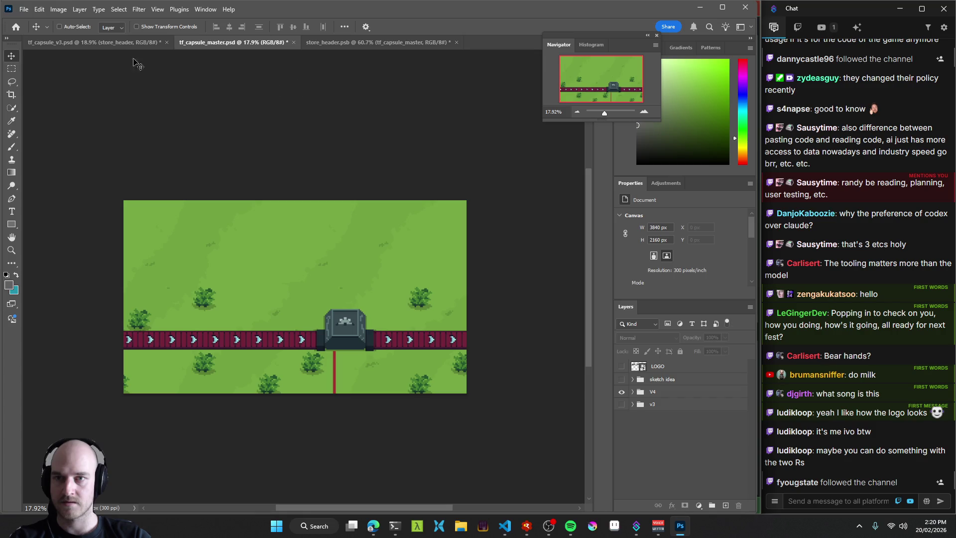
key(ctrl+s)
key(Return)
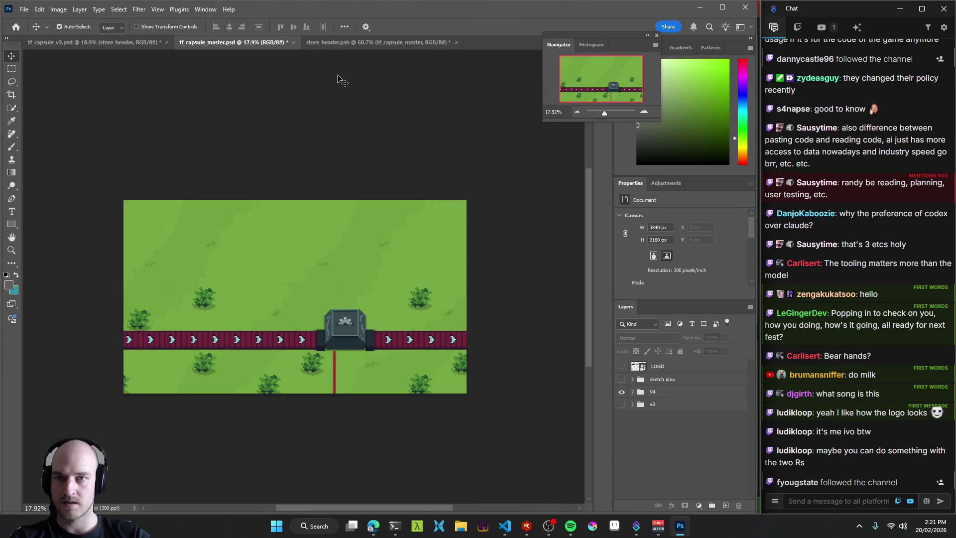
Save and close the store_header contents document.
click(91, 44)
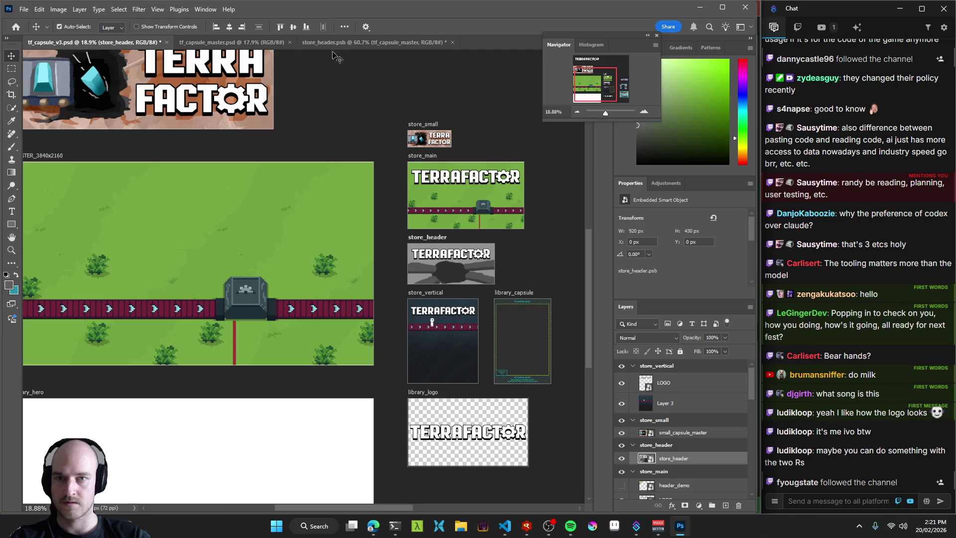
click(338, 42)
key(ctrl+s)
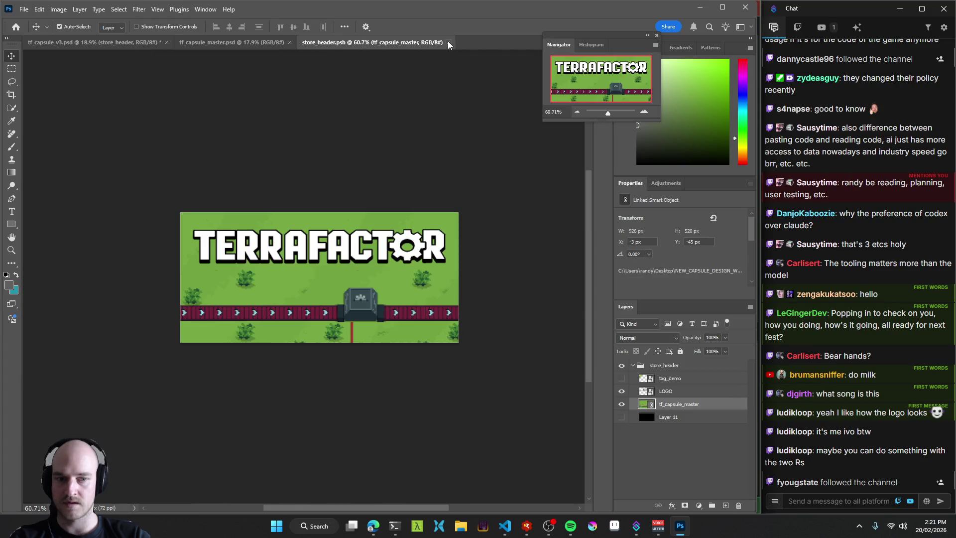
click(447, 42)
Switch tf_capsule_master back to the sketch idea group, save, and update modified content.
click(235, 42)
click(621, 392)
click(621, 379)
key(ctrl+s)
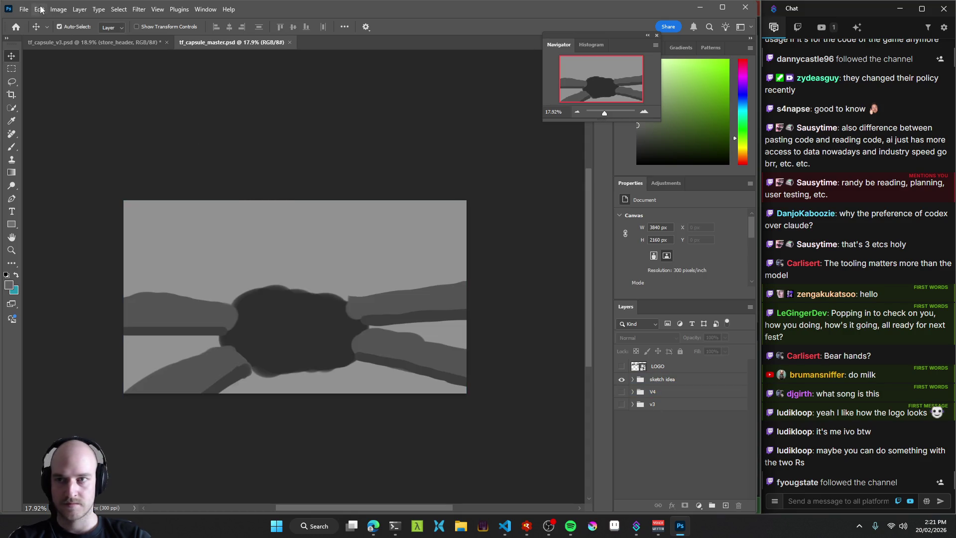
click(106, 10)
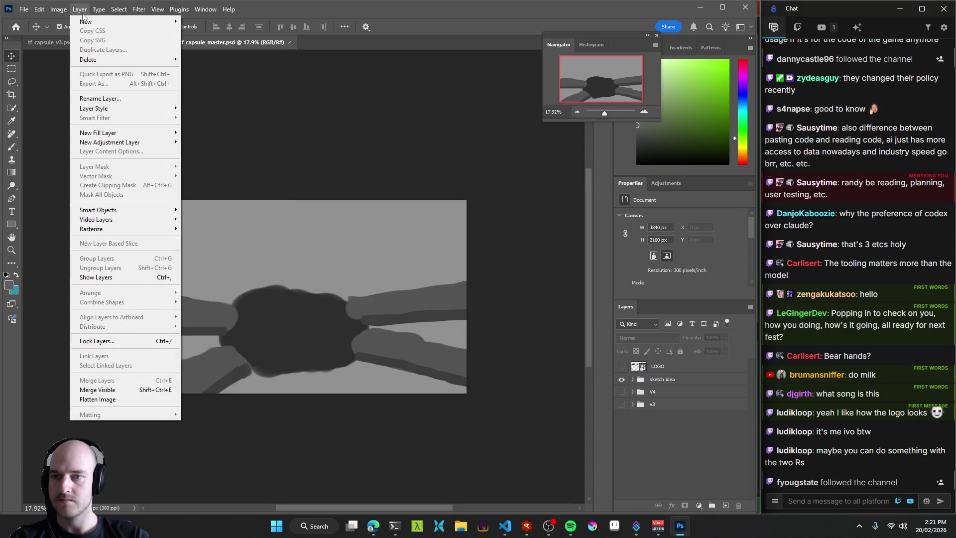
mouse_move(124, 209)
click(226, 258)
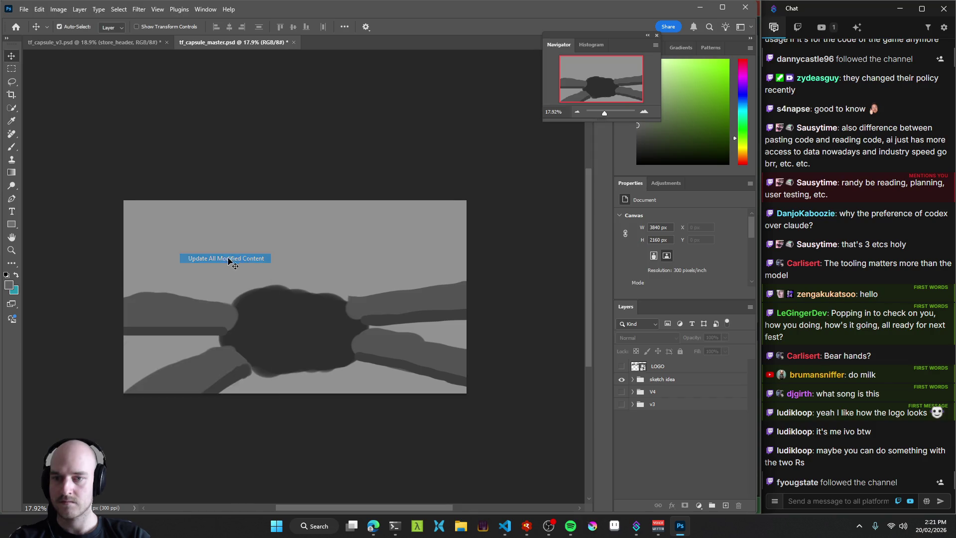
Reopen the store_header smart object's contents from tf_capsule_v3.
click(107, 43)
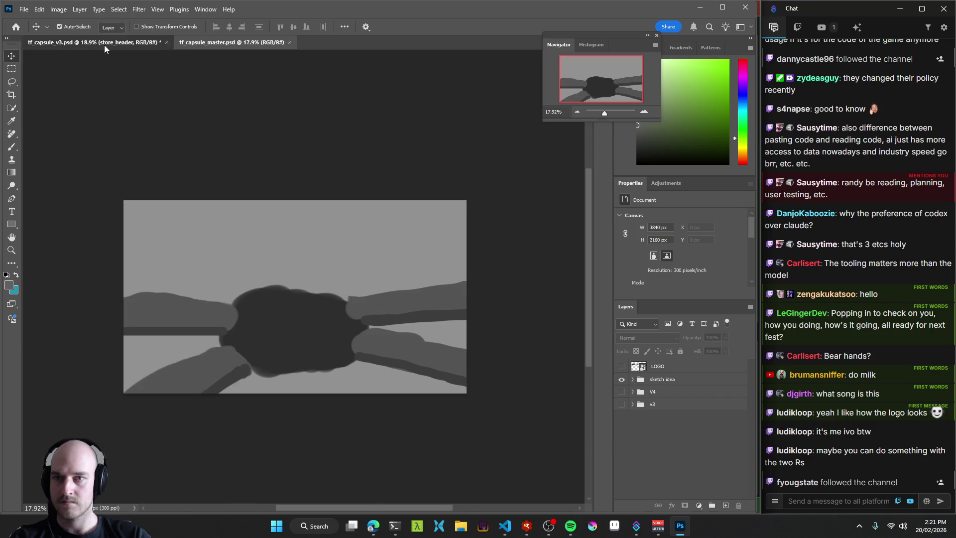
click(429, 239)
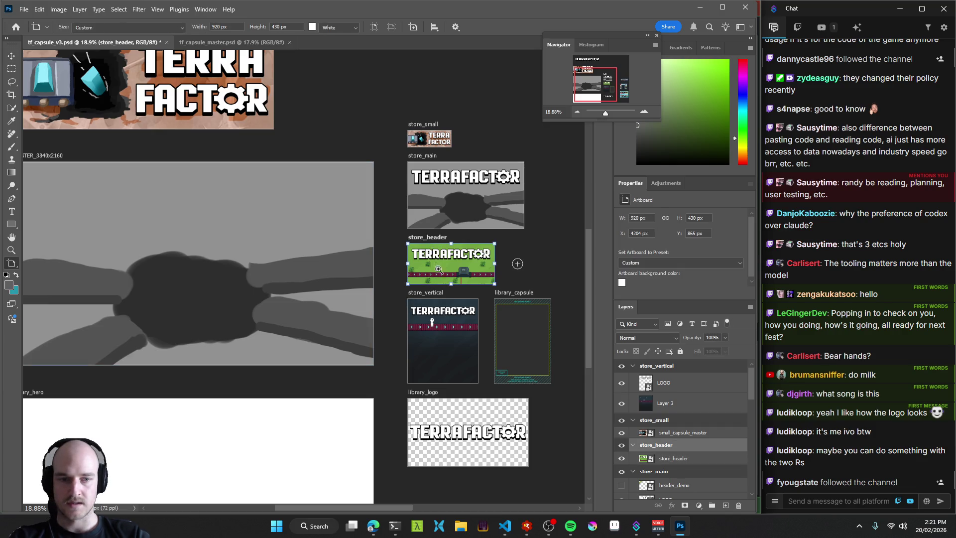
scroll(446, 265, up, 5)
double_click(649, 459)
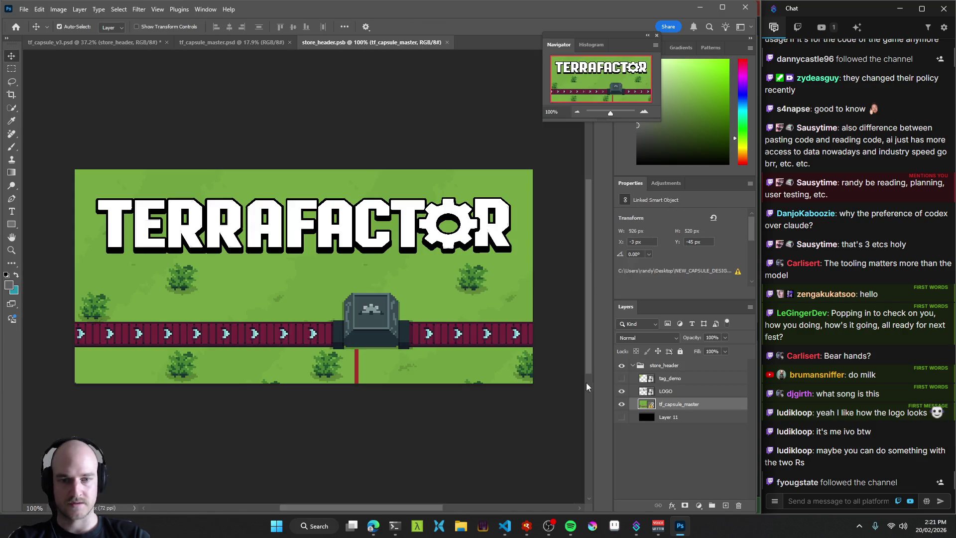
Use the Properties linked-file warning to Update Modified Content, then save store_header.psb.
right_click(651, 405)
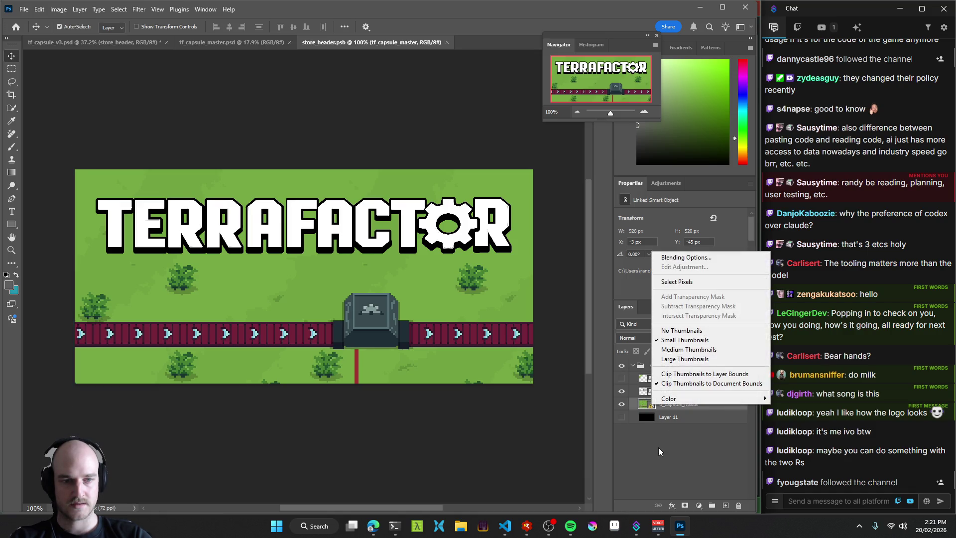
click(672, 405)
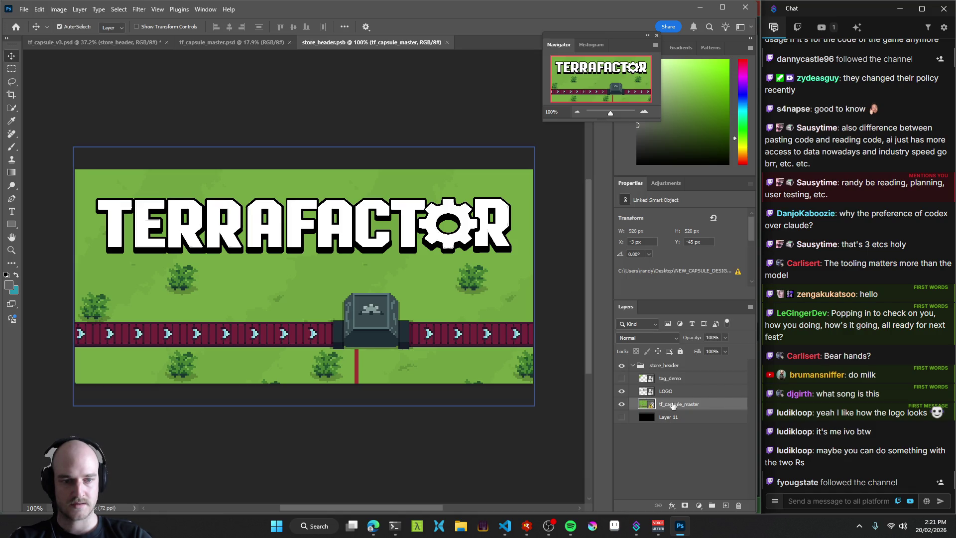
click(737, 272)
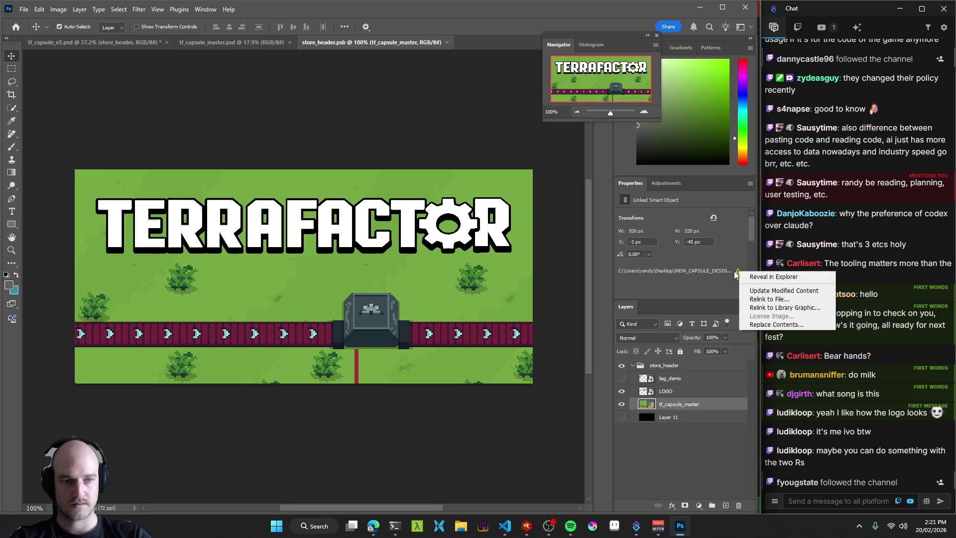
click(716, 290)
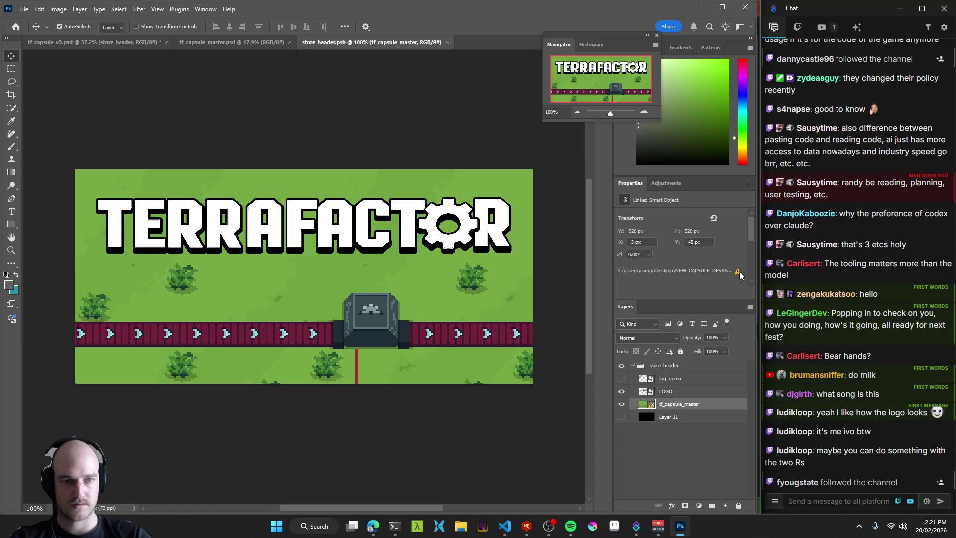
click(681, 272)
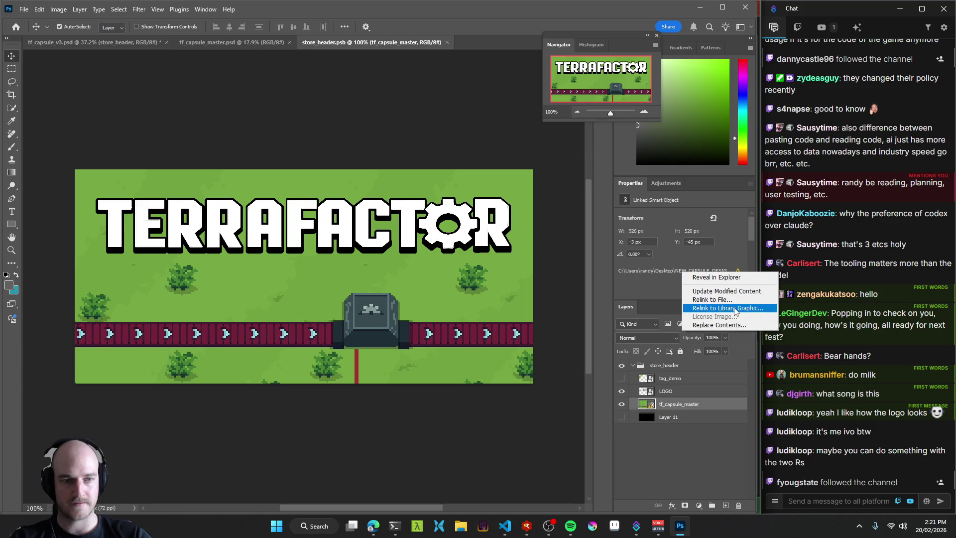
click(724, 291)
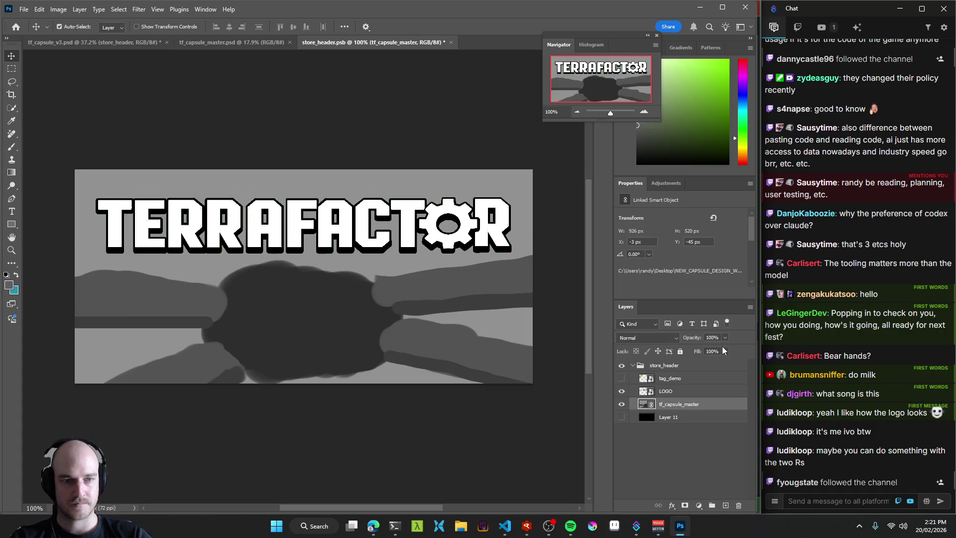
key(ctrl+s)
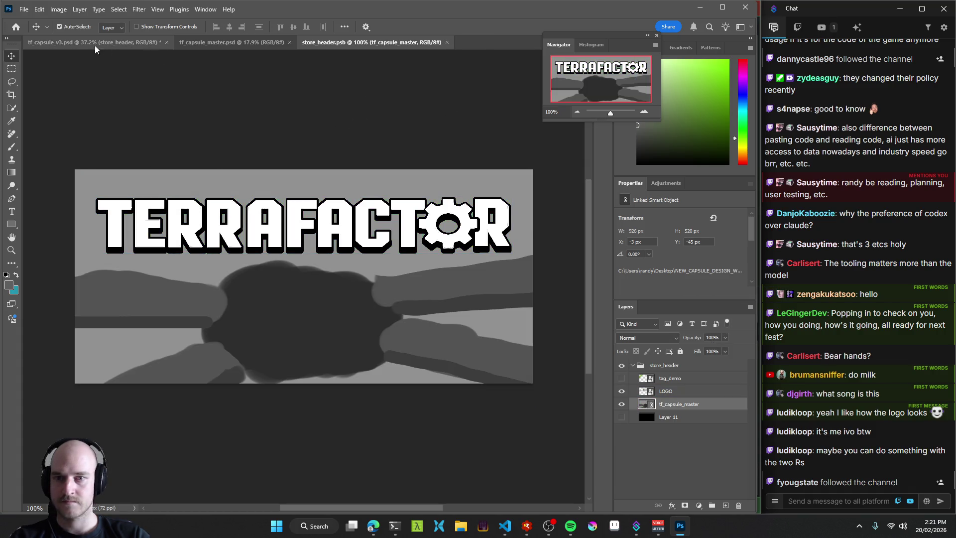
Pan over the store_main and store_header artboards showing the sketch, then open tf_capsule_master.psd.
click(83, 43)
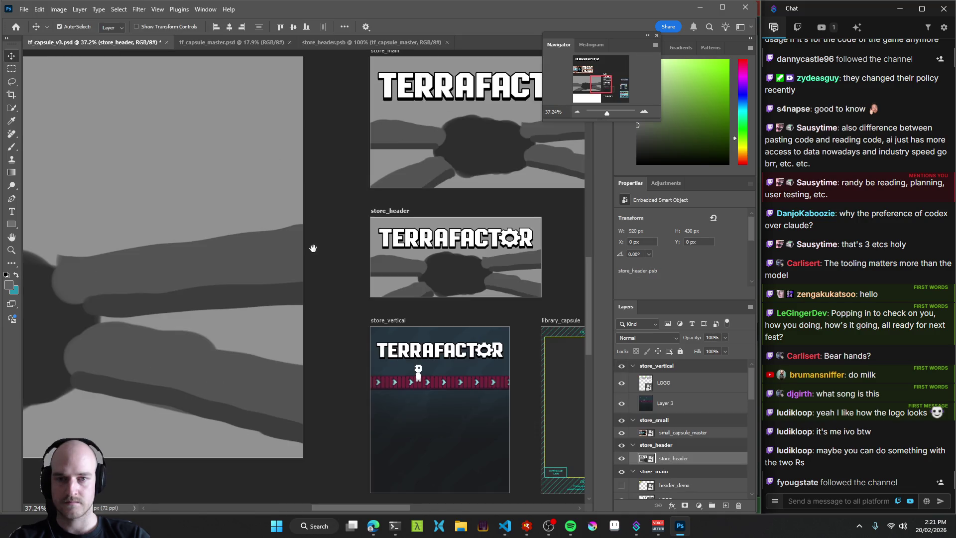
scroll(311, 246, down, 5)
scroll(311, 247, up, 5)
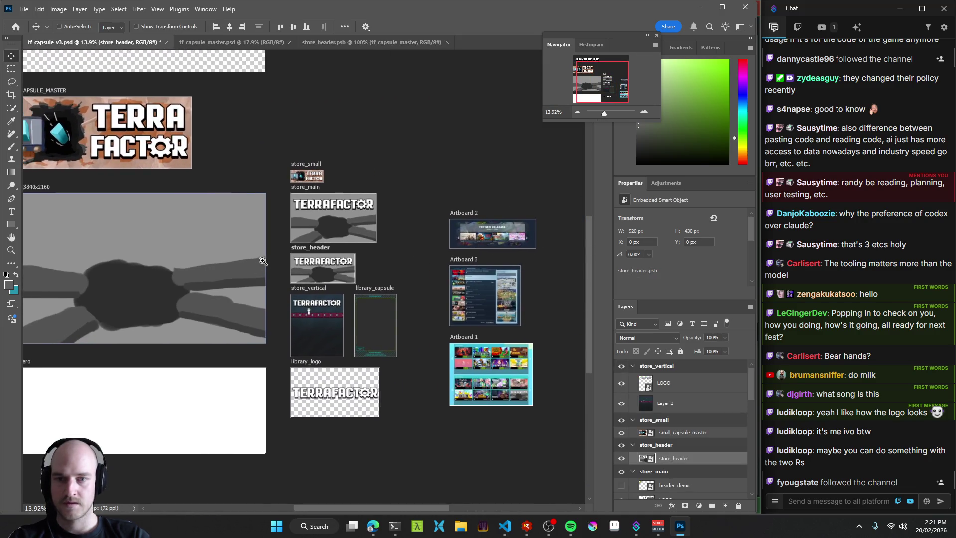
drag(186, 235, 184, 174)
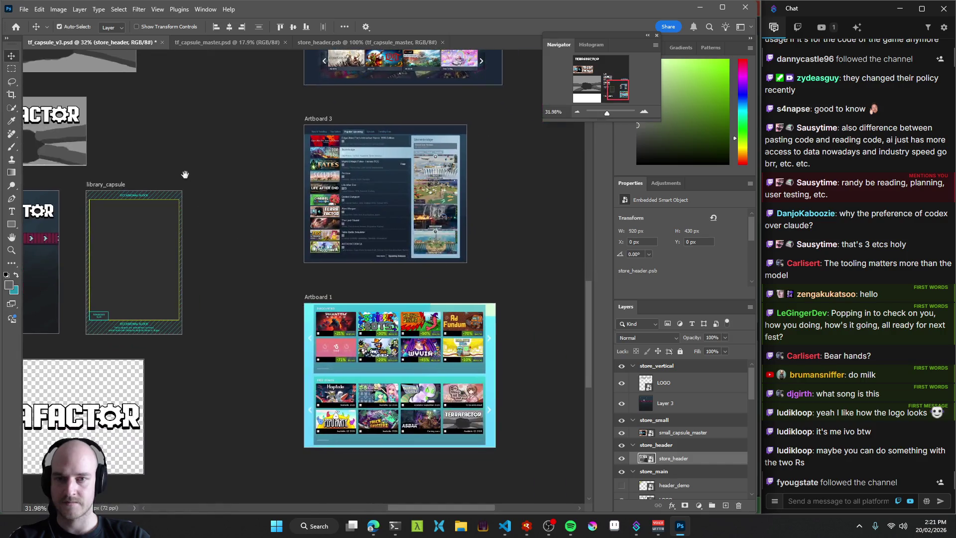
drag(241, 199, 278, 240)
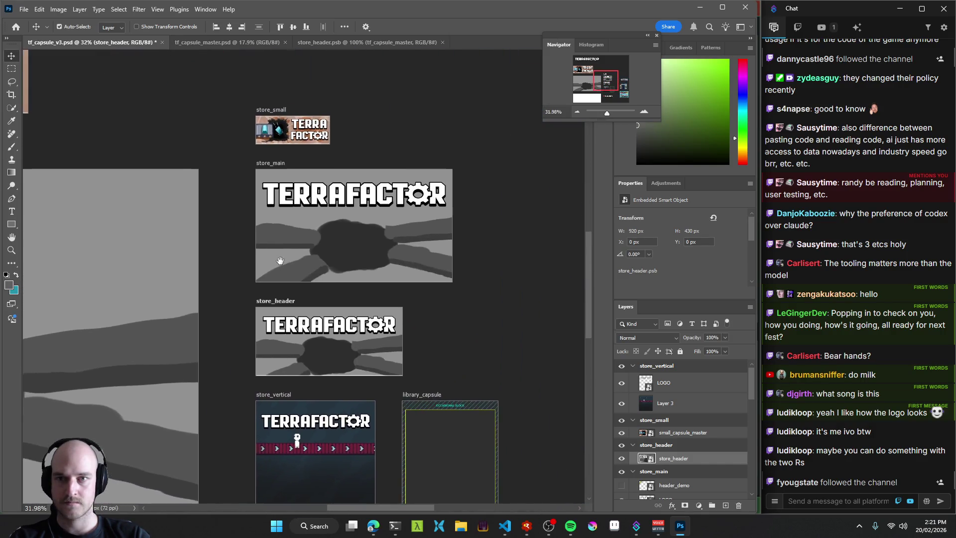
click(345, 44)
click(225, 44)
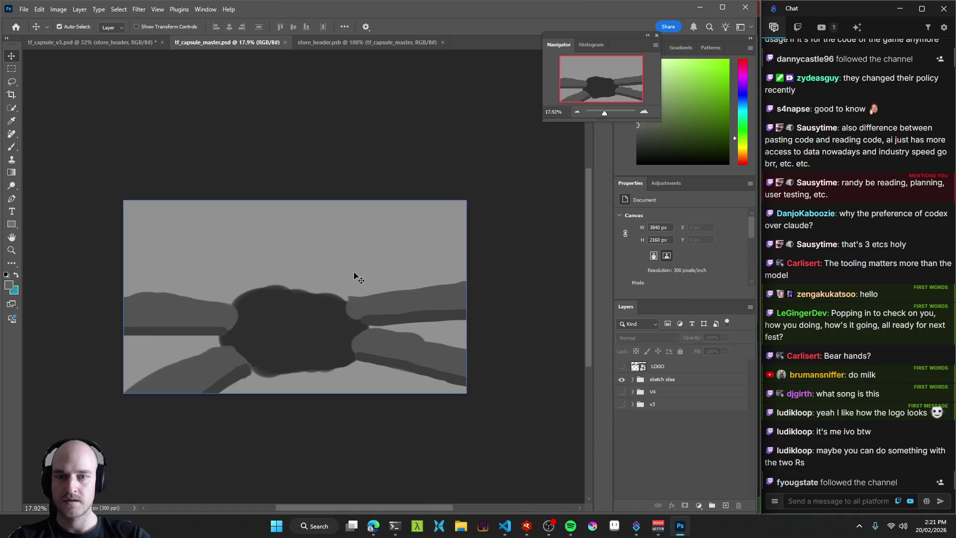
Swap the sketch idea group for the V4 pixel-art scene and select Layer 4.
drag(376, 319, 407, 333)
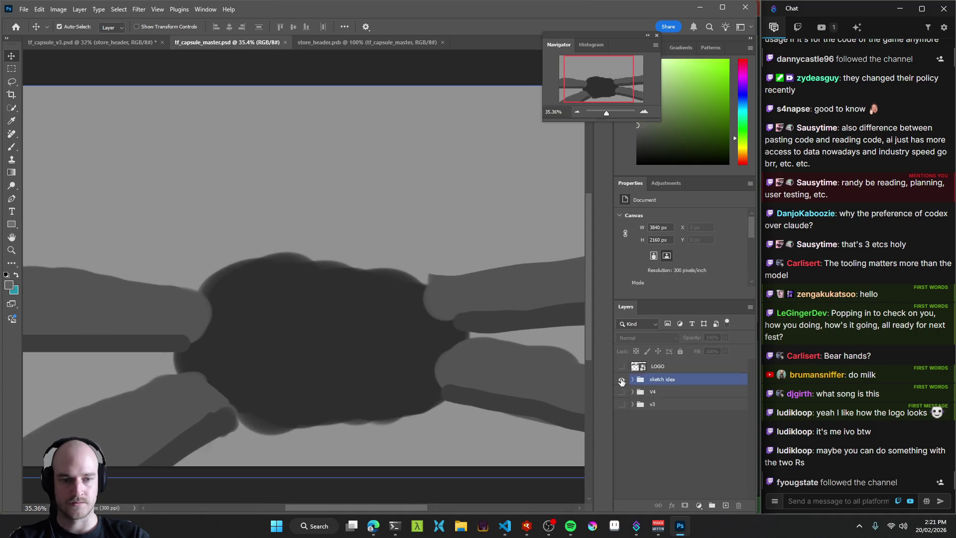
click(621, 381)
click(621, 391)
mouse_move(312, 297)
mouse_down()
mouse_move(402, 288)
mouse_move(258, 273)
mouse_up()
click(636, 393)
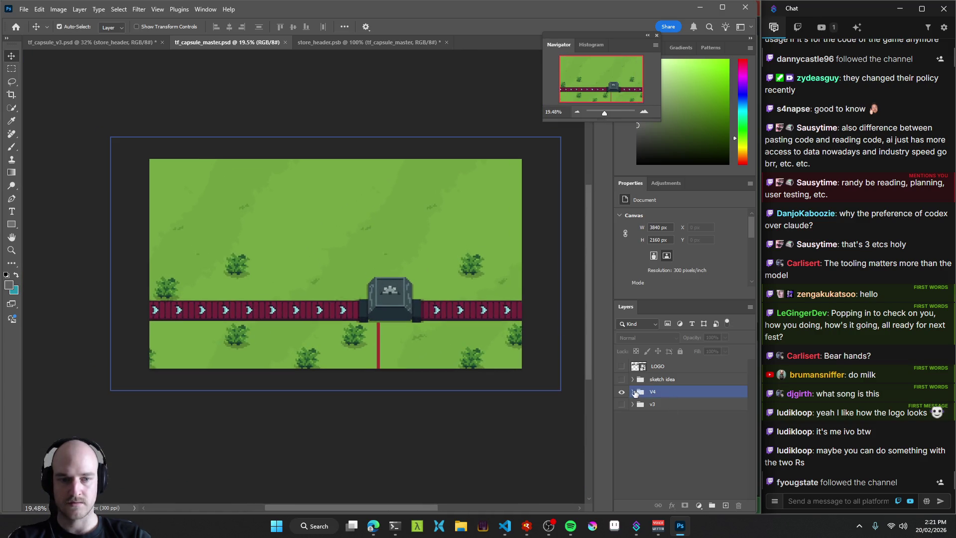
click(662, 405)
Enlarge Layer 4 to about 140% with Free Transform.
key(ctrl+t)
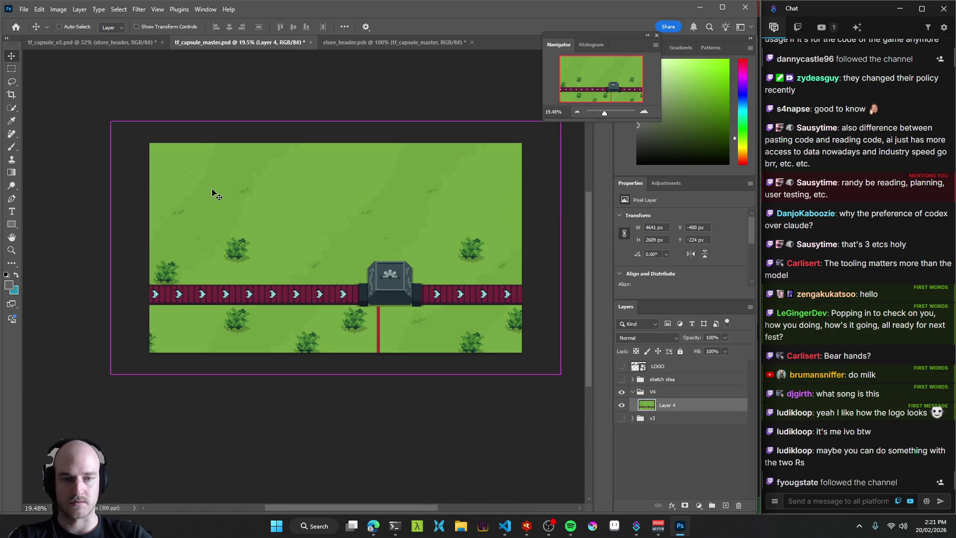
mouse_move(110, 121)
mouse_down()
mouse_move(64, 80)
mouse_move(85, 81)
mouse_move(89, 113)
mouse_up()
key(Return)
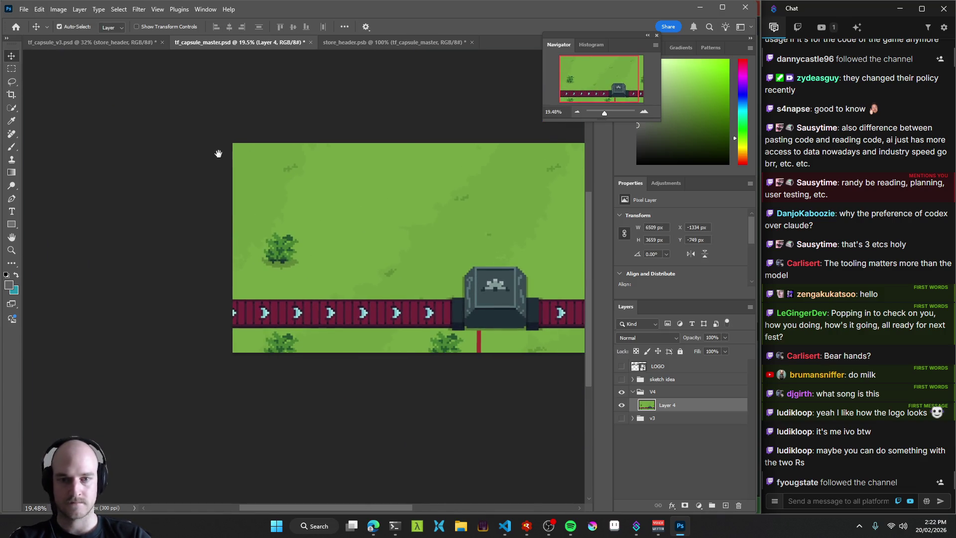
mouse_move(399, 250)
mouse_down()
mouse_move(320, 254)
mouse_move(347, 236)
mouse_up()
ctrl+click(320, 255)
Enlarge the pixel scene further, save the master, and view it in tf_capsule_v3.
key(ctrl+t)
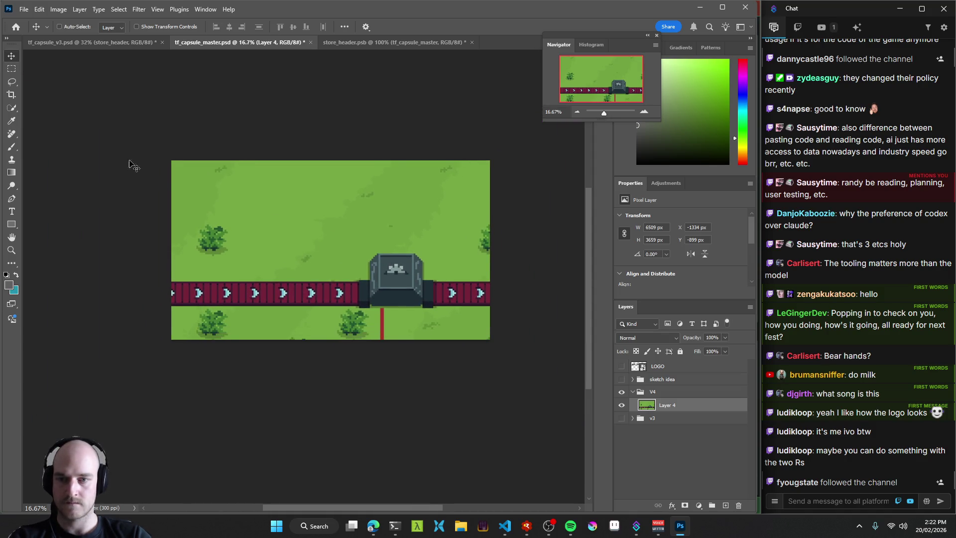
drag(60, 86, 51, 79)
key(Return)
key(ctrl+s)
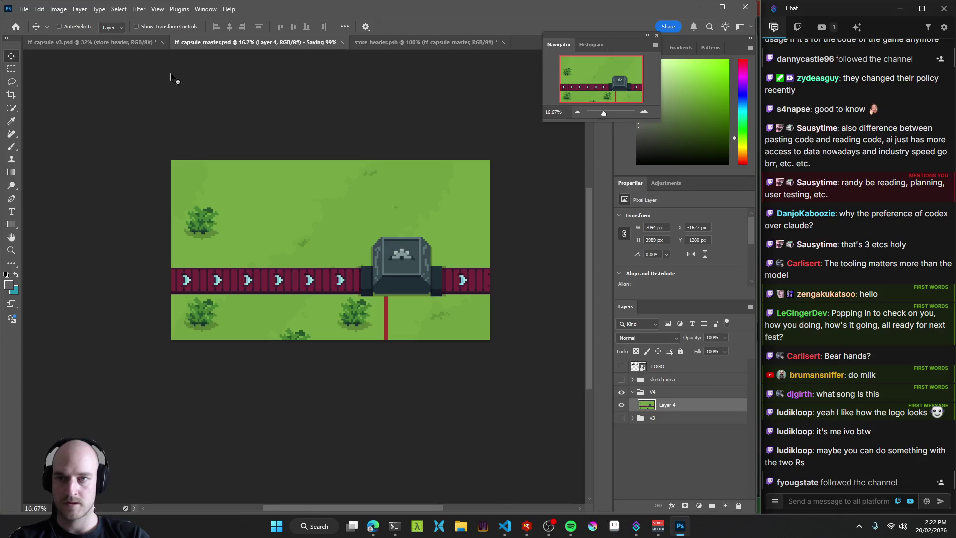
click(117, 44)
mouse_move(204, 220)
mouse_down()
mouse_move(292, 213)
mouse_move(202, 196)
mouse_move(352, 229)
mouse_move(301, 230)
mouse_up()
scroll(295, 234, down, 3)
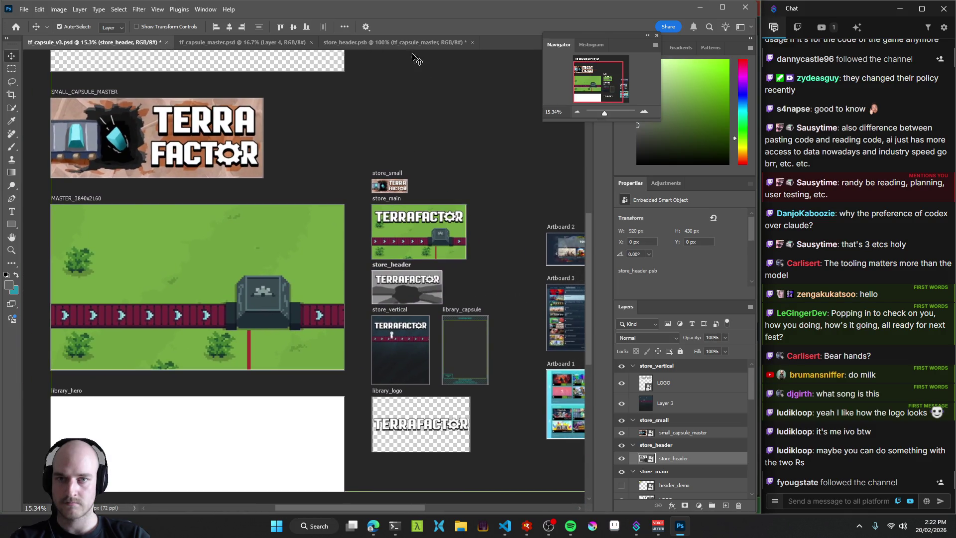
Save the store_header document and pan tf_capsule_v3 over to the MASTER_3840x2160 artboard.
click(394, 42)
key(ctrl+s)
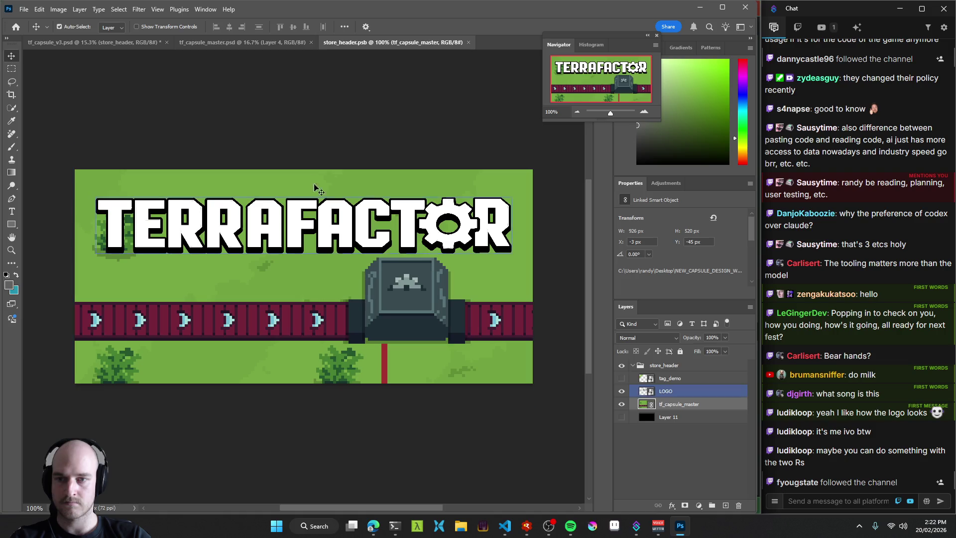
click(125, 42)
scroll(343, 305, up, 5)
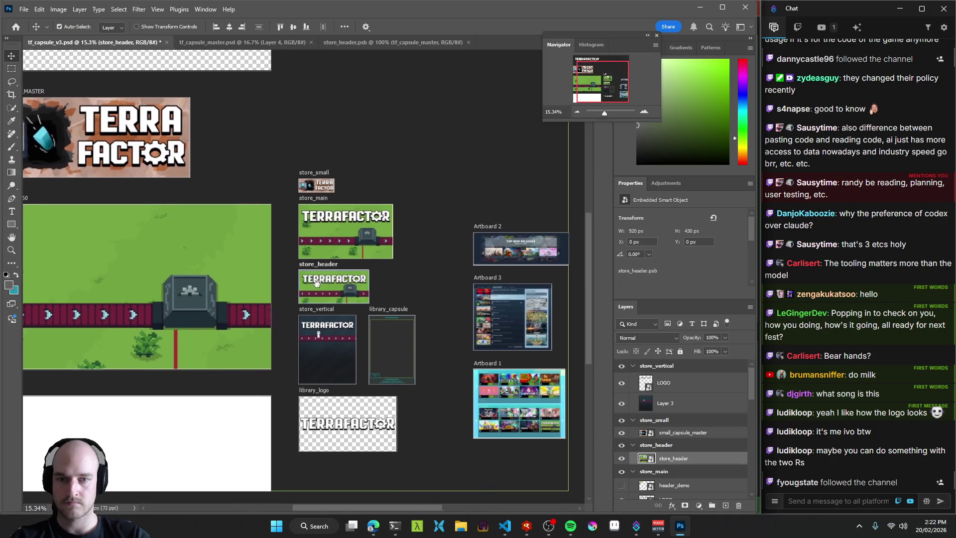
drag(346, 315, 480, 295)
scroll(480, 296, down, 5)
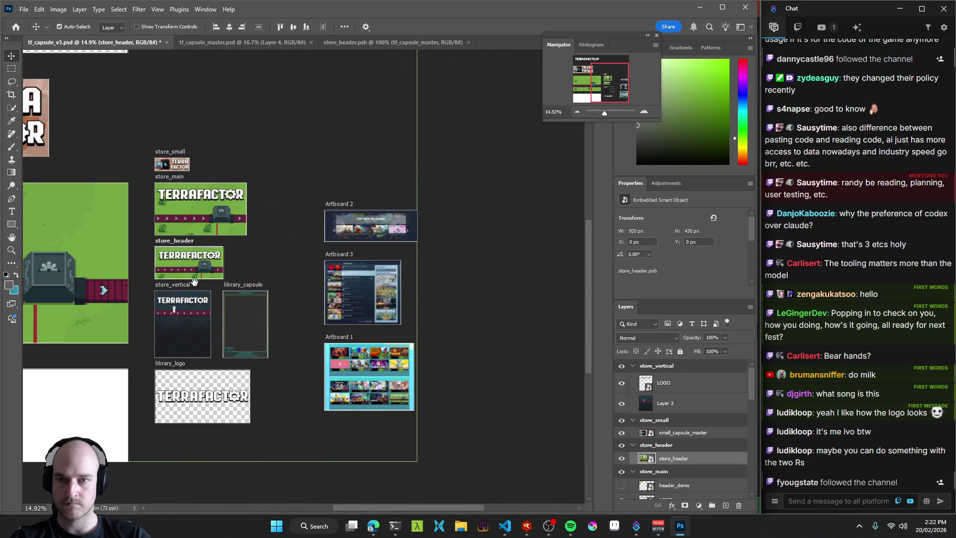
drag(194, 281, 407, 287)
Show the MASTER_3840x2160 logo, save, and move the master scene to X -1621, Y -1214 px.
click(285, 225)
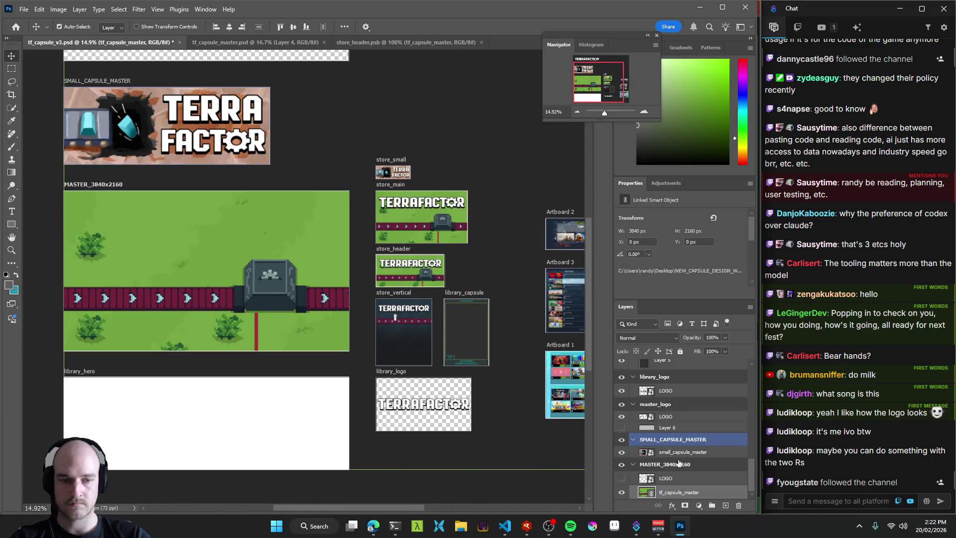
click(620, 479)
key(ctrl+s)
mouse_move(450, 245)
mouse_down()
mouse_move(413, 250)
mouse_move(488, 251)
mouse_move(432, 256)
mouse_move(448, 259)
mouse_move(468, 287)
mouse_move(452, 329)
mouse_move(459, 304)
mouse_up()
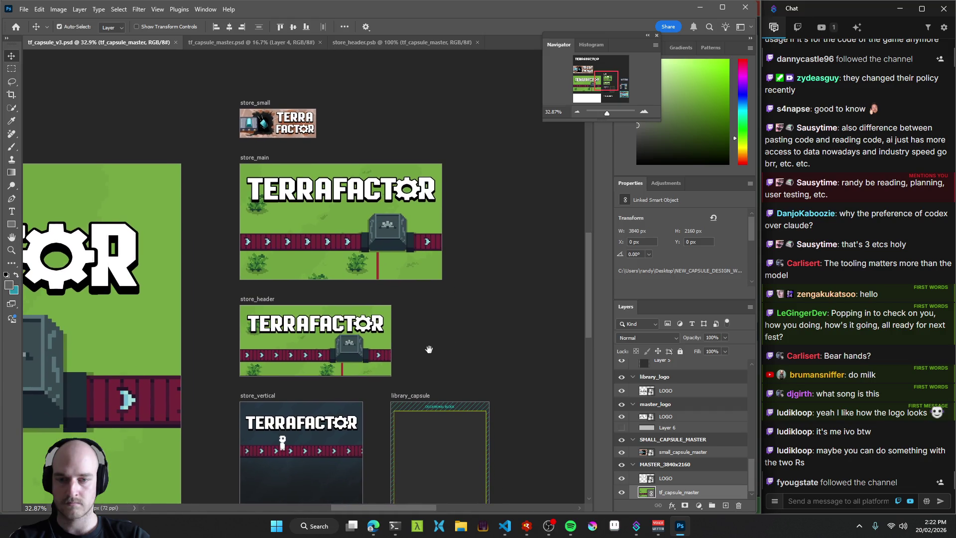
click(231, 42)
drag(388, 247, 393, 240)
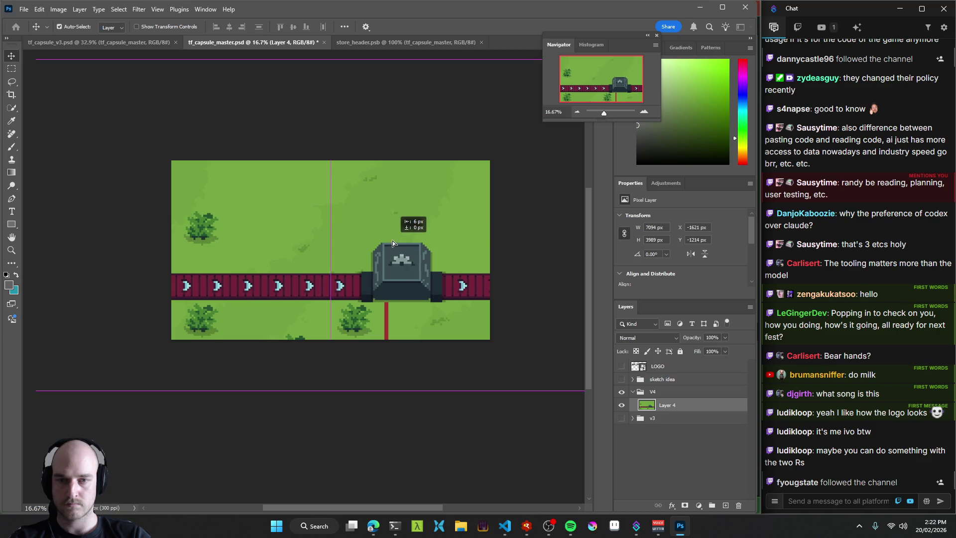
Save tf_capsule_master.psd, then check the store_header.psb and tf_capsule_v3.psd documents.
key(ctrl+s)
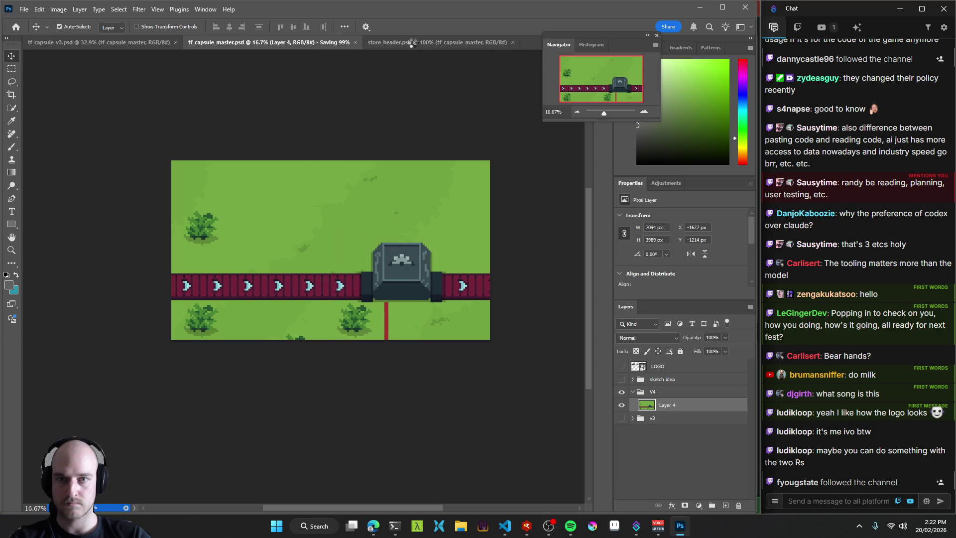
click(396, 41)
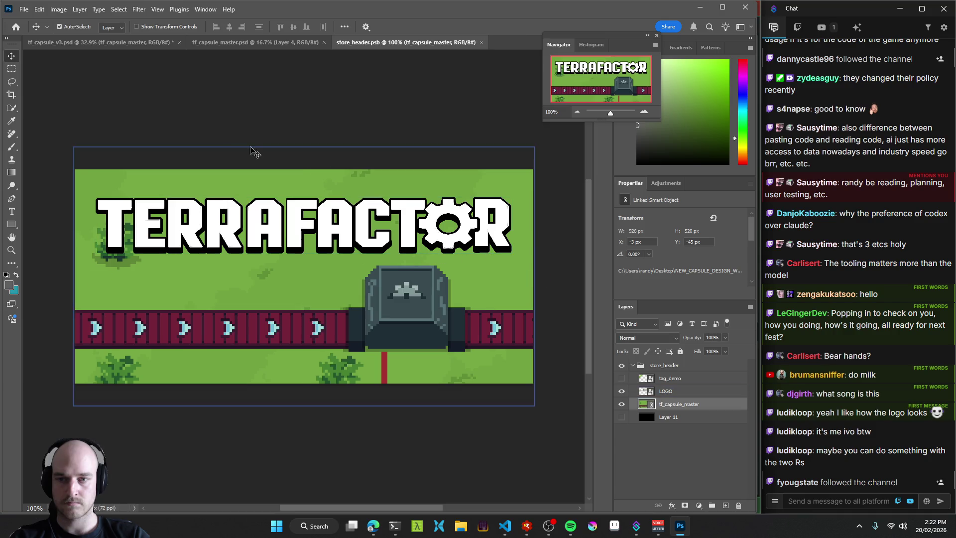
click(114, 41)
Pan to the store_main artboard and open its linked capsule master scene for editing.
drag(375, 335, 396, 269)
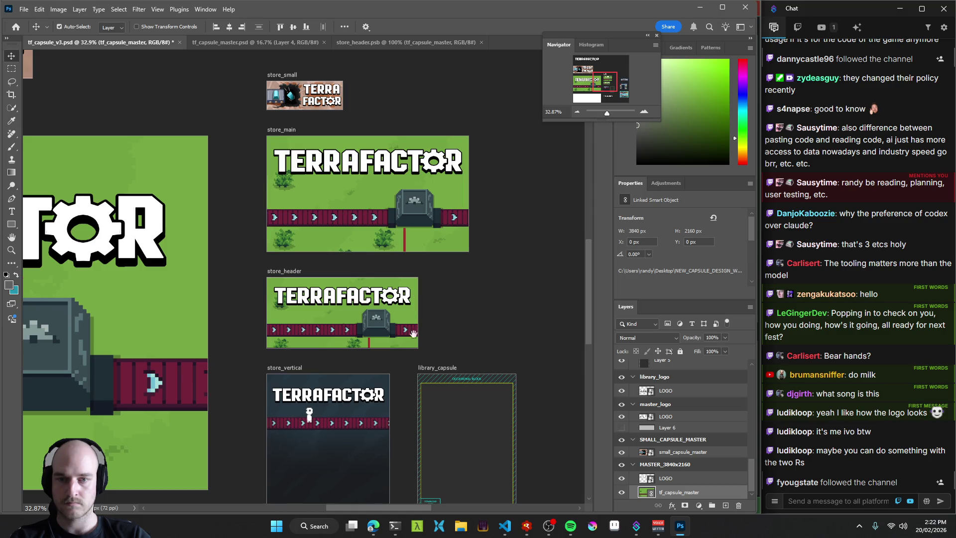
drag(361, 251, 359, 278)
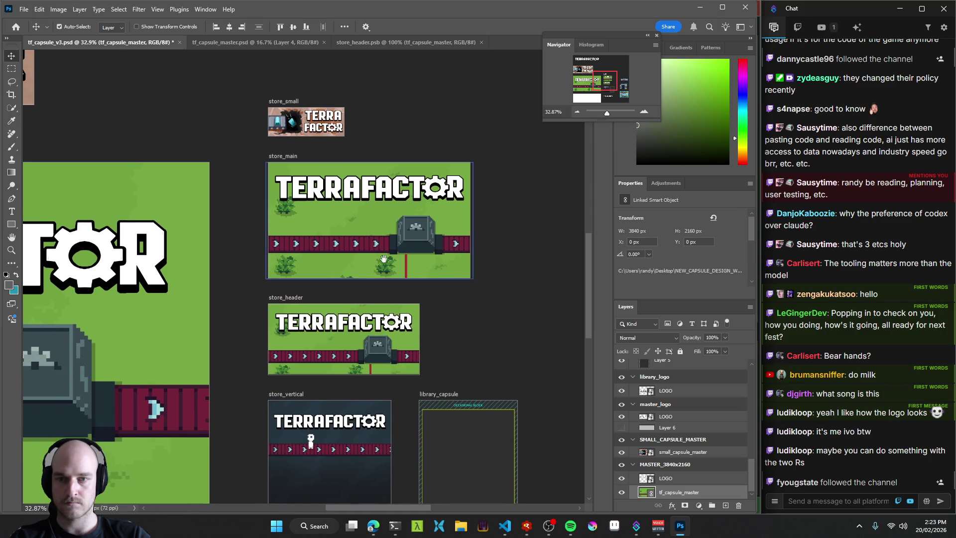
scroll(363, 238, up, 2)
double_click(370, 218)
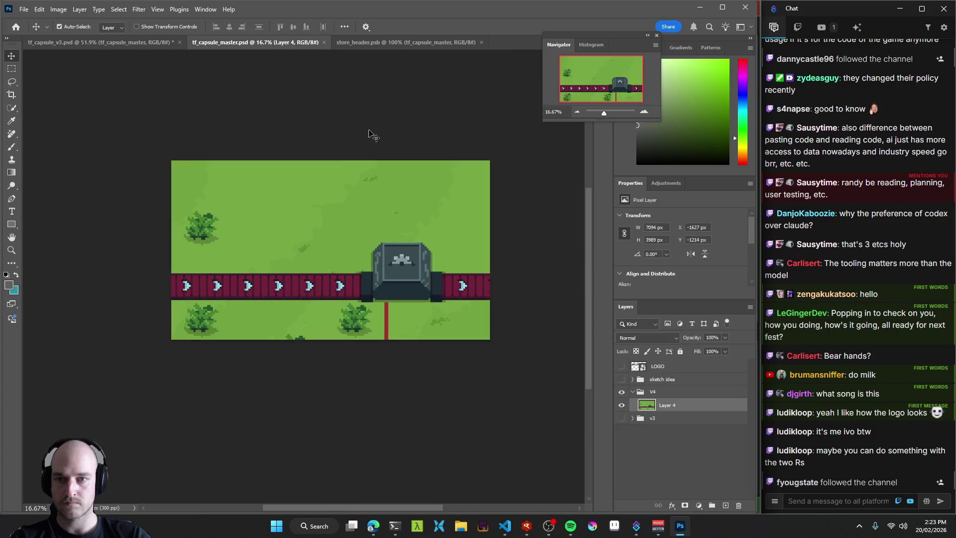
Paint out the bush above the conveyor in sampled grass green with a 245 px brush.
scroll(269, 231, up, 4)
key(b)
alt+click(384, 222)
drag(332, 194, 320, 249)
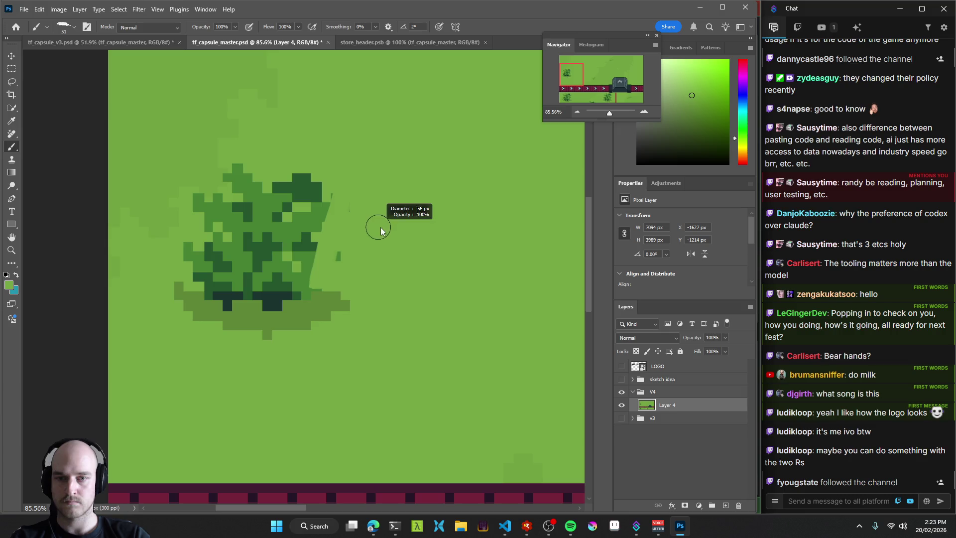
drag(413, 233, 426, 233)
mouse_move(339, 332)
mouse_down()
mouse_move(320, 175)
mouse_move(289, 171)
mouse_move(261, 184)
mouse_move(224, 260)
mouse_up()
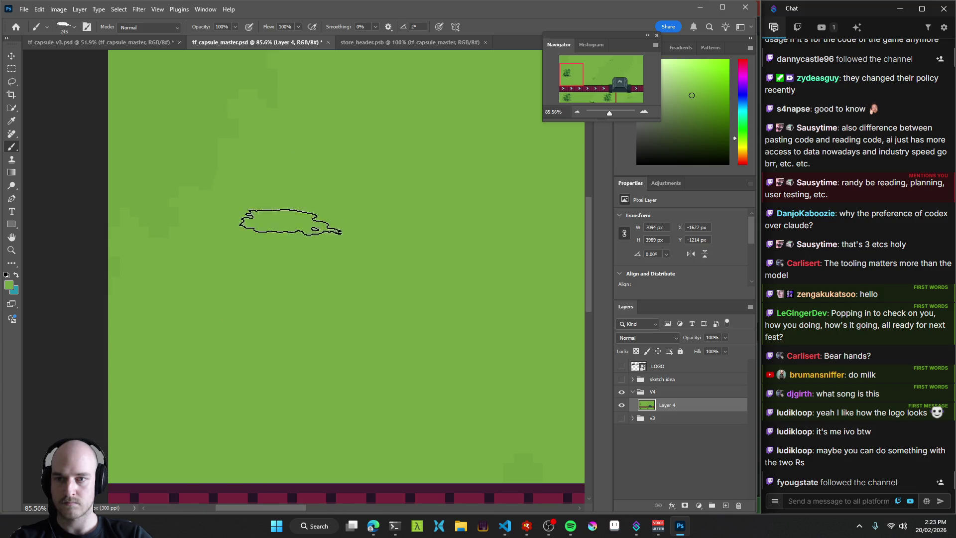
Browse the brush presets' General Brushes and Dry Media Brushes folders, then dismiss the list.
scroll(441, 268, down, 5)
drag(442, 267, 289, 257)
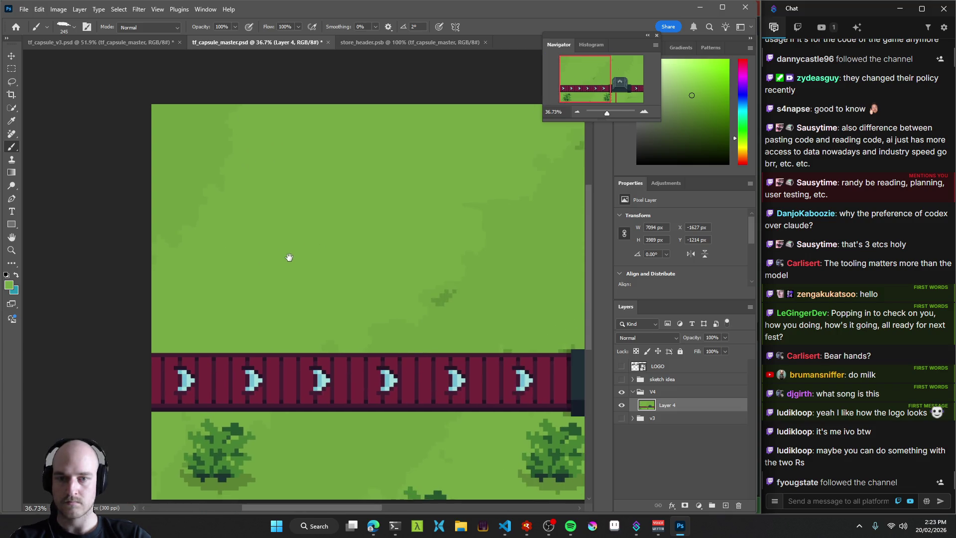
right_click(288, 249)
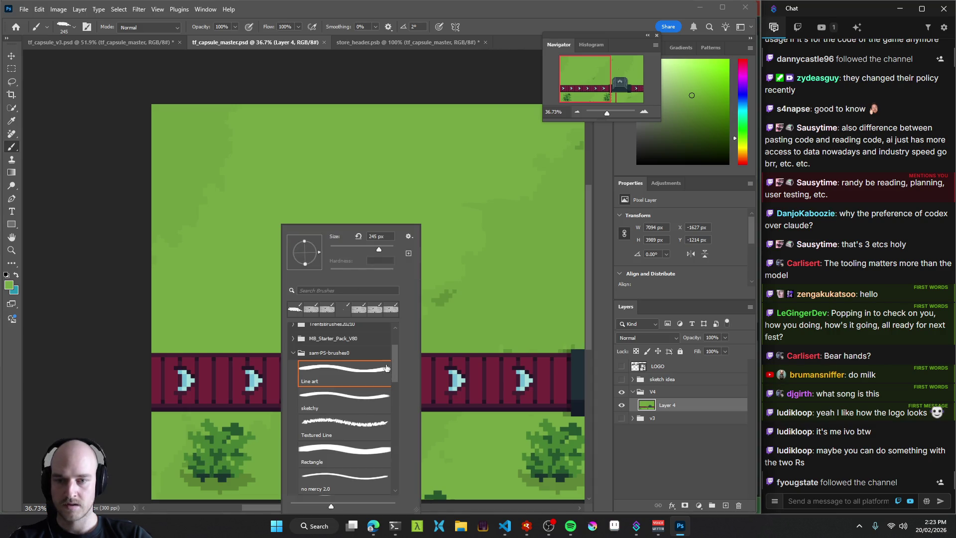
mouse_move(396, 367)
mouse_down()
mouse_move(405, 461)
mouse_move(402, 338)
mouse_move(405, 376)
mouse_up()
click(293, 344)
scroll(290, 344, up, 5)
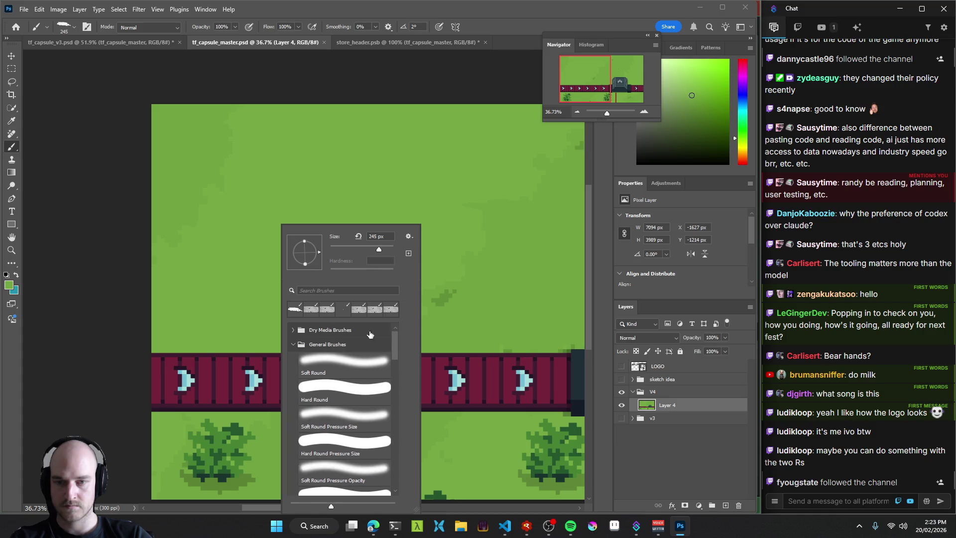
click(291, 344)
click(292, 416)
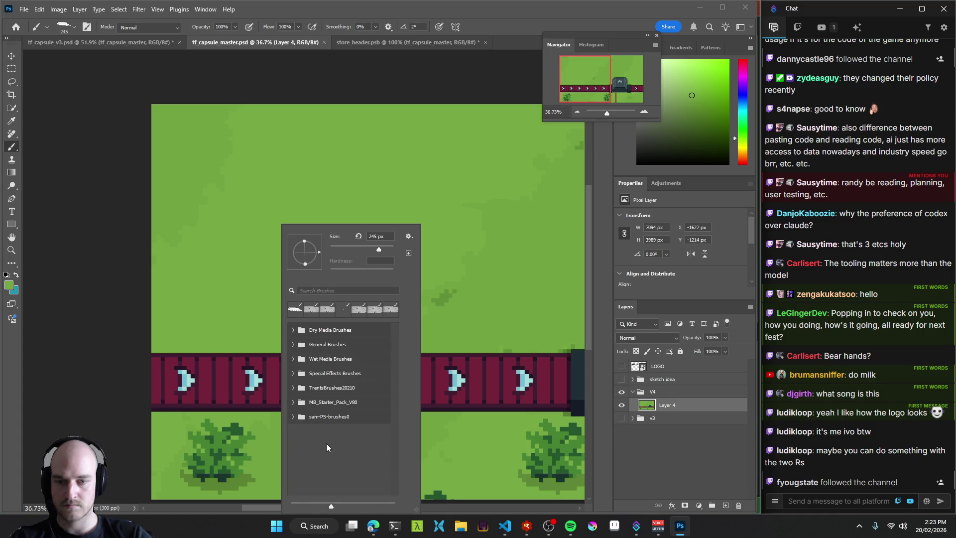
click(296, 329)
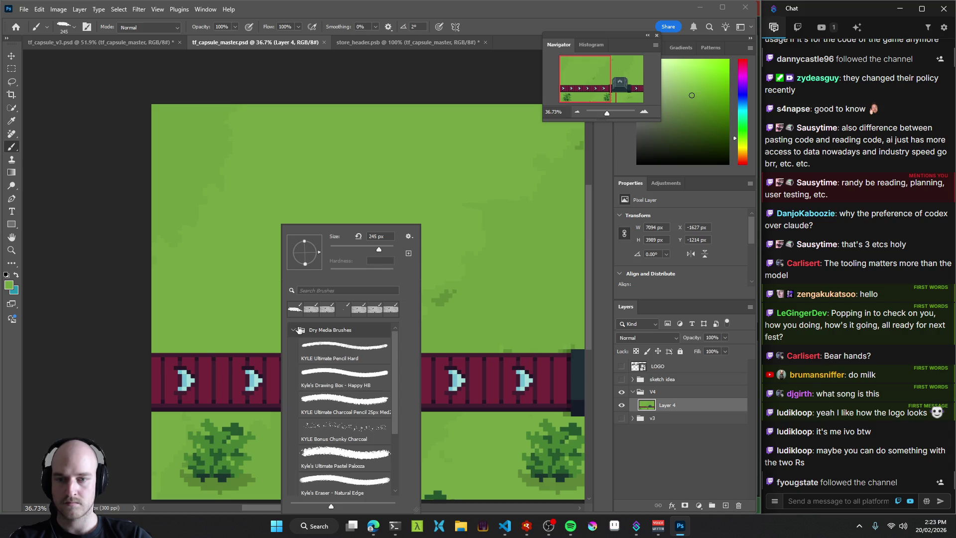
click(296, 329)
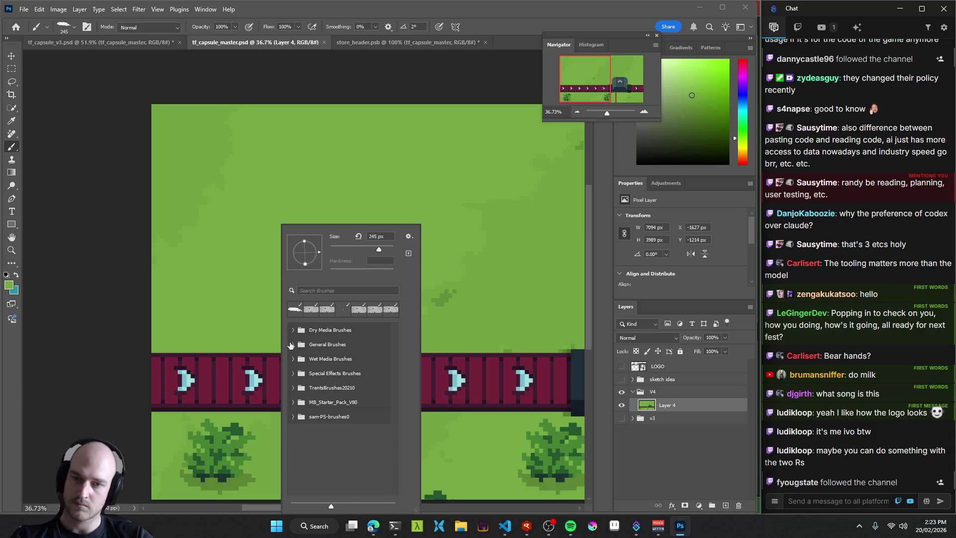
click(292, 344)
key(Escape)
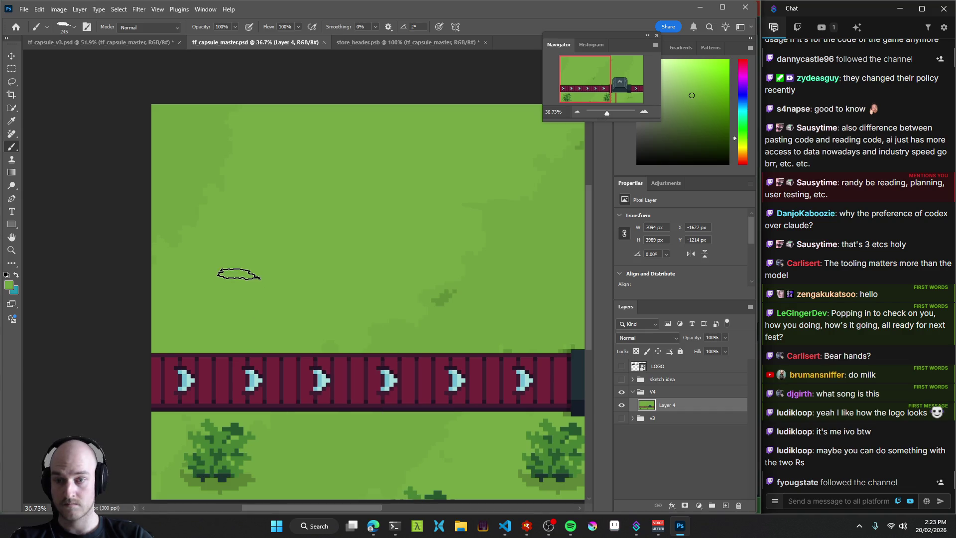
Paint out the middle bush below the conveyor and save the master file.
key(ctrl+s)
scroll(284, 252, right, 3)
scroll(284, 251, down, 2)
scroll(299, 308, right, 5)
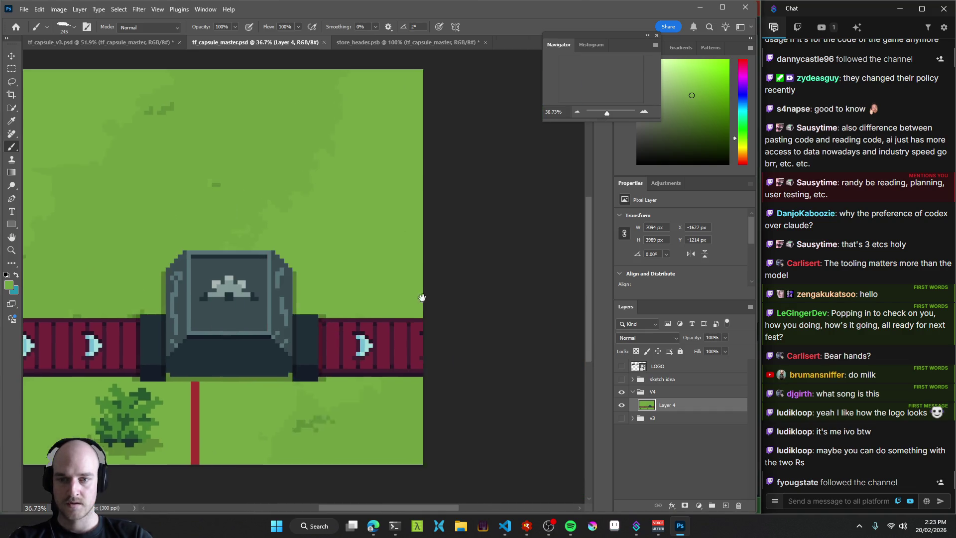
scroll(262, 292, left, 5)
scroll(296, 330, down, 1)
scroll(296, 330, down, 1)
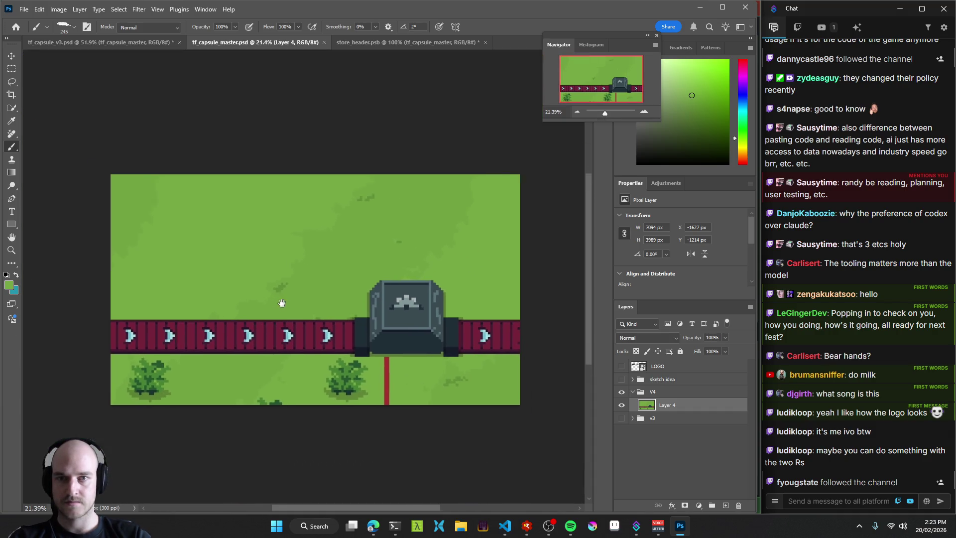
scroll(269, 404, up, 4)
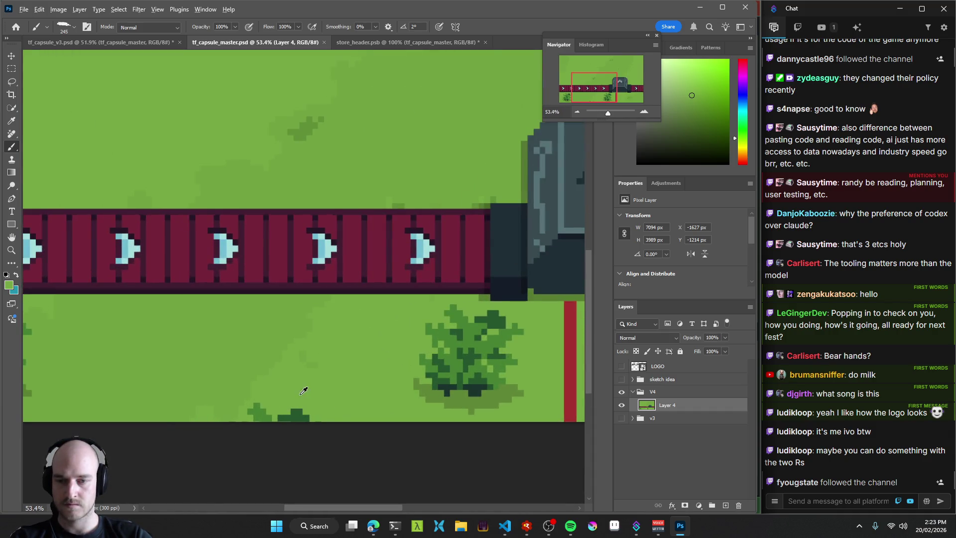
scroll(296, 404, down, 5)
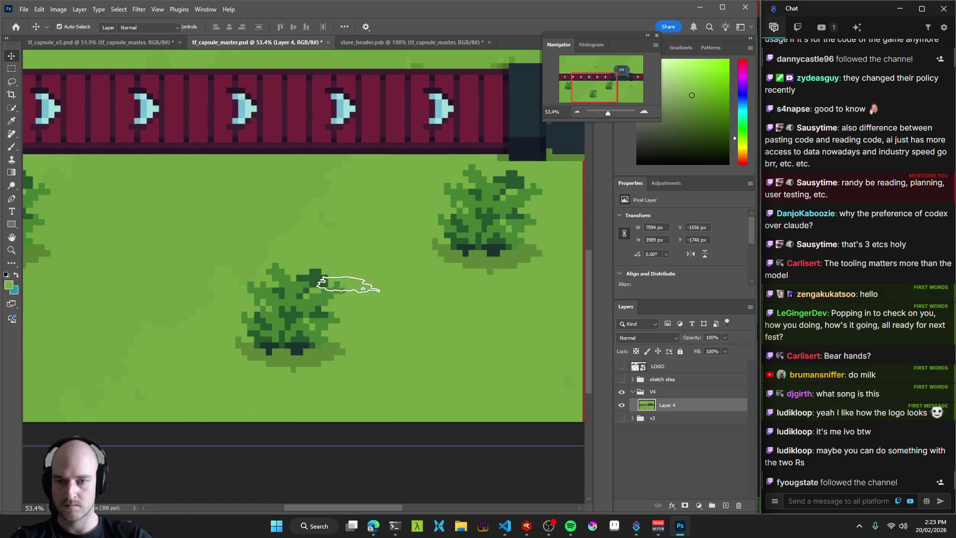
mouse_move(327, 314)
mouse_down()
mouse_move(324, 322)
mouse_move(315, 271)
mouse_move(288, 269)
mouse_move(268, 296)
mouse_move(261, 355)
mouse_up()
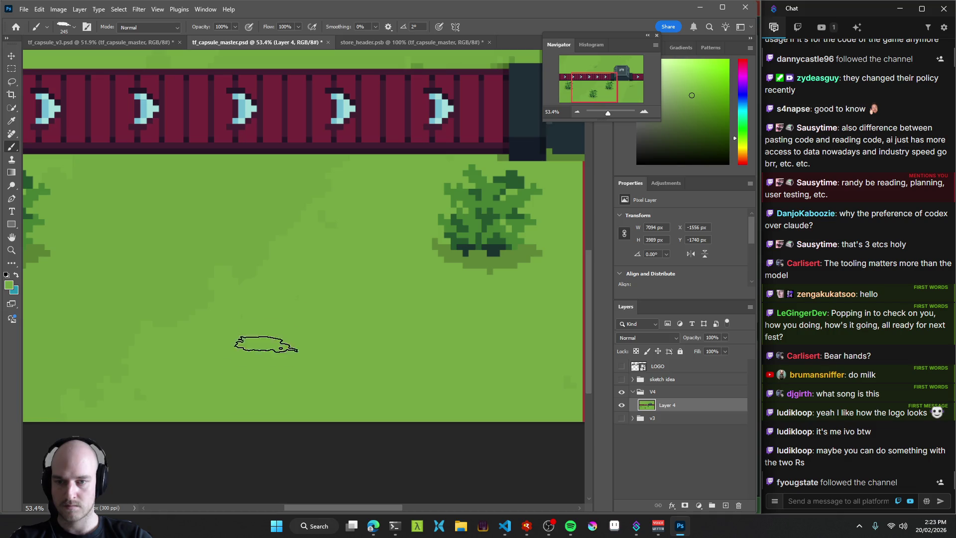
key(ctrl+s)
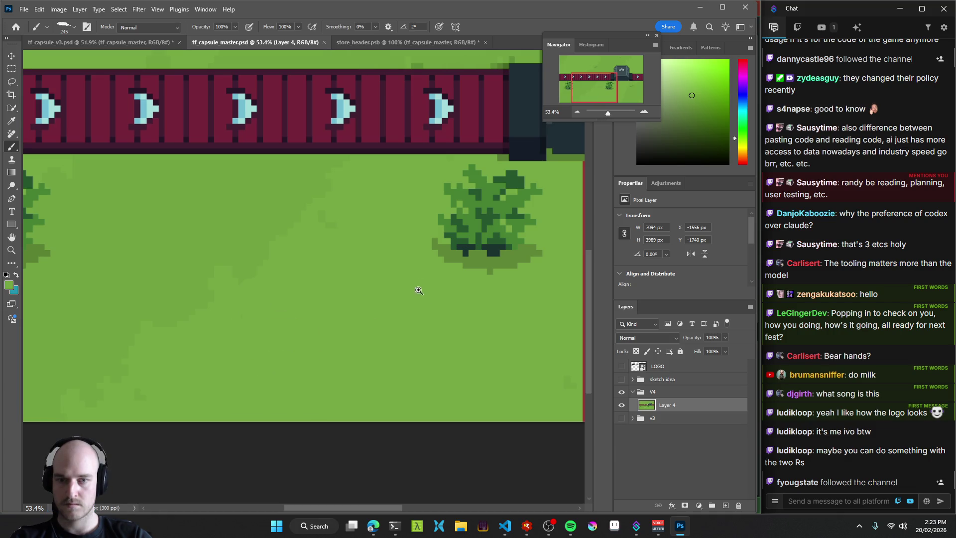
Move Layer 4 down to Y -1293 px, save, and check store_header and tf_capsule_v3.
scroll(397, 277, down, 5)
mouse_move(396, 277)
mouse_down()
mouse_move(225, 302)
mouse_move(266, 335)
mouse_up()
key(v)
key(ctrl+s)
drag(282, 274, 309, 269)
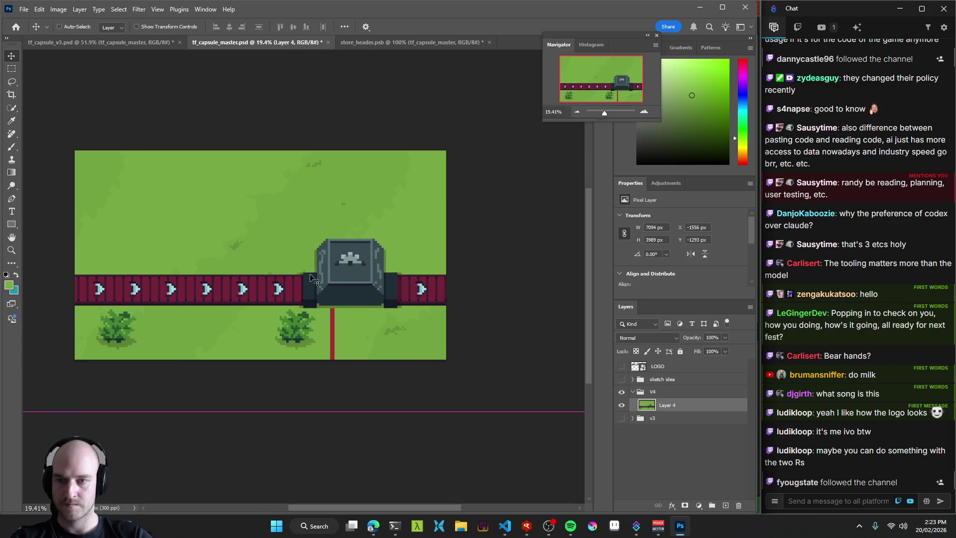
click(436, 42)
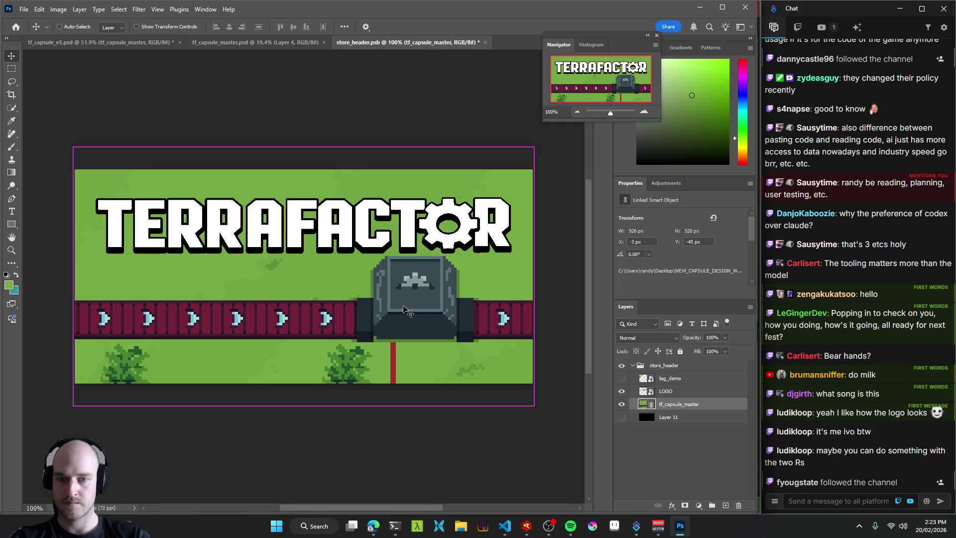
click(113, 43)
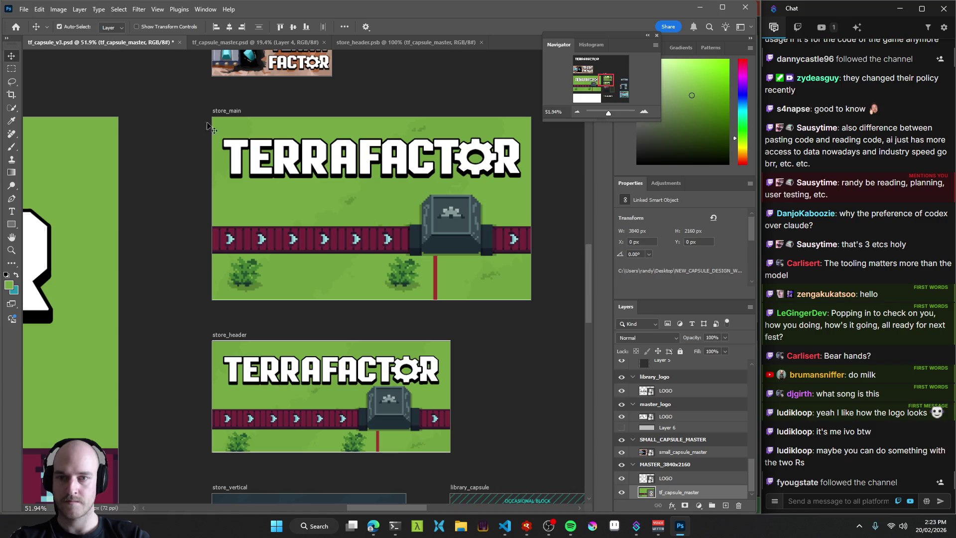
Scale the TERRAFACTOR logo to about 25.95% (866 x 117 px), raise it 8 px, and save.
click(438, 42)
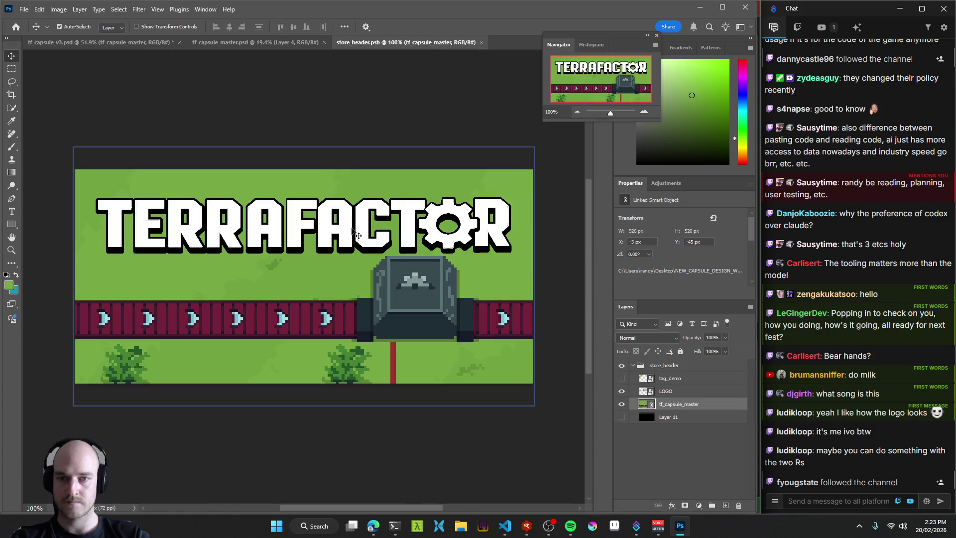
drag(350, 232, 342, 222)
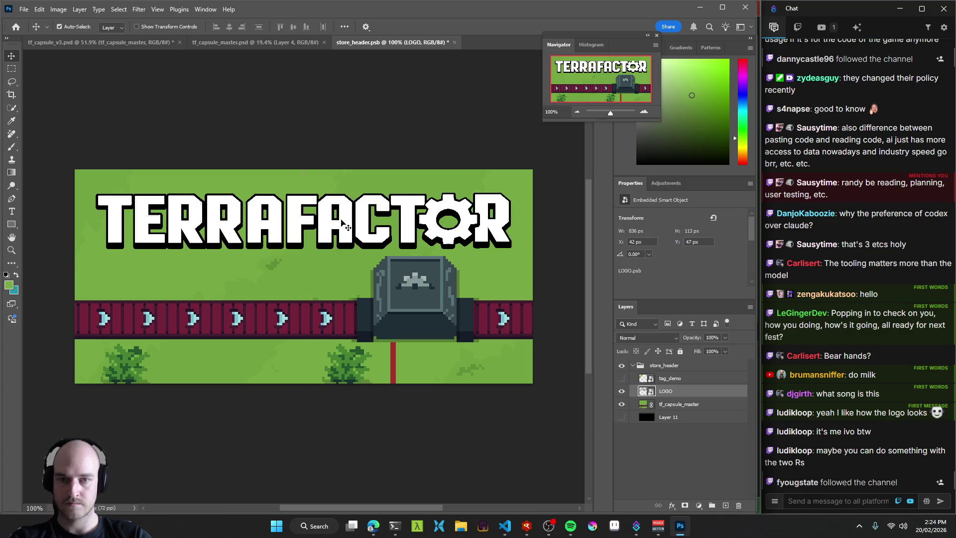
key(ctrl+t)
alt+drag(97, 192, 88, 192)
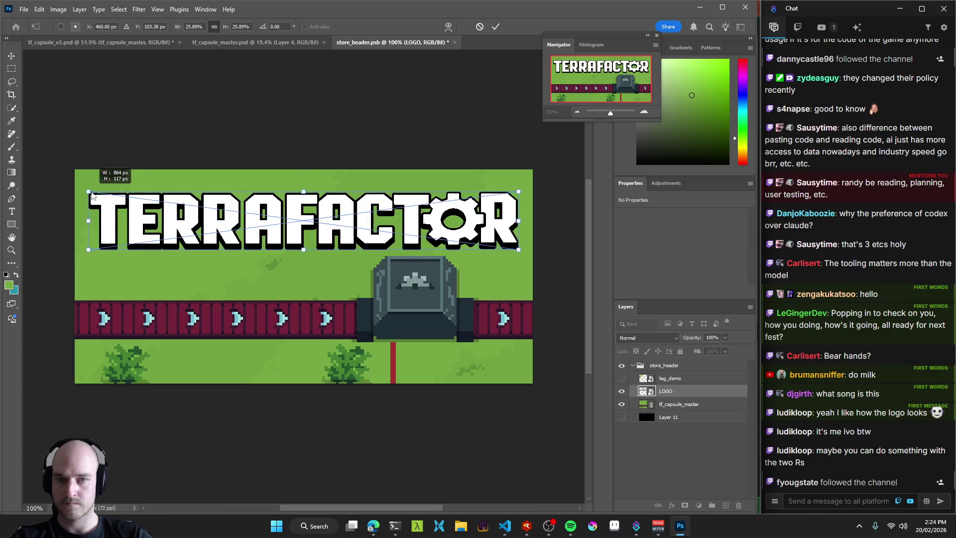
drag(298, 207, 298, 203)
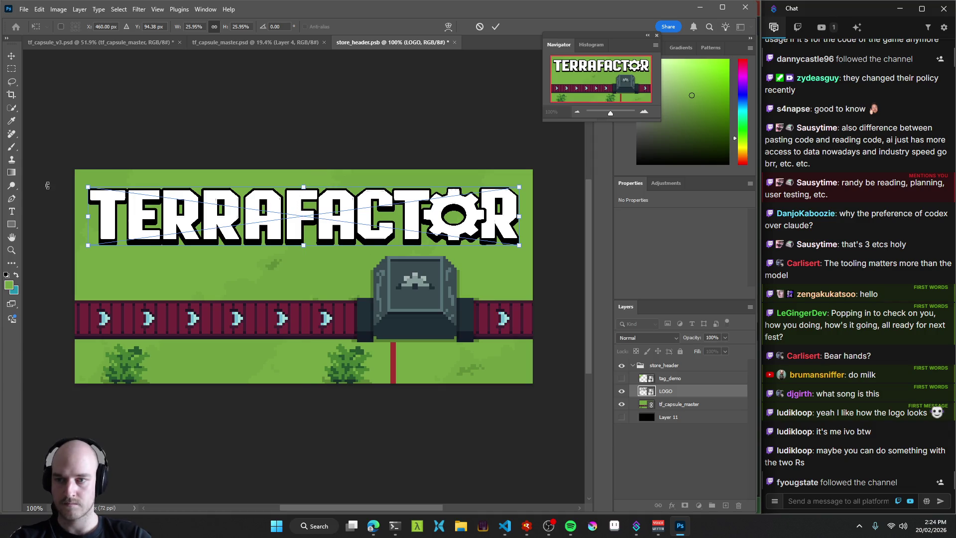
key(Return)
key(ctrl+s)
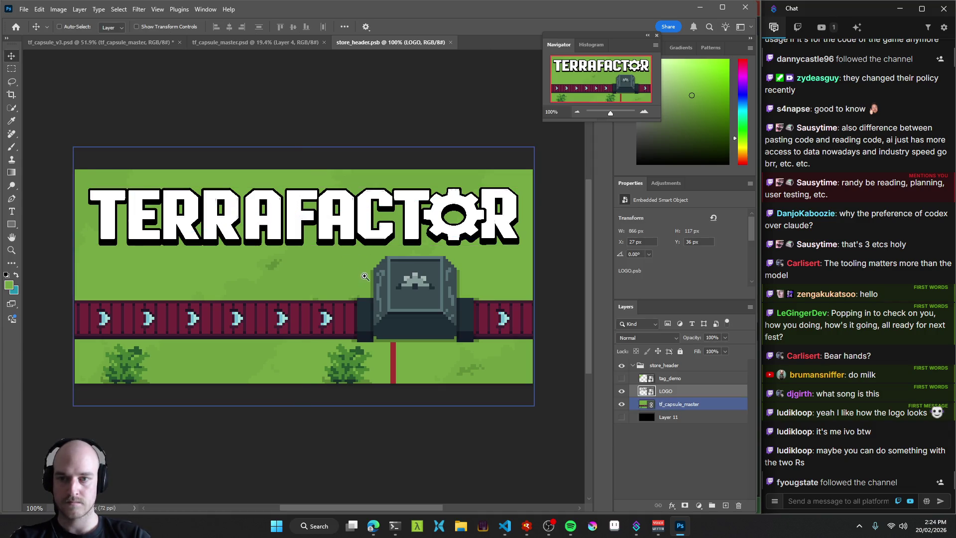
mouse_move(382, 281)
mouse_down()
mouse_move(250, 283)
mouse_move(276, 283)
mouse_up()
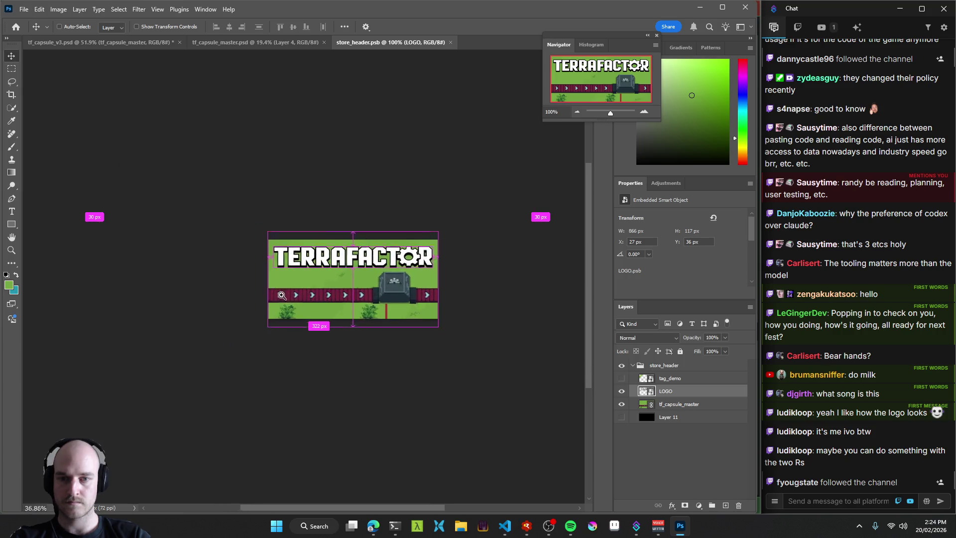
drag(372, 295, 411, 295)
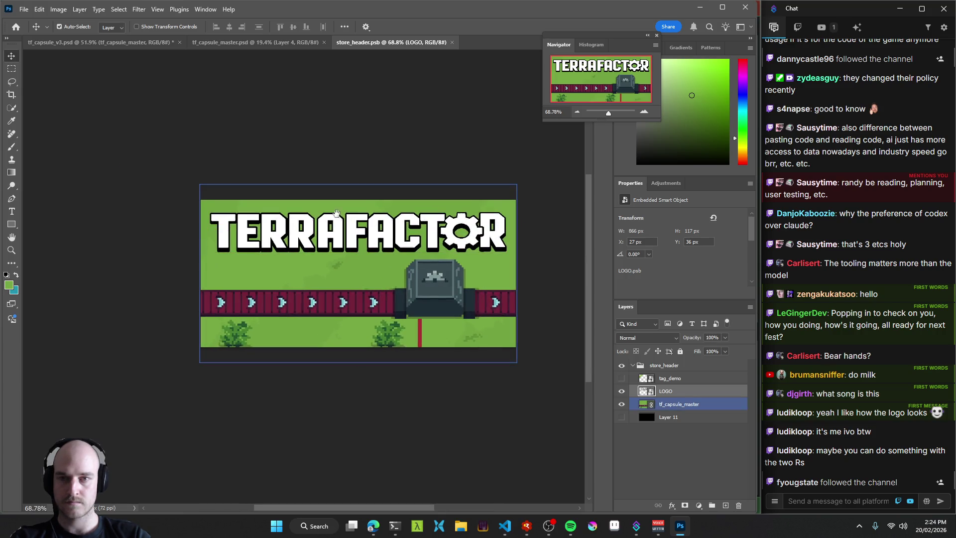
click(261, 43)
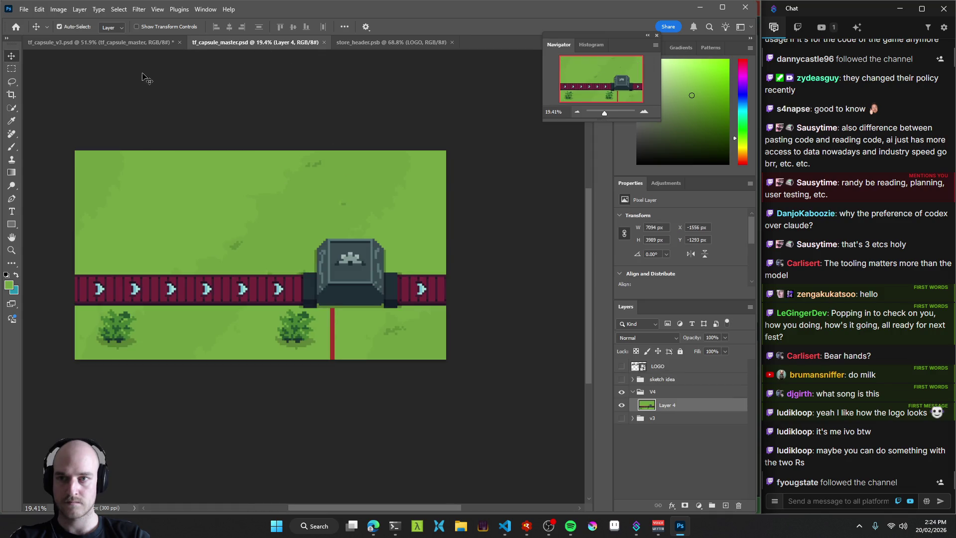
Review all capsule artboards and the Steam mockup artboards in tf_capsule_v3.psd.
click(124, 44)
mouse_move(418, 247)
mouse_down()
mouse_move(329, 251)
mouse_move(396, 253)
mouse_move(353, 252)
mouse_move(406, 237)
mouse_up()
scroll(348, 309, down, 2)
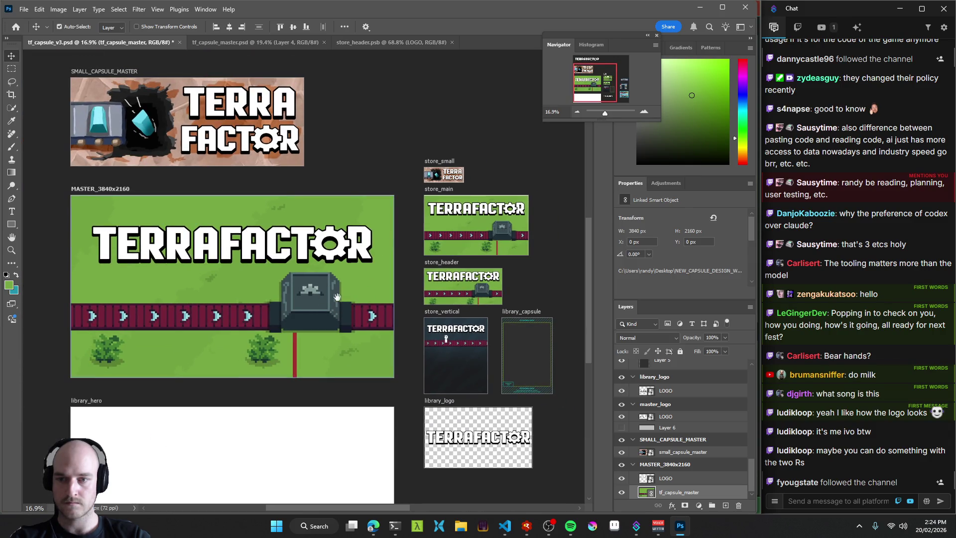
drag(334, 297, 269, 294)
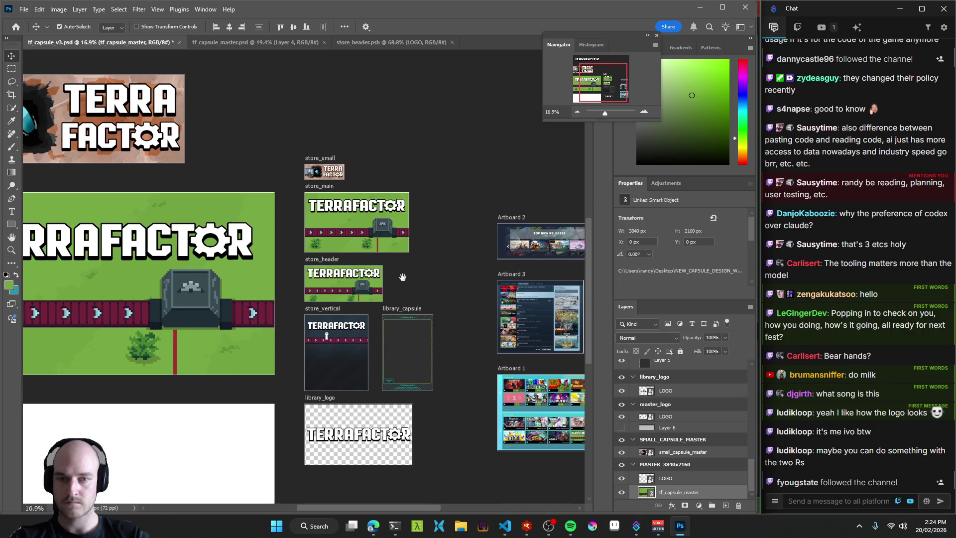
scroll(402, 276, up, 4)
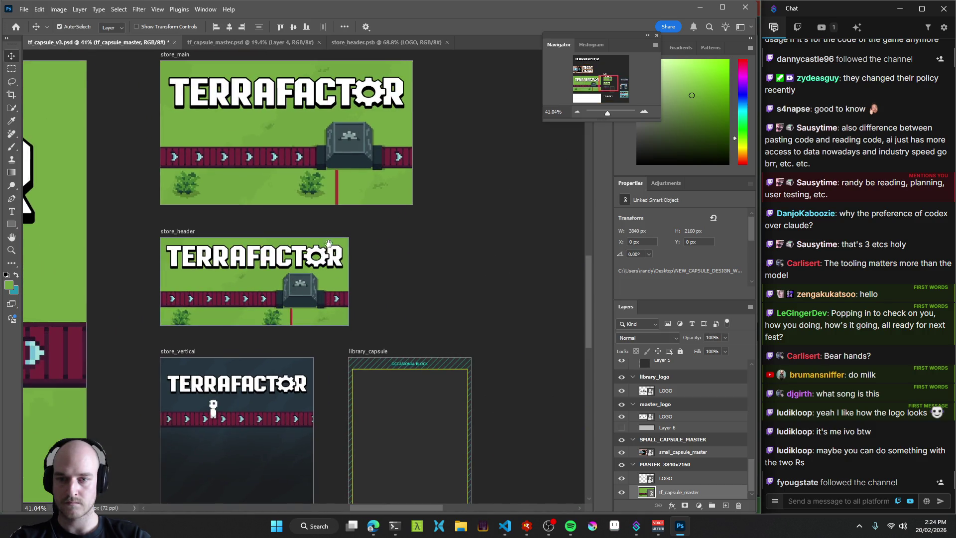
click(261, 43)
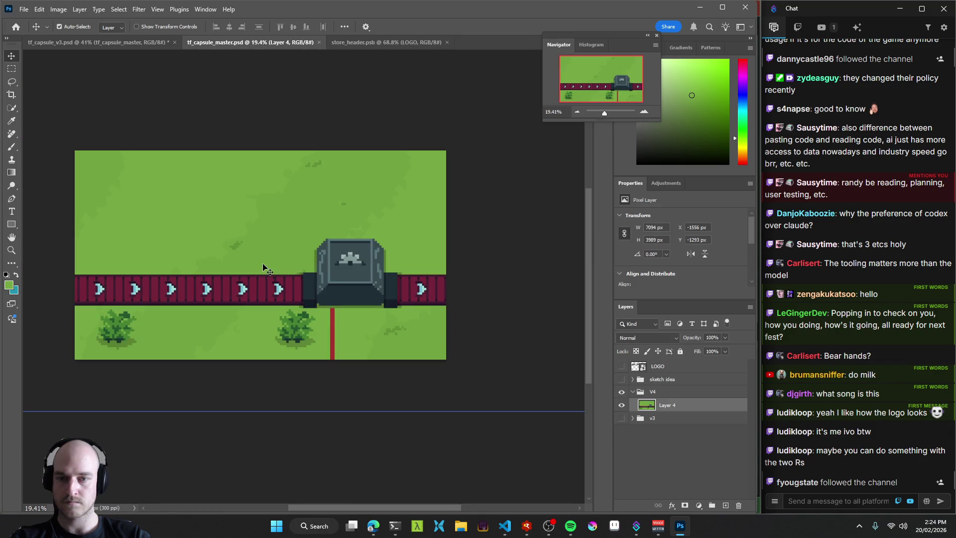
scroll(303, 260, down, 2)
Scale the conveyor scene to 94.49% (6703 x 3769 px), raise it slightly, and save.
key(ctrl+t)
drag(89, 99, 102, 106)
drag(256, 167, 258, 164)
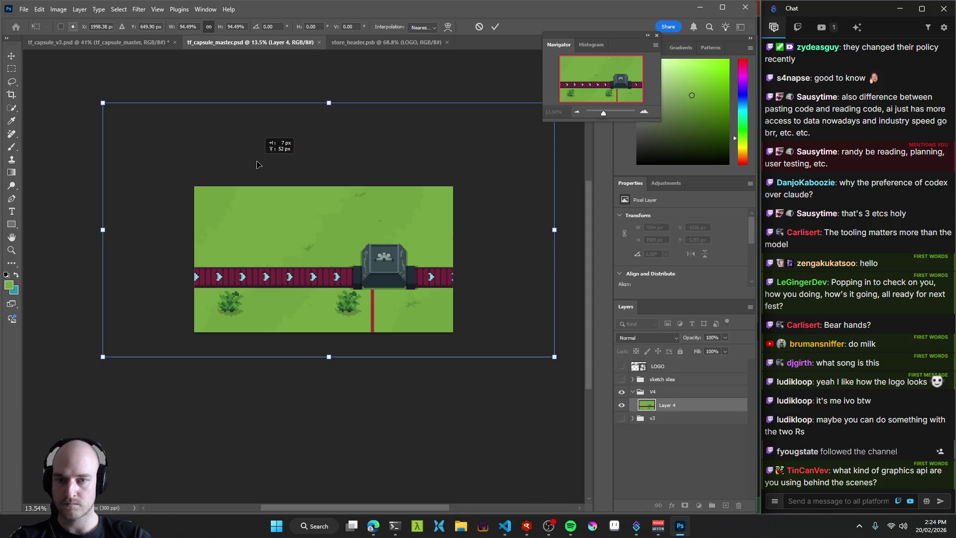
key(Return)
key(ctrl+s)
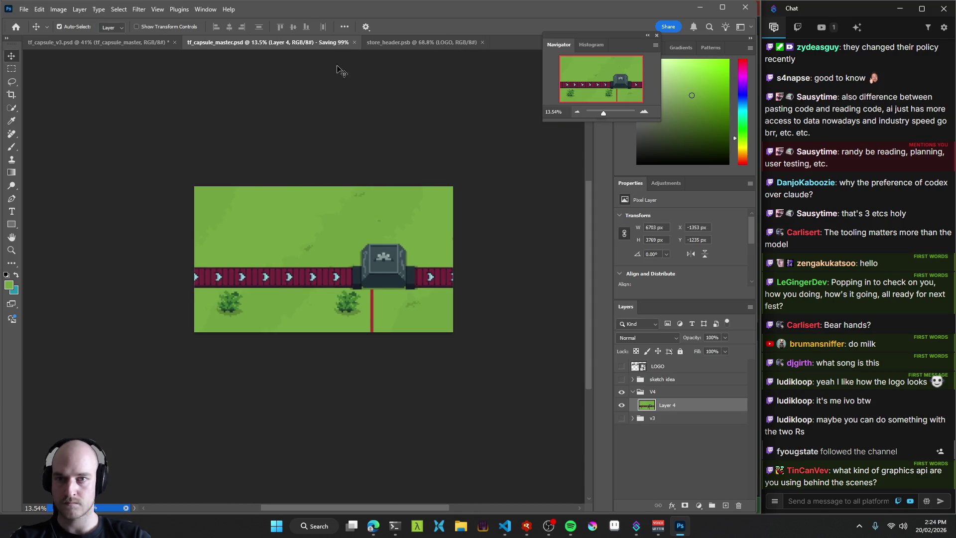
click(374, 42)
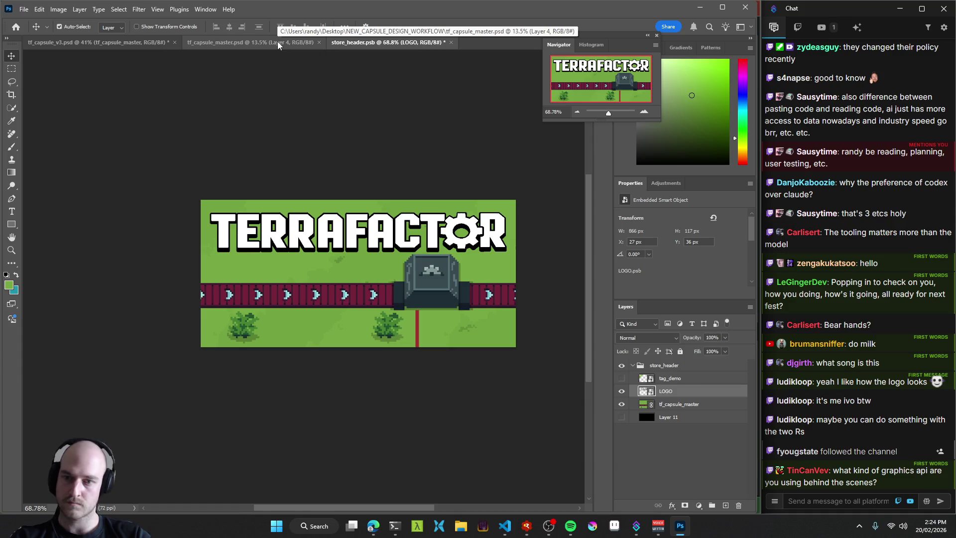
Move the conveyor scene down and slightly left in the master file and review the capsule artboards.
click(375, 294)
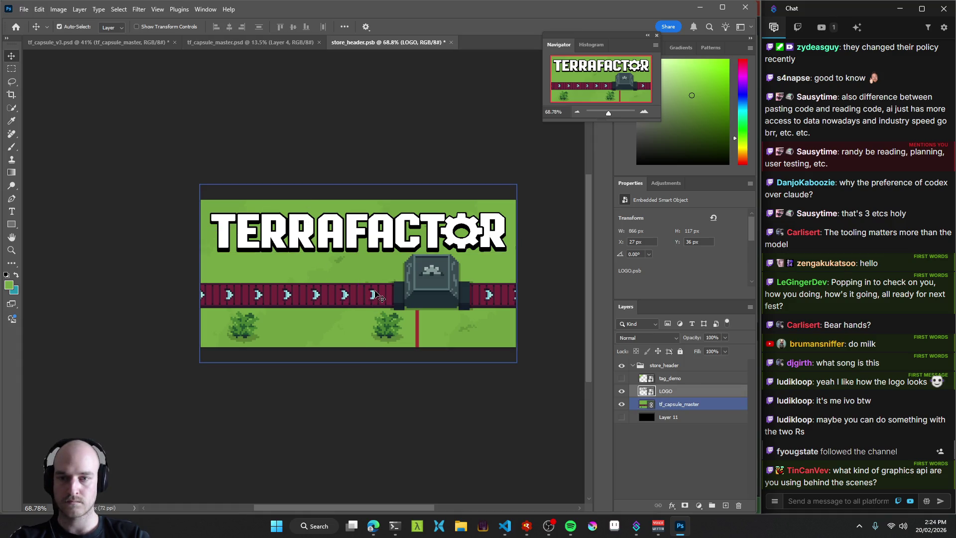
click(105, 42)
scroll(402, 223, up, 3)
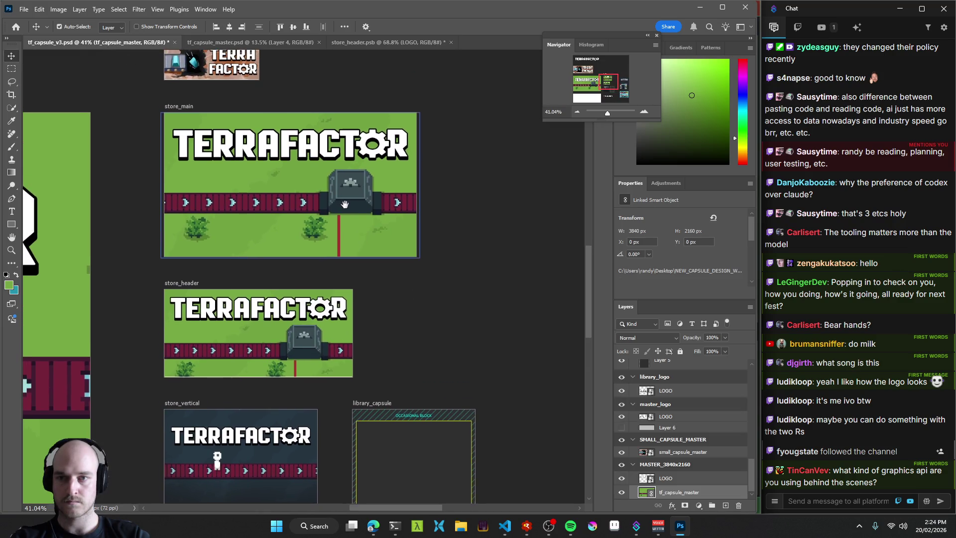
key(ctrl)
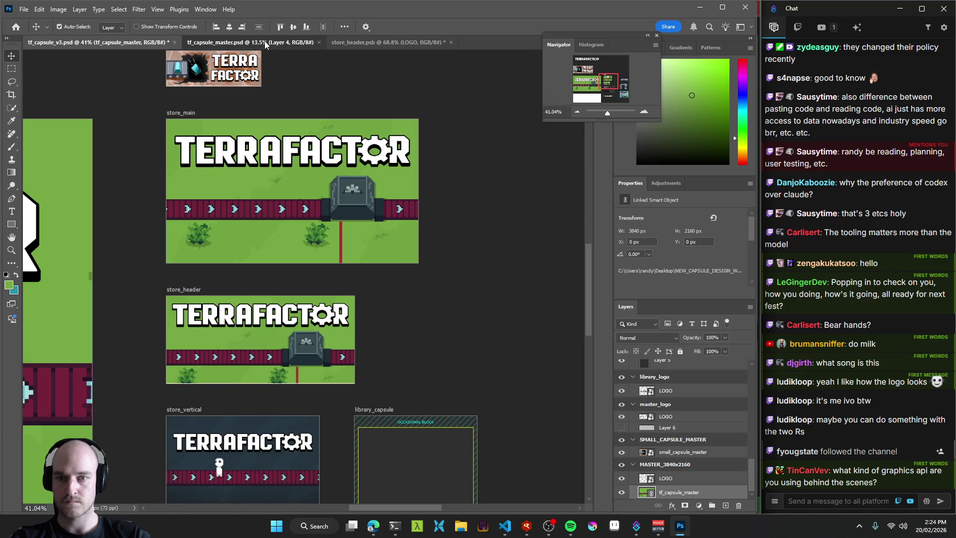
click(265, 42)
drag(379, 254, 375, 263)
click(140, 44)
drag(261, 186, 315, 172)
Reposition the TERRAFACTOR logo within the store header.
click(379, 43)
click(395, 294)
drag(398, 289, 404, 284)
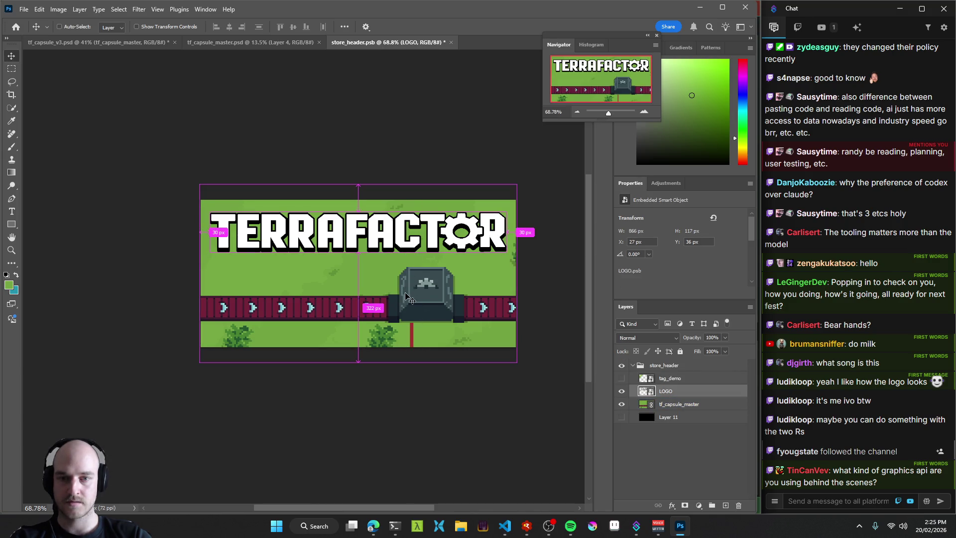
scroll(386, 294, up, 3)
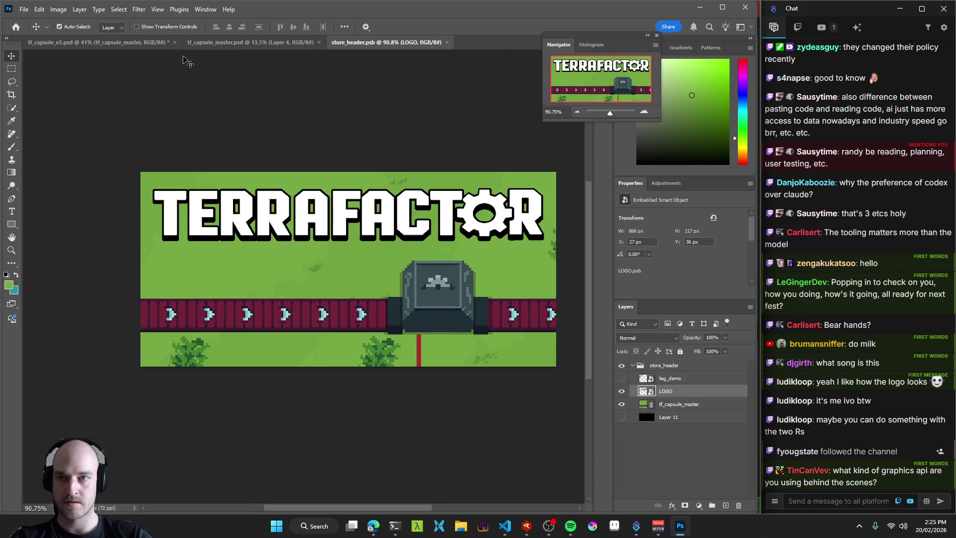
click(149, 42)
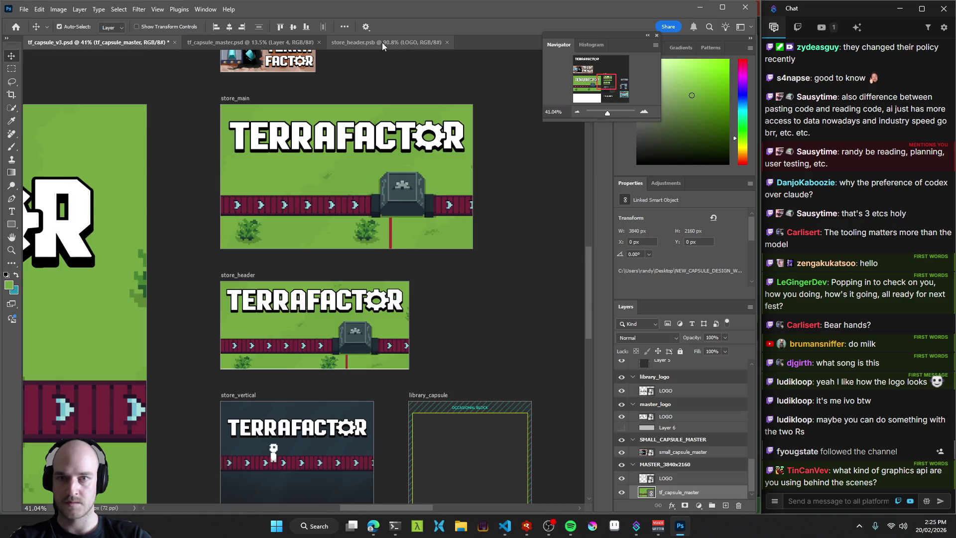
click(381, 42)
Align the linked conveyor scene in the store header to X -1, Y -67 px.
drag(381, 319, 381, 307)
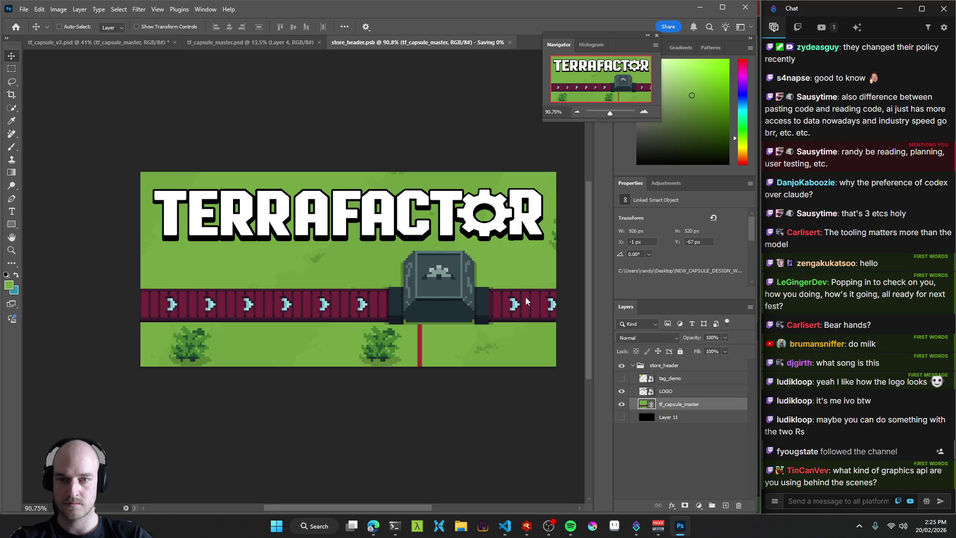
click(134, 42)
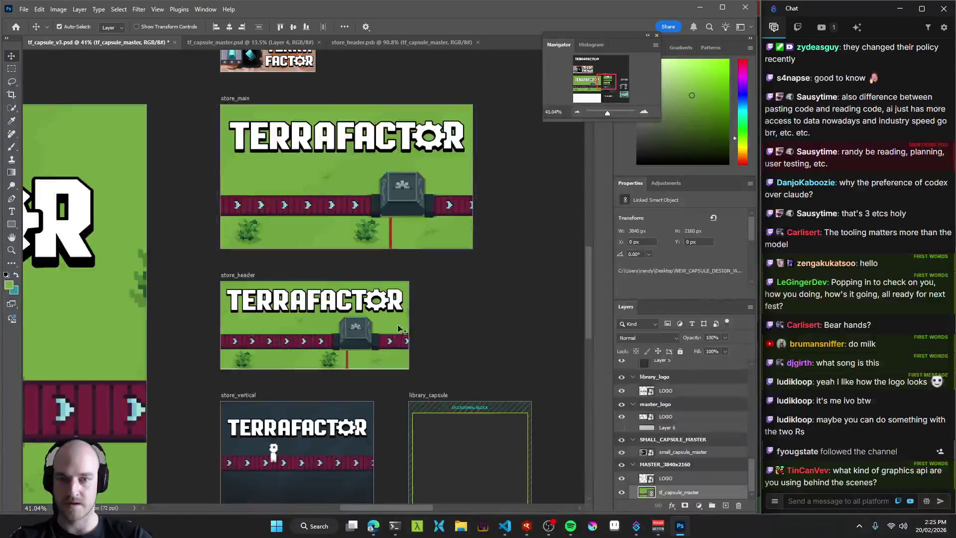
click(387, 42)
drag(352, 308, 351, 305)
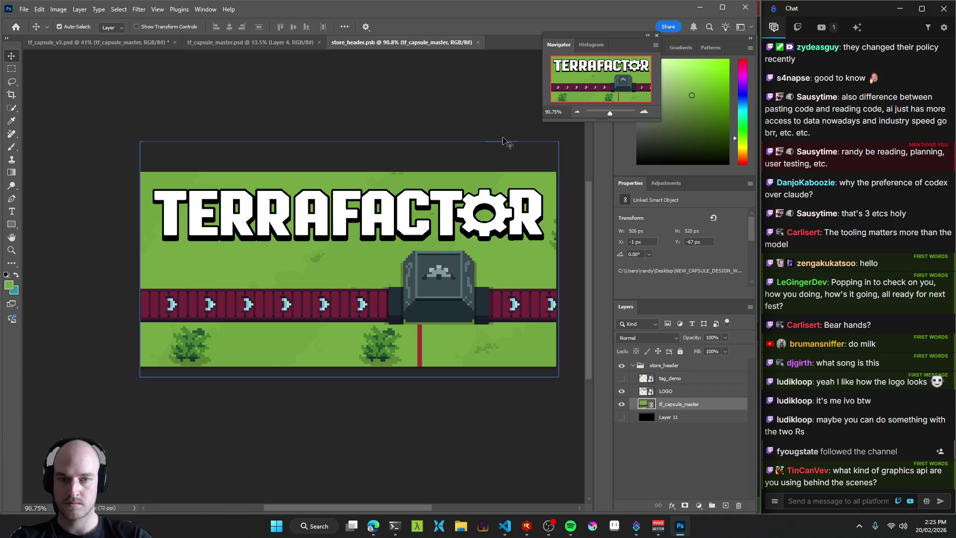
click(266, 43)
scroll(410, 284, up, 5)
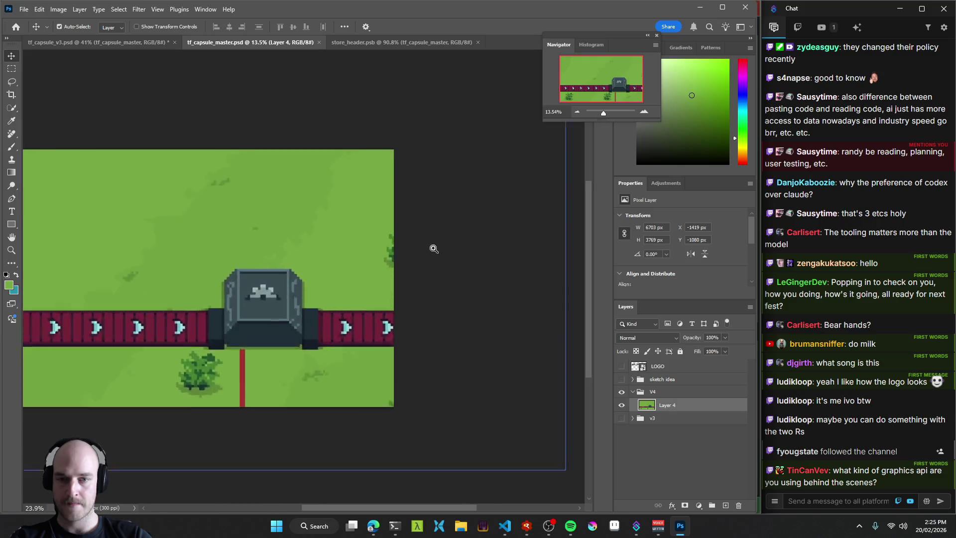
Save tf_capsule_master.psd again and pan tf_capsule_v3.psd to the Steam store mockup Artboards 1–3.
key(b)
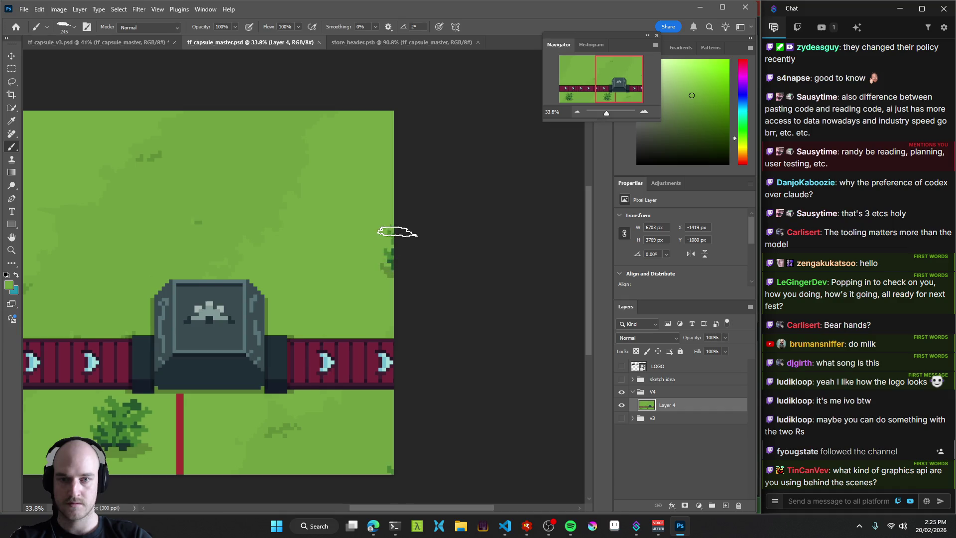
key(ctrl+s)
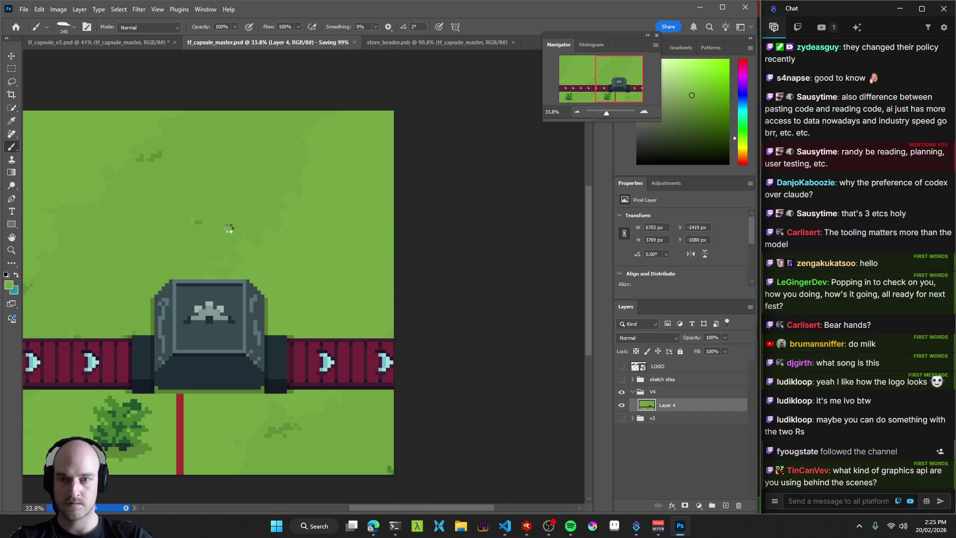
scroll(268, 229, down, 5)
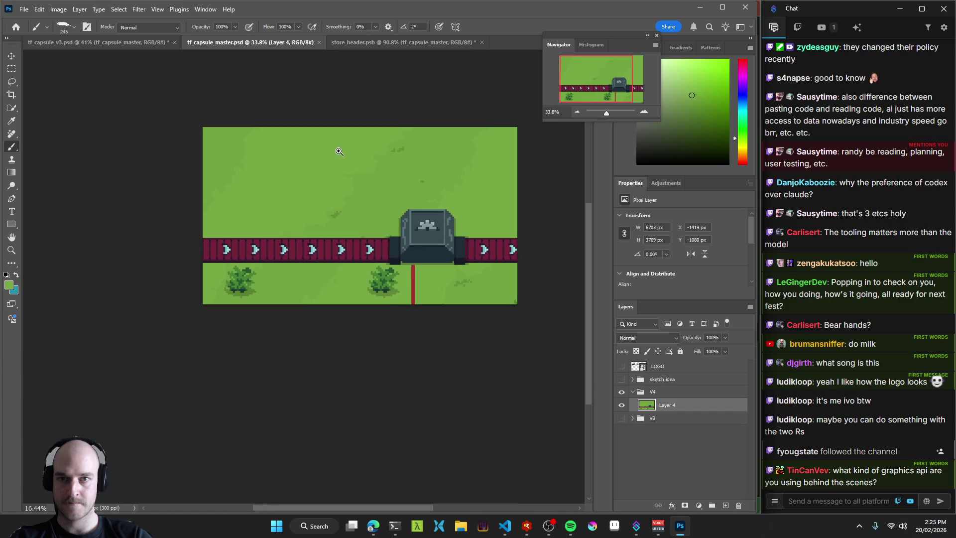
click(403, 42)
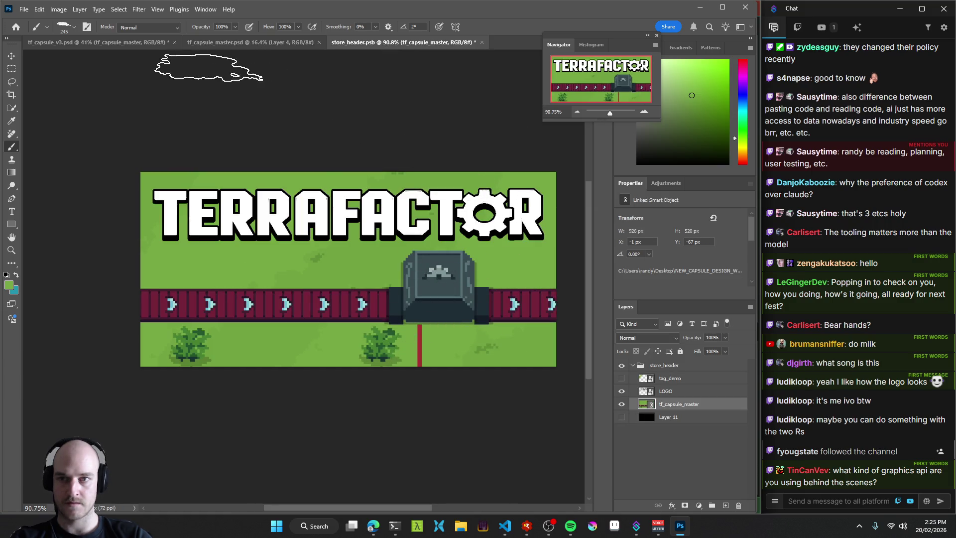
click(145, 43)
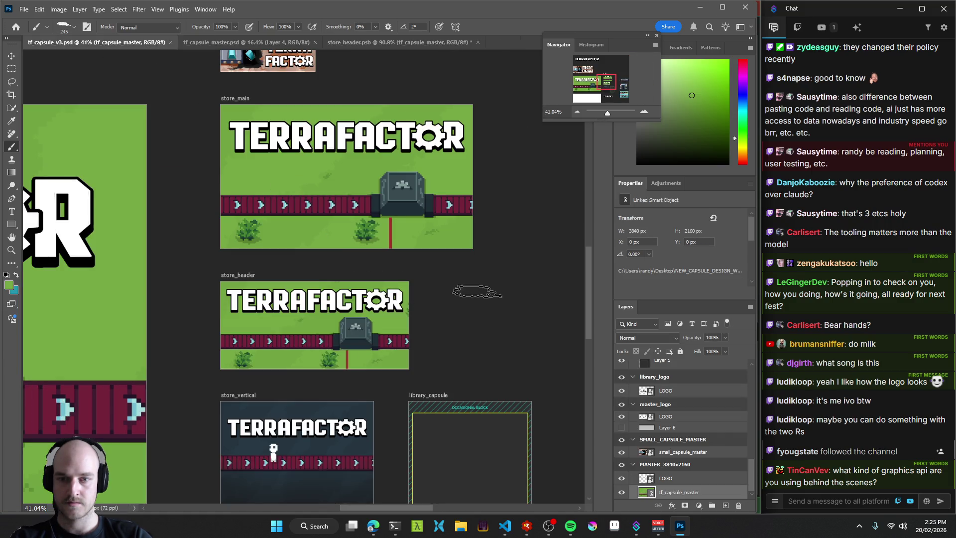
scroll(446, 223, down, 5)
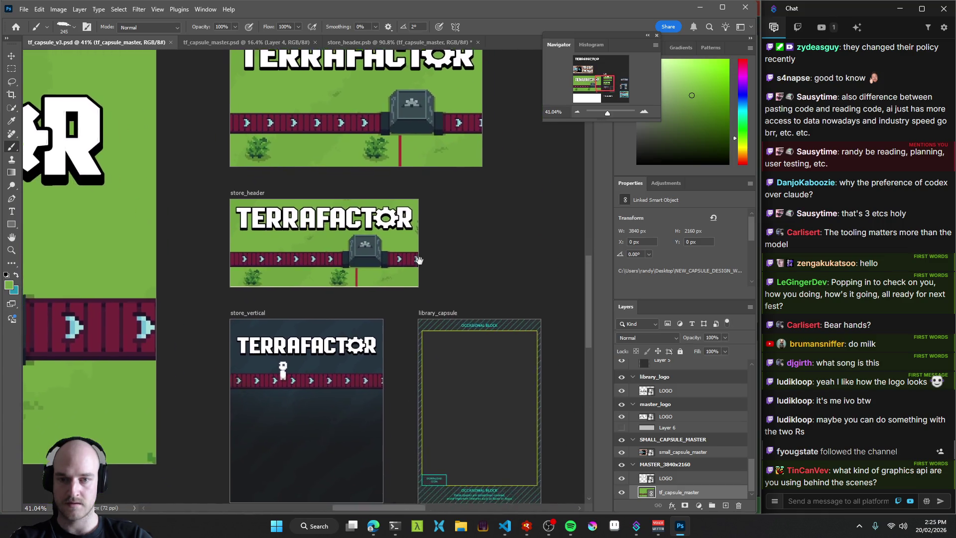
drag(393, 263, 226, 237)
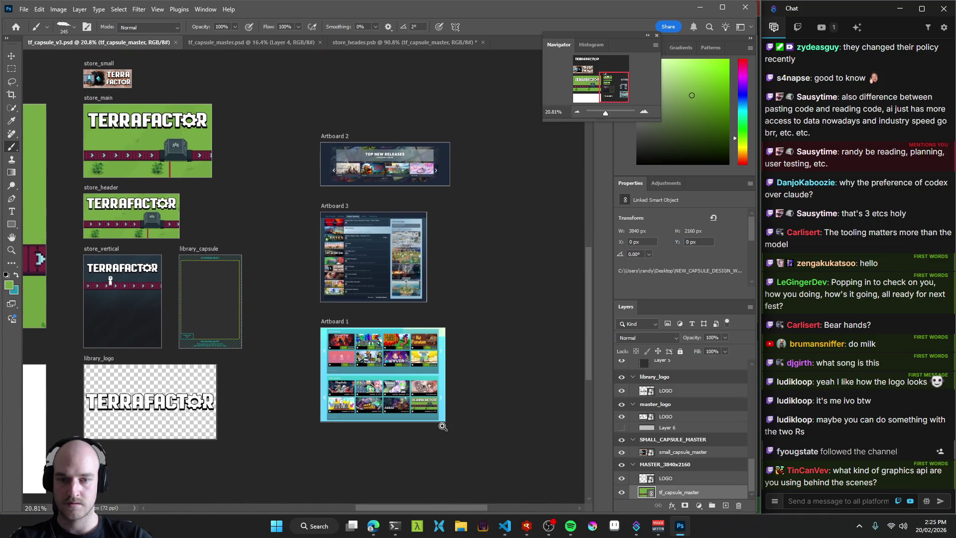
scroll(442, 426, up, 8)
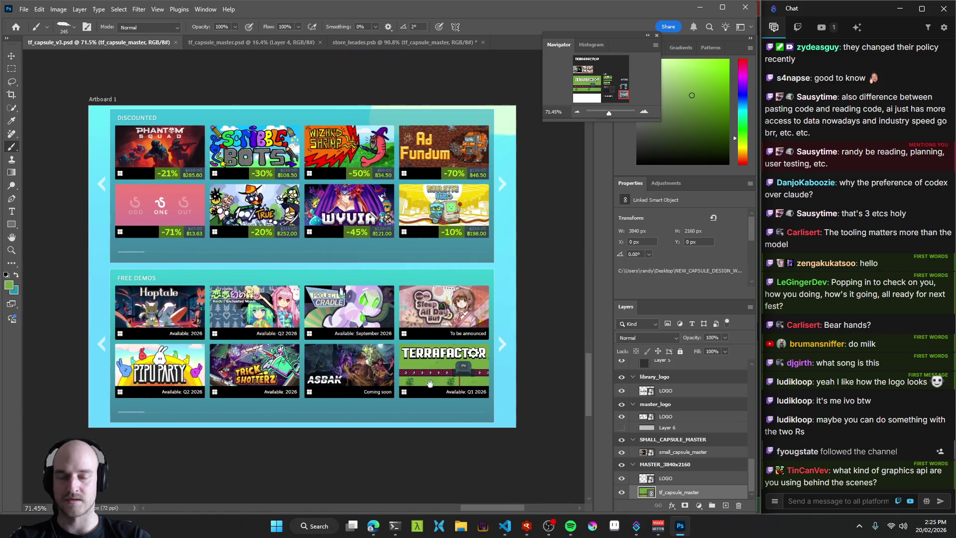
scroll(366, 293, down, 5)
scroll(366, 299, up, 4)
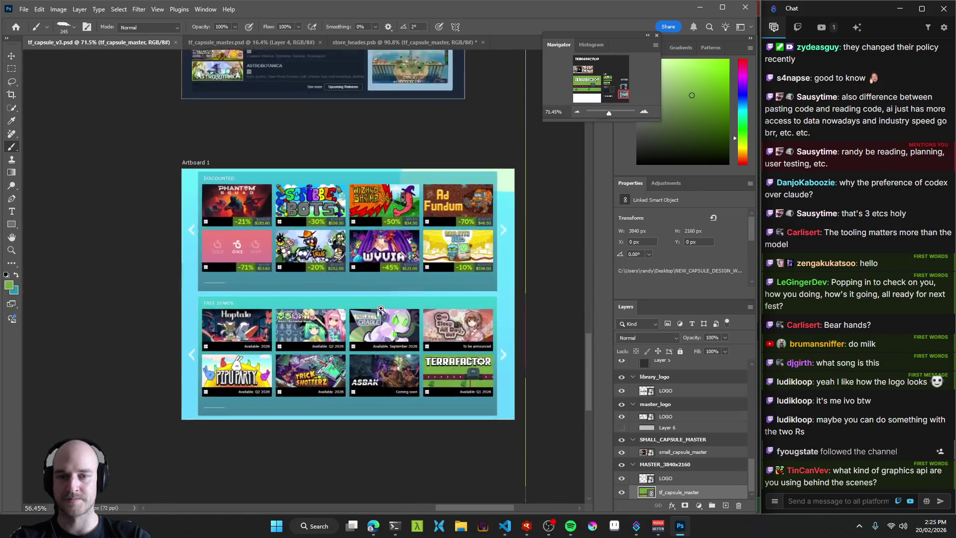
drag(366, 303, 377, 311)
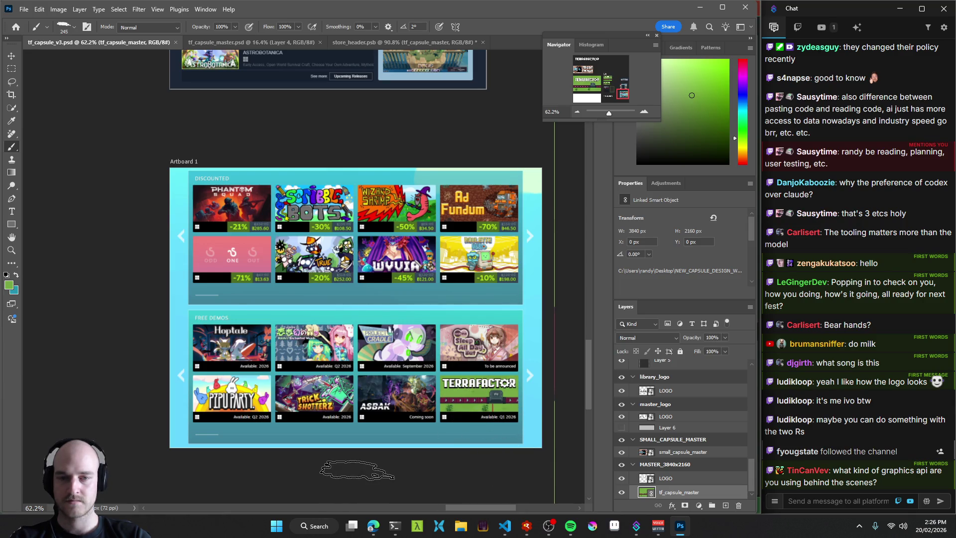
scroll(341, 342, down, 5)
scroll(334, 306, up, 4)
scroll(333, 305, up, 2)
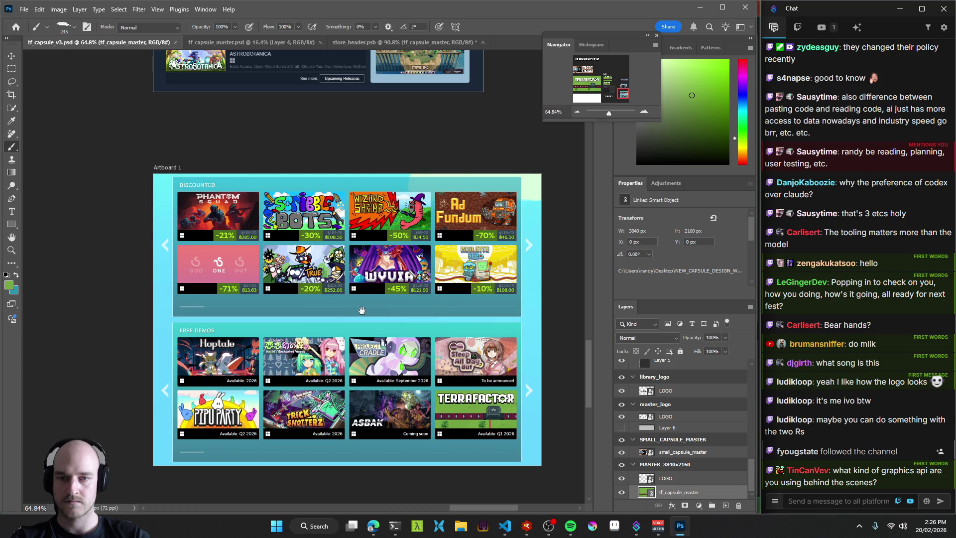
mouse_move(313, 115)
mouse_down()
mouse_move(364, 252)
mouse_move(388, 393)
mouse_move(357, 305)
mouse_move(338, 174)
mouse_up()
scroll(371, 297, down, 3)
drag(370, 296, 656, 336)
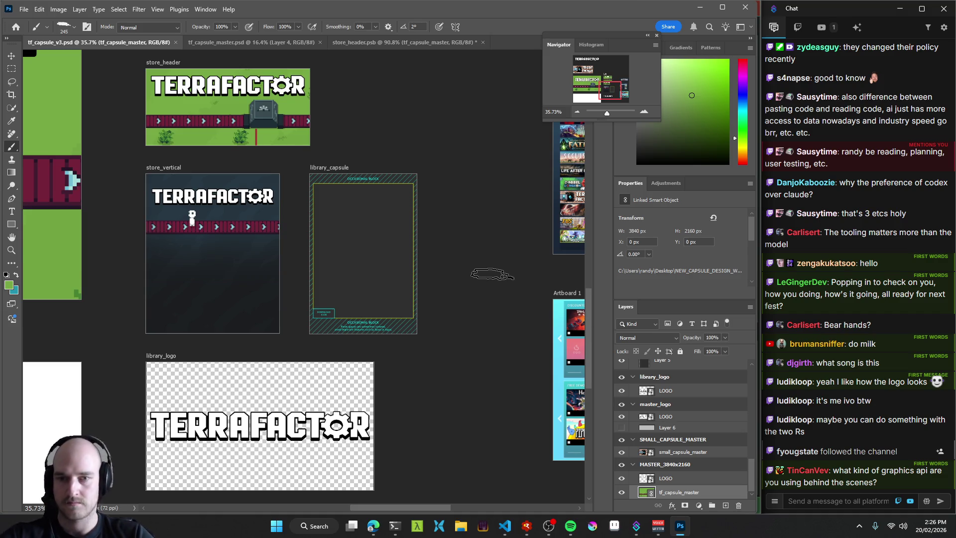
mouse_move(372, 160)
mouse_down()
mouse_move(430, 189)
mouse_move(575, 337)
mouse_move(551, 344)
mouse_move(370, 289)
mouse_move(400, 289)
mouse_move(406, 264)
mouse_up()
scroll(401, 289, down, 2)
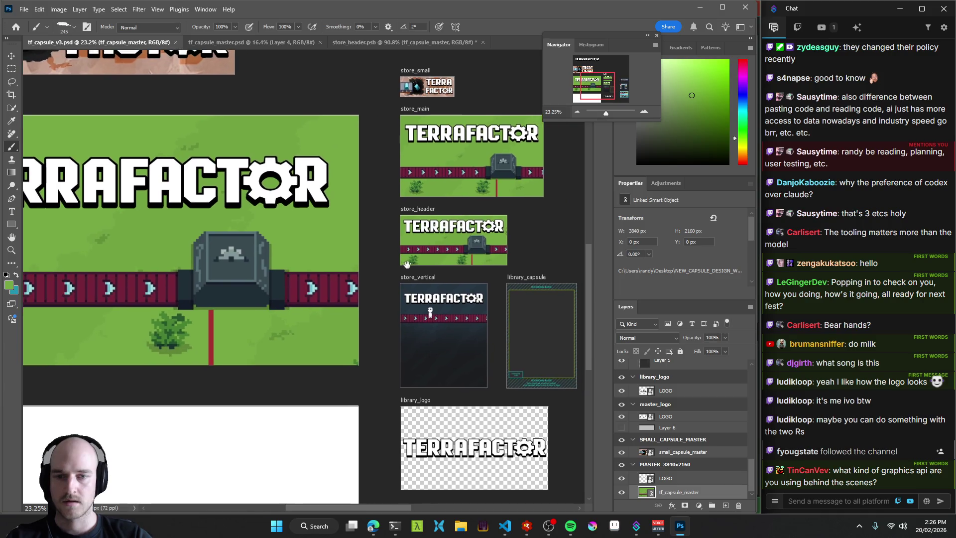
scroll(443, 246, up, 2)
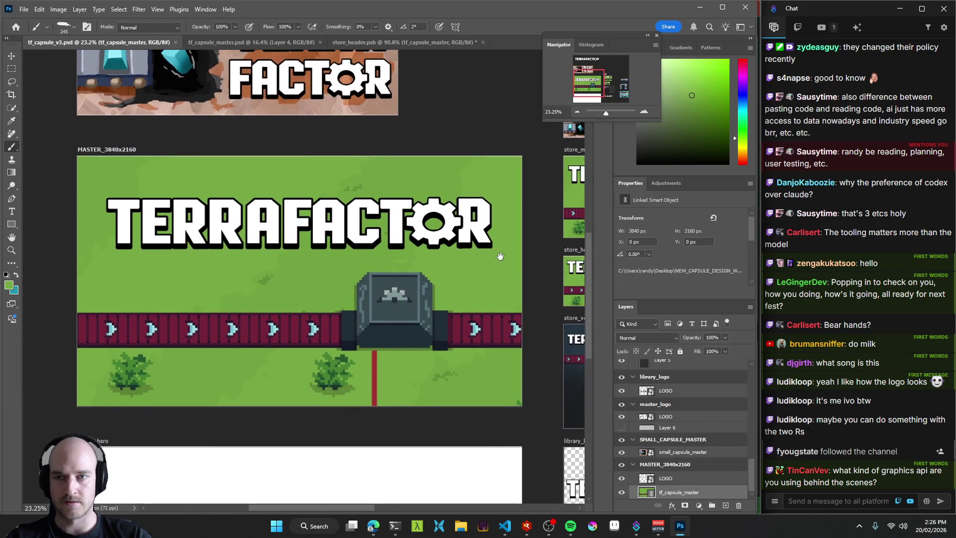
mouse_move(432, 274)
mouse_down()
mouse_move(472, 273)
mouse_move(296, 265)
mouse_up()
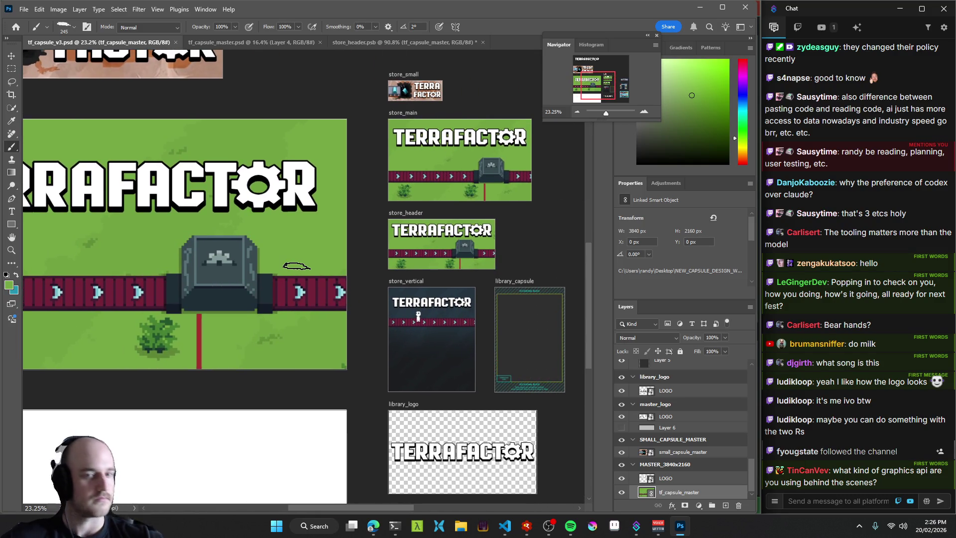
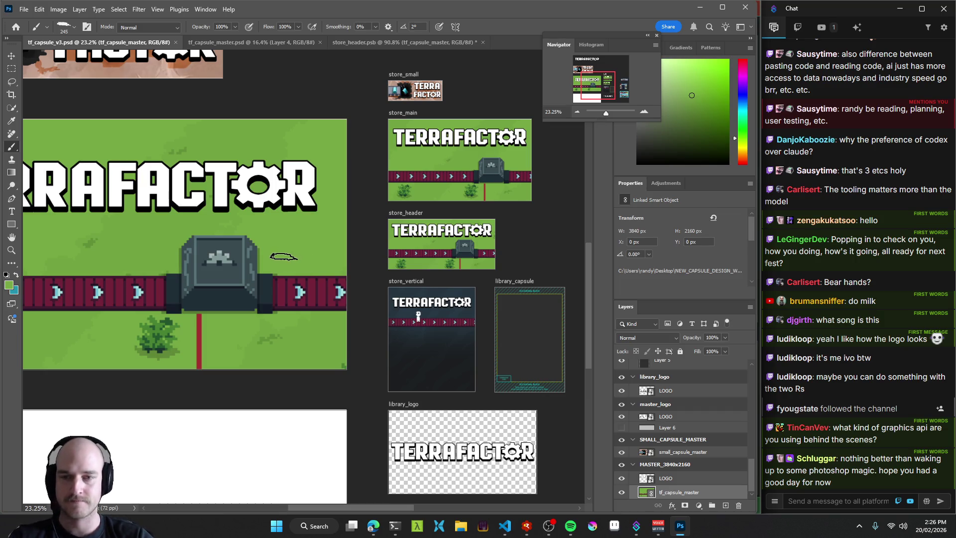
Pan and zoom across tf_capsule_v3.psd to inspect the MASTER_3840x2160 artboard and Artboards 1–3.
mouse_move(153, 219)
mouse_down()
mouse_move(378, 241)
mouse_move(362, 241)
mouse_up()
drag(445, 260, 312, 261)
drag(399, 268, 421, 281)
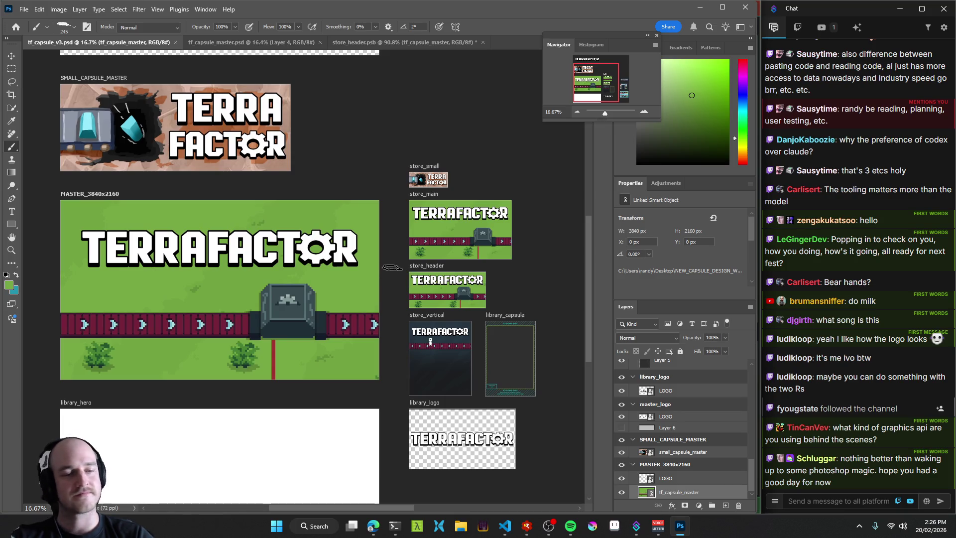
scroll(400, 261, down, 2)
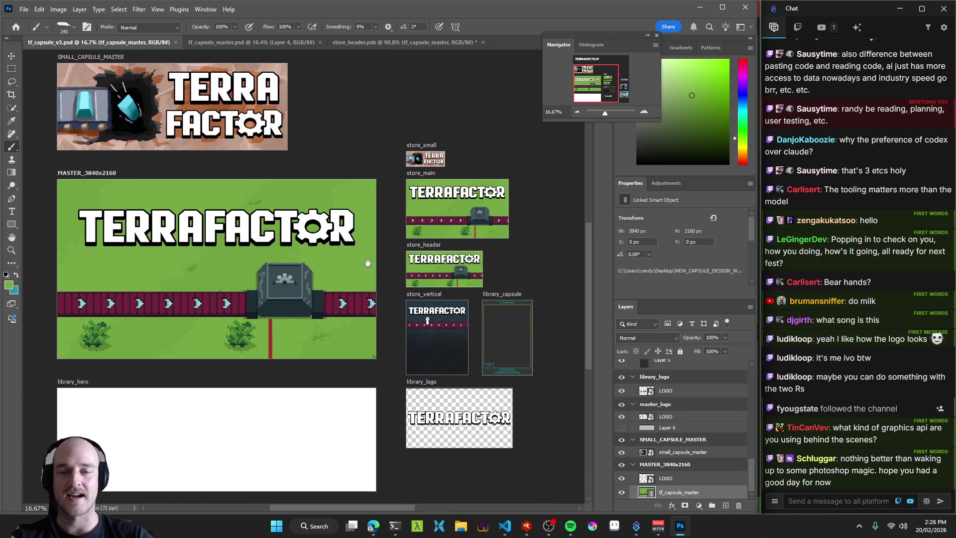
drag(369, 257, 426, 240)
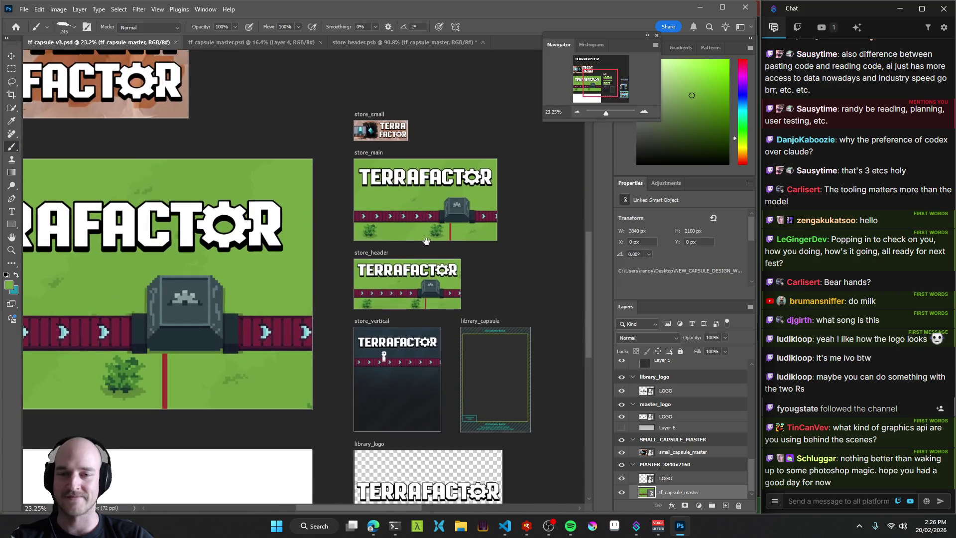
mouse_move(515, 290)
mouse_down()
mouse_move(356, 247)
mouse_move(254, 169)
mouse_move(371, 314)
mouse_move(452, 326)
mouse_up()
scroll(453, 326, left, 10)
scroll(470, 286, right, 3)
scroll(473, 279, left, 2)
scroll(532, 277, right, 5)
scroll(379, 246, up, 3)
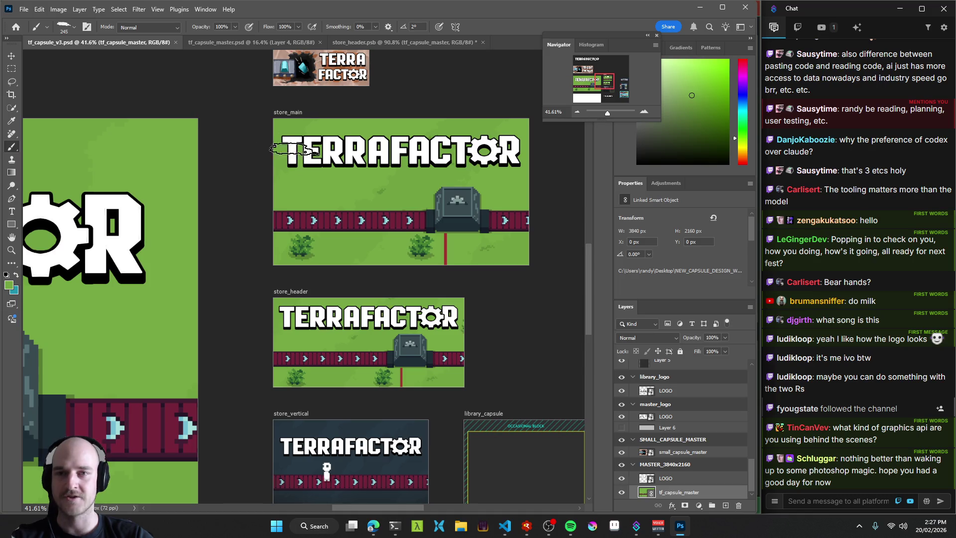
scroll(357, 289, up, 1)
scroll(357, 286, up, 5)
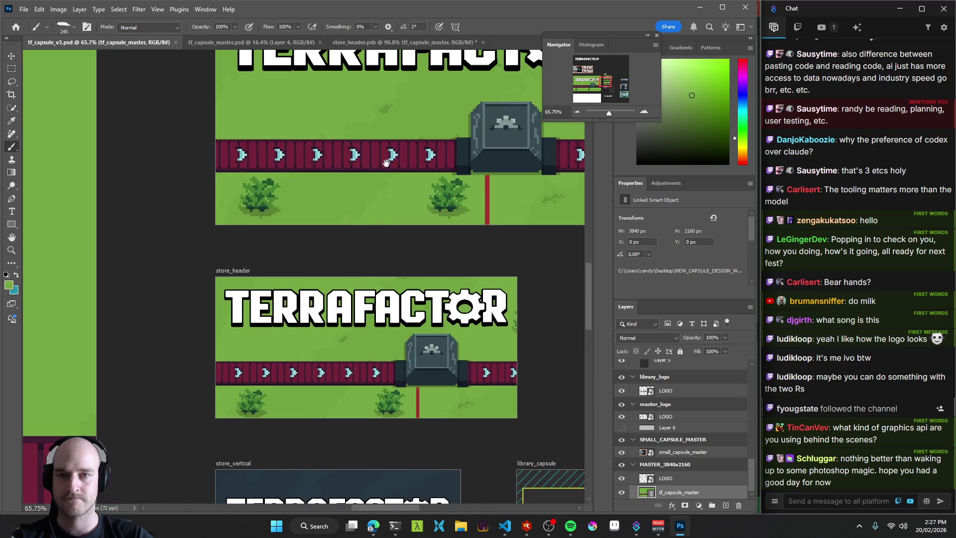
scroll(353, 274, down, 4)
scroll(353, 274, up, 1)
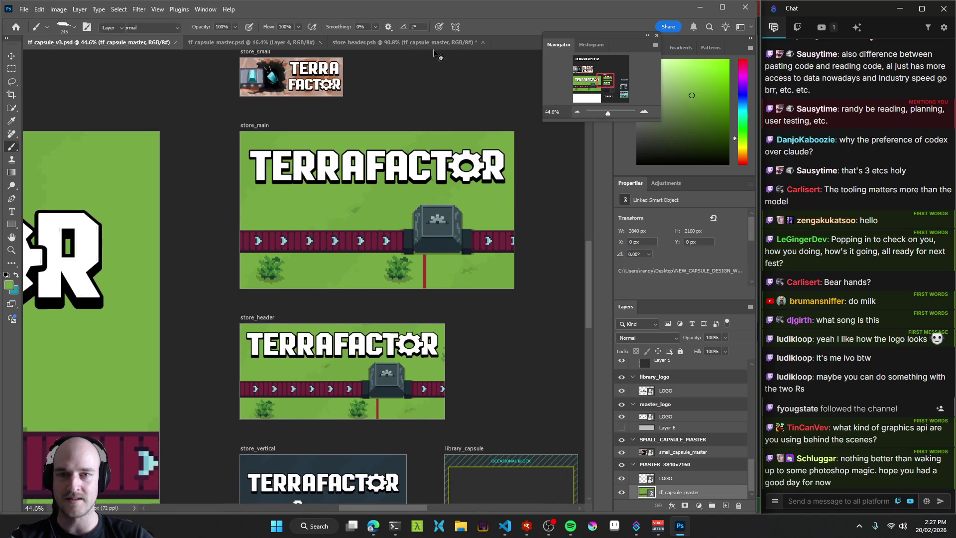
With the Move tool active, bring up the tf_capsule_master.psd conveyor artwork.
key(v)
click(425, 42)
click(252, 42)
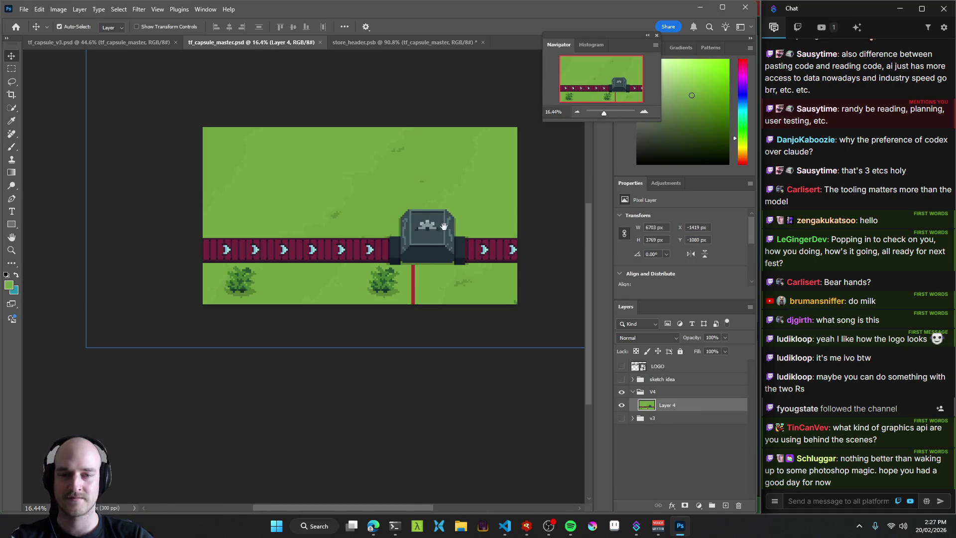
Preview the LOGO layer over the conveyor art, leave it hidden, and save tf_capsule_master.psd.
drag(411, 130, 345, 157)
click(621, 366)
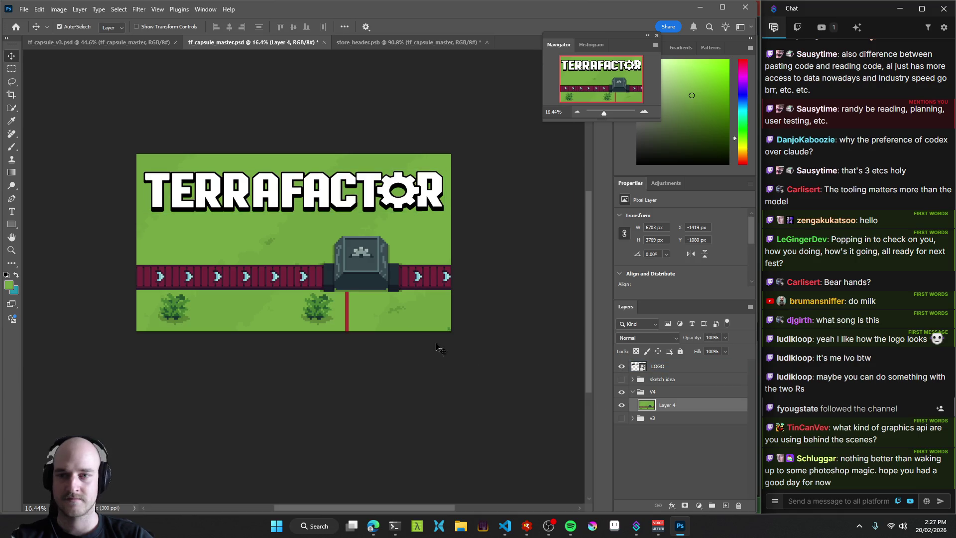
drag(207, 79, 245, 105)
click(635, 367)
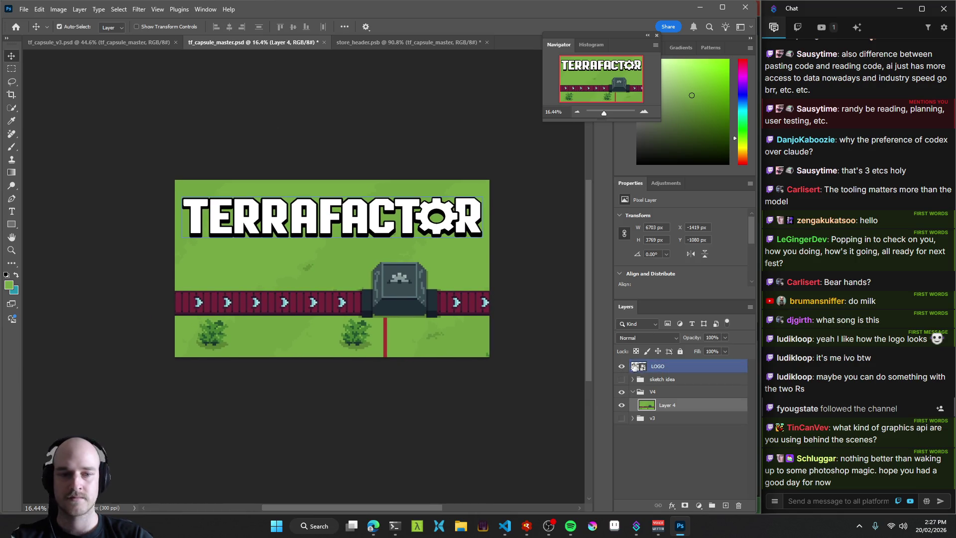
click(621, 367)
key(ctrl+s)
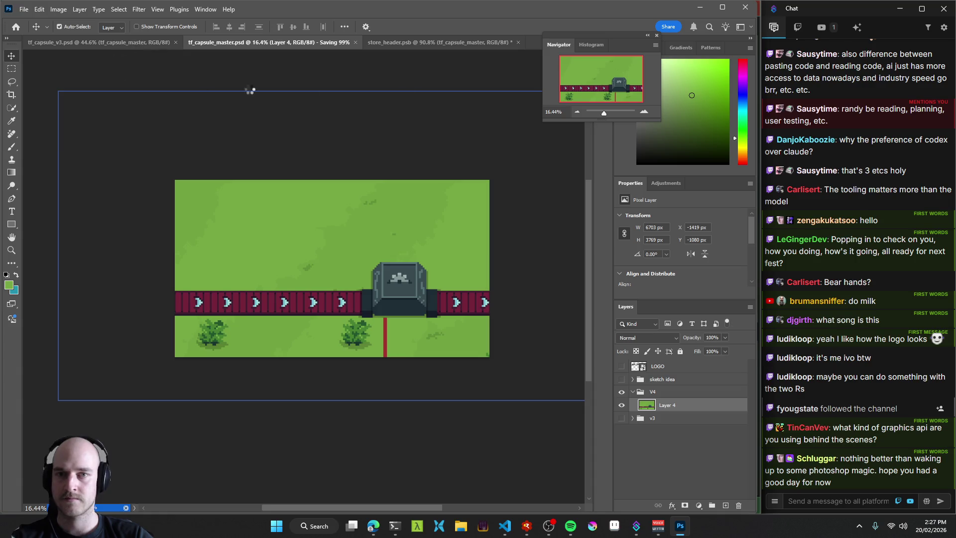
Check the updated store_header document, then return to tf_capsule_v3.psd.
click(109, 45)
click(411, 43)
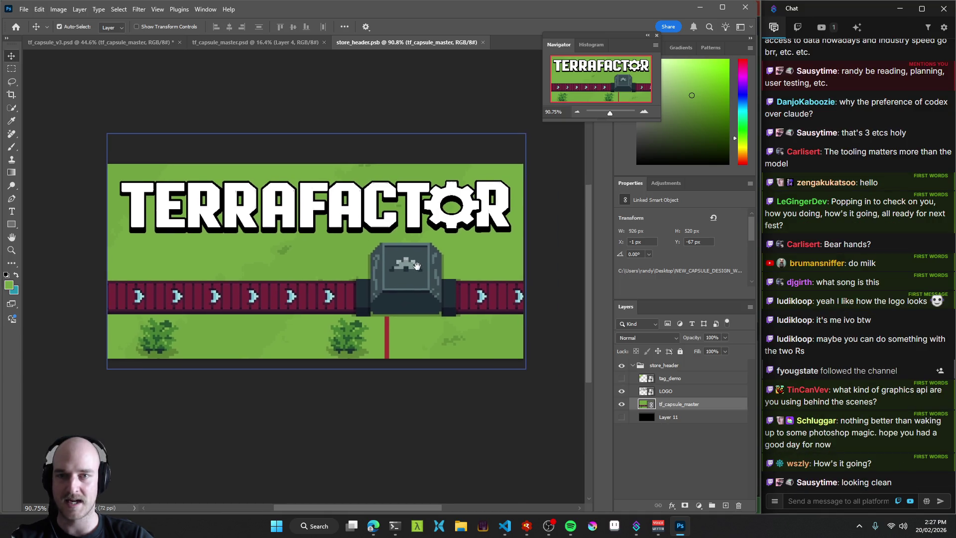
click(116, 43)
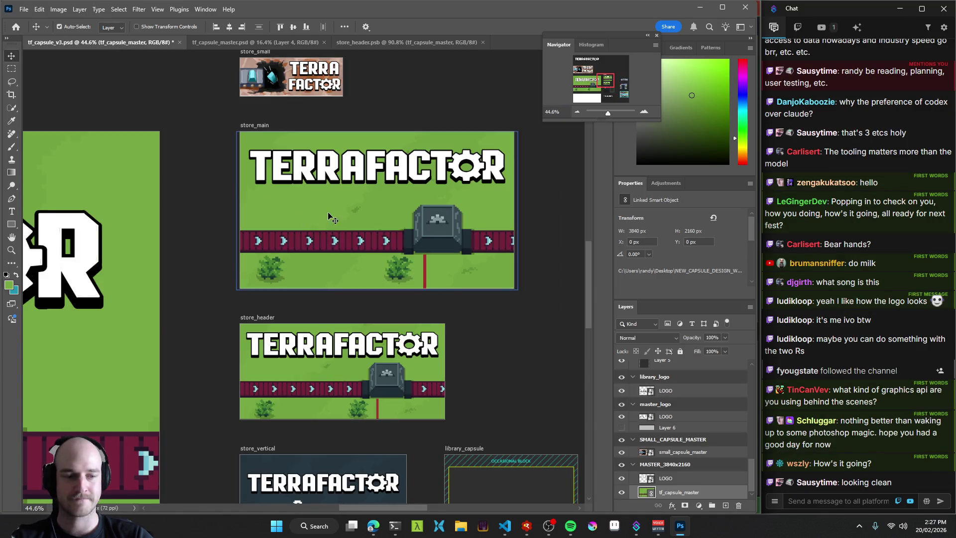
drag(399, 259, 446, 237)
scroll(273, 258, down, 5)
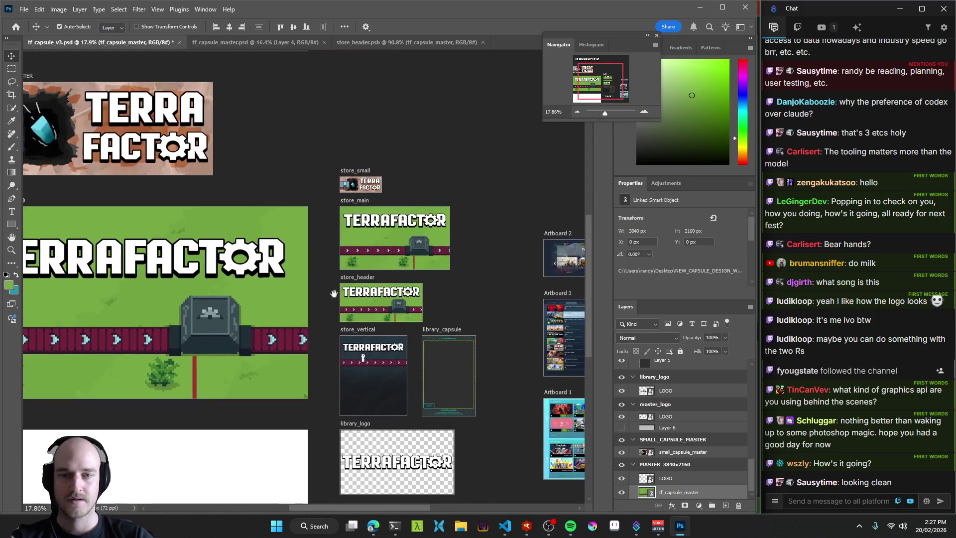
drag(273, 259, 181, 225)
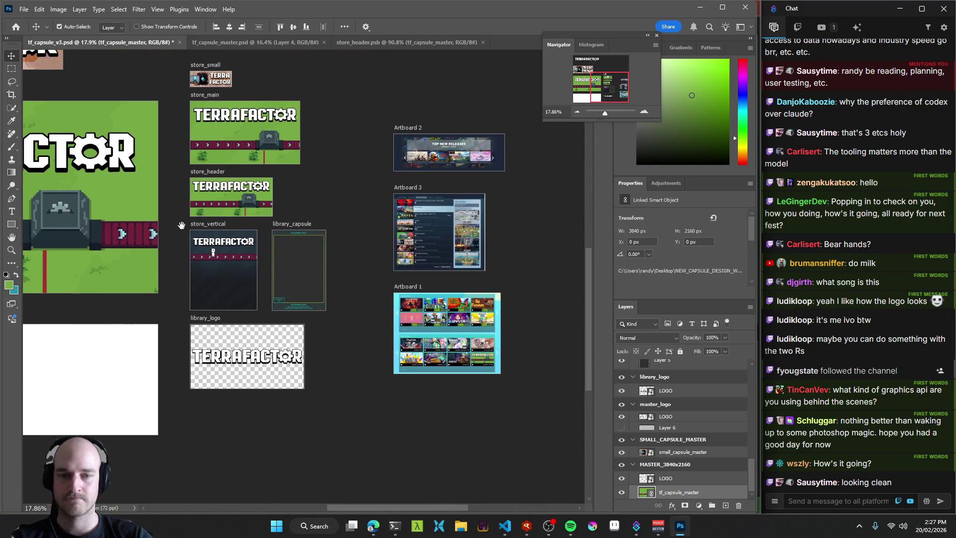
scroll(181, 225, up, 3)
scroll(335, 273, down, 3)
scroll(528, 331, up, 1)
scroll(529, 332, up, 5)
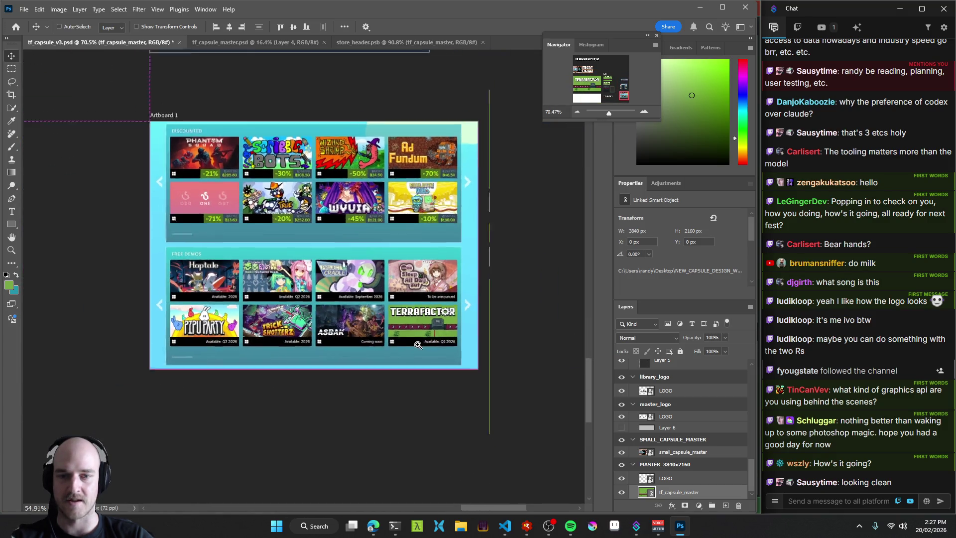
scroll(422, 345, up, 2)
scroll(448, 351, down, 1)
scroll(468, 356, down, 4)
scroll(298, 249, down, 6)
scroll(249, 235, up, 4)
click(249, 235)
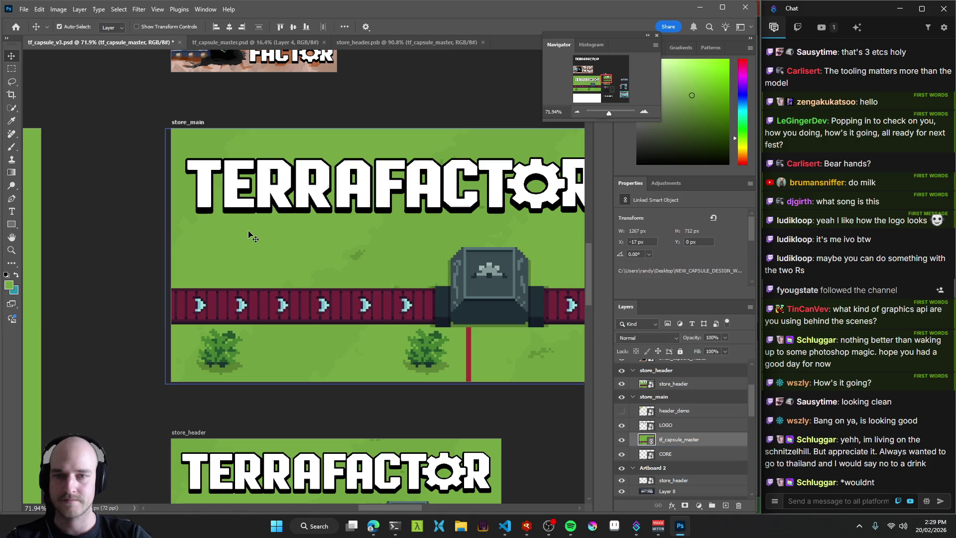
mouse_move(182, 226)
mouse_down()
mouse_move(189, 229)
mouse_move(110, 218)
mouse_up()
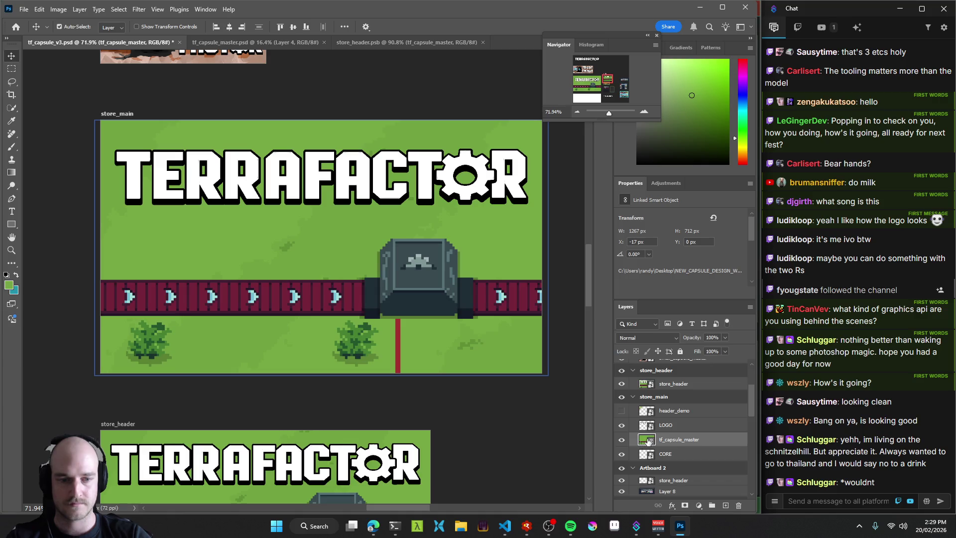
double_click(647, 439)
click(109, 44)
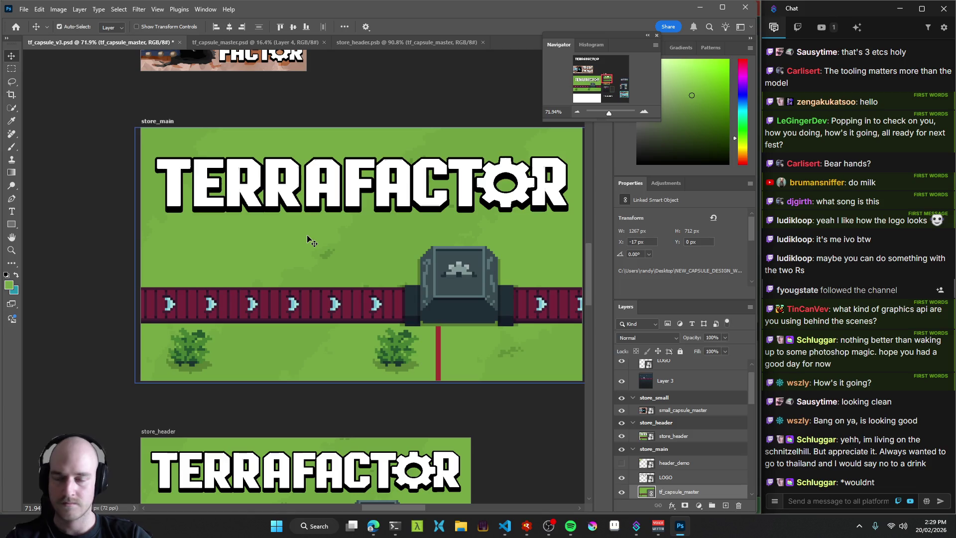
scroll(311, 242, down, 3)
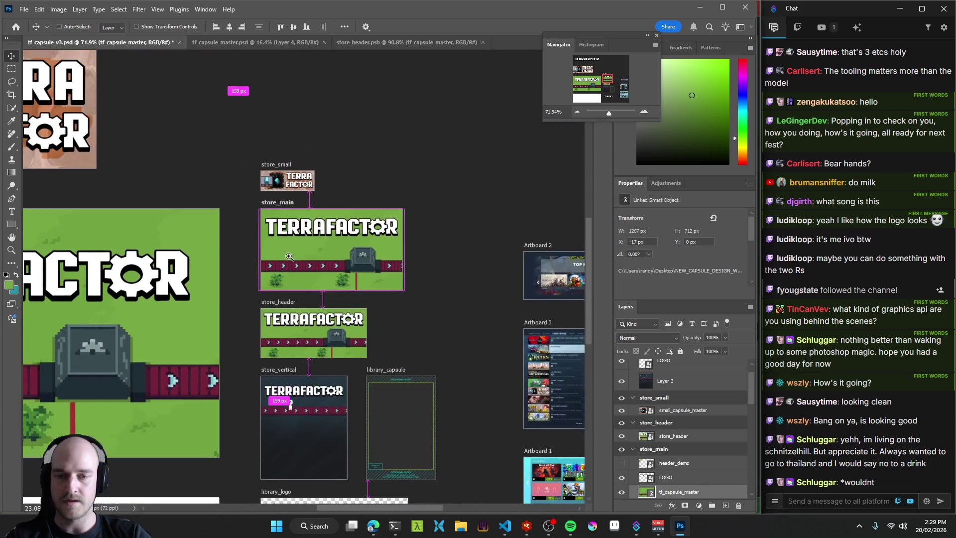
scroll(313, 262, up, 2)
mouse_move(320, 264)
mouse_down()
mouse_move(374, 231)
mouse_move(300, 202)
mouse_move(303, 239)
mouse_up()
scroll(328, 251, down, 5)
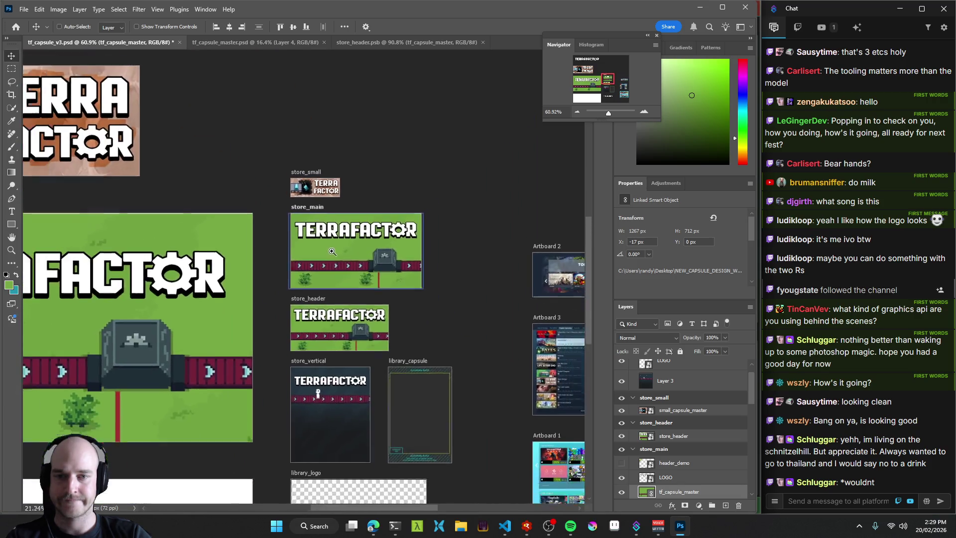
drag(452, 278, 338, 257)
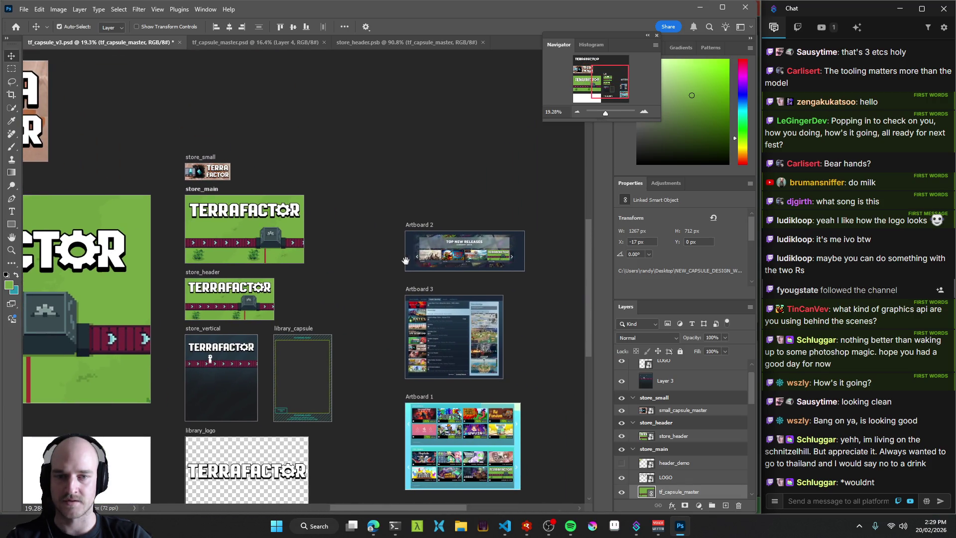
scroll(296, 266, up, 3)
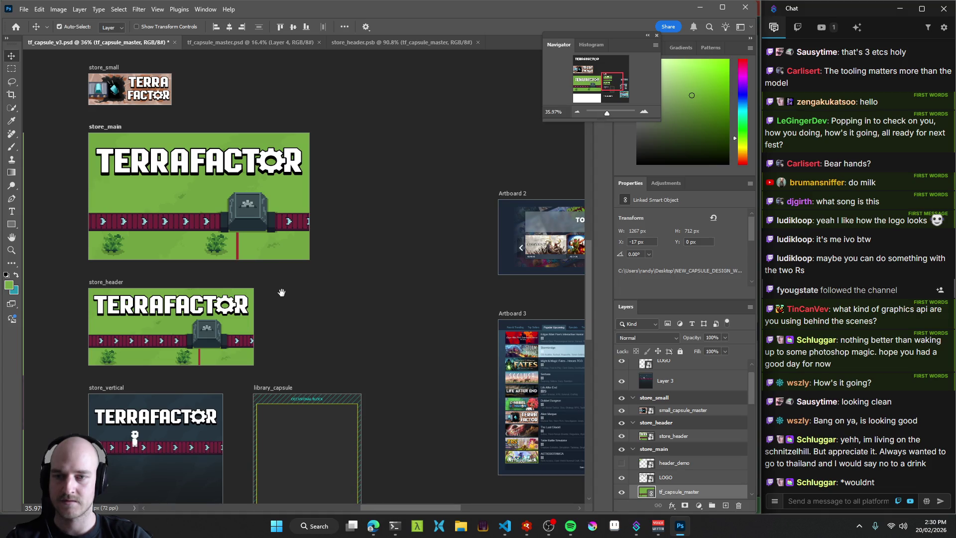
key(shift+v)
mouse_move(103, 139)
mouse_down()
mouse_move(280, 257)
mouse_move(276, 244)
mouse_up()
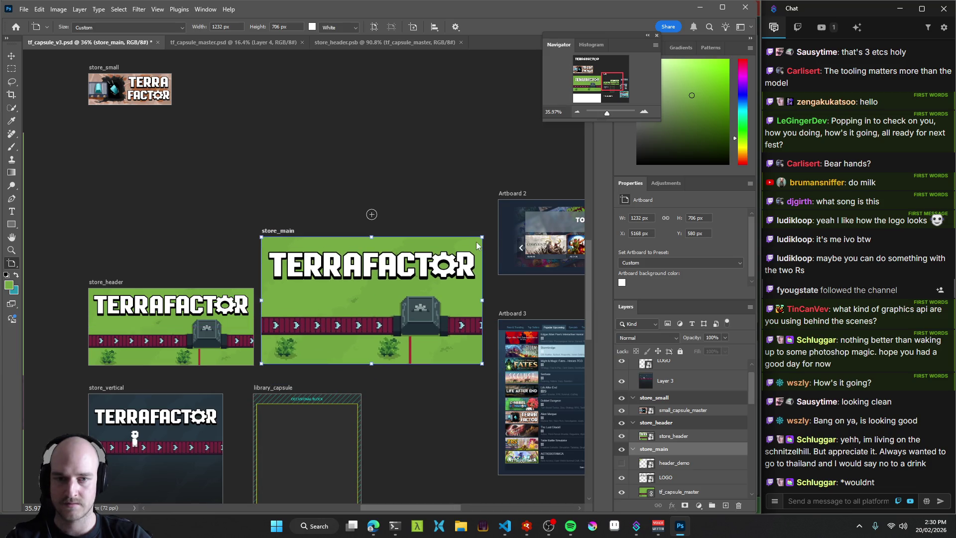
mouse_move(482, 238)
mouse_down()
mouse_move(351, 305)
mouse_move(465, 281)
mouse_move(447, 290)
mouse_up()
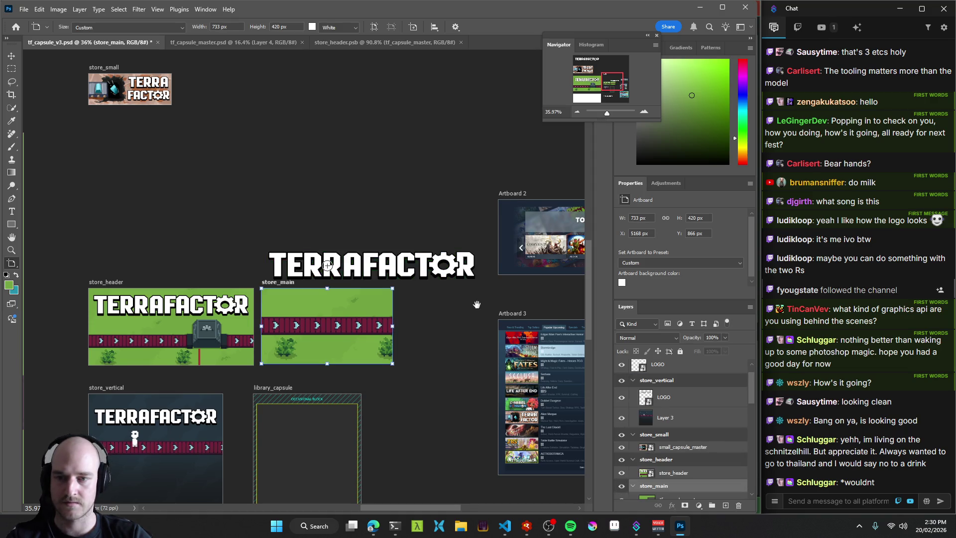
scroll(476, 304, down, 3)
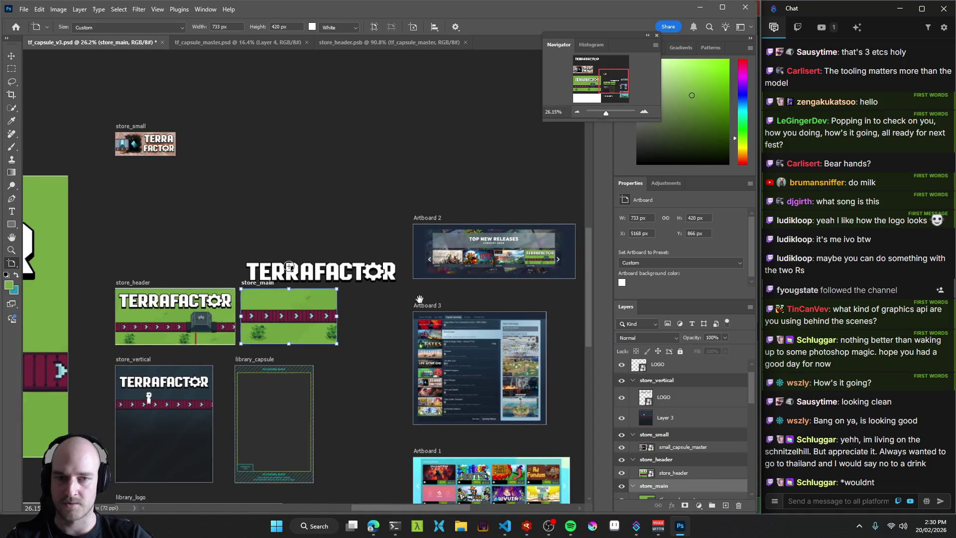
scroll(417, 299, right, 3)
mouse_move(504, 269)
mouse_down()
mouse_move(561, 277)
mouse_move(411, 284)
mouse_up()
key(ctrl+z)
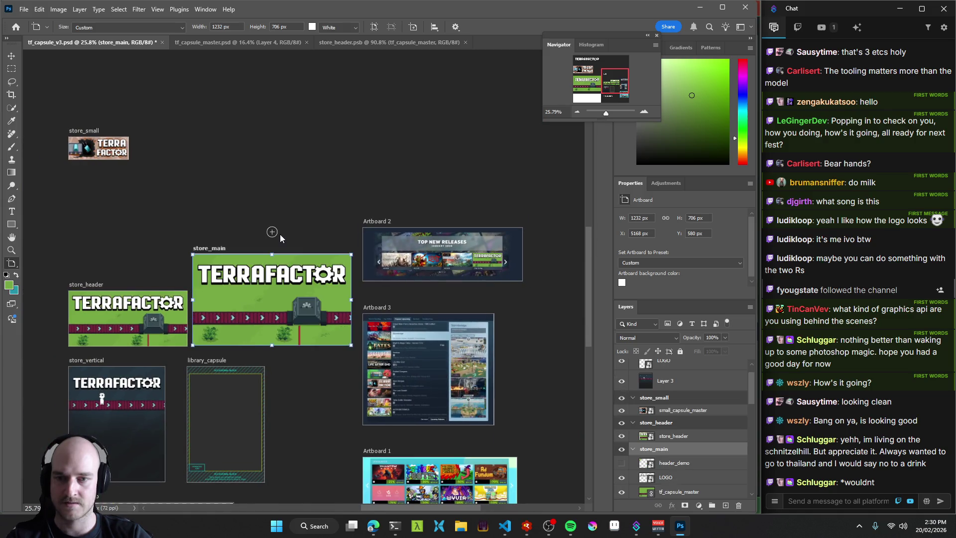
key(ctrl+z)
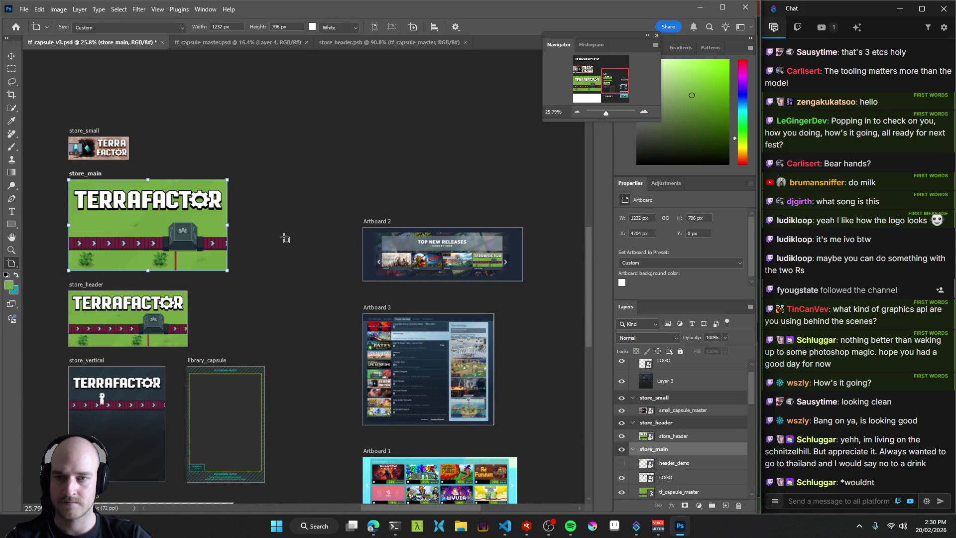
key(v)
click(148, 231)
drag(148, 232, 202, 233)
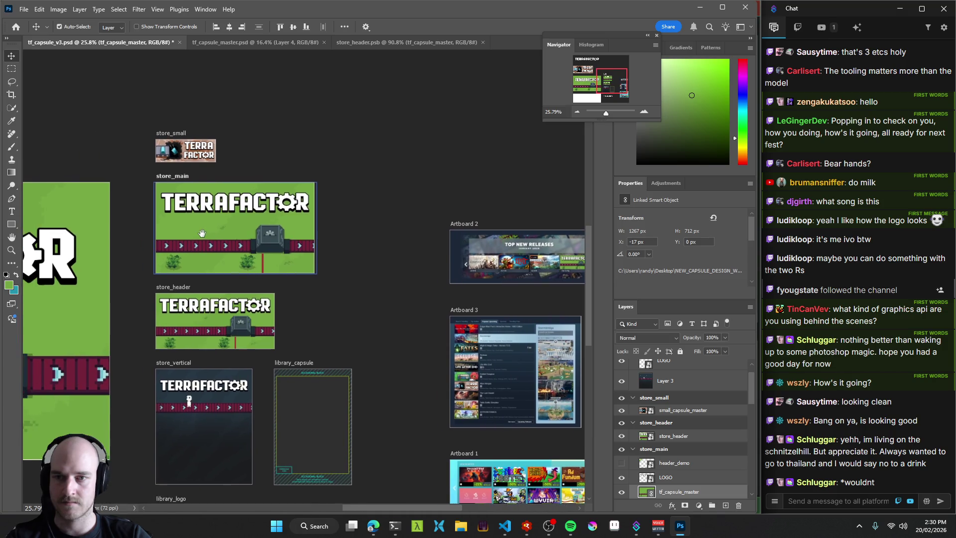
Add a new layer in store_main, hide the conveyor and LOGO layers, and delete CORE.
scroll(202, 233, up, 5)
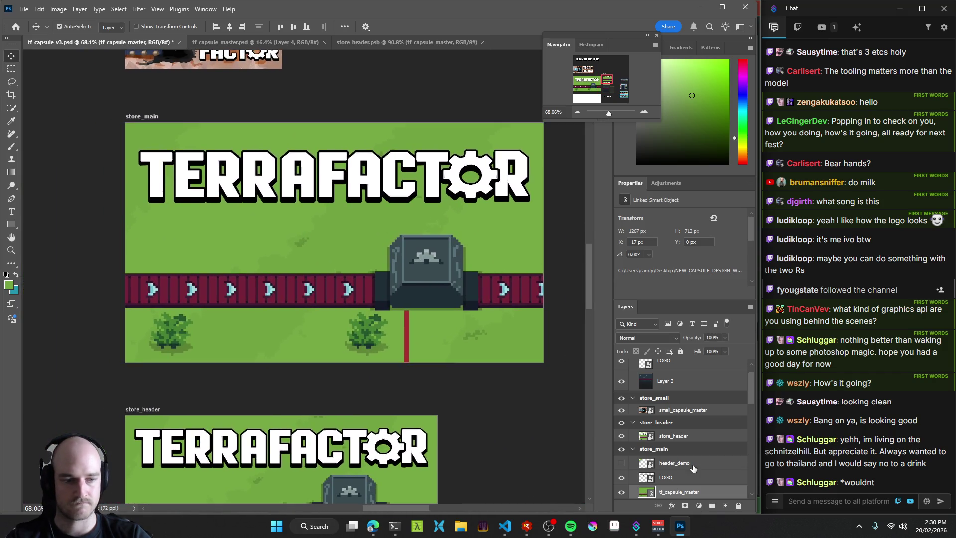
scroll(691, 468, down, 4)
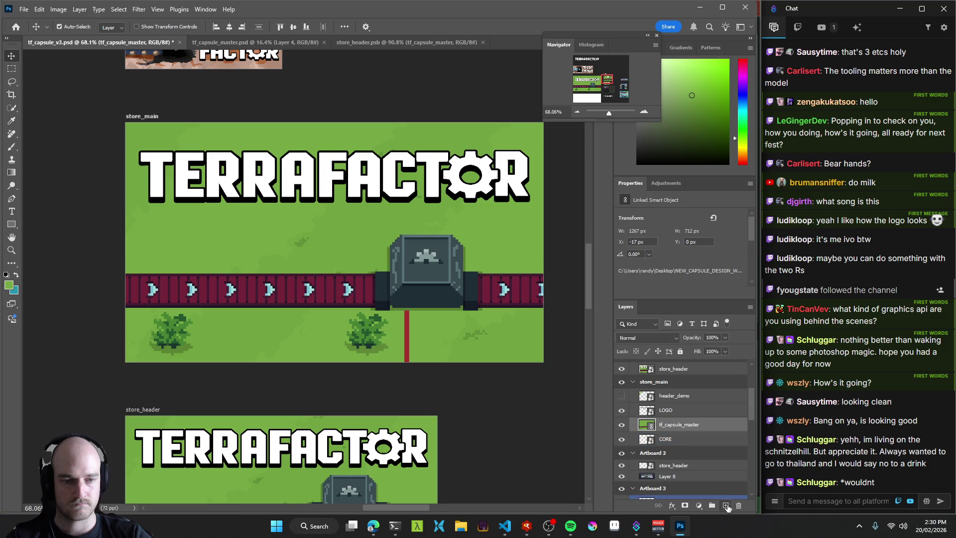
click(726, 505)
click(621, 439)
click(622, 409)
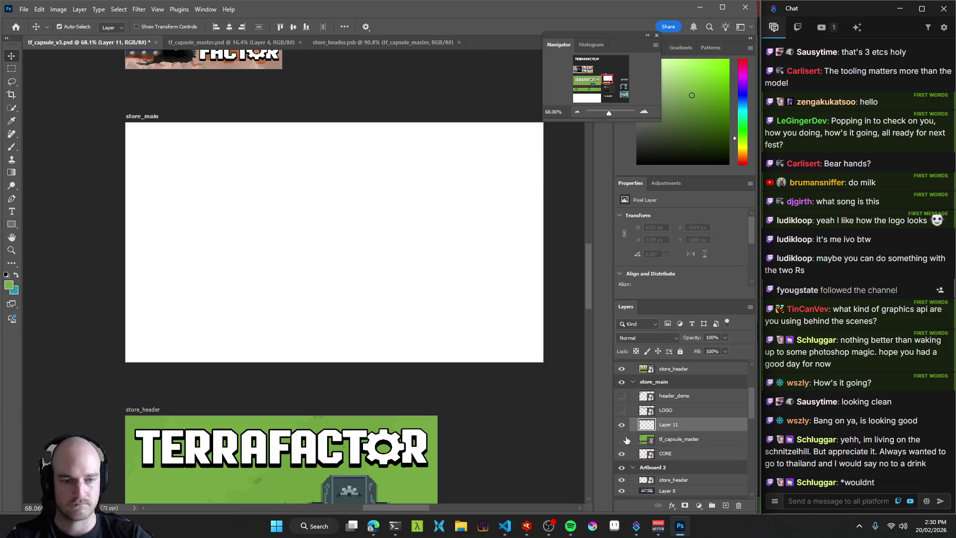
click(687, 459)
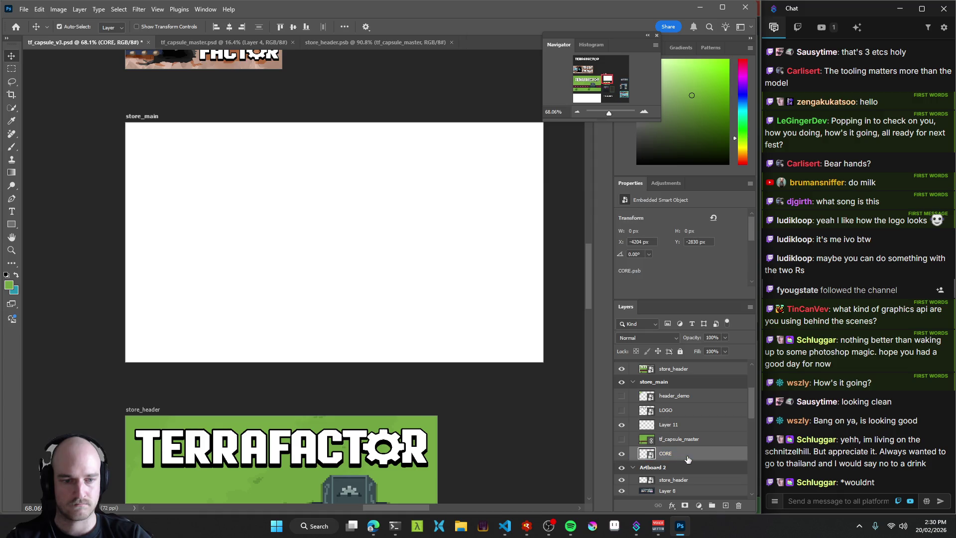
key(Delete)
Fill Layer 11 dark grey with the Paint Bucket and convert it to a smart object.
click(686, 424)
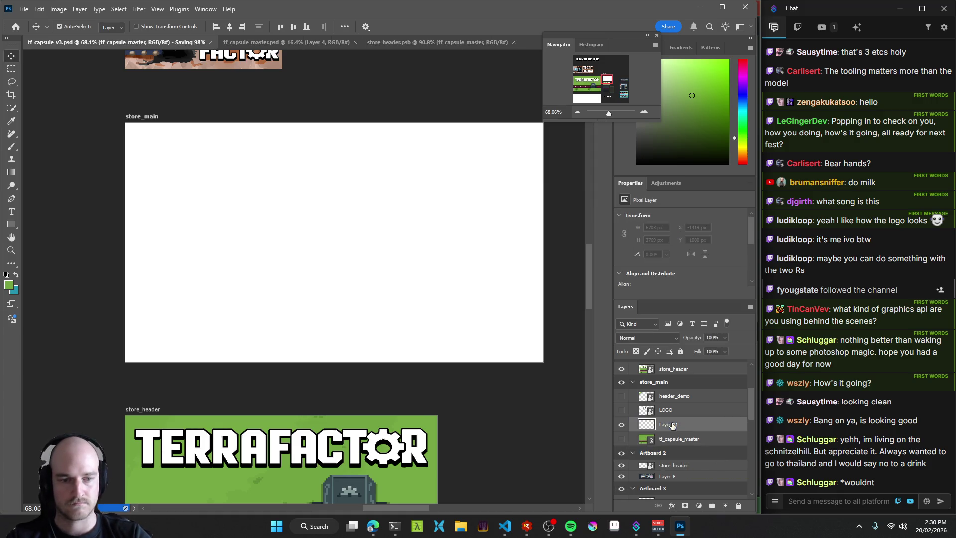
key(g)
click(407, 232)
right_click(682, 424)
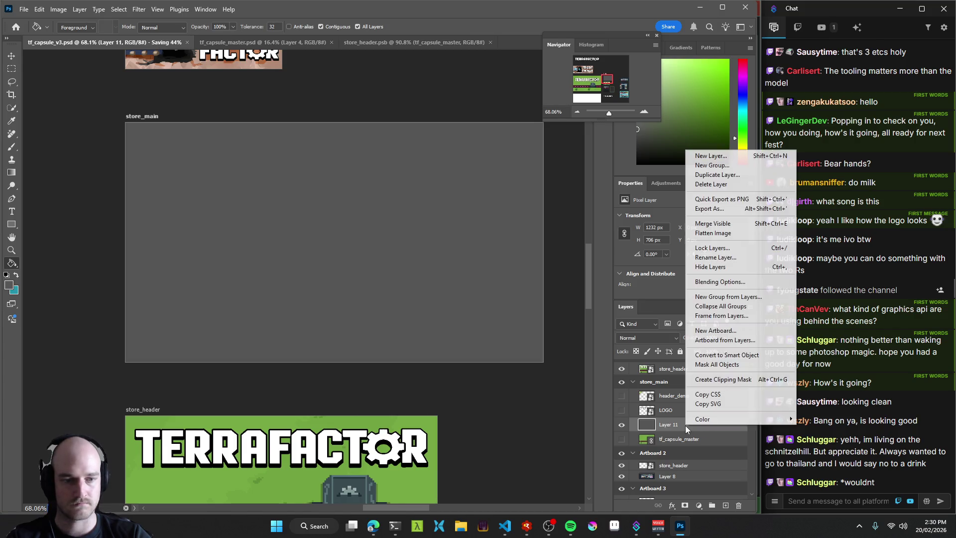
click(730, 355)
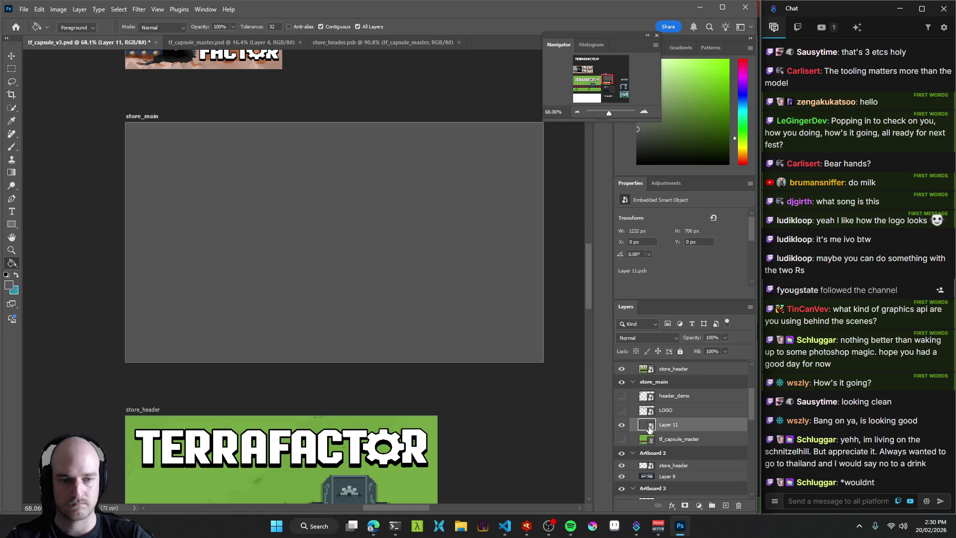
double_click(648, 426)
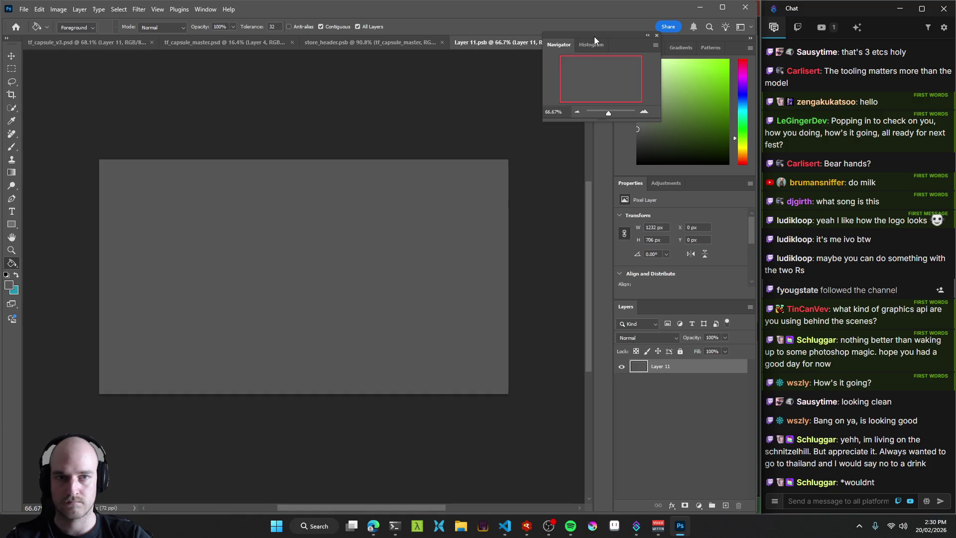
click(562, 43)
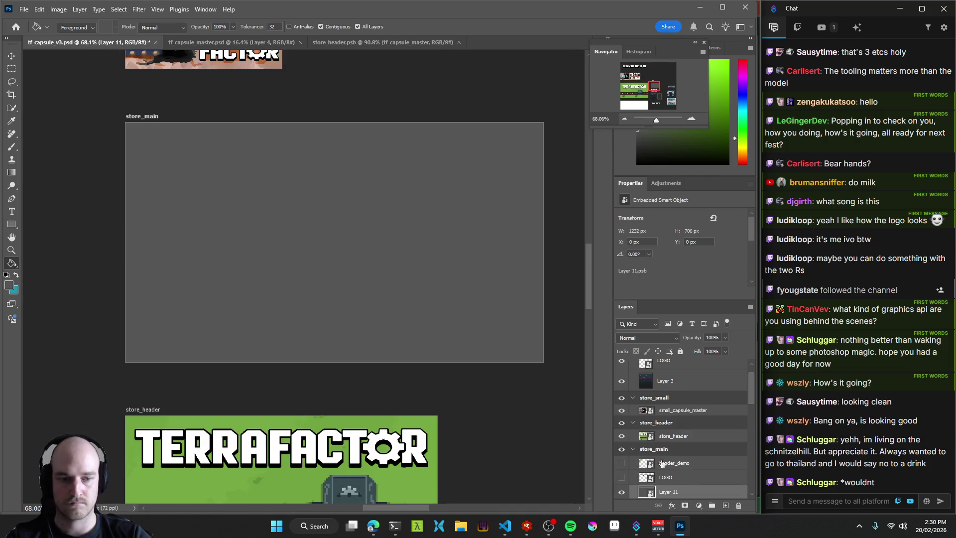
Rename the layer store_main, convert it to a smart object again, and open its contents.
scroll(669, 468, down, 3)
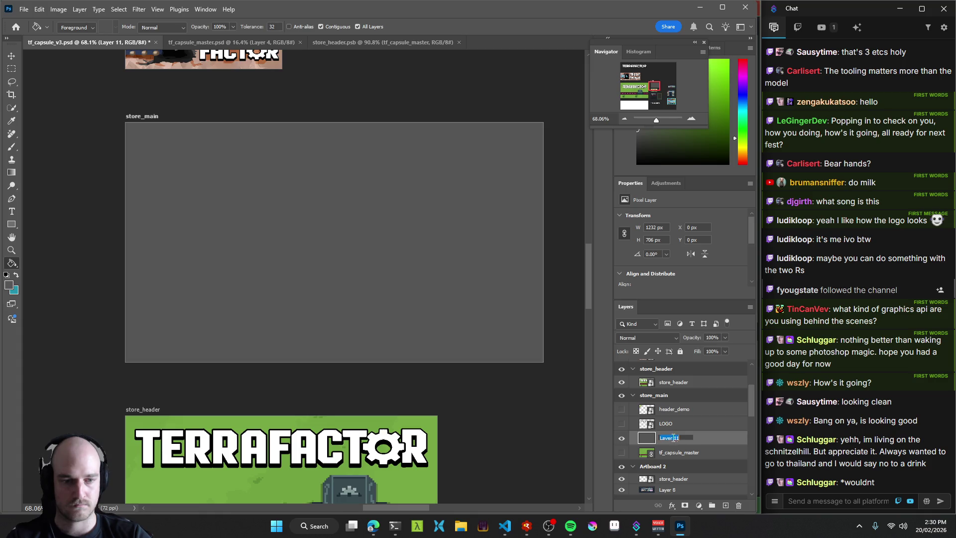
text(store_main)
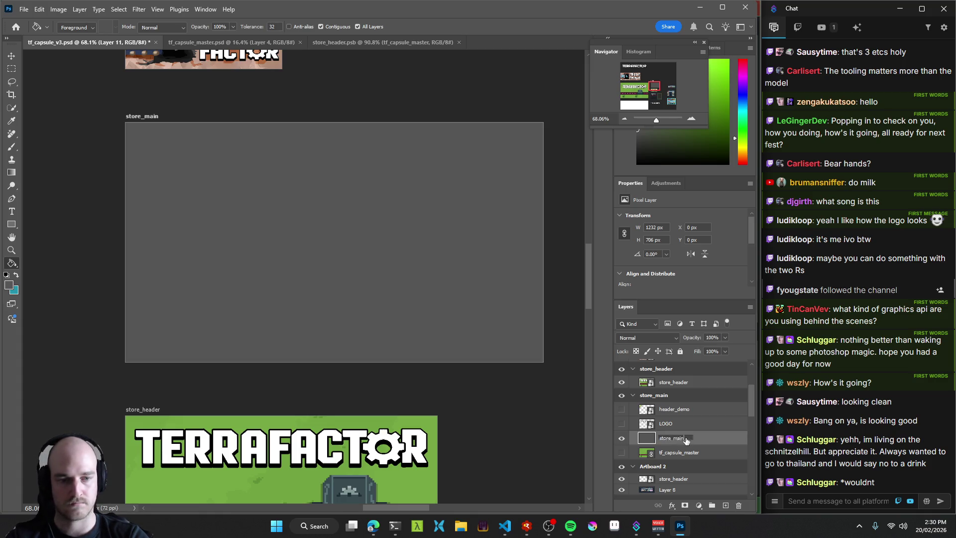
key(Return)
right_click(685, 437)
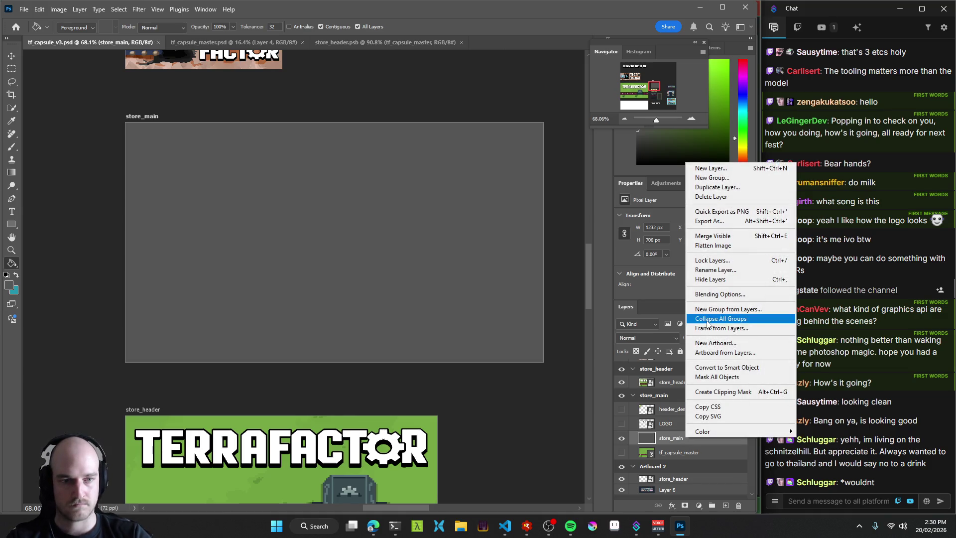
click(719, 369)
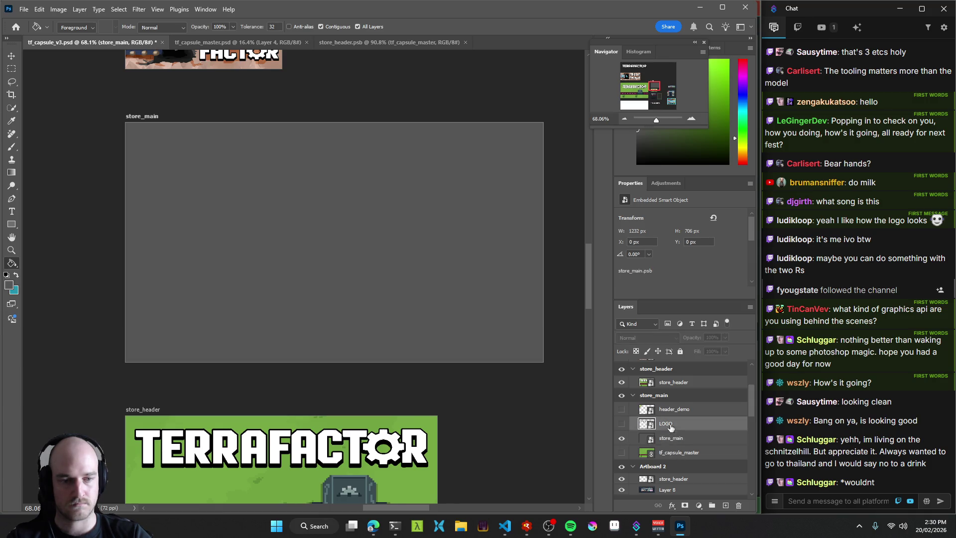
double_click(646, 438)
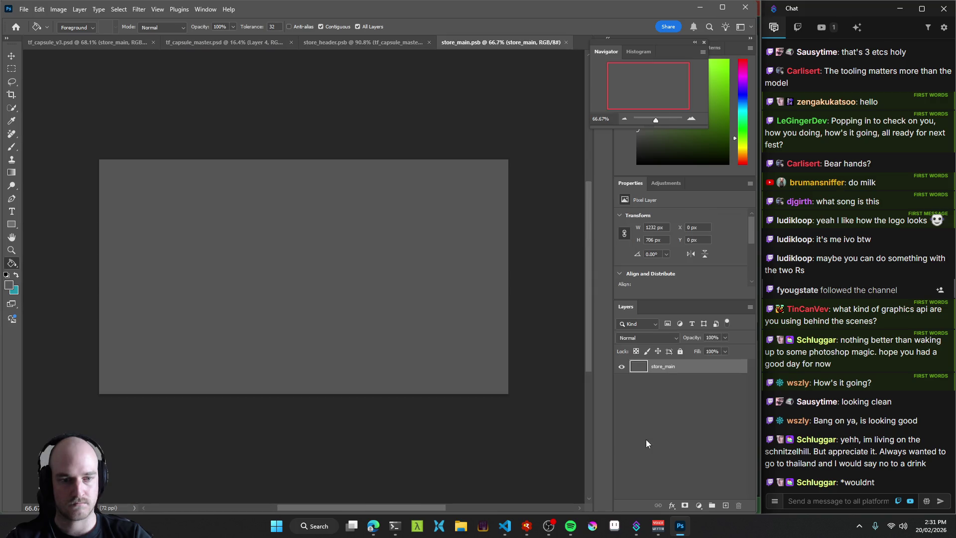
Bring the header_demo, LOGO and tf_capsule_master layers from tf_capsule_v3 into store_main.psb.
click(90, 43)
scroll(685, 469, down, 2)
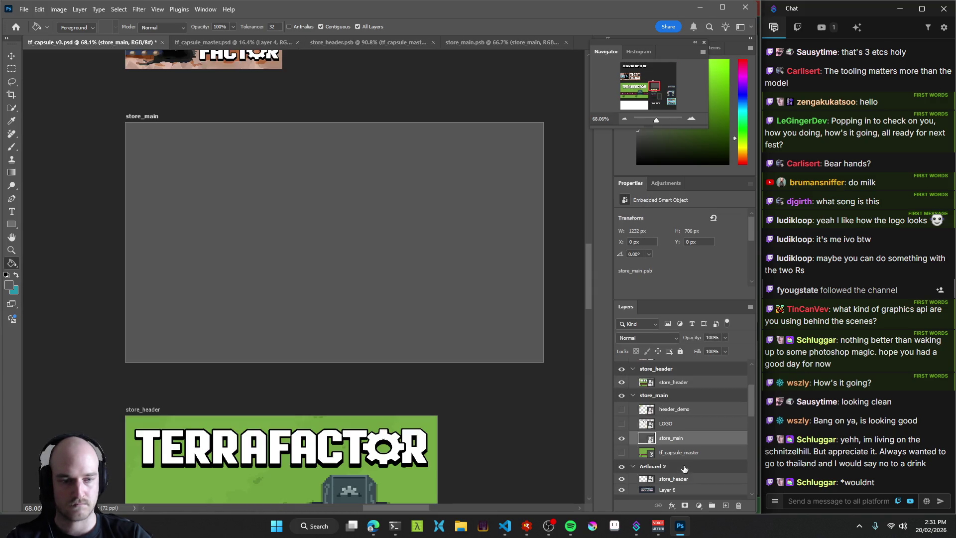
drag(672, 454, 669, 434)
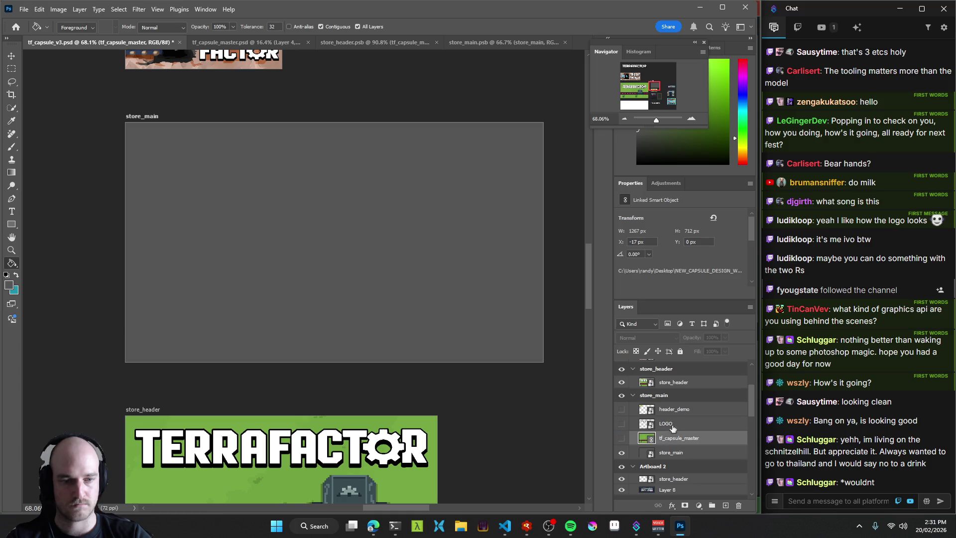
shift+click(676, 413)
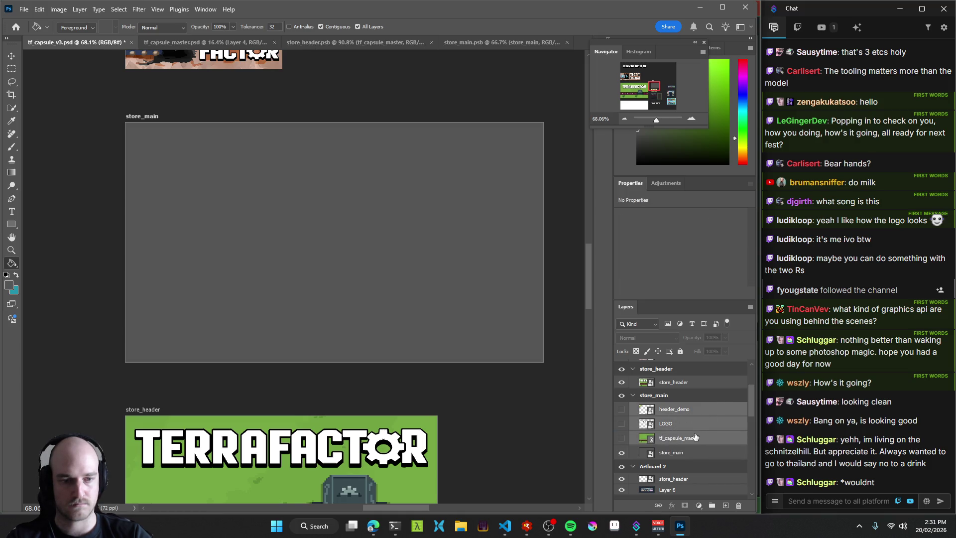
click(485, 43)
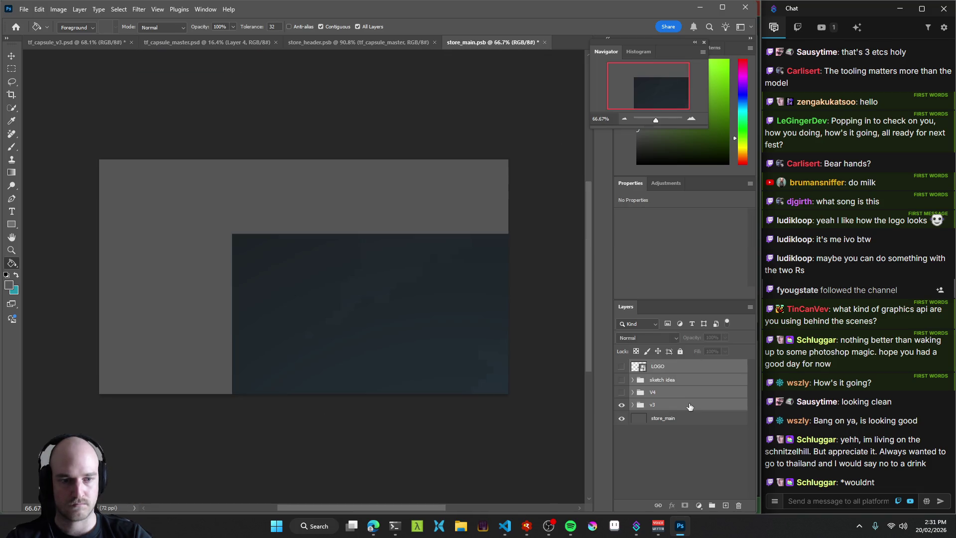
click(90, 44)
scroll(680, 468, down, 3)
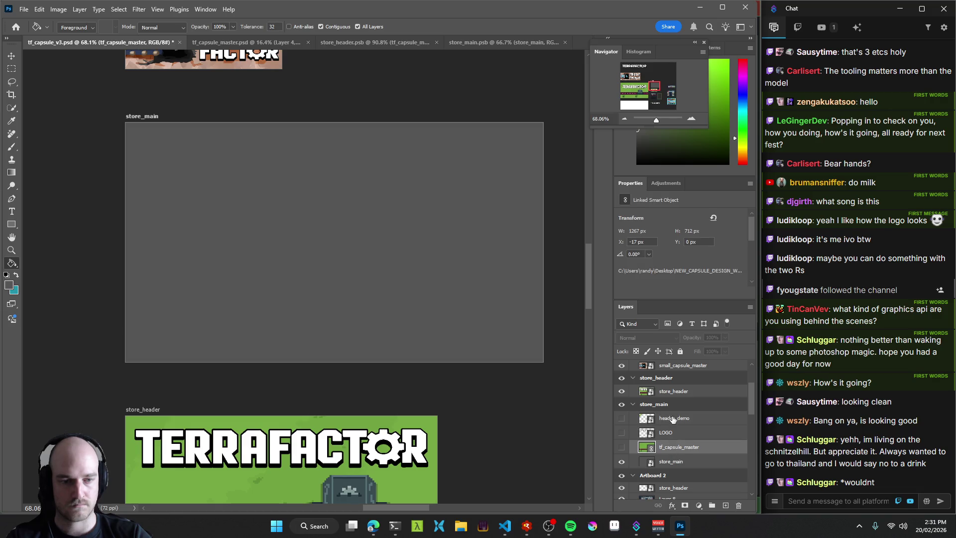
click(485, 42)
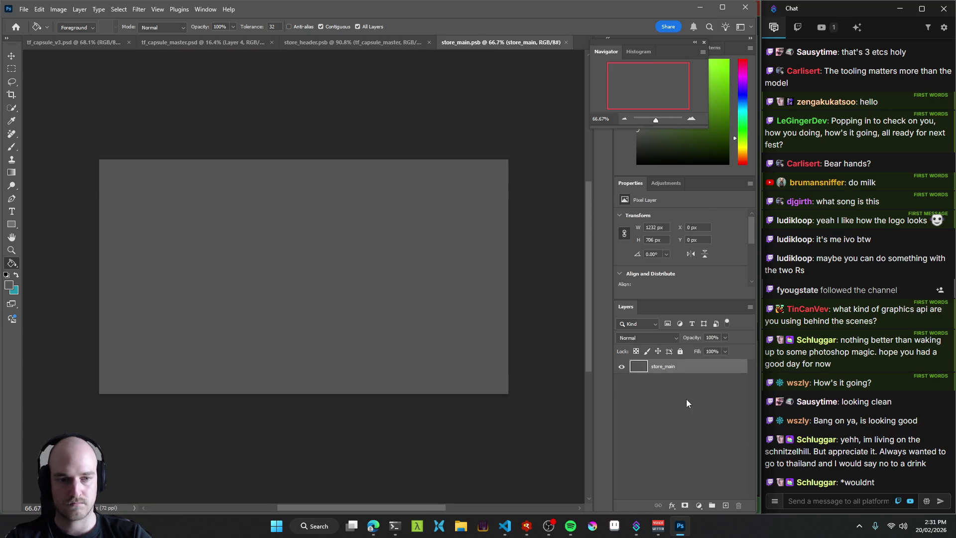
Show all three layers, shift them 17 px left, and save store_main.psb.
click(621, 394)
click(621, 380)
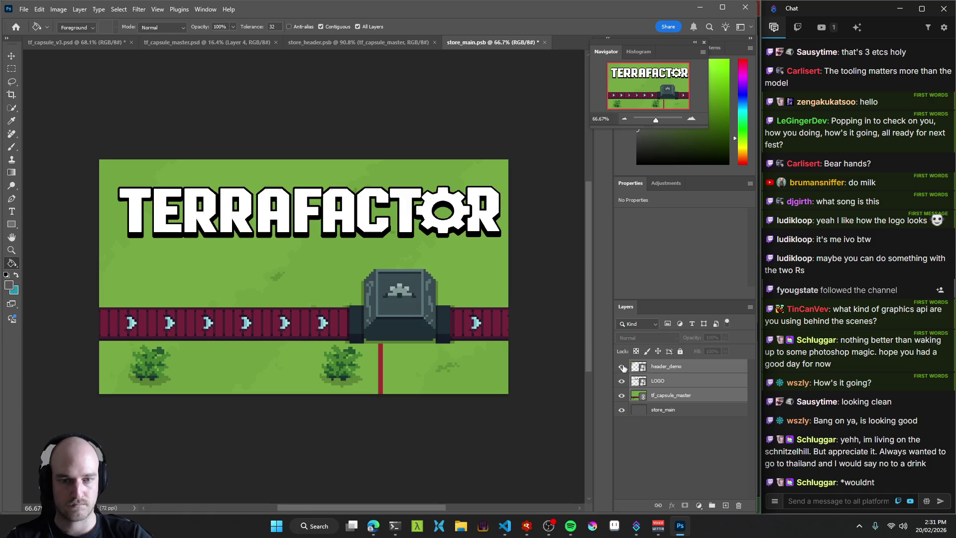
click(621, 366)
key(v)
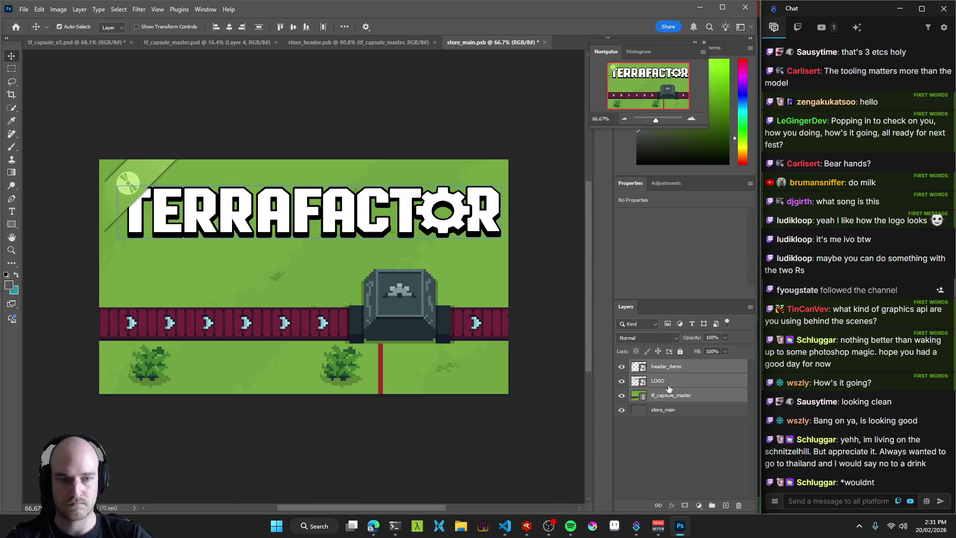
drag(398, 306, 393, 307)
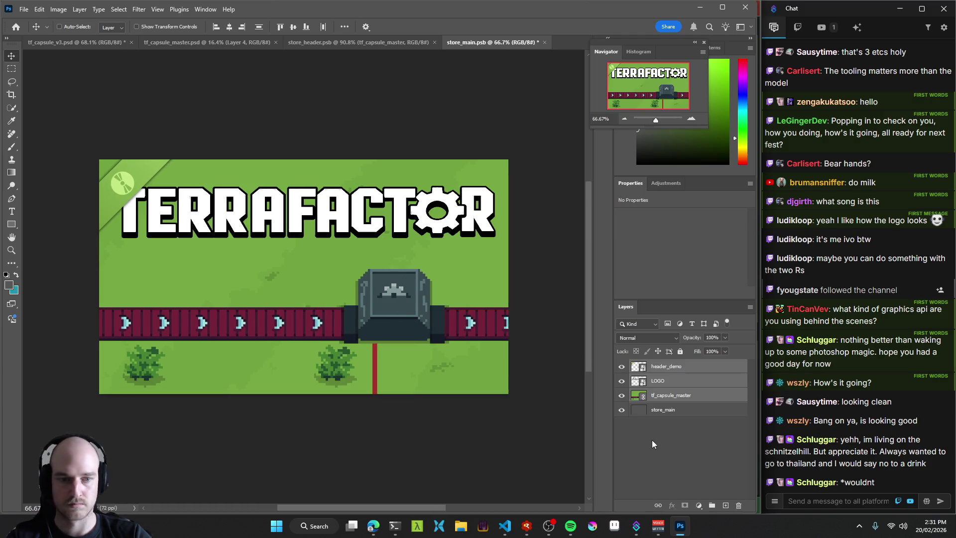
key(ctrl+s)
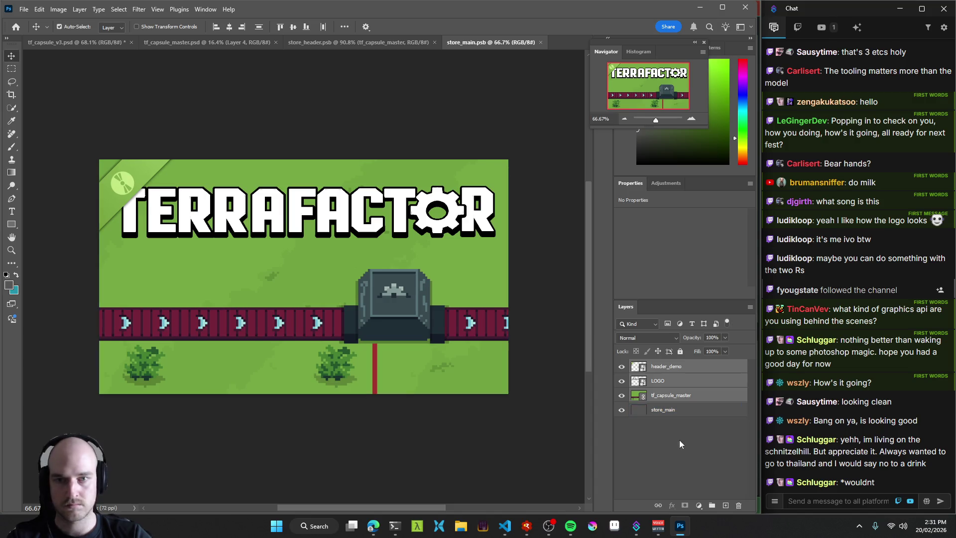
Delete the original three layers in tf_capsule_v3 and reopen the store_main smart object.
click(78, 37)
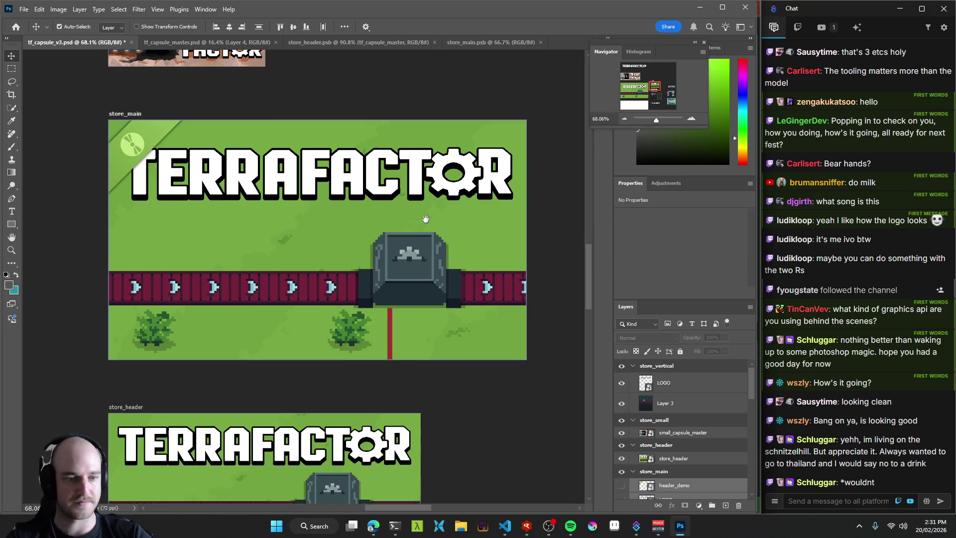
scroll(700, 453, down, 3)
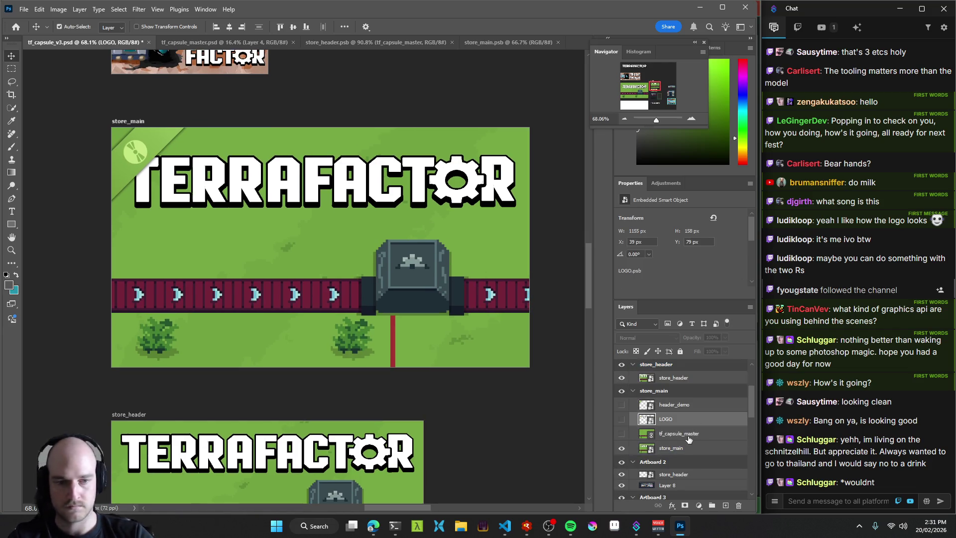
key(Delete)
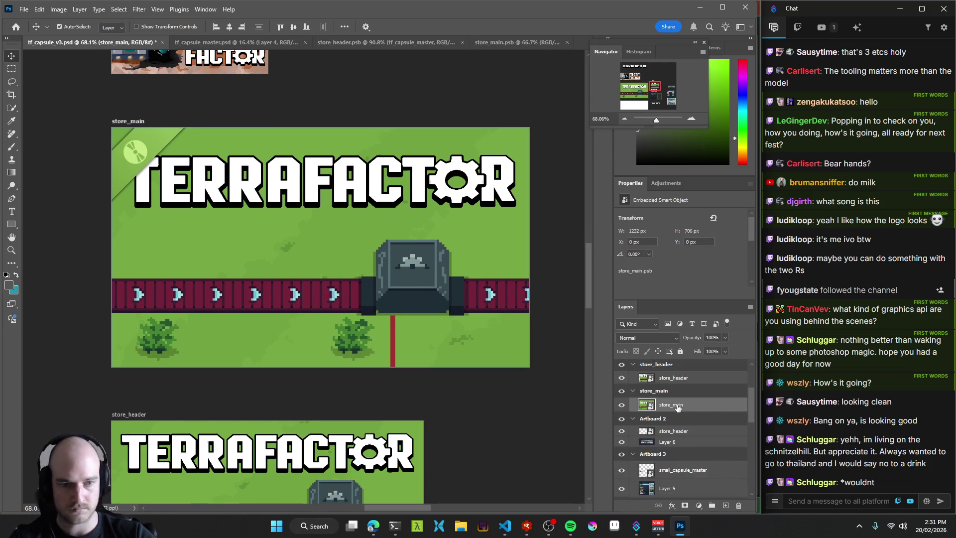
double_click(646, 405)
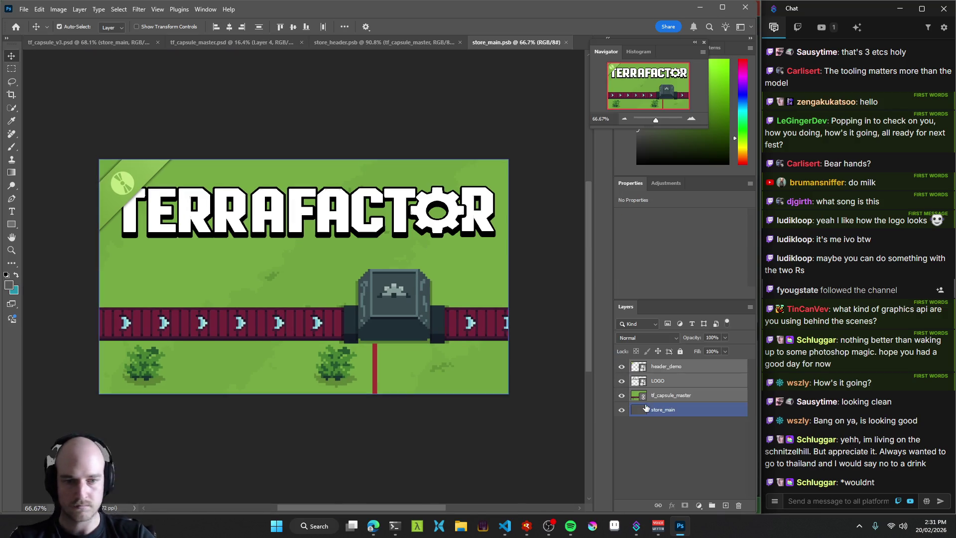
key(ctrl+z)
Hide the header_demo corner banner and save store_main.psb.
click(672, 373)
click(622, 372)
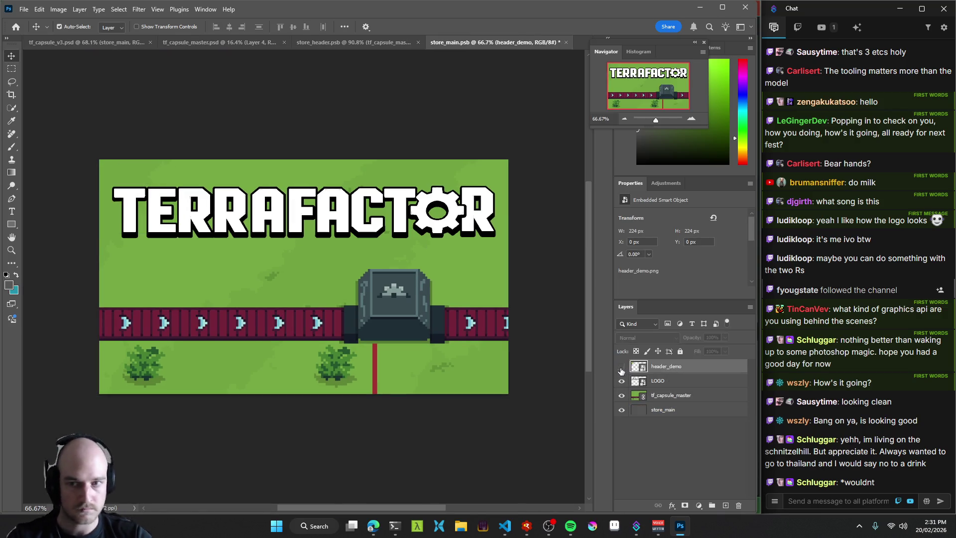
scroll(577, 366, down, 3)
click(621, 368)
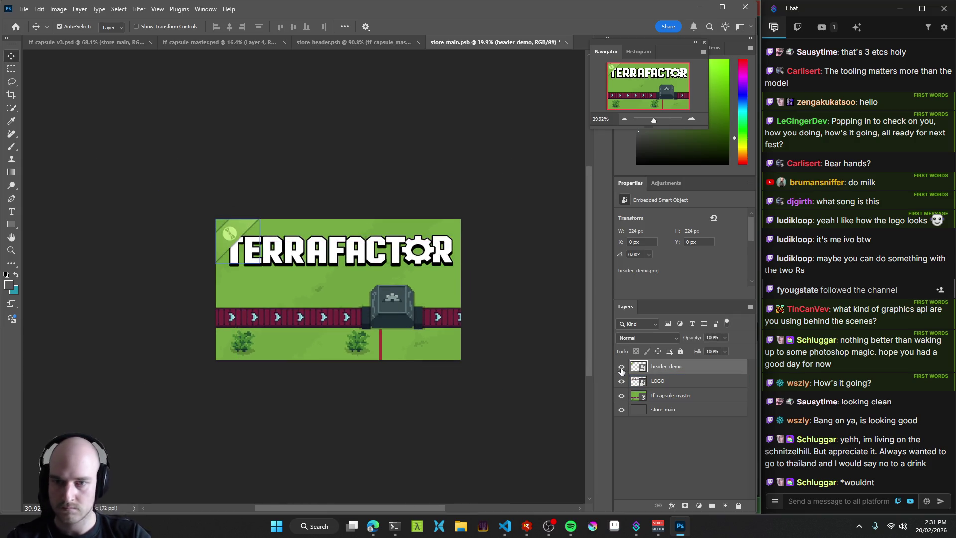
click(621, 368)
key(ctrl+s)
Recentre the canvas and switch to tf_capsule_master.psd.
drag(335, 277, 350, 270)
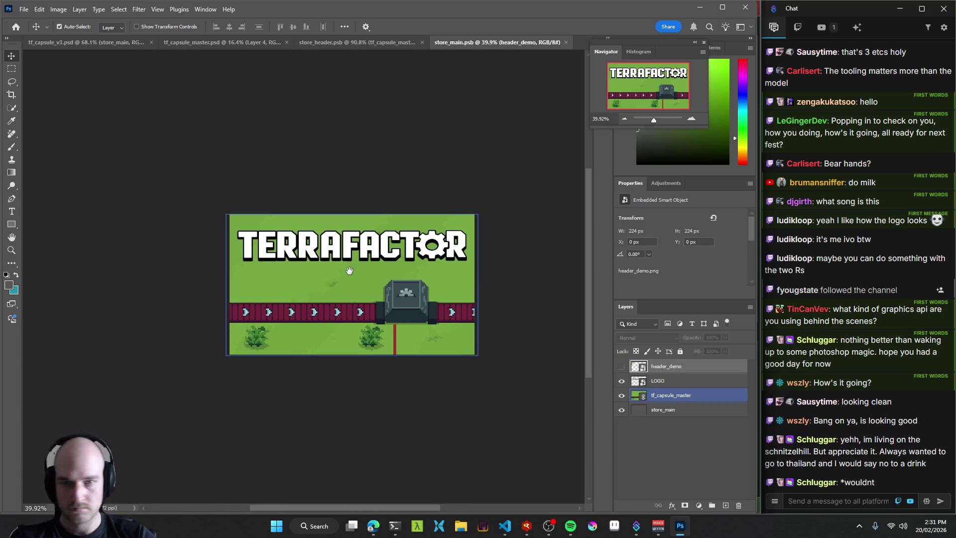
scroll(349, 262, up, 2)
click(224, 43)
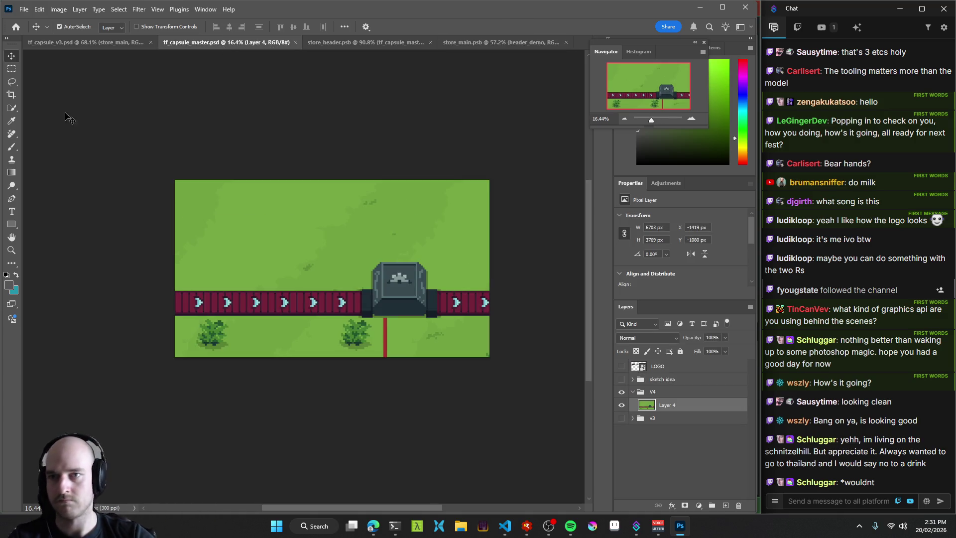
Delete the store_header layer from Artboard 2 in tf_capsule_v3.psd.
click(73, 40)
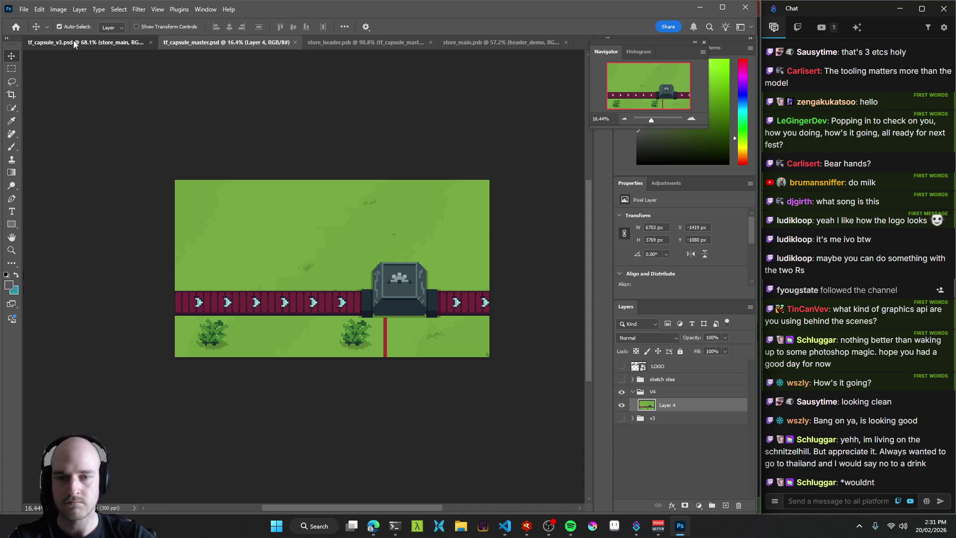
scroll(315, 215, down, 5)
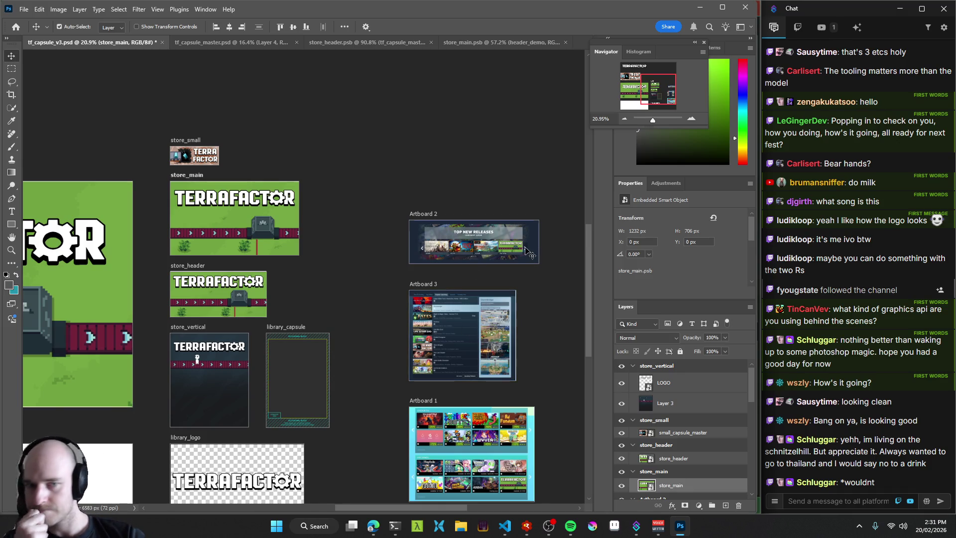
click(528, 253)
scroll(676, 429, up, 2)
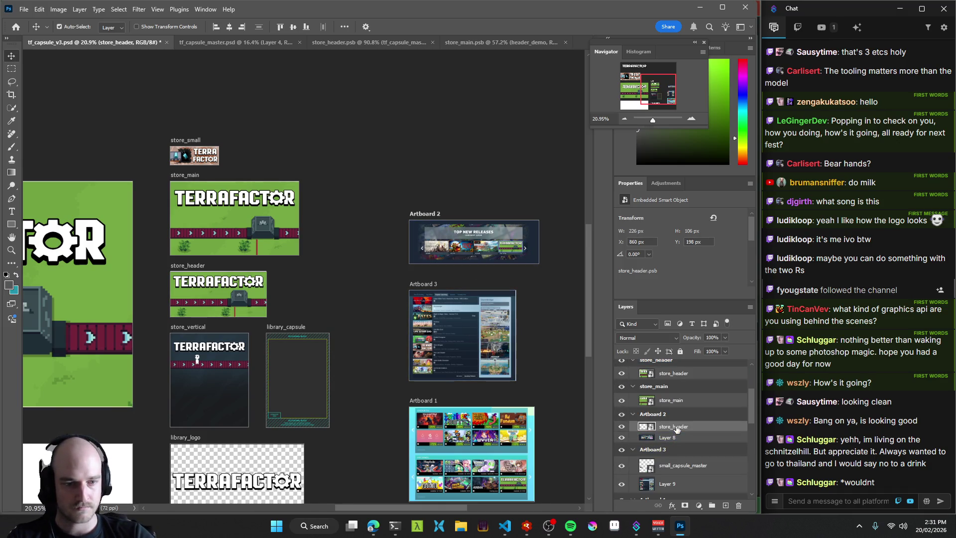
key(Delete)
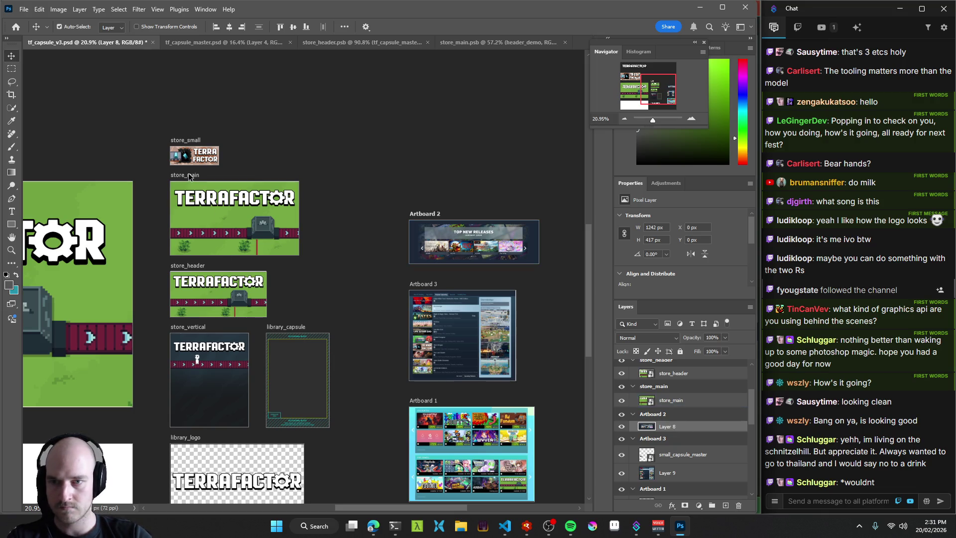
Duplicate the store_main capsule into Artboard 2 and scale the copy to about 57%.
click(654, 386)
key(v)
mouse_move(682, 402)
mouse_down()
mouse_move(686, 424)
mouse_move(661, 429)
mouse_up()
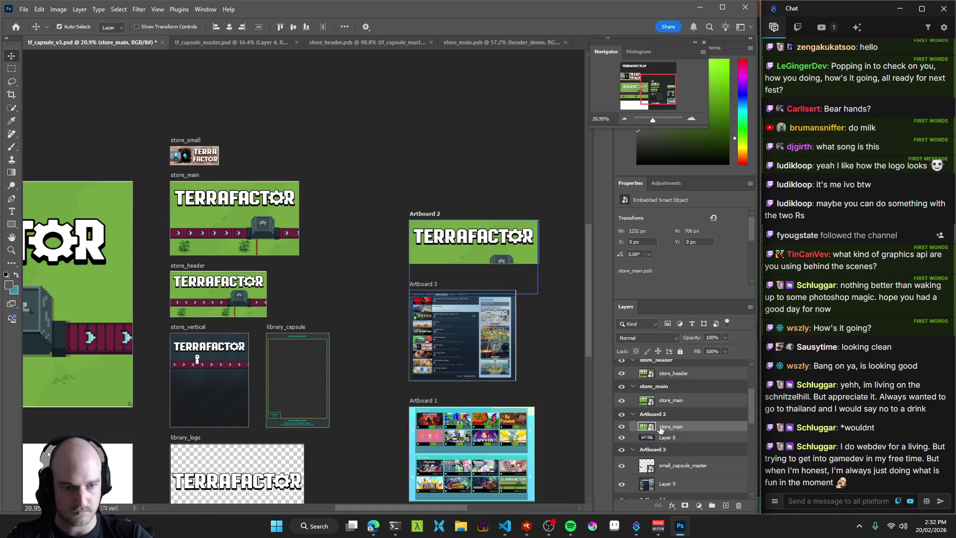
scroll(418, 274, up, 8)
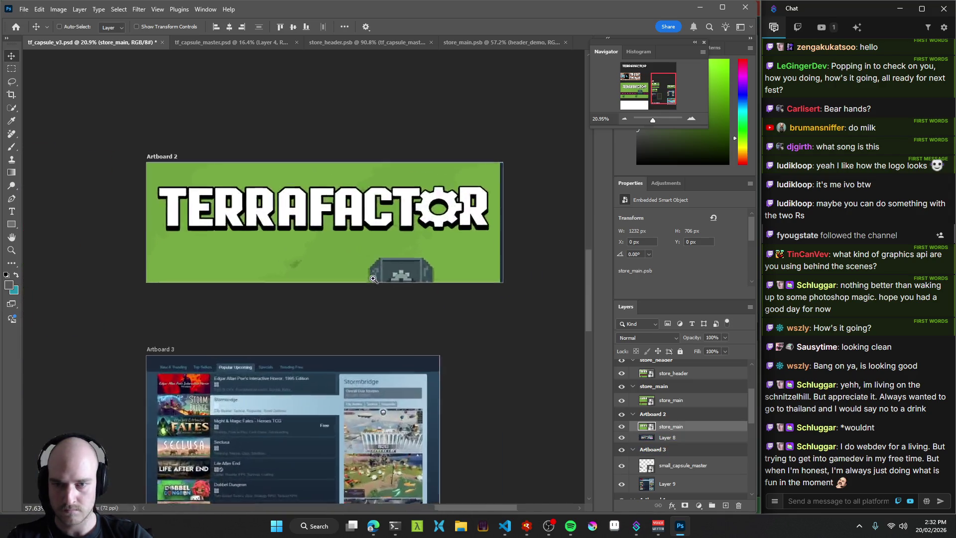
scroll(417, 272, down, 3)
key(ctrl+t)
mouse_move(175, 156)
mouse_down()
mouse_move(259, 215)
mouse_move(318, 230)
mouse_move(326, 242)
mouse_move(468, 225)
mouse_move(573, 239)
mouse_up()
key(Return)
Resize and position the capsule to fill the empty Top New Releases carousel slot.
mouse_move(364, 228)
mouse_down()
mouse_move(383, 243)
mouse_move(371, 243)
mouse_up()
key(ctrl+t)
drag(559, 334, 505, 299)
drag(466, 247, 413, 216)
mouse_move(451, 269)
mouse_down()
mouse_move(548, 326)
mouse_move(497, 296)
mouse_up()
key(Return)
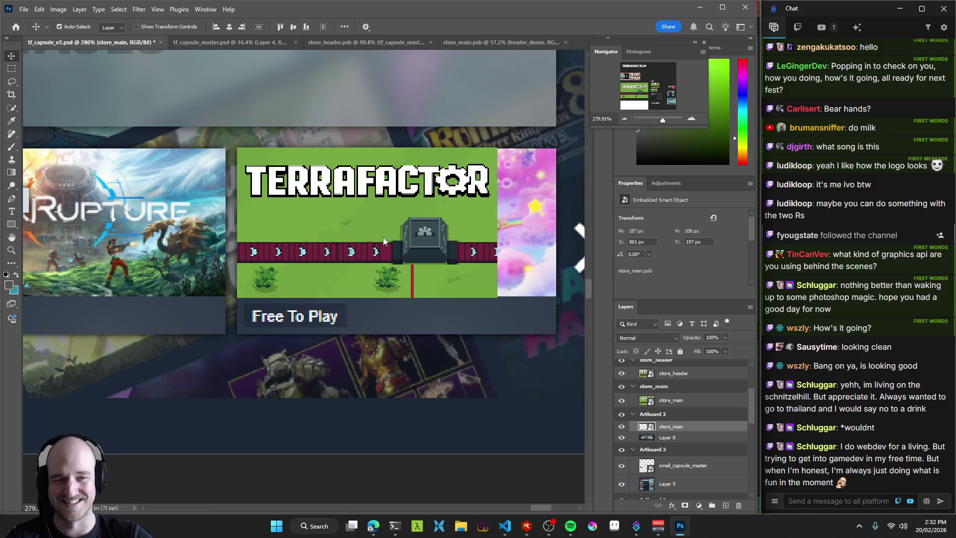
Zoom out, undo one change, and select the store_main artboard on the left.
drag(378, 253, 291, 255)
scroll(261, 255, down, 1)
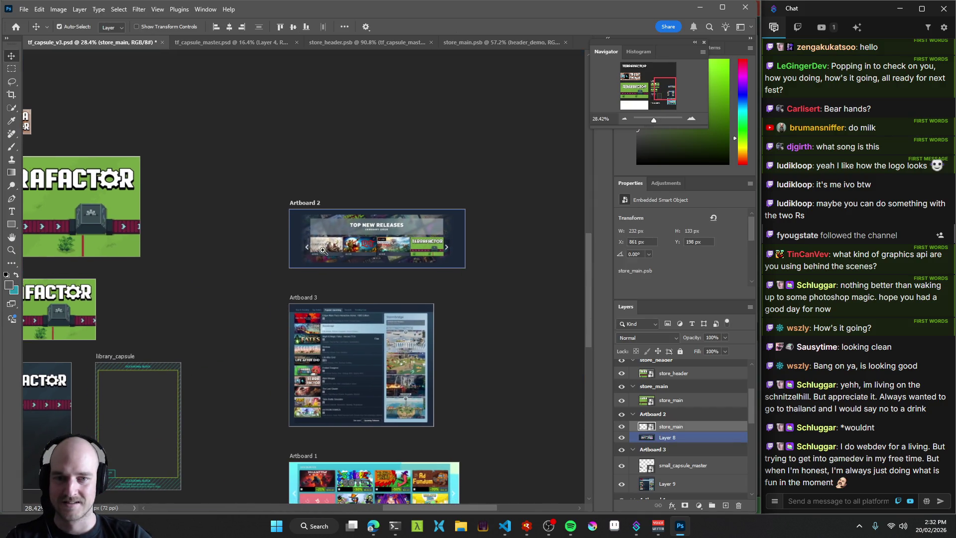
key(ctrl+z)
key(ctrl+z)
key(ctrl+z)
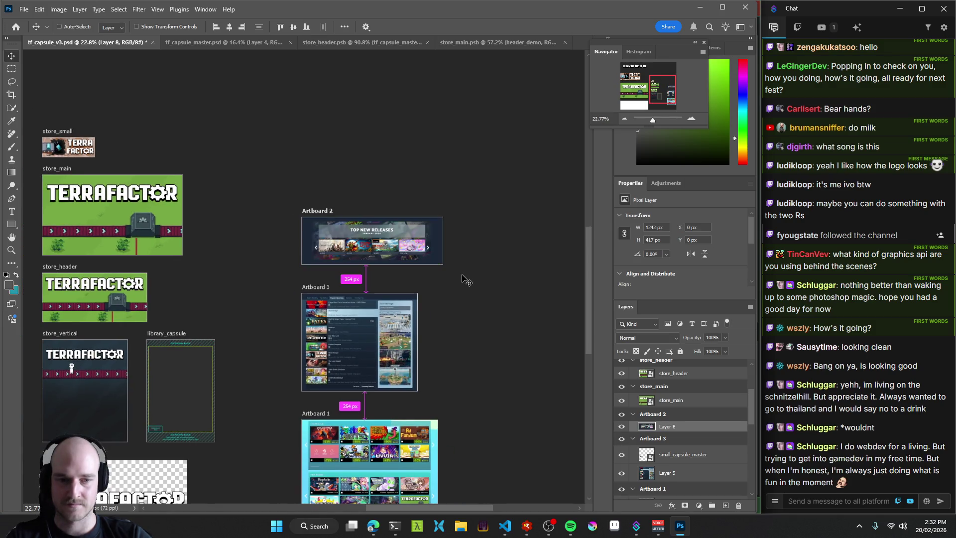
ctrl+click(373, 250)
scroll(373, 250, up, 2)
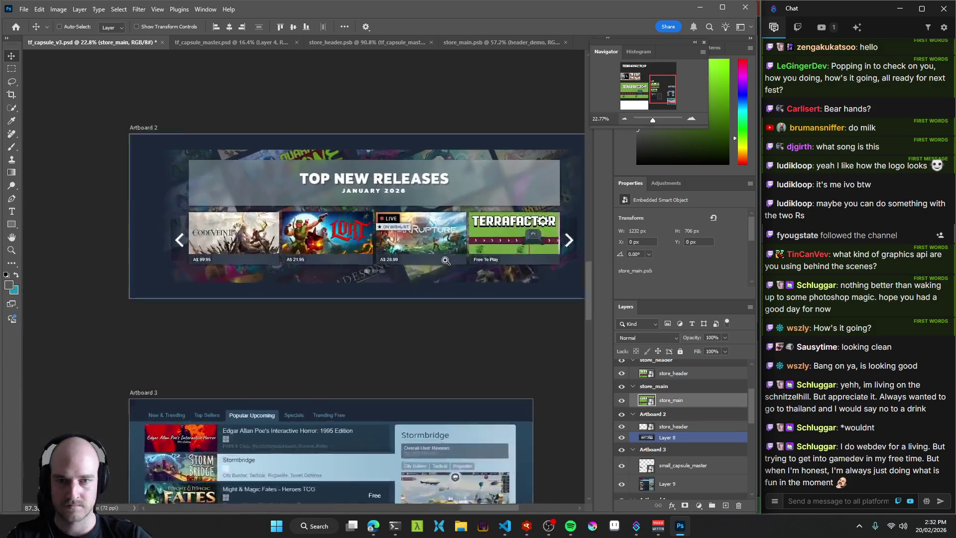
scroll(413, 263, down, 1)
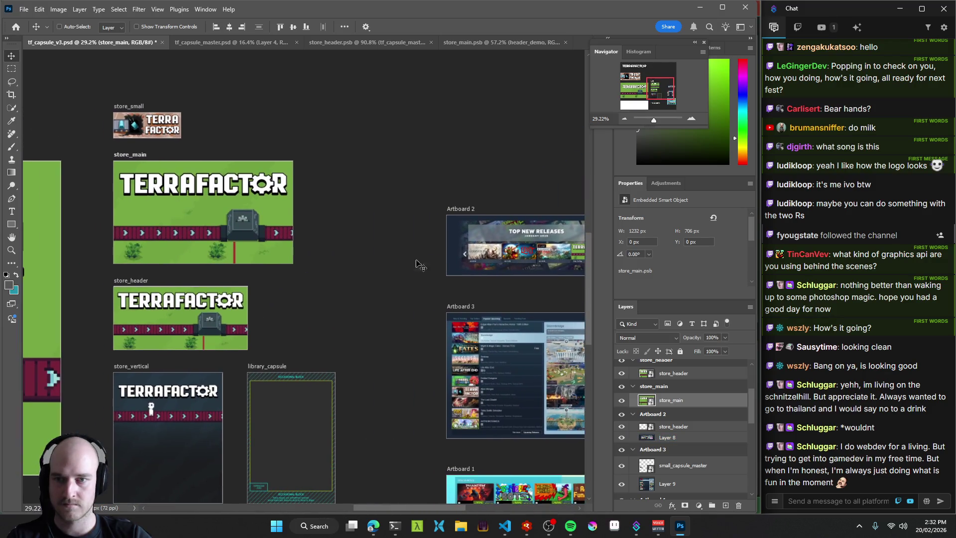
drag(163, 236, 267, 245)
click(243, 162)
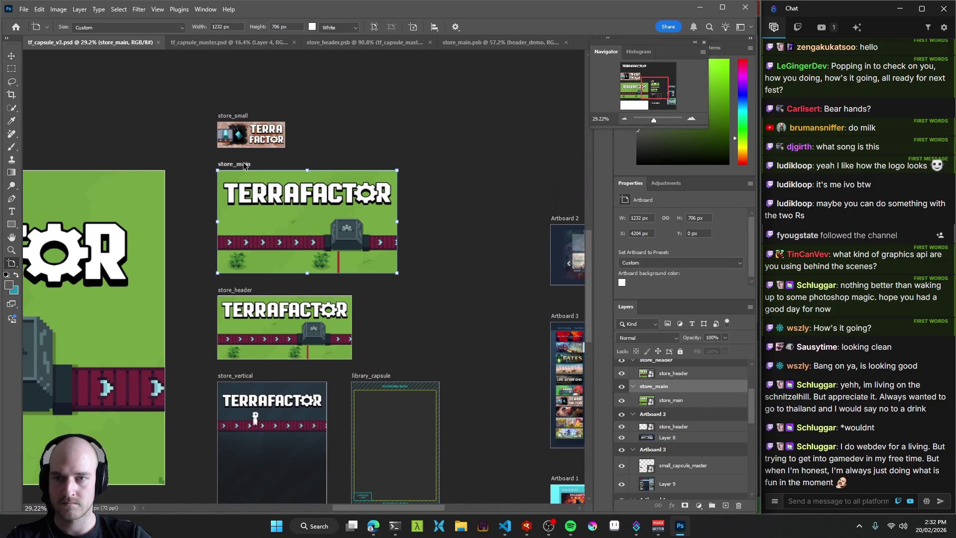
mouse_move(270, 199)
mouse_down()
mouse_move(379, 210)
mouse_move(214, 189)
mouse_move(267, 201)
mouse_up()
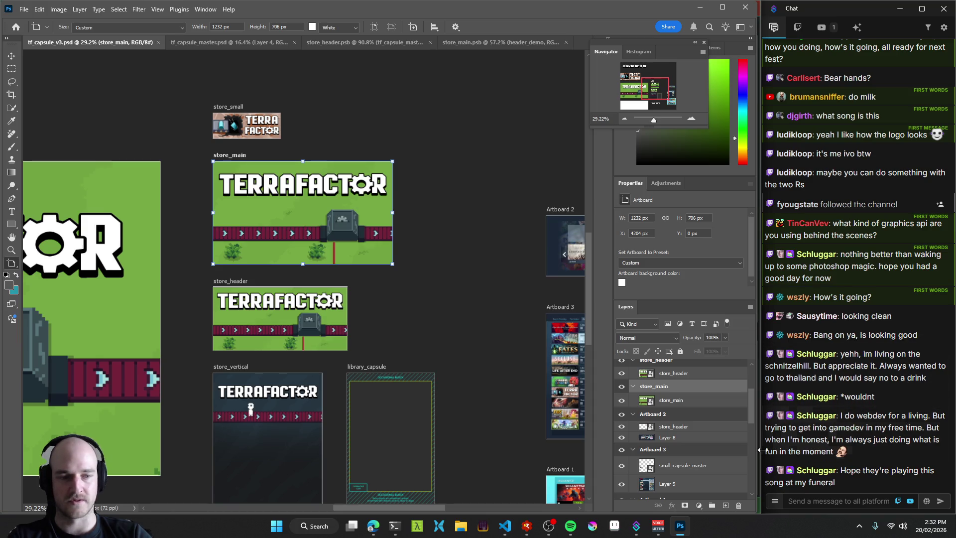
key(v)
click(435, 263)
mouse_move(467, 281)
mouse_down()
mouse_move(296, 252)
mouse_move(189, 203)
mouse_up()
mouse_move(198, 296)
mouse_down()
mouse_move(205, 271)
mouse_move(478, 288)
mouse_move(494, 236)
mouse_move(239, 224)
mouse_move(256, 220)
mouse_move(590, 239)
mouse_up()
mouse_move(199, 219)
mouse_down()
mouse_move(460, 283)
mouse_move(324, 249)
mouse_up()
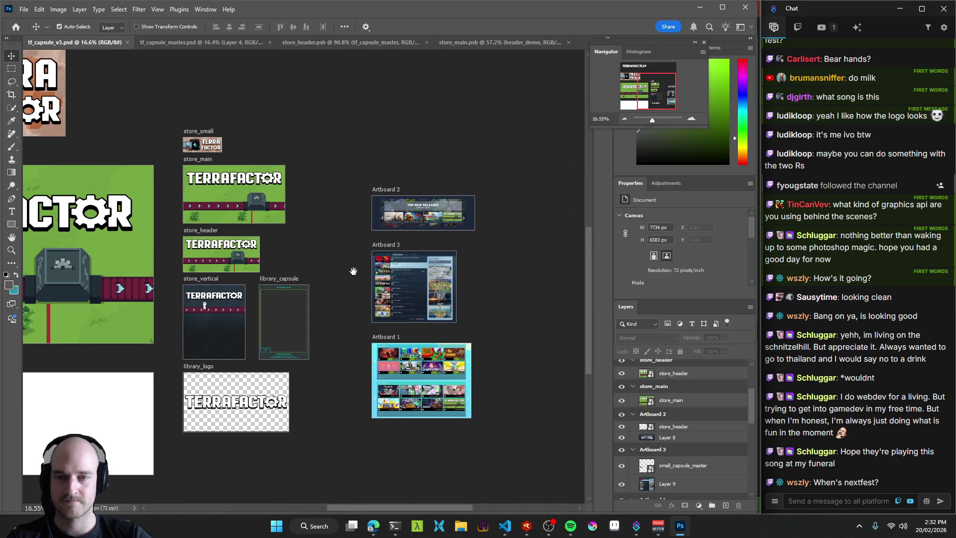
Select the TERRAFACTOR capsule in the carousel and nudge it a few pixels left.
scroll(366, 245, up, 2)
ctrl+click(374, 258)
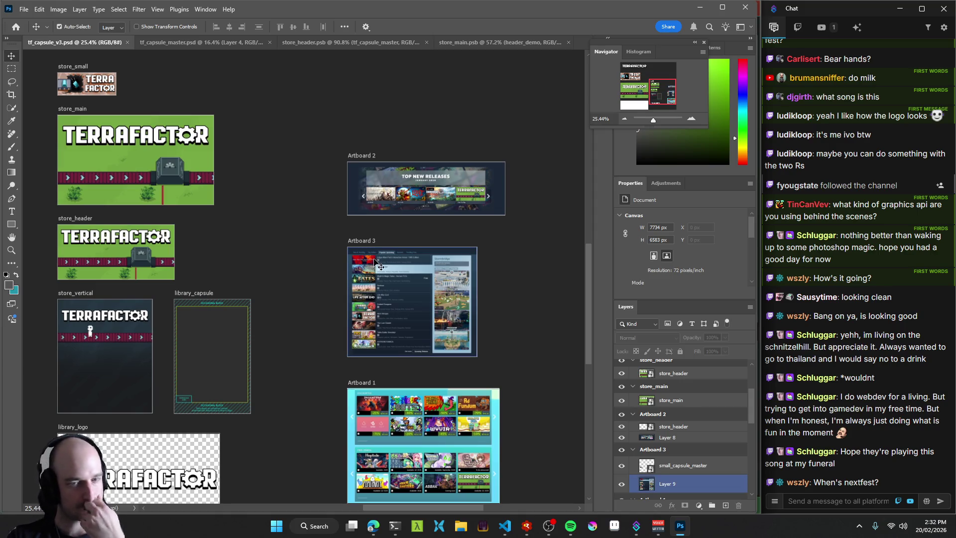
scroll(491, 241, up, 5)
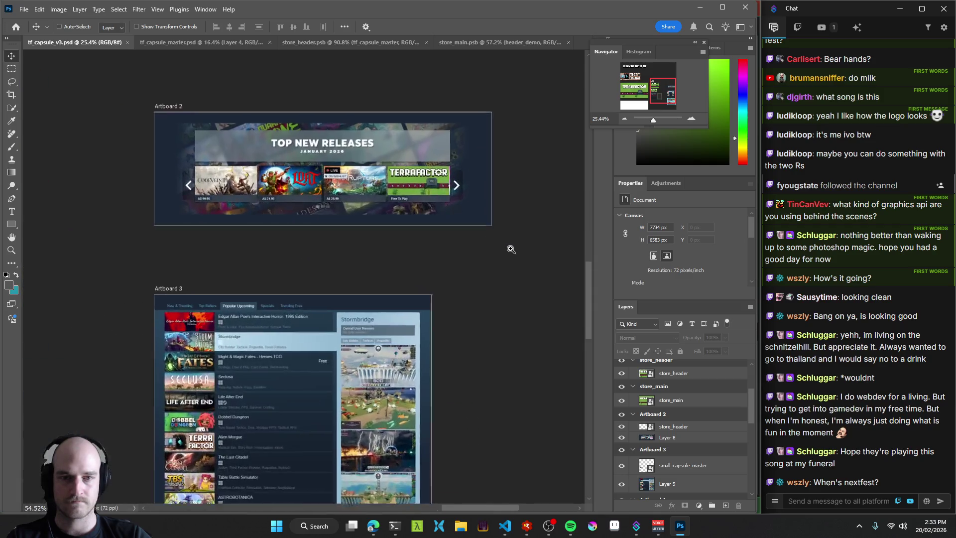
scroll(378, 150, up, 10)
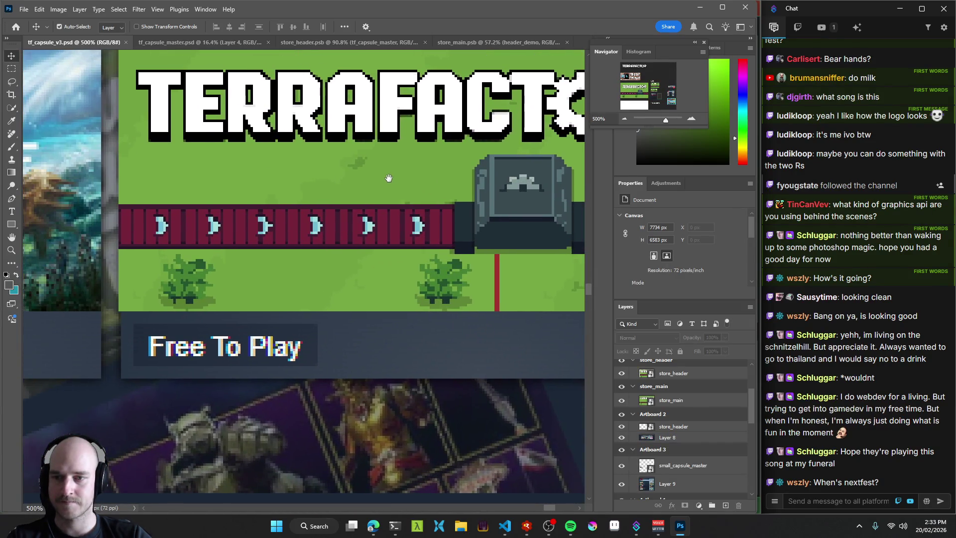
scroll(388, 179, down, 2)
click(323, 191)
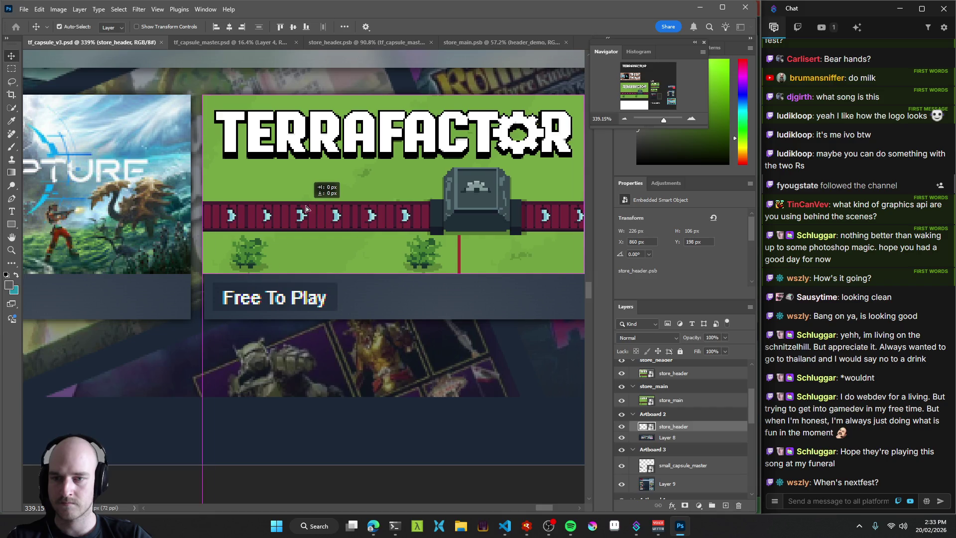
scroll(269, 189, up, 5)
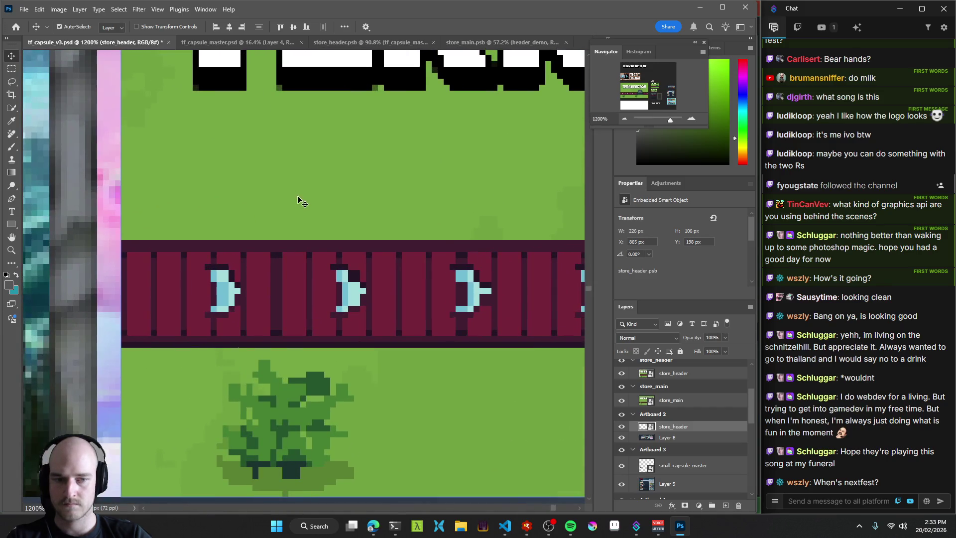
scroll(299, 199, down, 2)
key(Left)
key(Left)
key(Left)
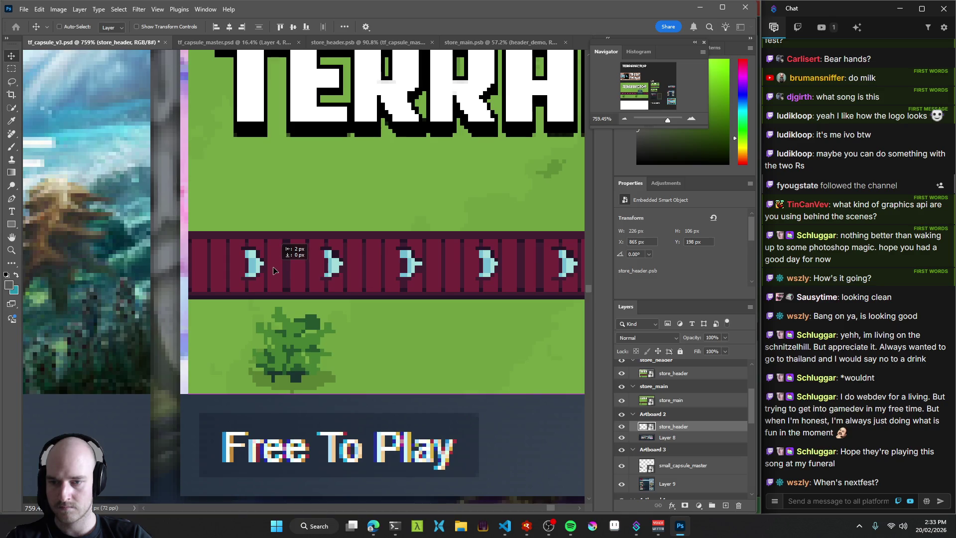
scroll(350, 273, right, 5)
scroll(349, 273, down, 4)
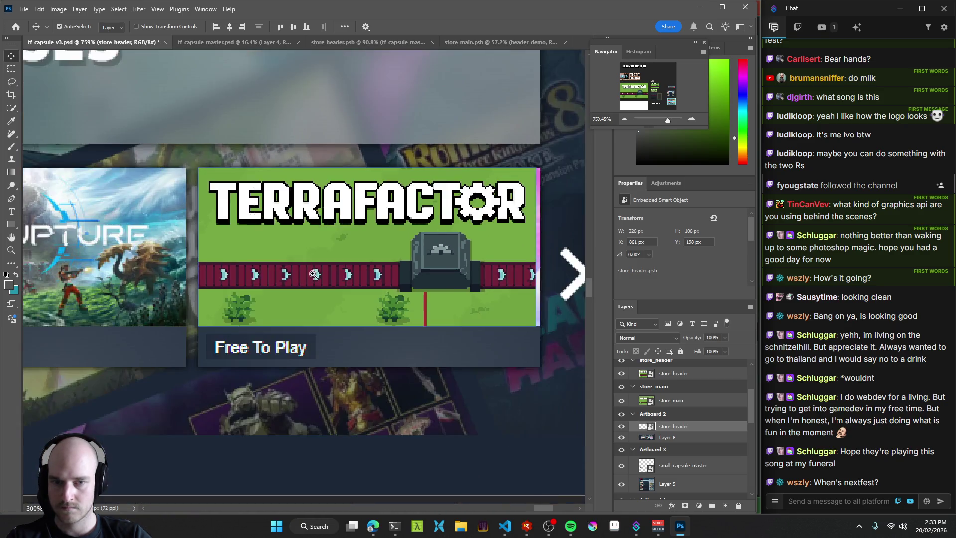
Scale the capsule to 229×107 px to fill its slot and save the file.
key(ctrl+t)
drag(547, 329, 552, 332)
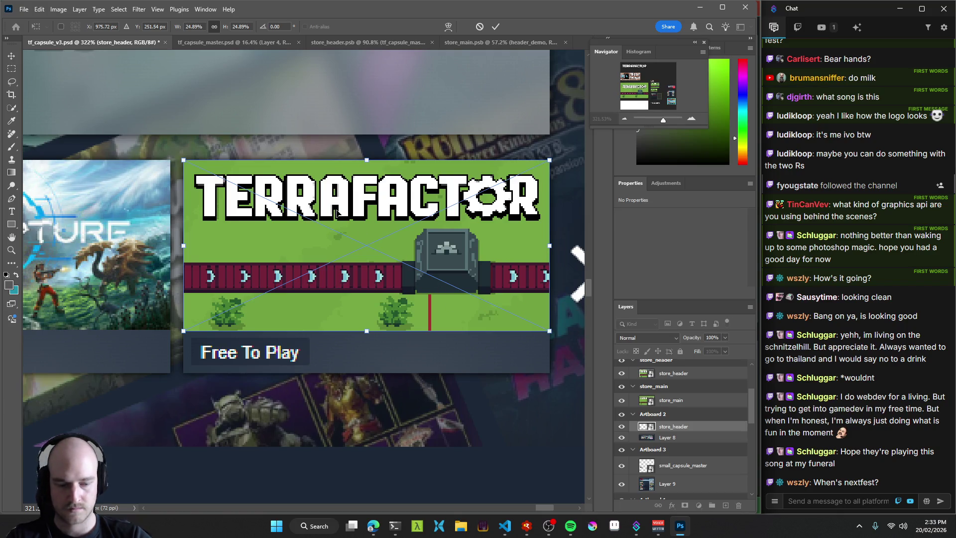
key(Return)
scroll(272, 284, down, 6)
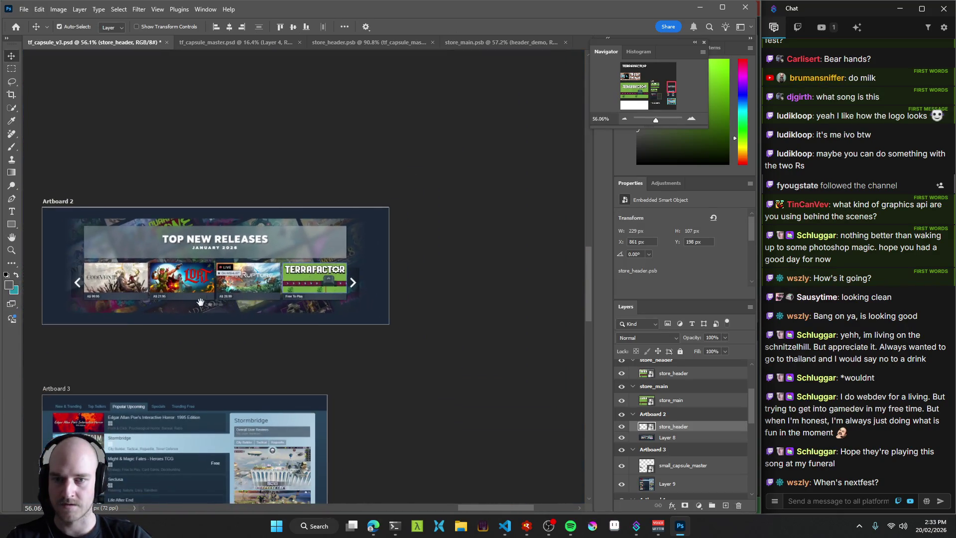
key(ctrl+s)
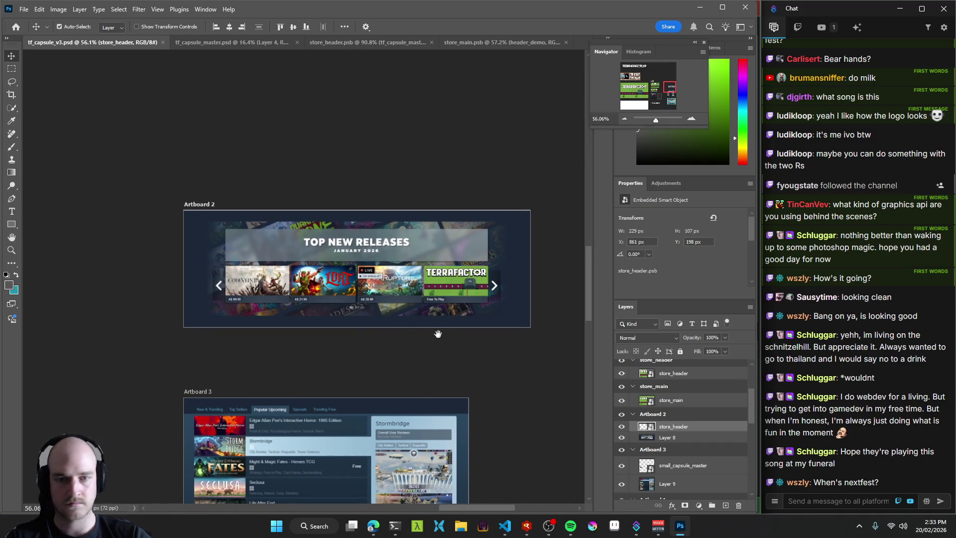
Pan across the store mockups to view the store_small, store_main and store_header artboards.
scroll(412, 335, down, 3)
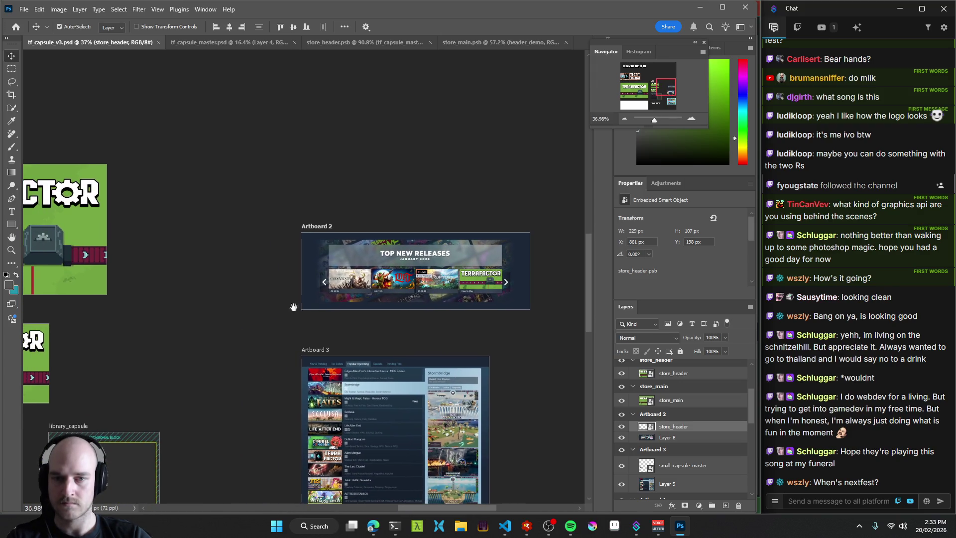
scroll(219, 312, right, 3)
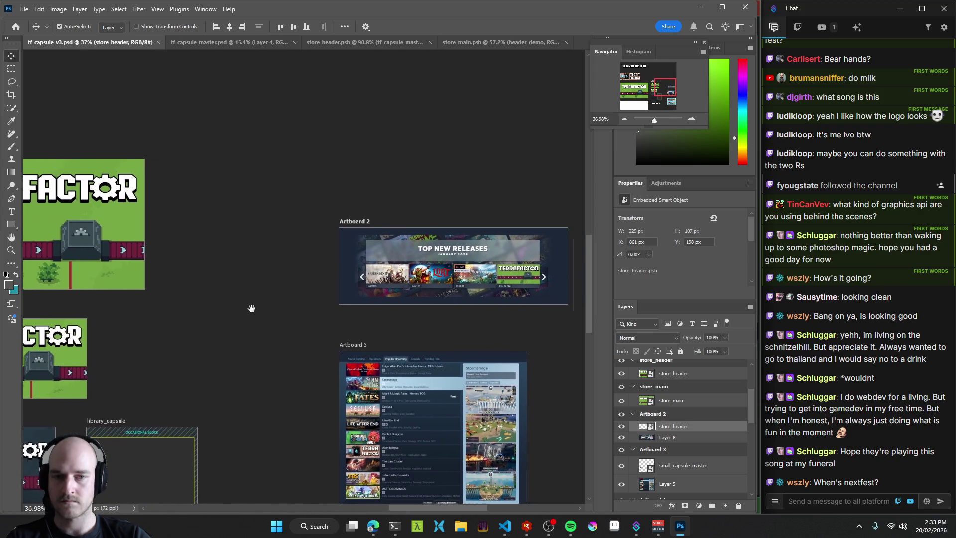
click(454, 259)
scroll(299, 299, right, 3)
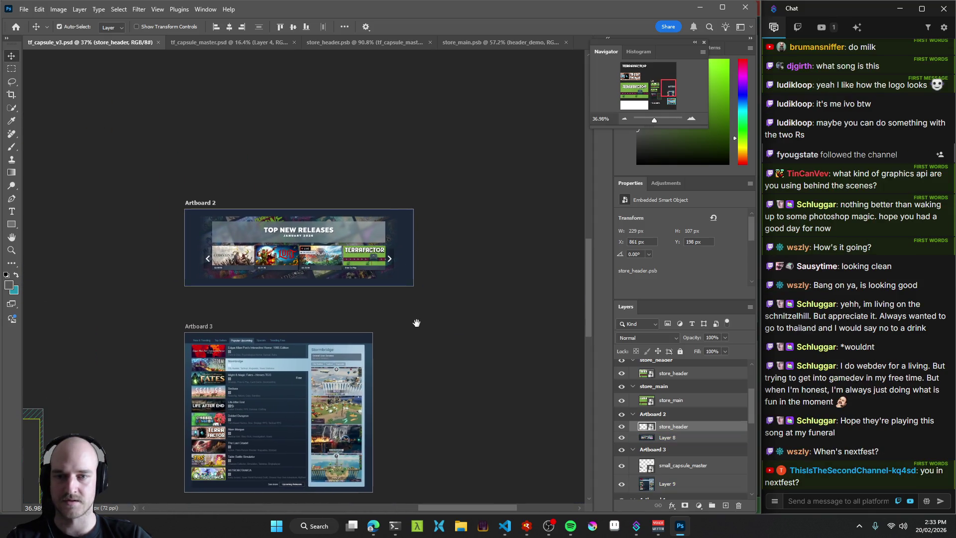
drag(401, 389, 401, 369)
scroll(401, 370, down, 10)
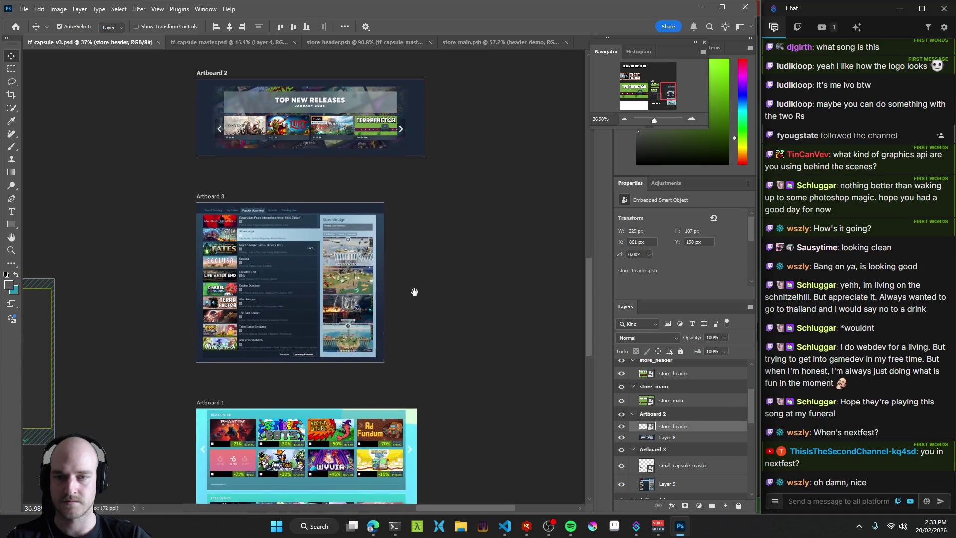
drag(428, 312, 432, 301)
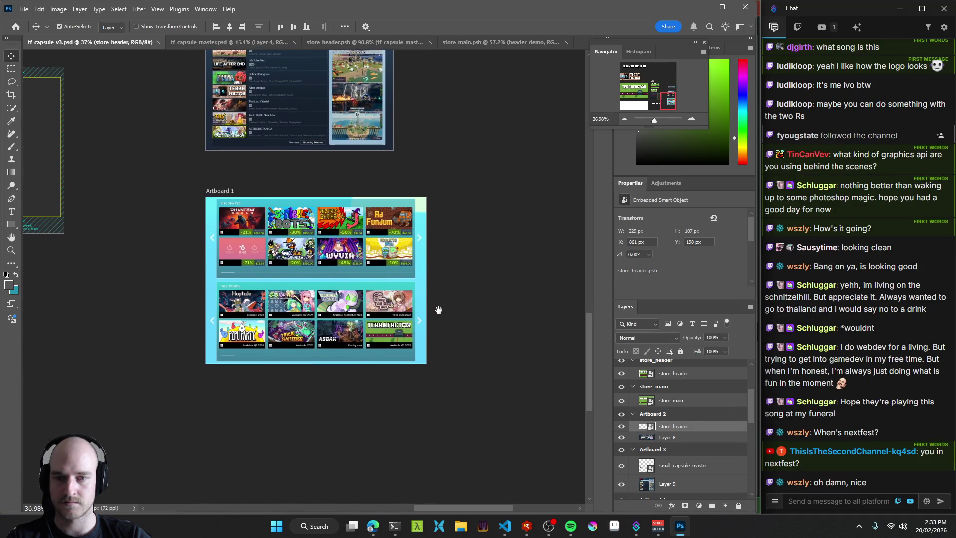
mouse_move(167, 184)
mouse_down()
mouse_move(271, 240)
mouse_move(202, 293)
mouse_move(299, 273)
mouse_move(288, 281)
mouse_move(448, 279)
mouse_move(427, 296)
mouse_up()
scroll(271, 286, down, 2)
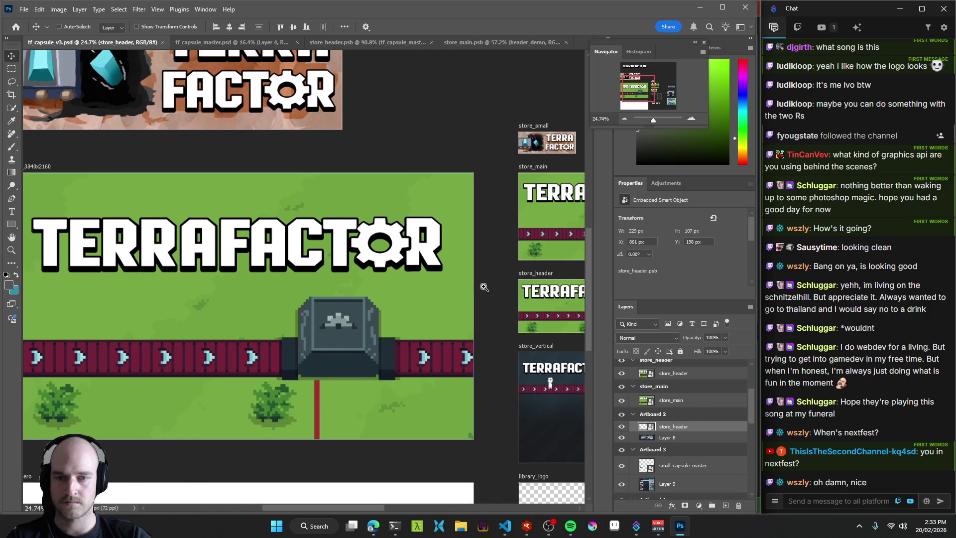
scroll(484, 287, down, 2)
drag(484, 288, 310, 273)
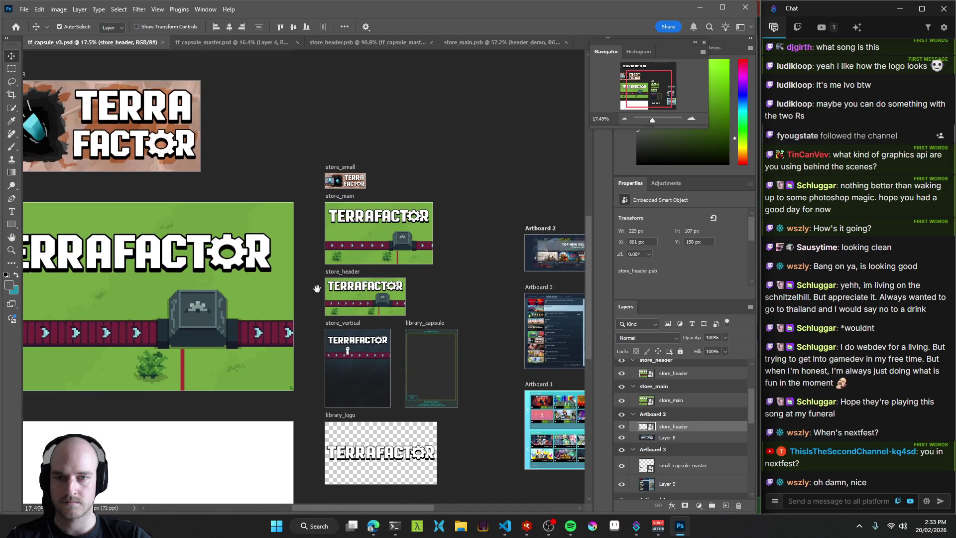
Make the store_main capsule the active layer and switch to its .psb document.
click(389, 247)
scroll(389, 247, up, 2)
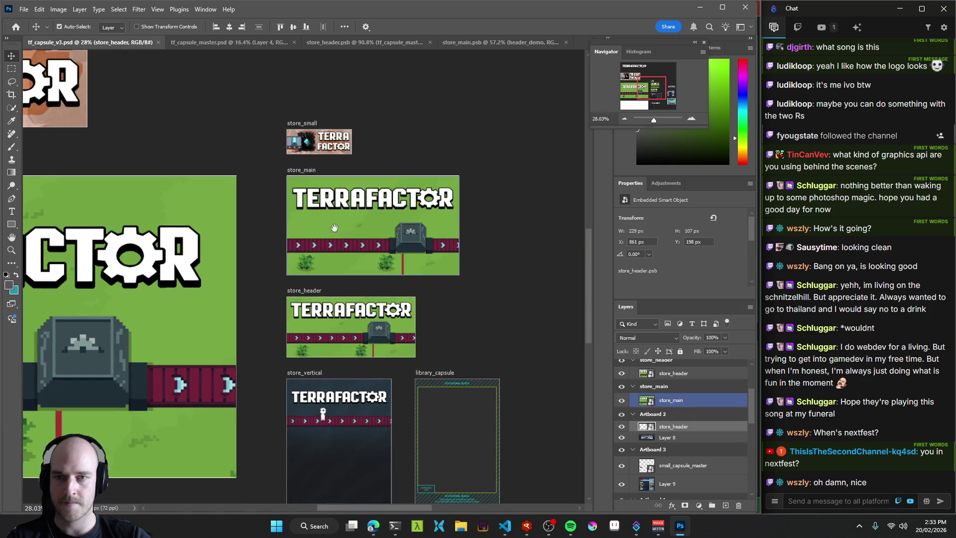
click(310, 186)
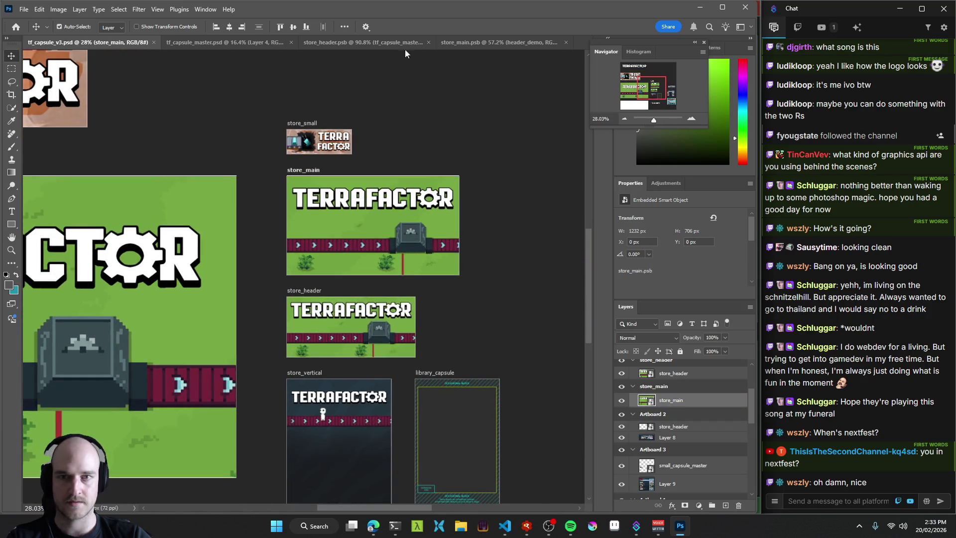
click(482, 42)
Return to tf_capsule_master.psd from store_header.psb and bring the v3 group into view.
click(362, 43)
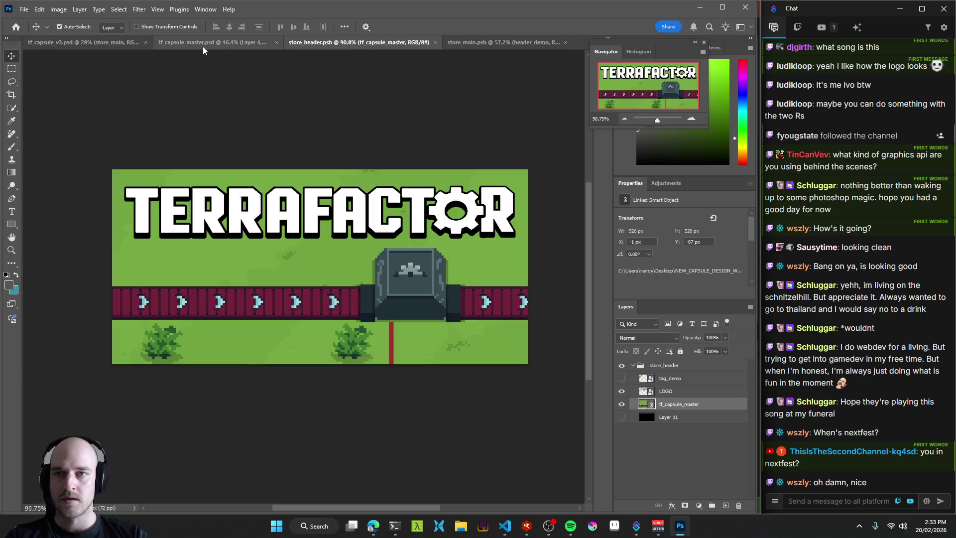
click(204, 43)
scroll(363, 283, up, 2)
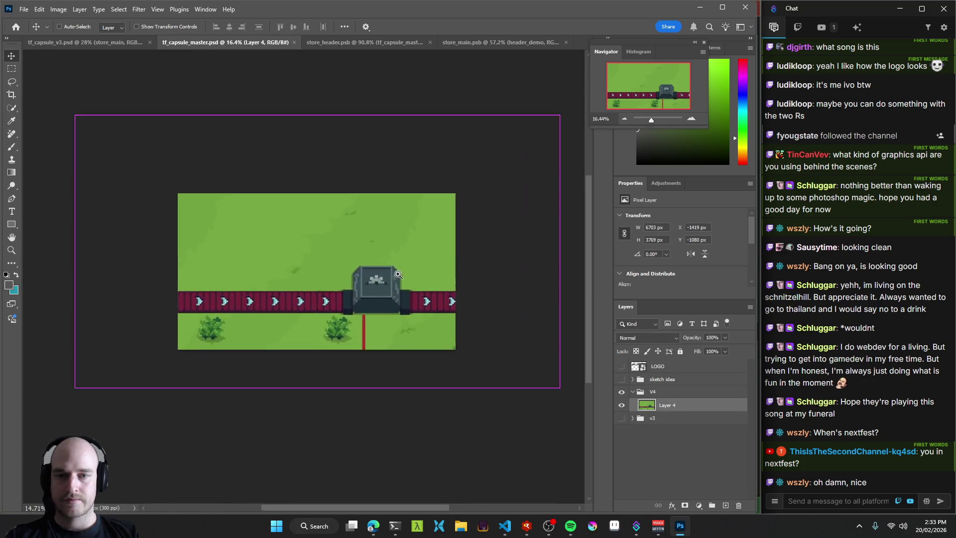
scroll(368, 284, up, 3)
scroll(347, 343, down, 2)
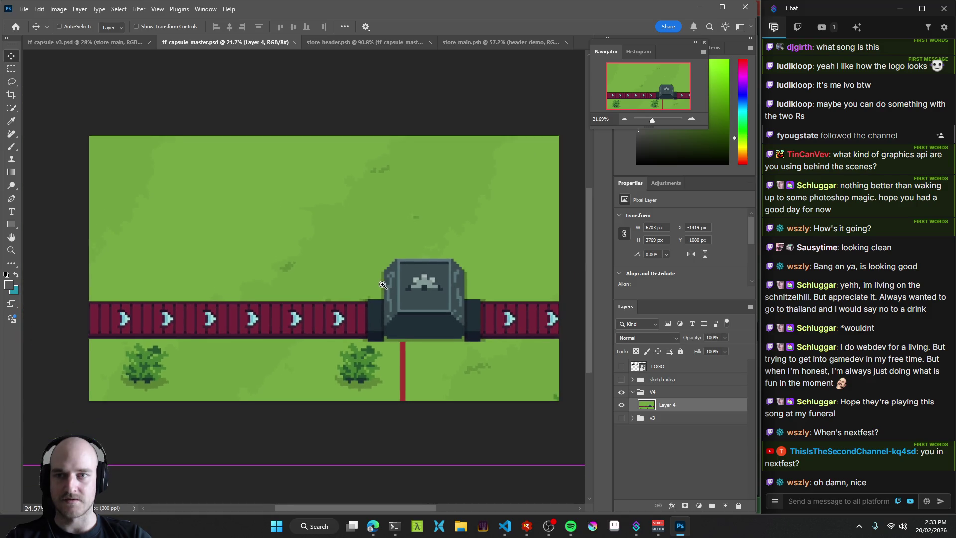
scroll(296, 262, left, 2)
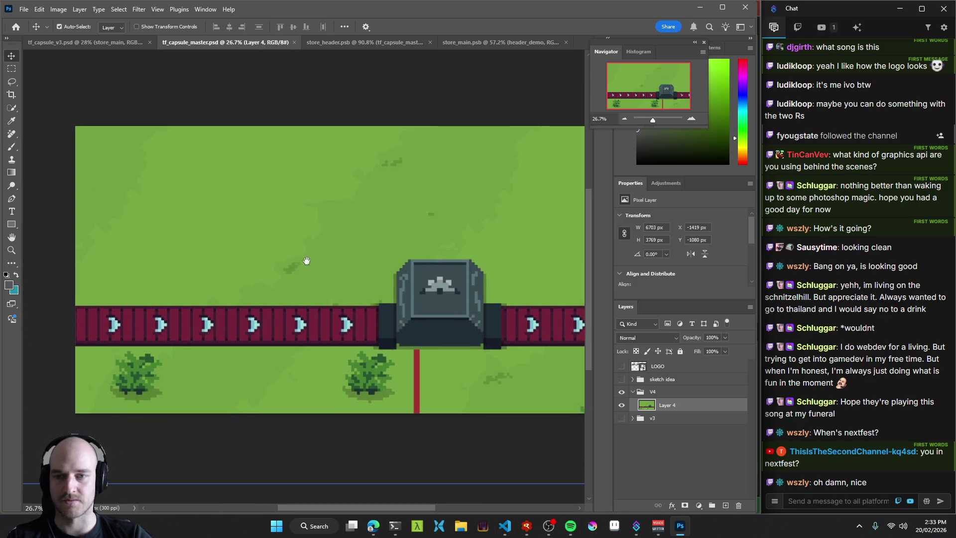
Expand v3, toggle Layer 3's visibility, and try dragging it into V4 above Layer 4, then undo.
click(639, 418)
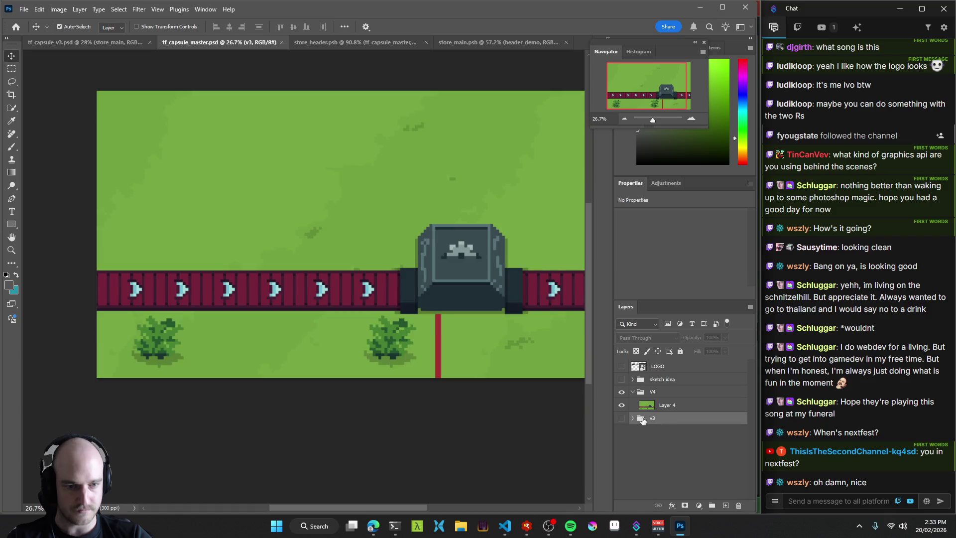
click(631, 419)
click(621, 432)
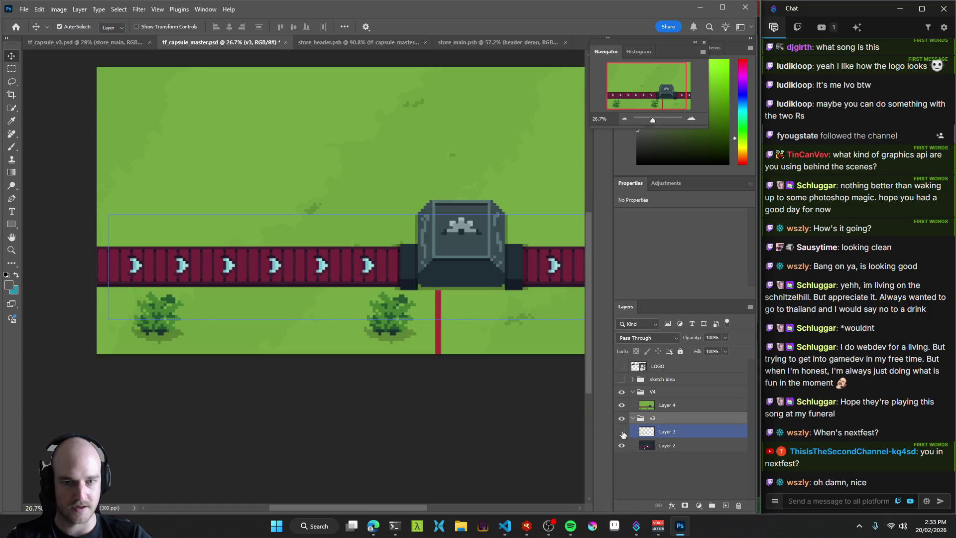
click(621, 432)
drag(670, 433, 666, 402)
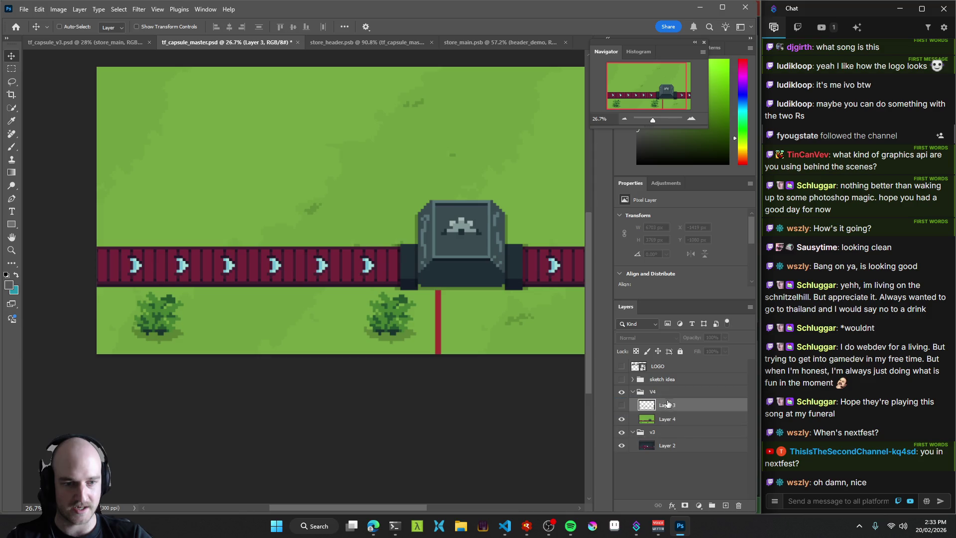
key(ctrl+z)
Alt-drag a copy of Layer 3 into V4, show it, and hide and collapse the v3 group.
drag(667, 445, 666, 404)
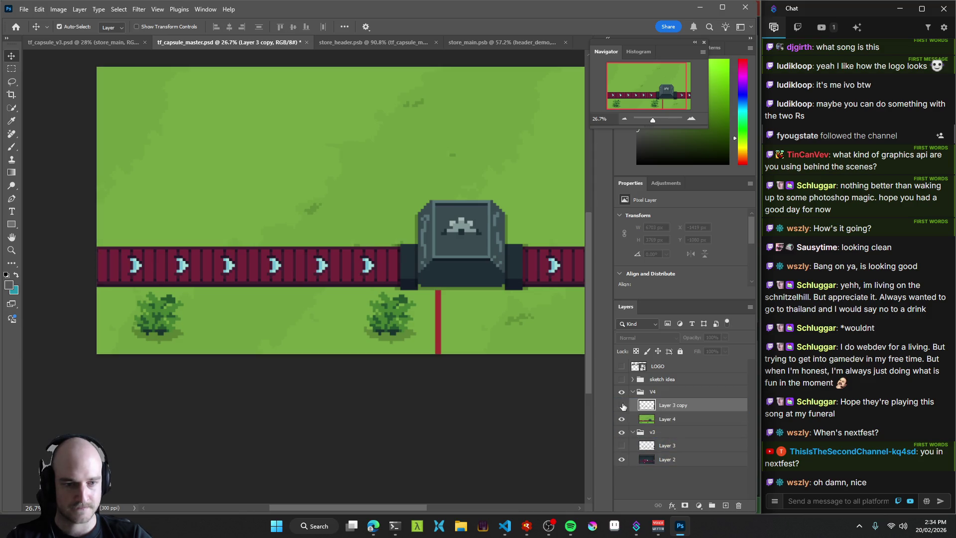
click(622, 405)
click(621, 432)
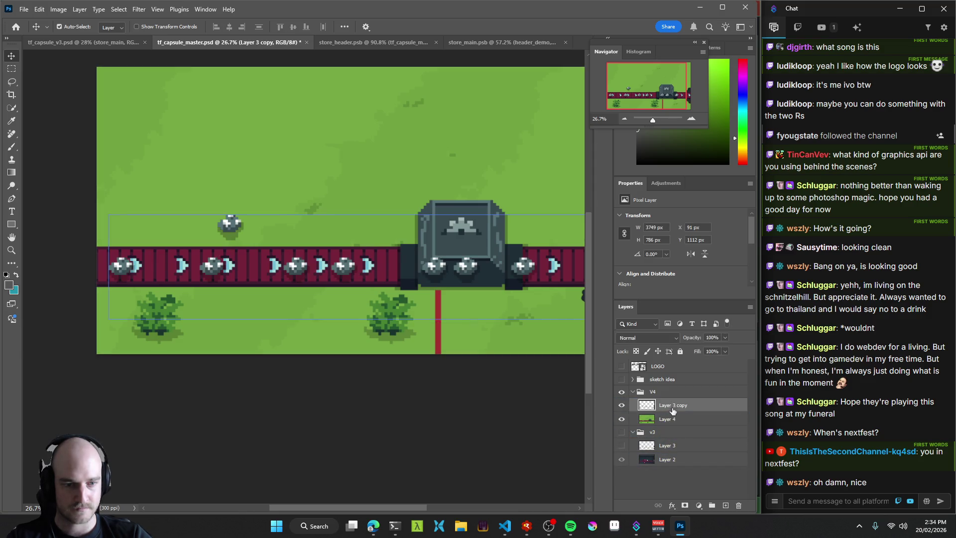
click(632, 432)
Shift the rocks up and right, then erase the rock covering the tower emblem in full-screen view.
mouse_move(295, 258)
mouse_down()
mouse_move(320, 219)
mouse_move(318, 201)
mouse_up()
key(e)
key(f)
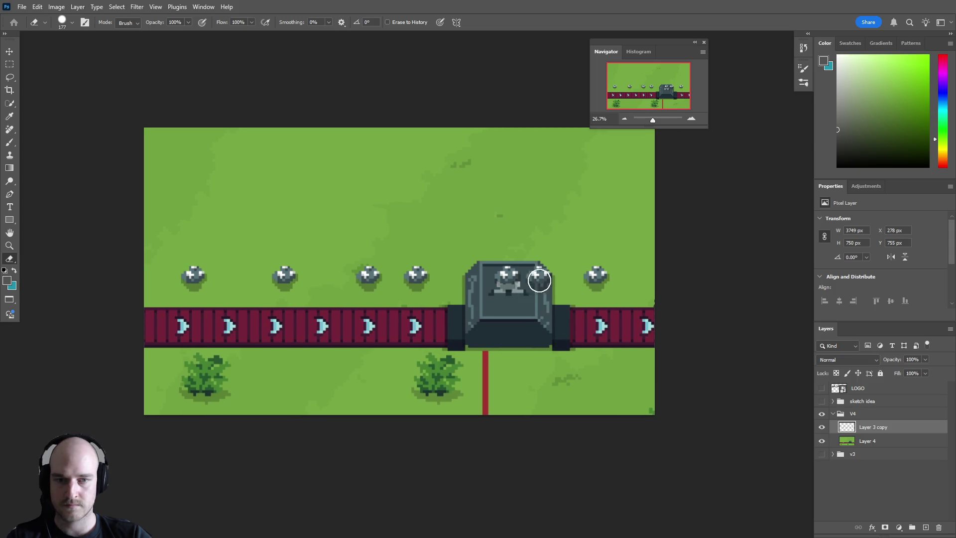
click(504, 290)
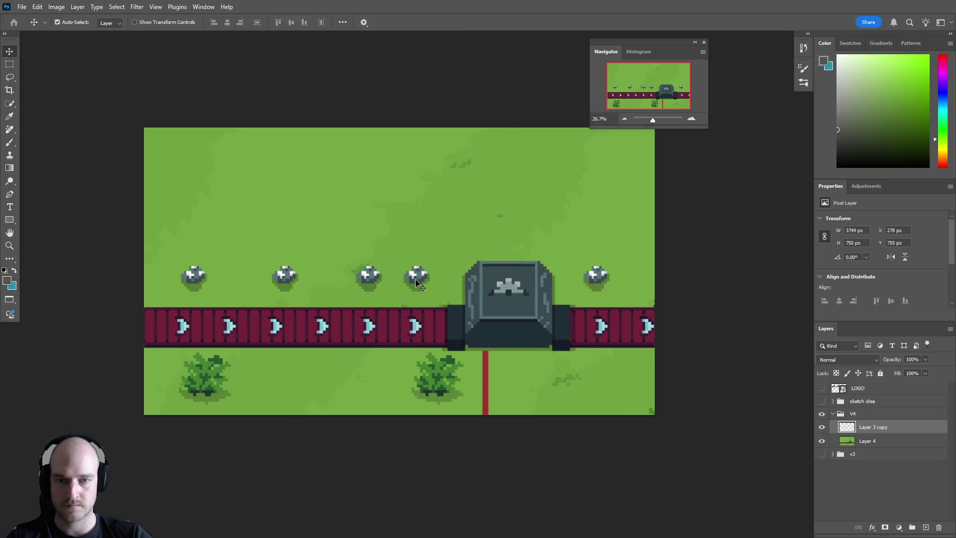
Move the rock row onto the conveyor belt between the arrows, at X 397 px, Y 1404 px.
key(v)
mouse_move(421, 275)
mouse_down()
mouse_move(416, 322)
mouse_move(348, 274)
mouse_up()
key(e)
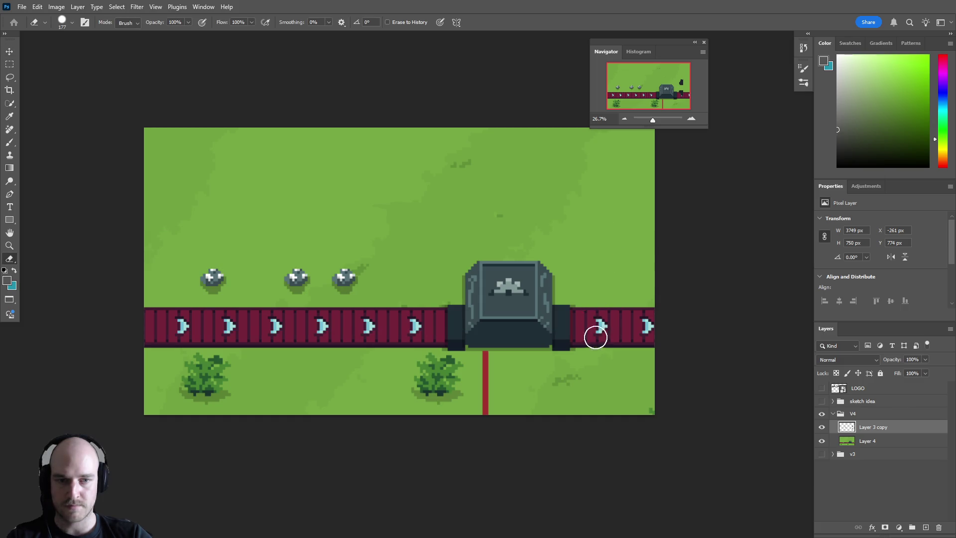
key(v)
mouse_move(347, 281)
mouse_down()
mouse_move(406, 325)
mouse_move(434, 326)
mouse_move(396, 329)
mouse_move(432, 328)
mouse_up()
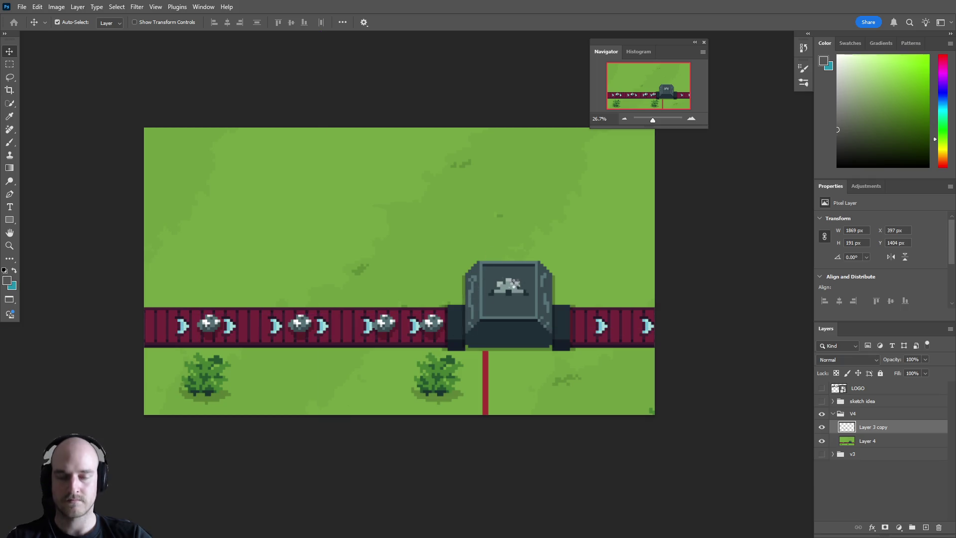
mouse_move(467, 282)
mouse_down()
mouse_move(393, 285)
mouse_move(458, 294)
mouse_up()
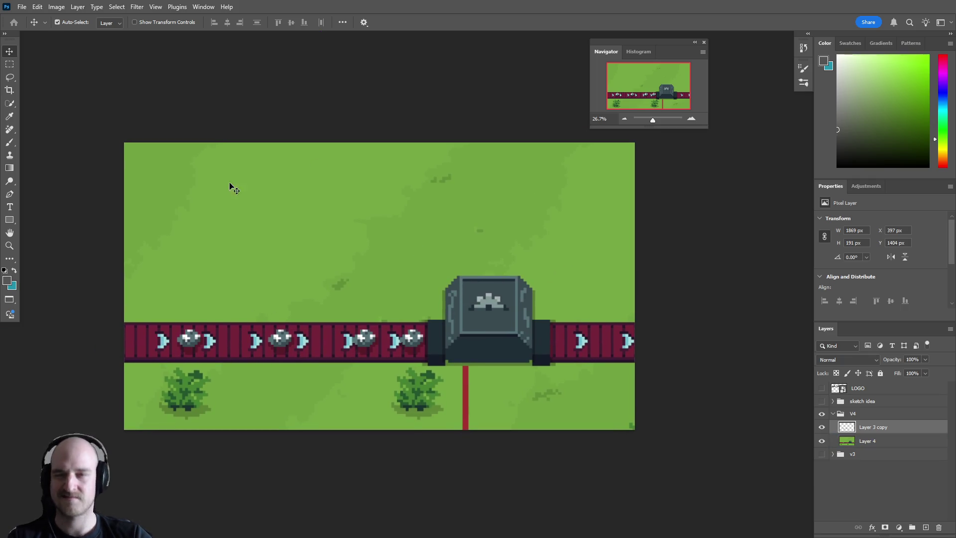
key(f)
key(f)
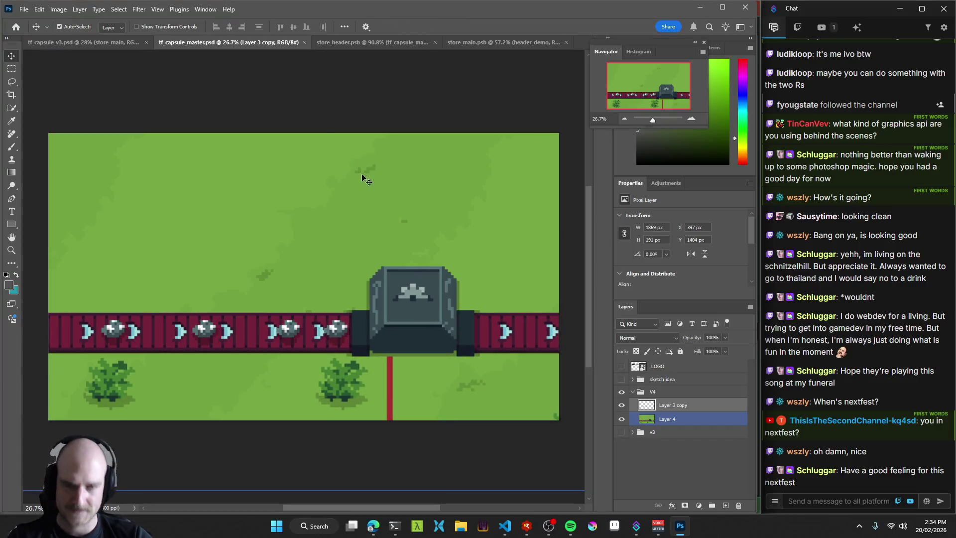
Zoom in on the store_main artboard in tf_capsule_v3.psd and glance at the File menu.
click(79, 43)
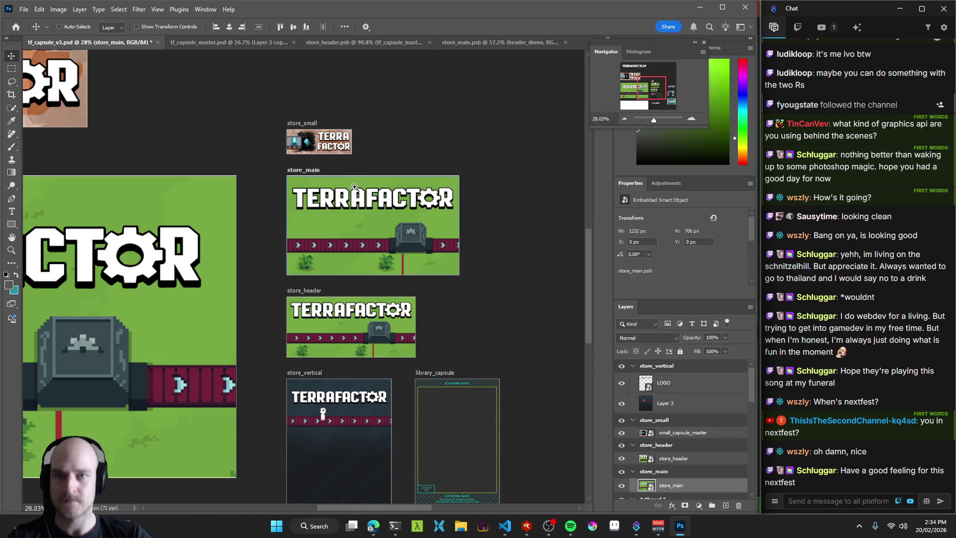
drag(358, 187, 378, 165)
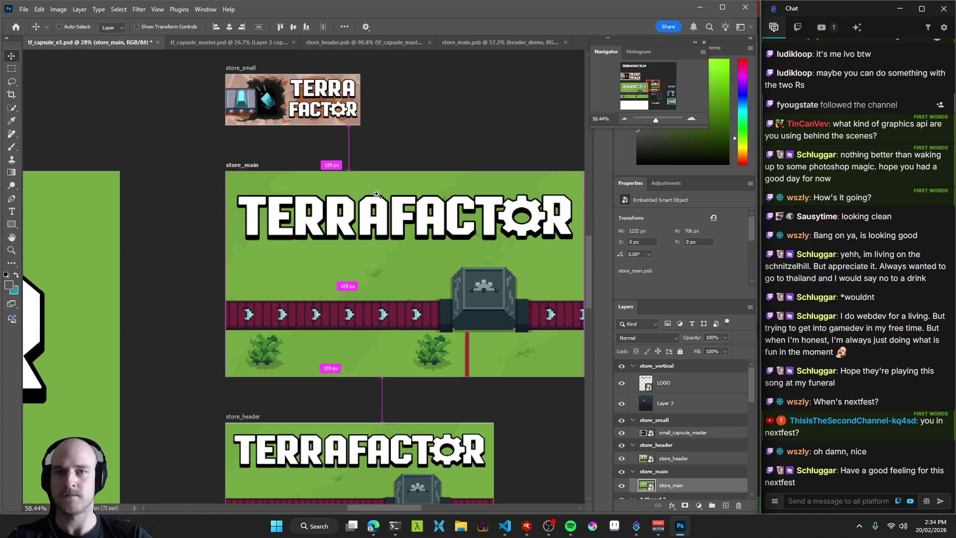
click(20, 10)
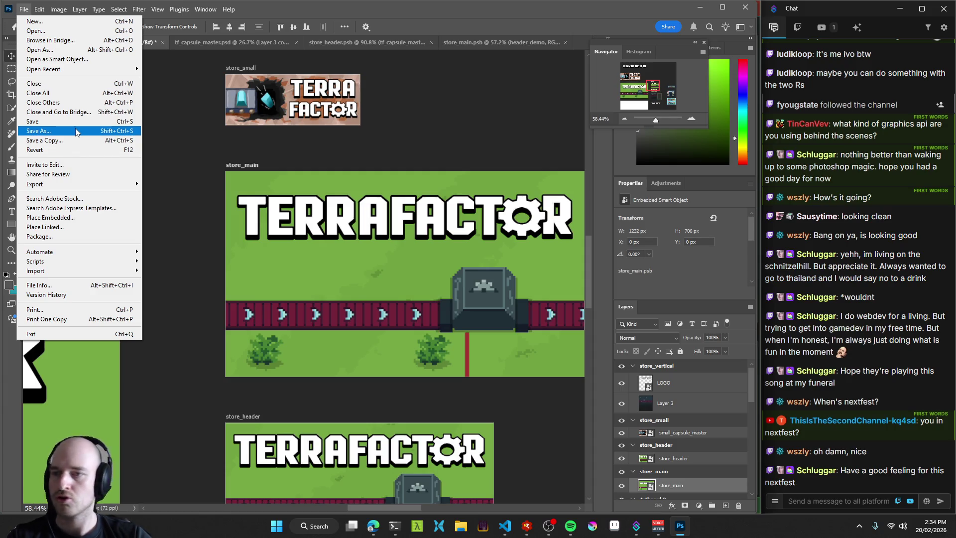
key(Escape)
Save store_header.psb and store_main.psb with Ctrl+S, then return to tf_capsule_v3.psd.
click(363, 44)
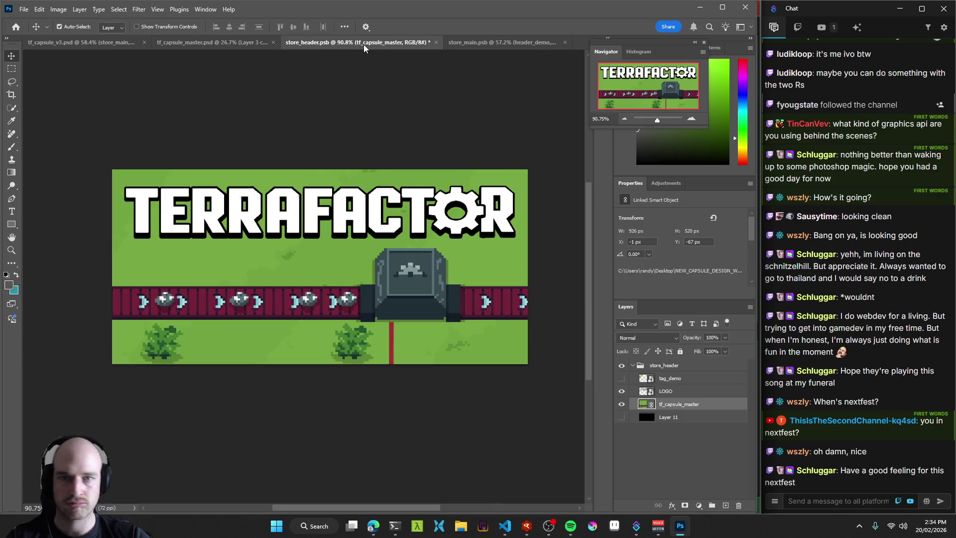
key(ctrl+s)
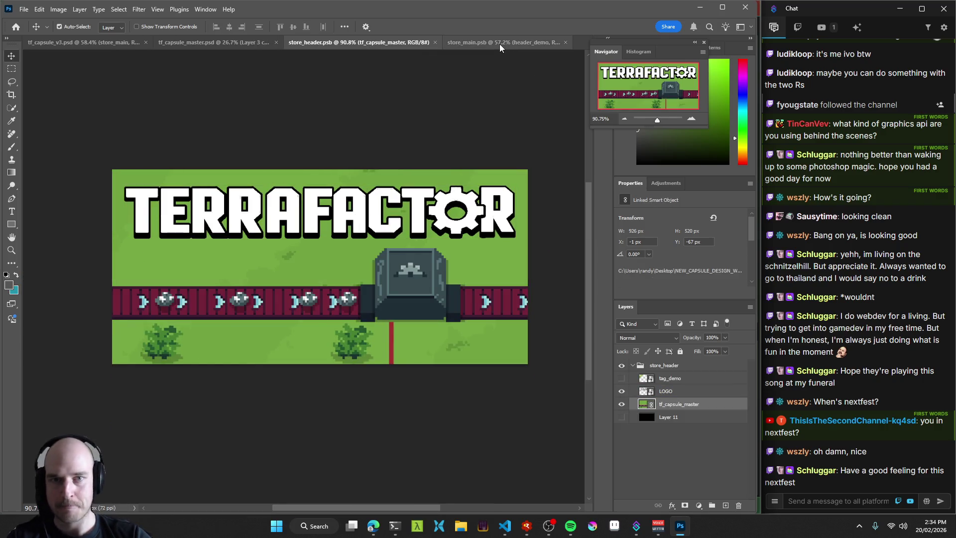
click(499, 44)
key(ctrl+s)
click(228, 43)
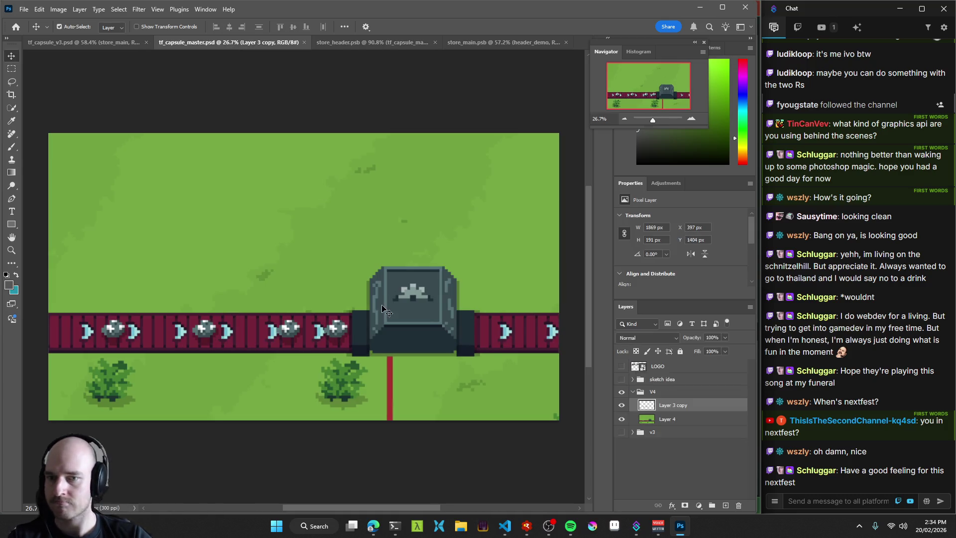
scroll(381, 288, down, 5)
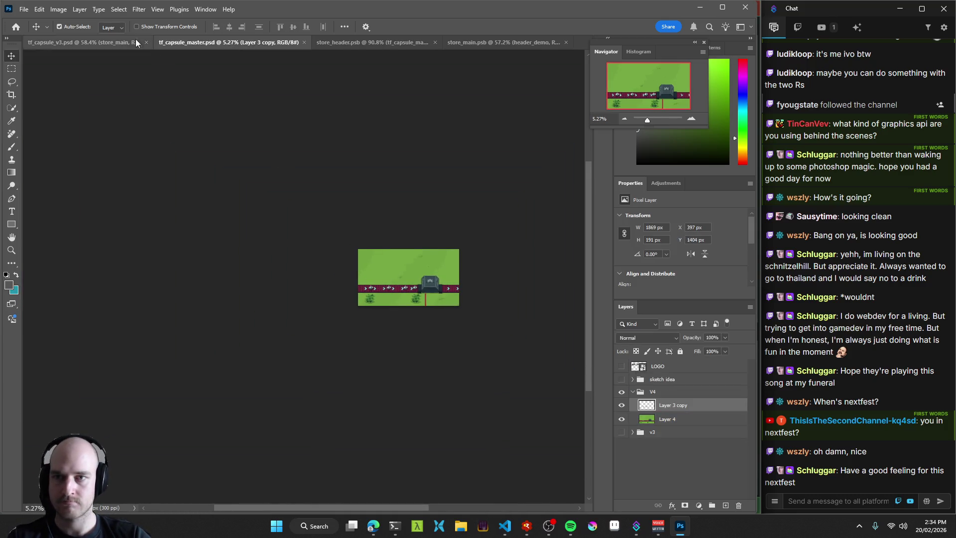
click(102, 43)
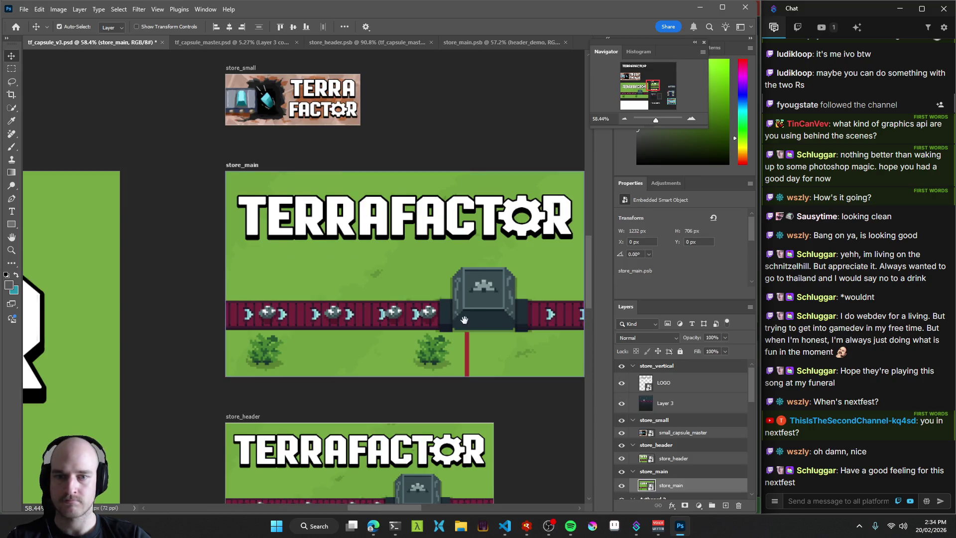
Pan and zoom across Artboards 1 to 3 and the store_main and store_header artboards to check the capsules.
scroll(454, 319, down, 5)
mouse_move(527, 361)
mouse_down()
mouse_move(358, 267)
mouse_move(293, 264)
mouse_move(240, 198)
mouse_up()
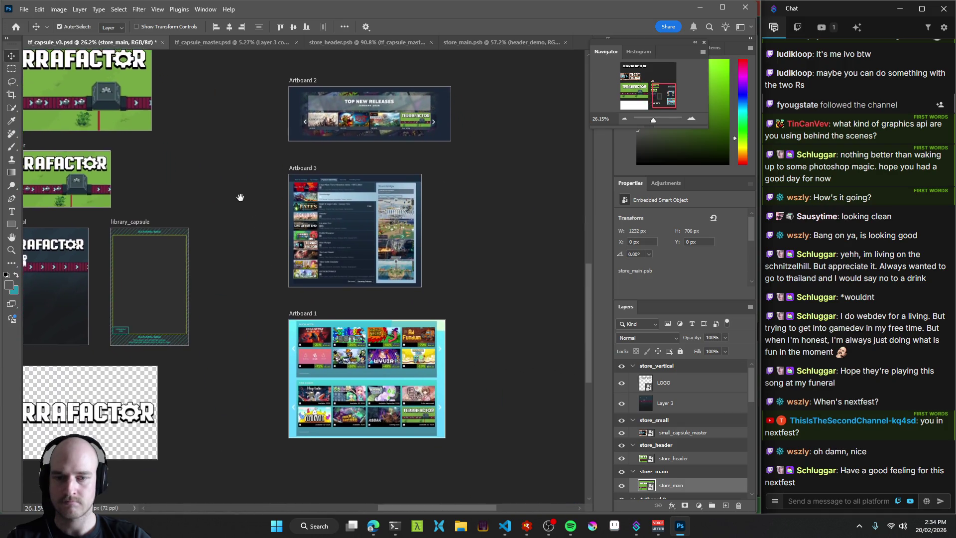
scroll(394, 378, up, 5)
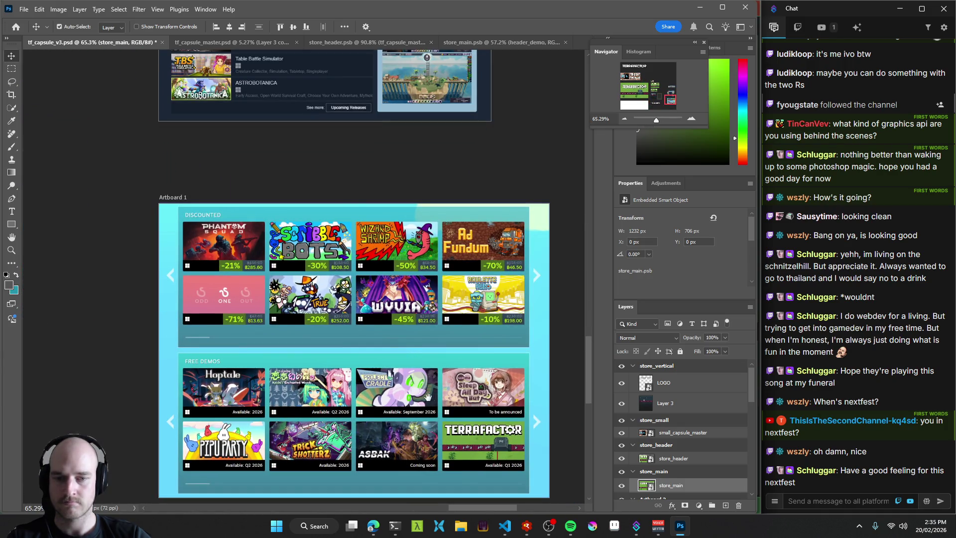
scroll(460, 424, up, 5)
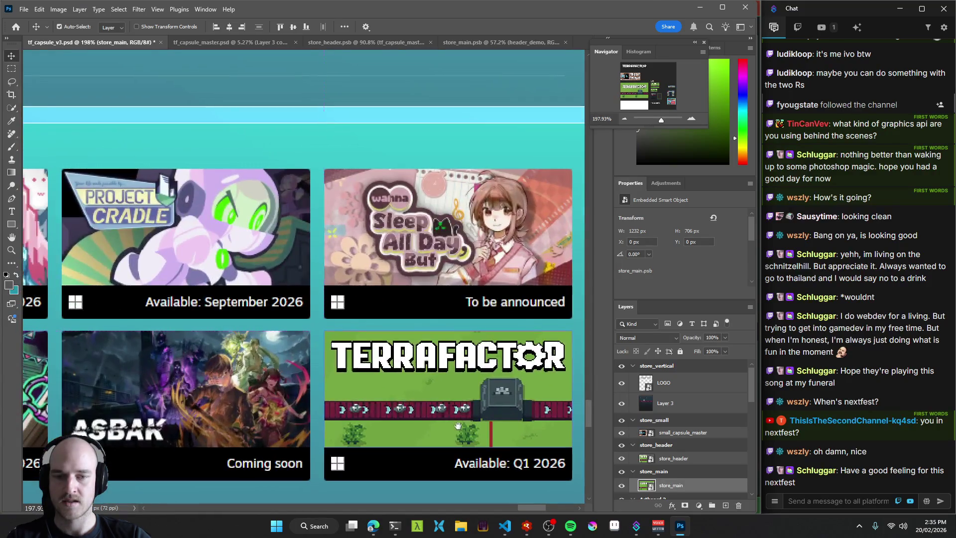
scroll(428, 426, up, 3)
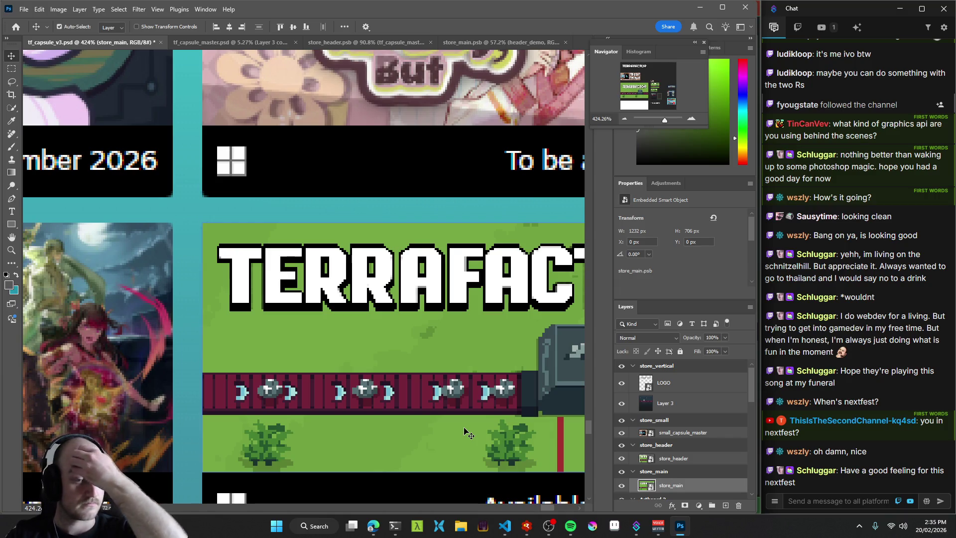
scroll(466, 433, down, 5)
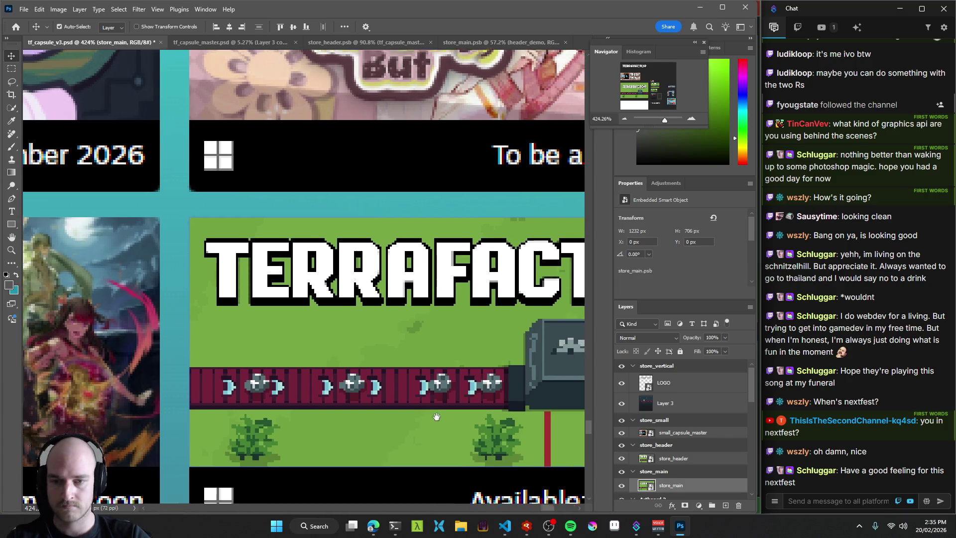
scroll(295, 373, down, 6)
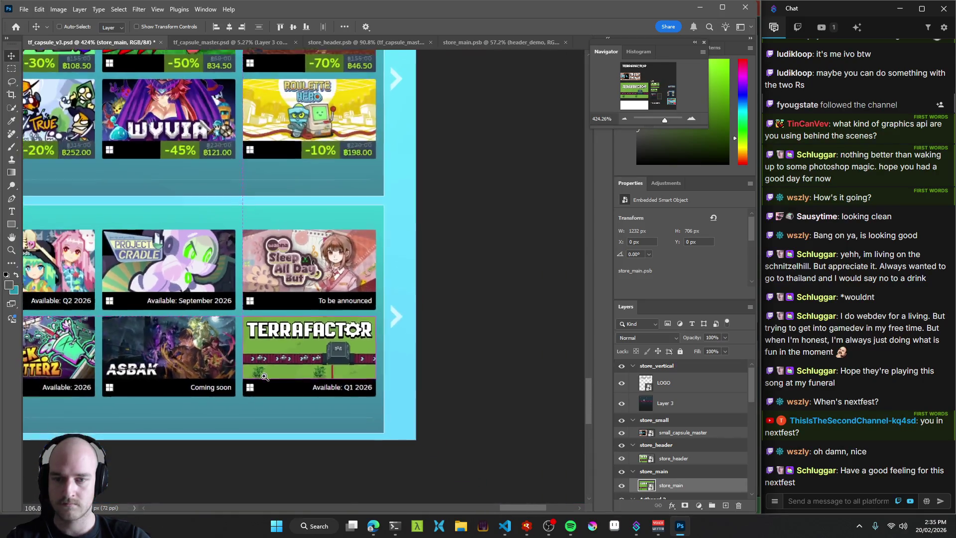
mouse_move(332, 287)
mouse_down()
mouse_move(362, 310)
mouse_move(231, 264)
mouse_move(292, 337)
mouse_move(425, 375)
mouse_up()
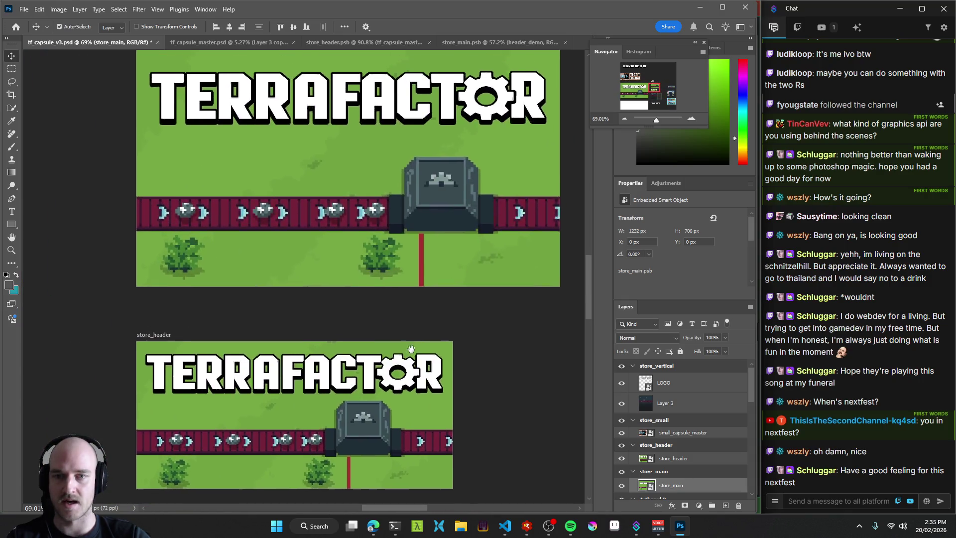
scroll(448, 344, down, 5)
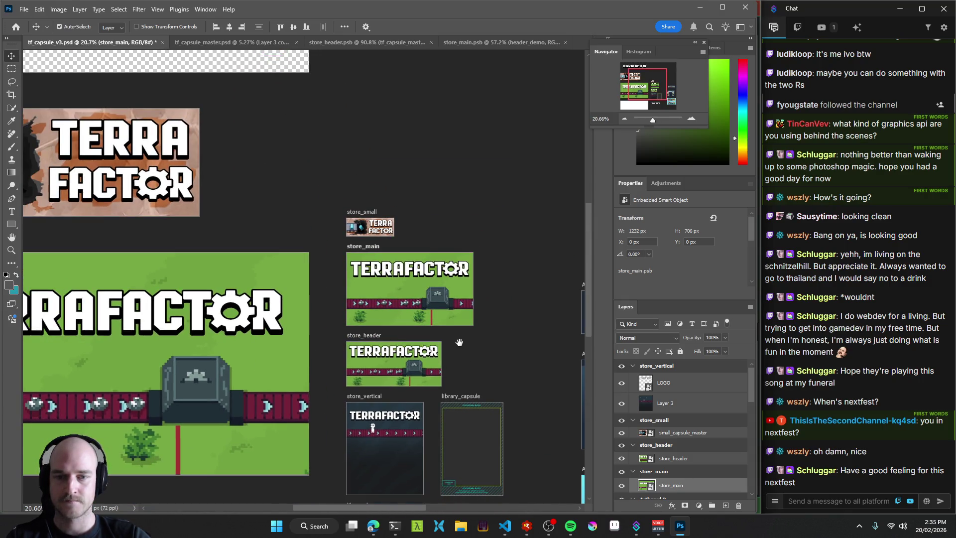
scroll(450, 339, down, 2)
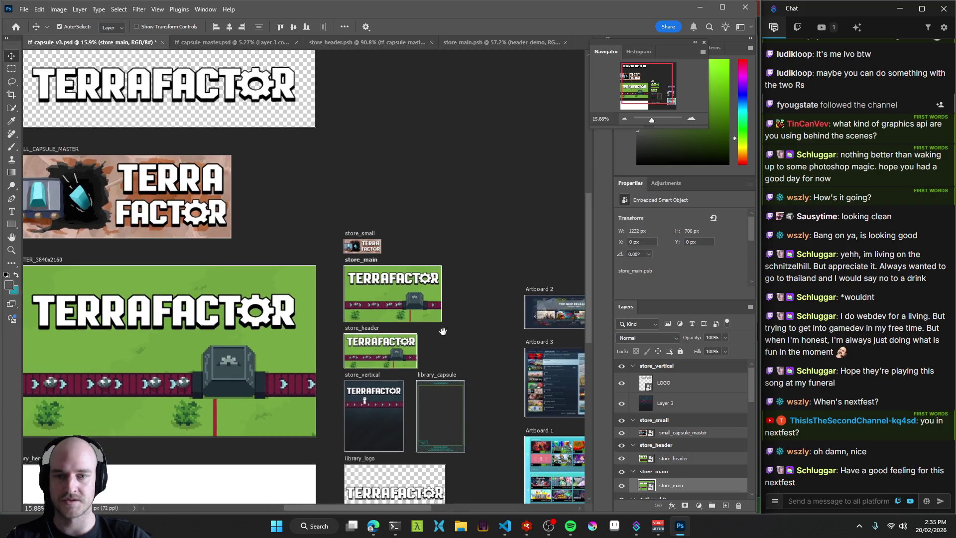
scroll(417, 300, up, 4)
In tf_capsule_master.psd, add a new empty Layer 7 above Layer 3 copy.
click(495, 44)
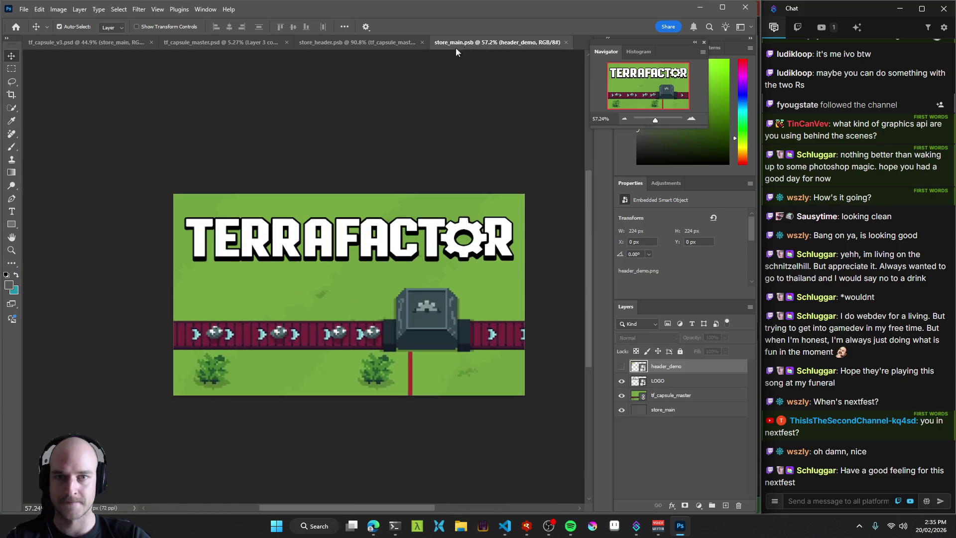
click(229, 44)
scroll(409, 283, up, 6)
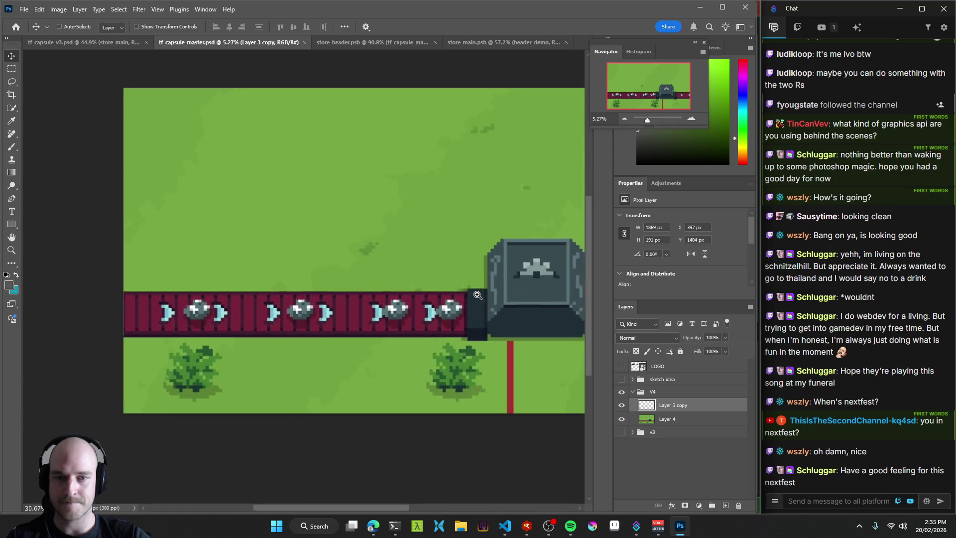
mouse_move(667, 419)
mouse_down()
mouse_move(670, 403)
mouse_move(675, 418)
mouse_up()
key(ctrl+shift+alt+n)
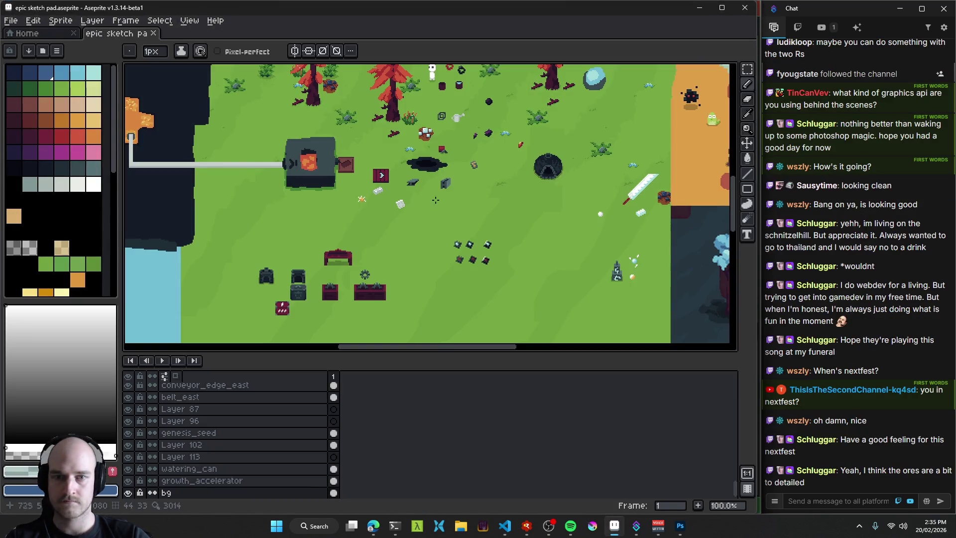
scroll(426, 198, up, 3)
key(v)
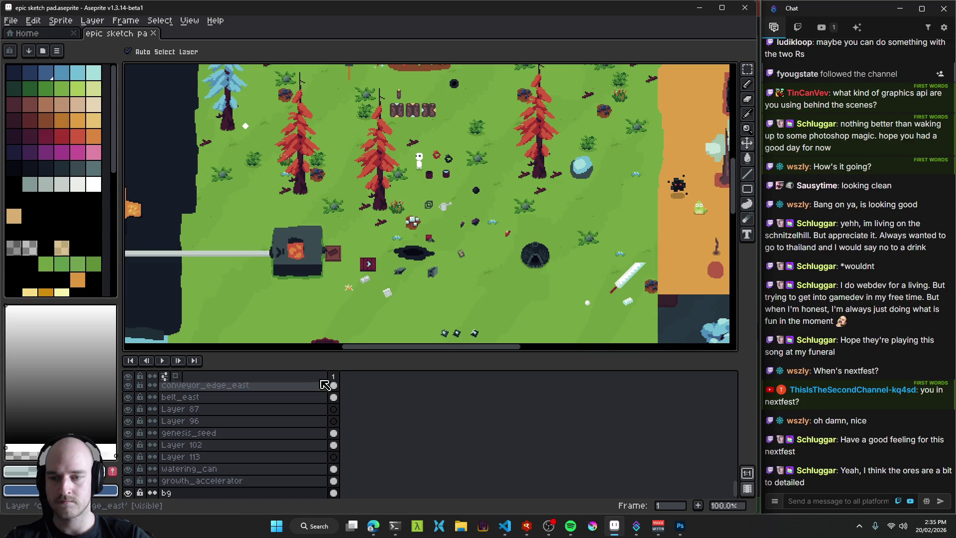
scroll(443, 149, right, 6)
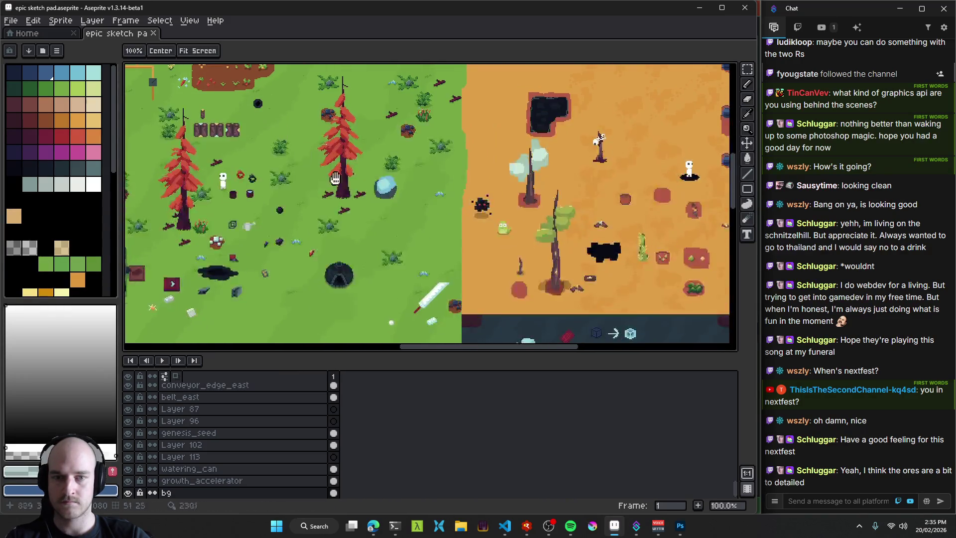
scroll(498, 234, down, 5)
scroll(498, 234, right, 2)
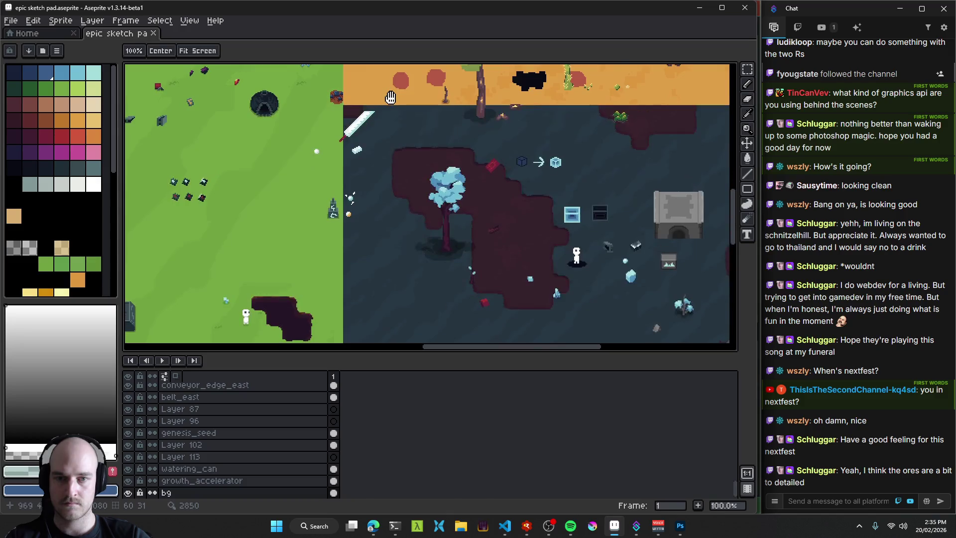
key(ctrl+z)
click(577, 258)
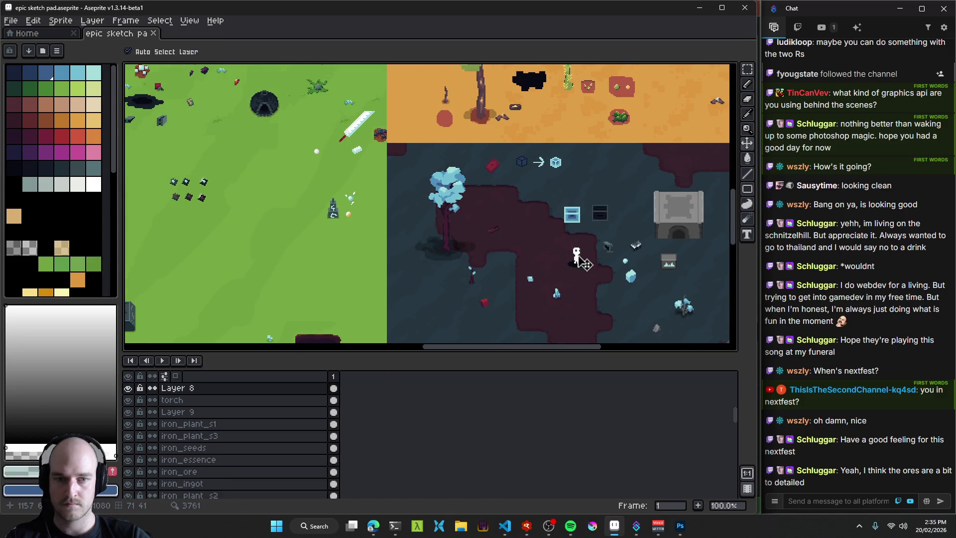
scroll(448, 223, up, 3)
scroll(398, 214, left, 1)
drag(321, 128, 454, 220)
drag(161, 195, 497, 175)
mouse_move(395, 260)
mouse_down()
mouse_move(503, 188)
mouse_move(416, 324)
mouse_move(376, 267)
mouse_move(405, 262)
mouse_move(391, 284)
mouse_move(401, 227)
mouse_move(373, 207)
mouse_move(388, 149)
mouse_move(443, 206)
mouse_up()
scroll(416, 324, down, 1)
key(ctrl+z)
scroll(444, 206, down, 3)
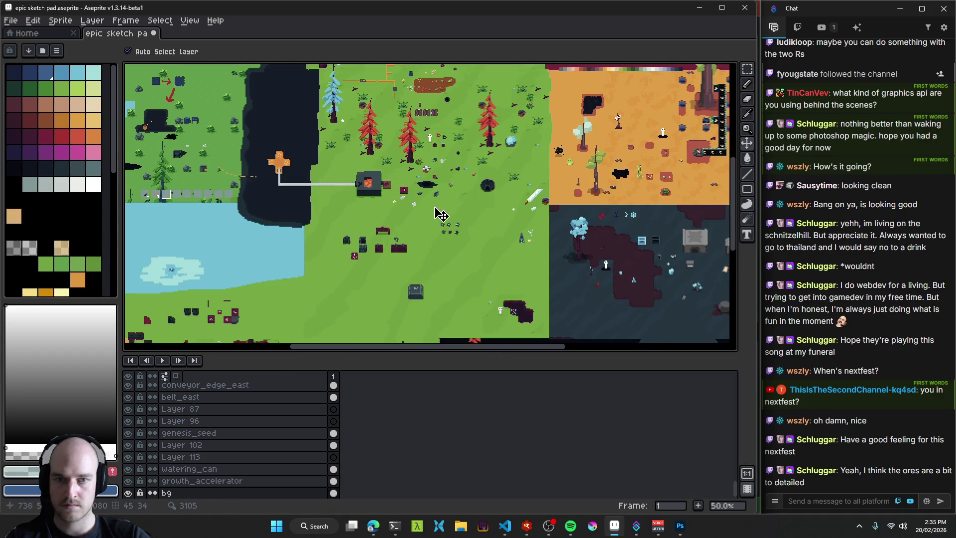
scroll(441, 214, up, 2)
mouse_move(476, 236)
mouse_down()
mouse_move(455, 202)
mouse_move(307, 147)
mouse_up()
key(ctrl+z)
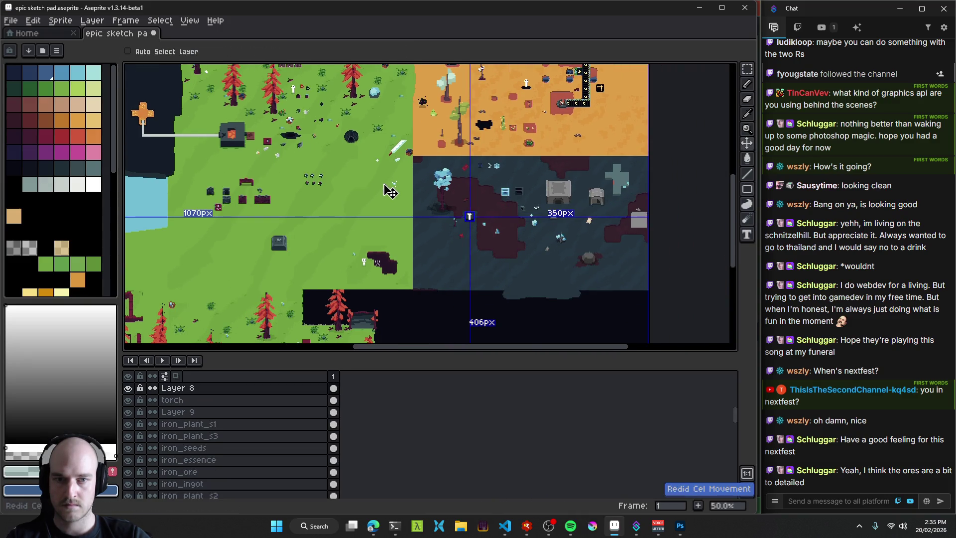
key(ctrl+z)
key(ctrl+s)
key(space)
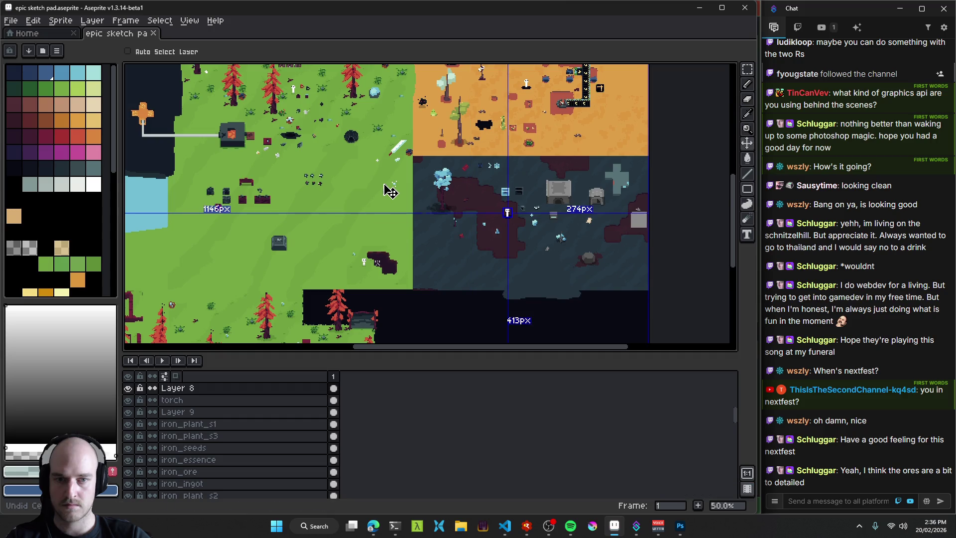
mouse_move(339, 240)
mouse_down()
mouse_move(414, 197)
mouse_move(382, 201)
mouse_up()
key(ctrl+z)
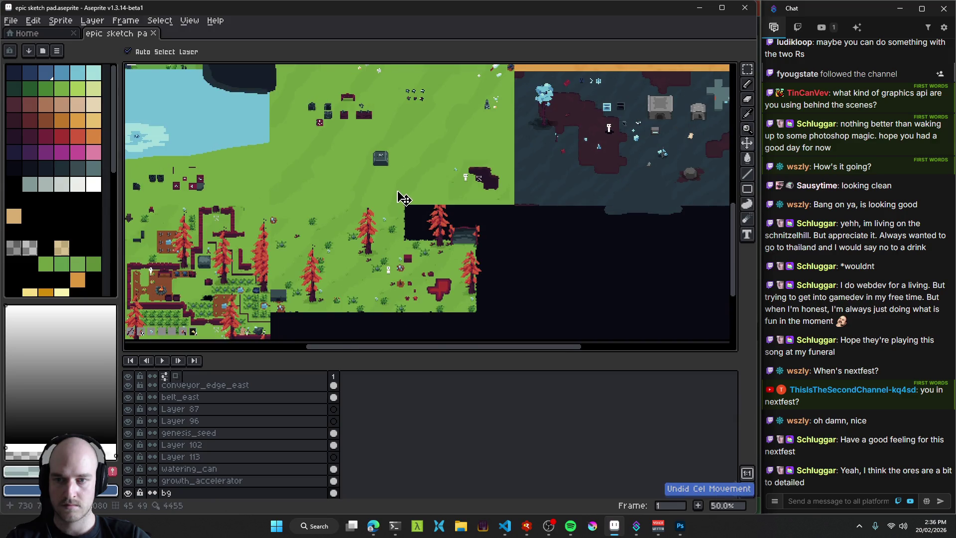
key(ctrl+z)
drag(463, 225, 407, 171)
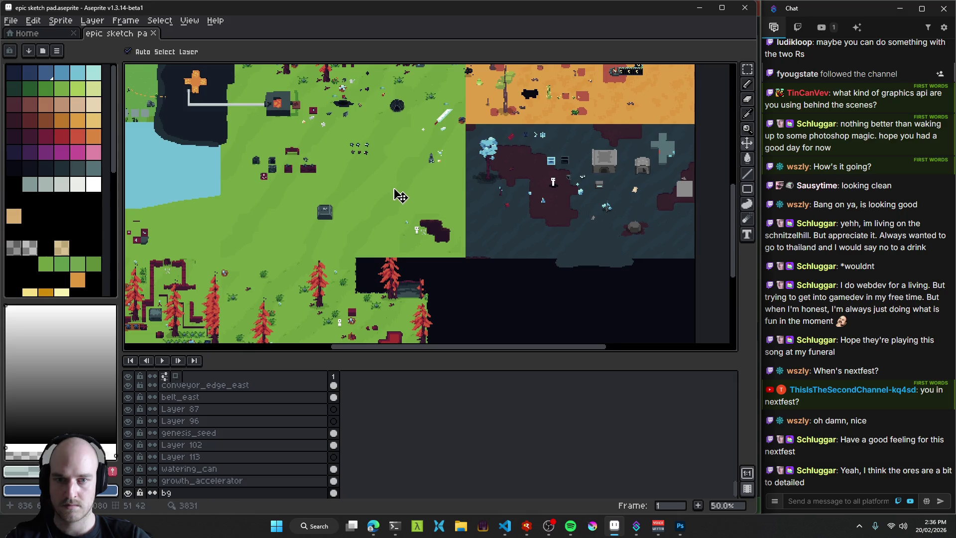
key(ctrl+z)
mouse_move(395, 196)
mouse_down()
mouse_move(423, 278)
mouse_move(445, 165)
mouse_up()
click(27, 33)
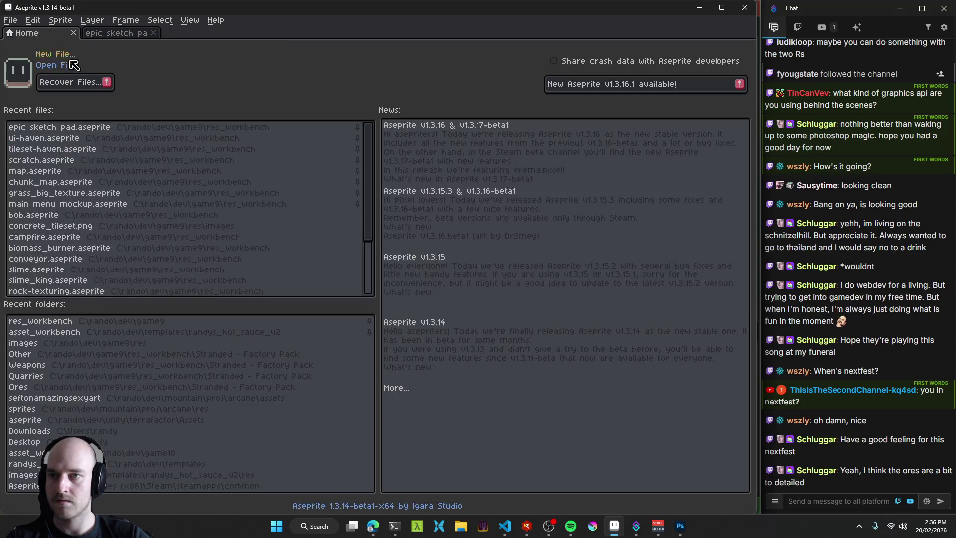
click(75, 155)
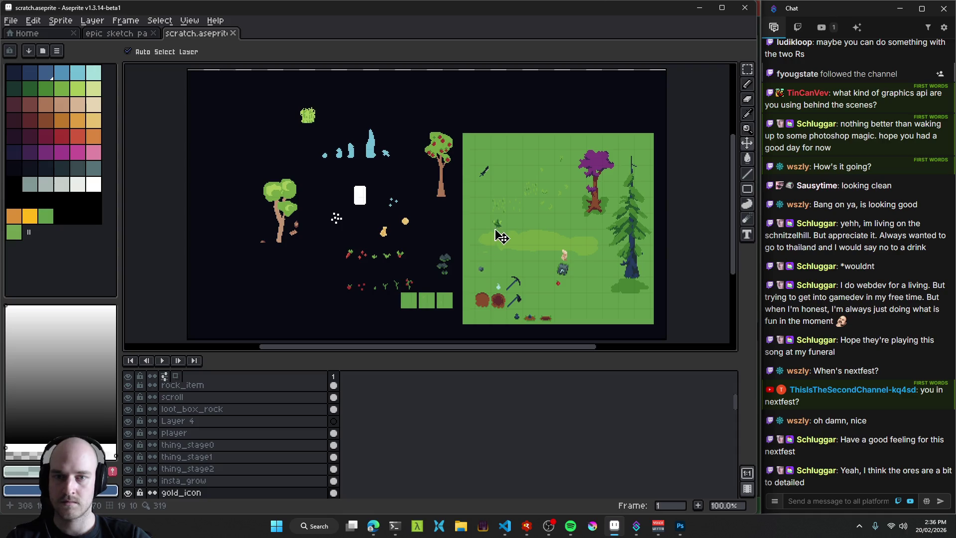
mouse_move(518, 247)
mouse_down()
mouse_move(478, 190)
mouse_move(487, 234)
mouse_move(469, 231)
mouse_move(467, 293)
mouse_move(454, 257)
mouse_up()
click(232, 33)
drag(488, 315, 316, 91)
mouse_move(396, 212)
mouse_down()
mouse_move(353, 186)
mouse_move(285, 107)
mouse_up()
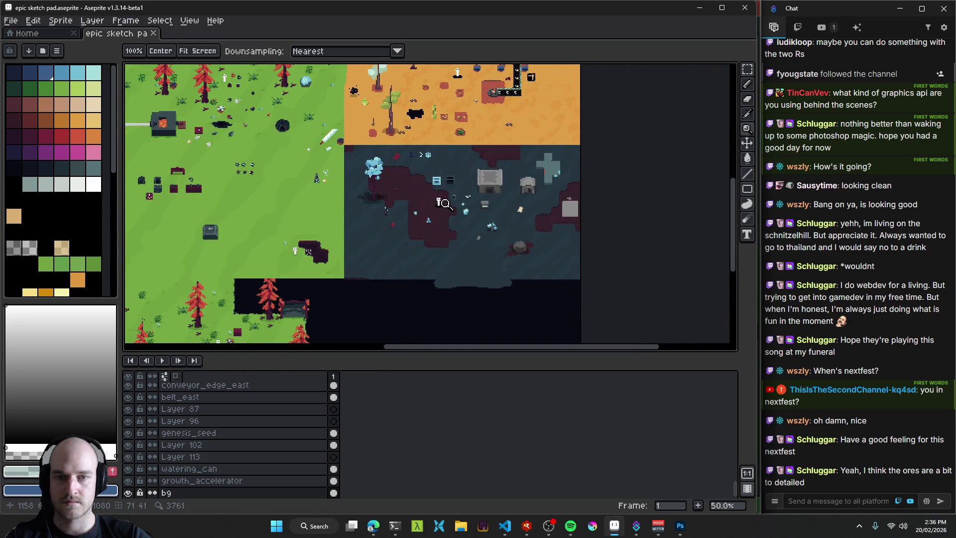
scroll(439, 202, up, 4)
click(438, 220)
drag(438, 220, 434, 221)
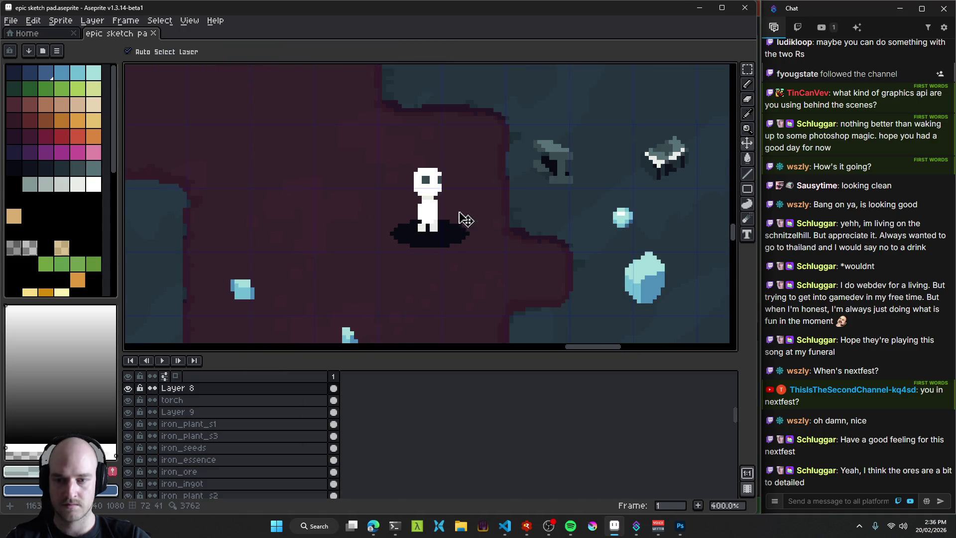
Paint over the character's large black shadow with the Pencil in the background colour.
scroll(428, 228, up, 5)
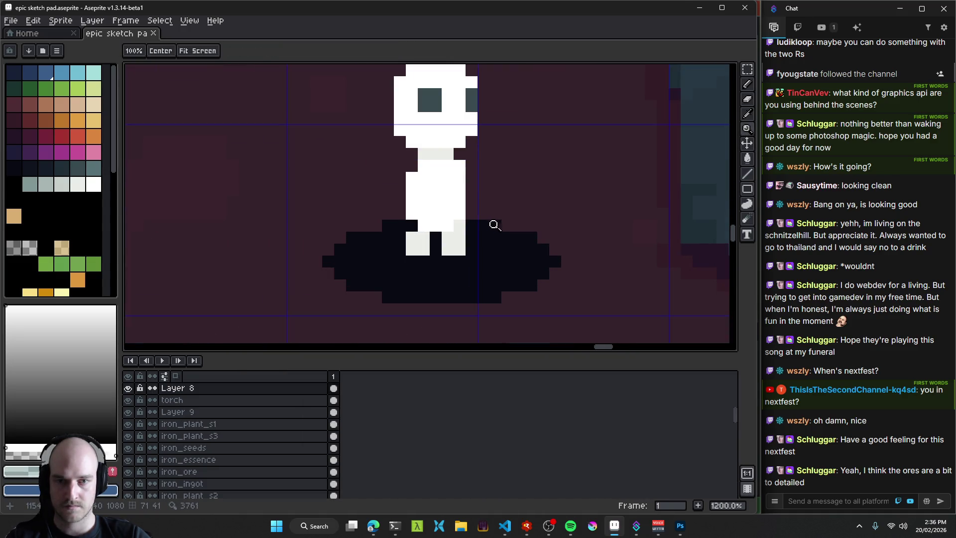
key(b)
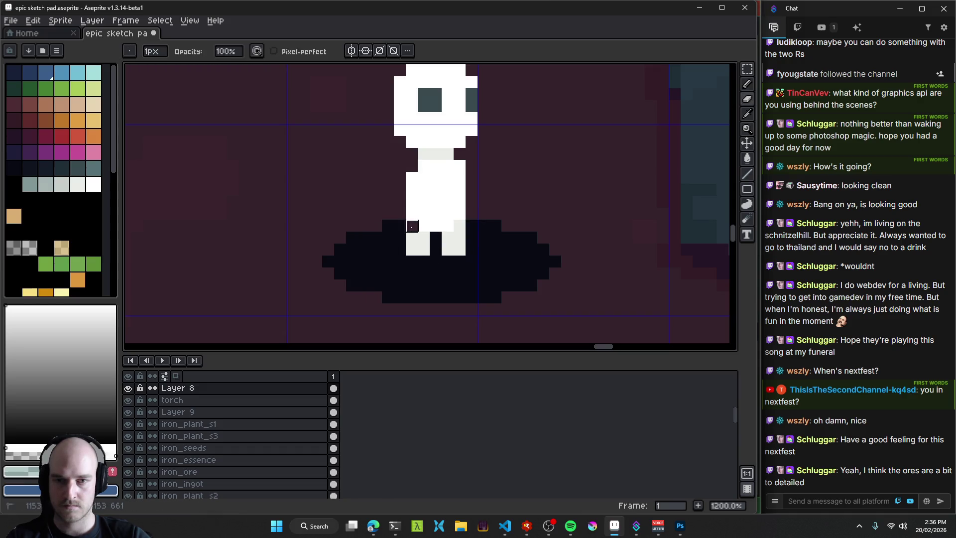
mouse_move(388, 240)
mouse_down()
mouse_move(400, 261)
mouse_move(326, 299)
mouse_move(491, 282)
mouse_up()
mouse_move(416, 278)
mouse_down()
mouse_move(347, 304)
mouse_move(499, 221)
mouse_up()
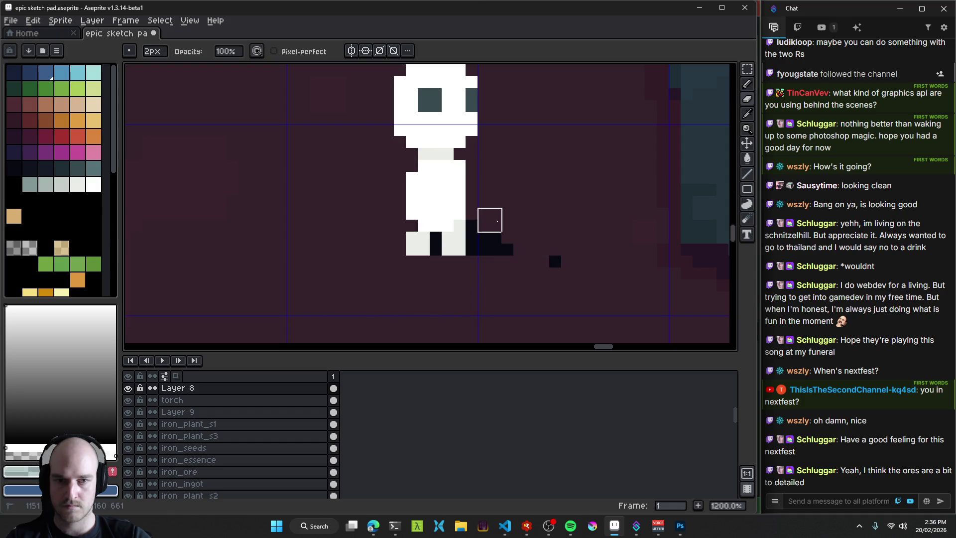
With a 1px brush and a translucent dark swatch, draw a smaller shadow under the character's feet.
key(minus)
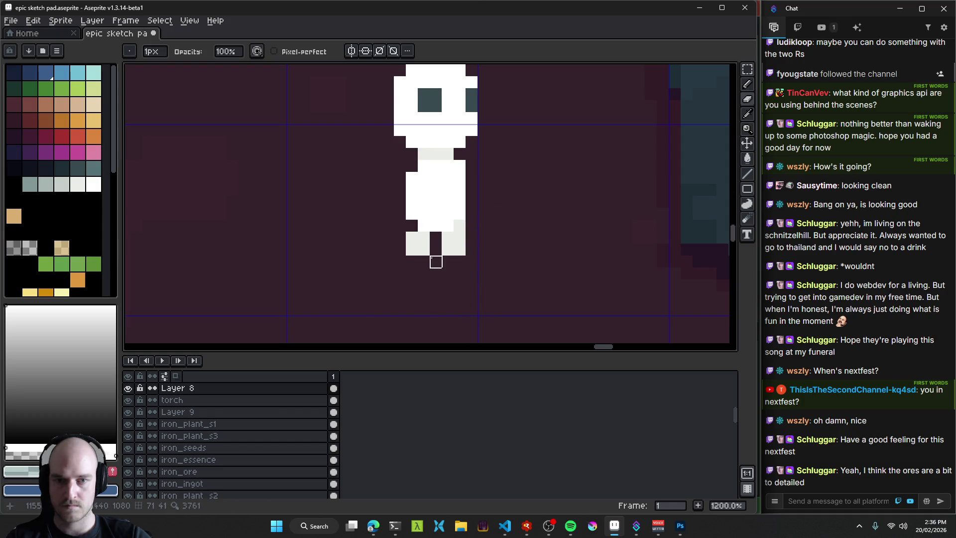
drag(459, 285, 426, 273)
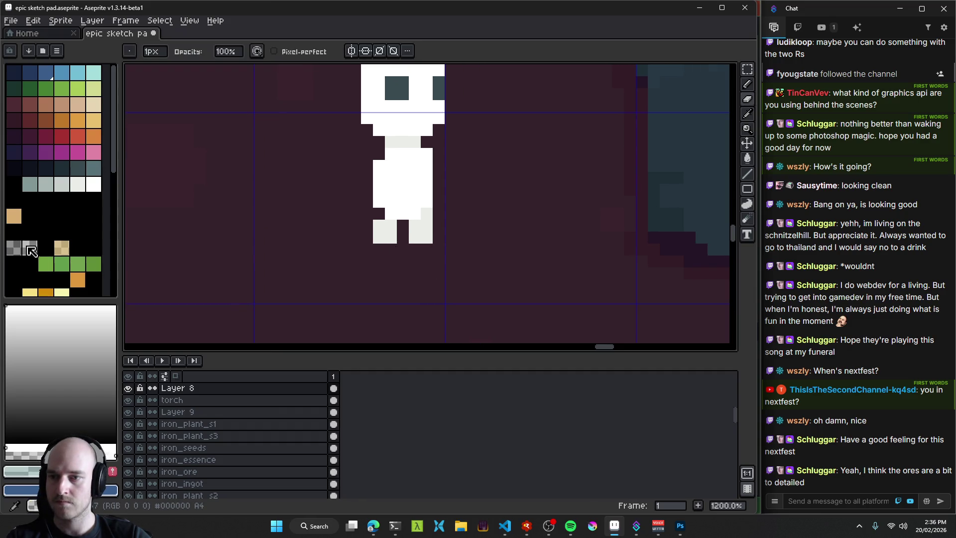
alt+click(367, 250)
click(9, 252)
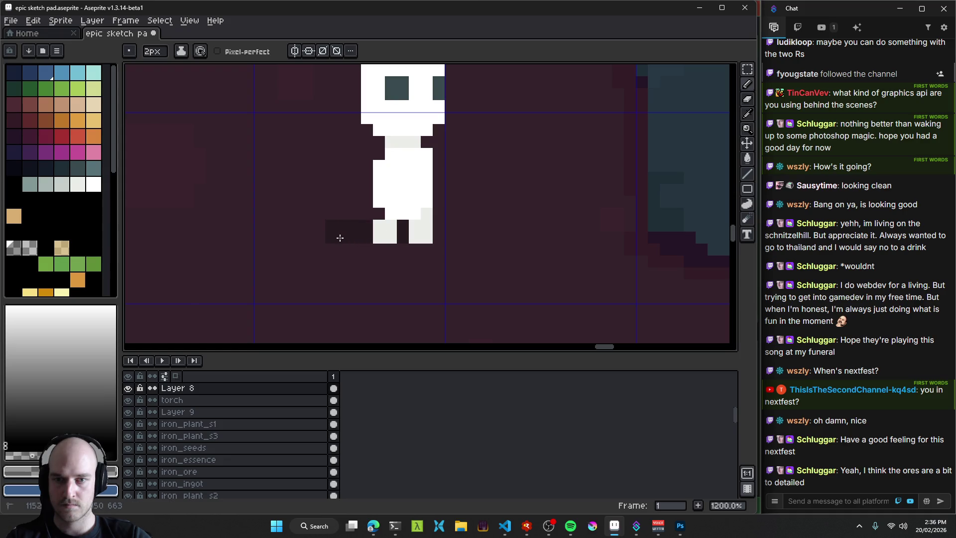
drag(454, 260, 351, 262)
key(e)
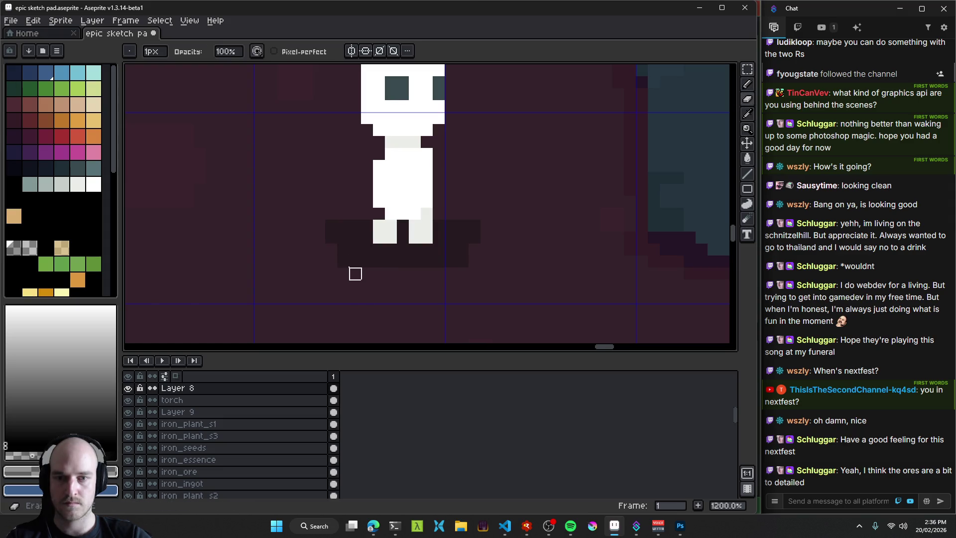
key(b)
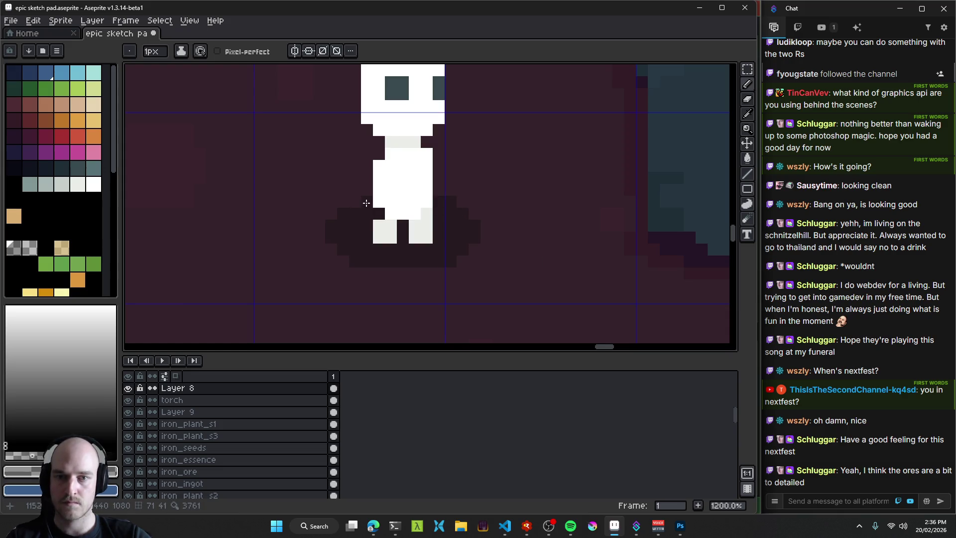
key(ctrl+z)
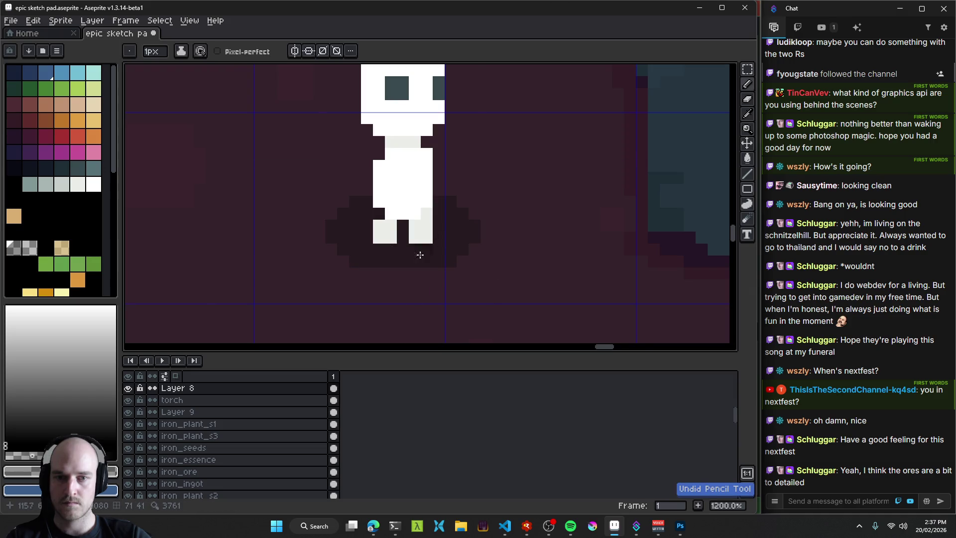
Zoom in and out to inspect the new small shadow beneath the character.
scroll(435, 239, up, 2)
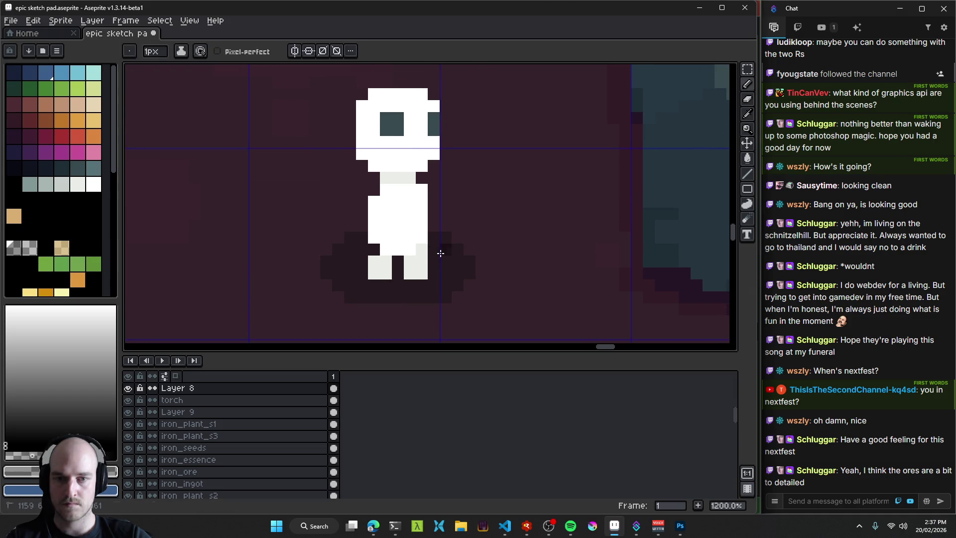
scroll(440, 253, down, 7)
scroll(474, 273, up, 1)
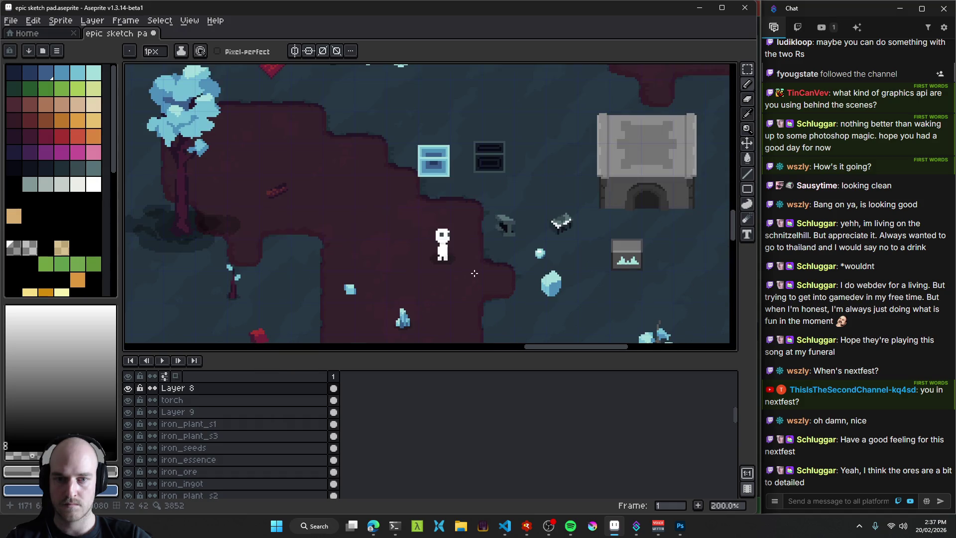
scroll(473, 272, up, 6)
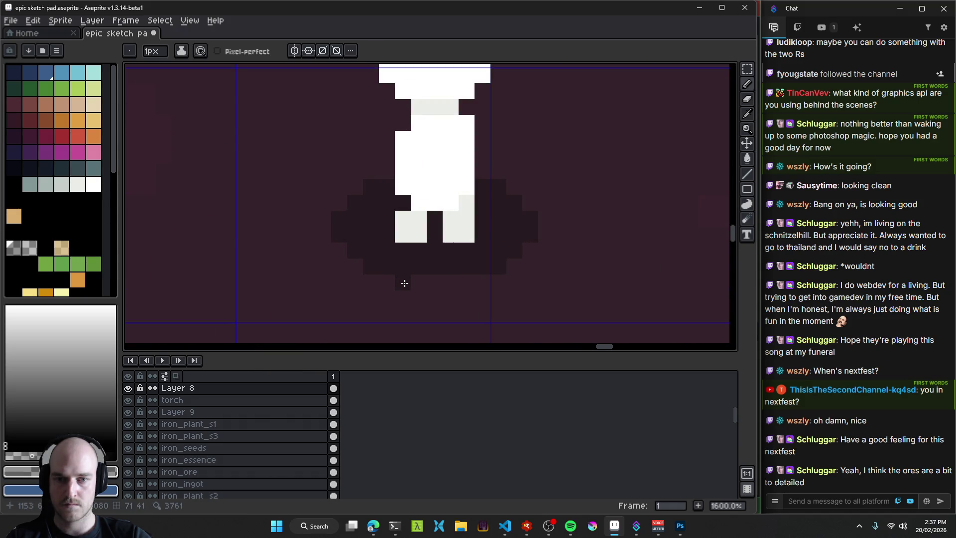
scroll(578, 299, down, 9)
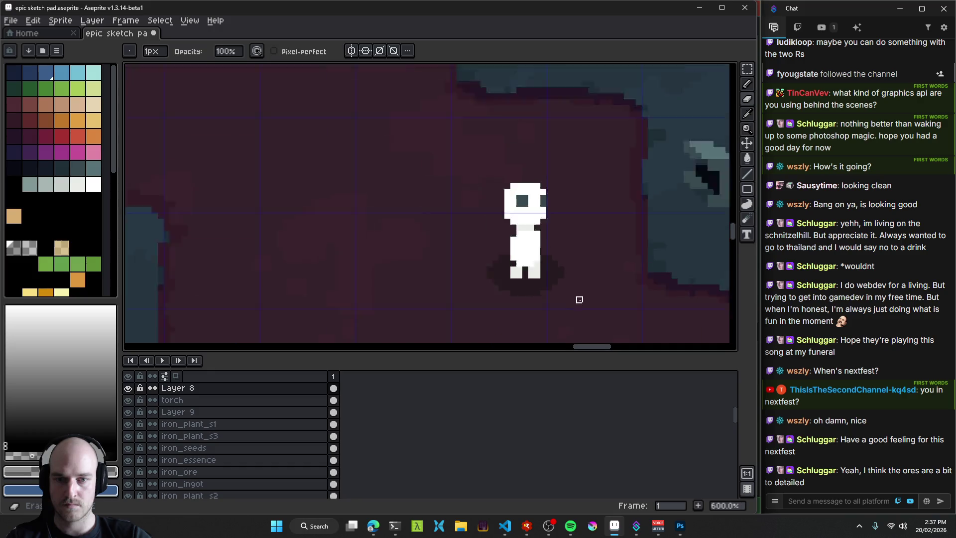
scroll(593, 306, up, 1)
scroll(593, 306, down, 1)
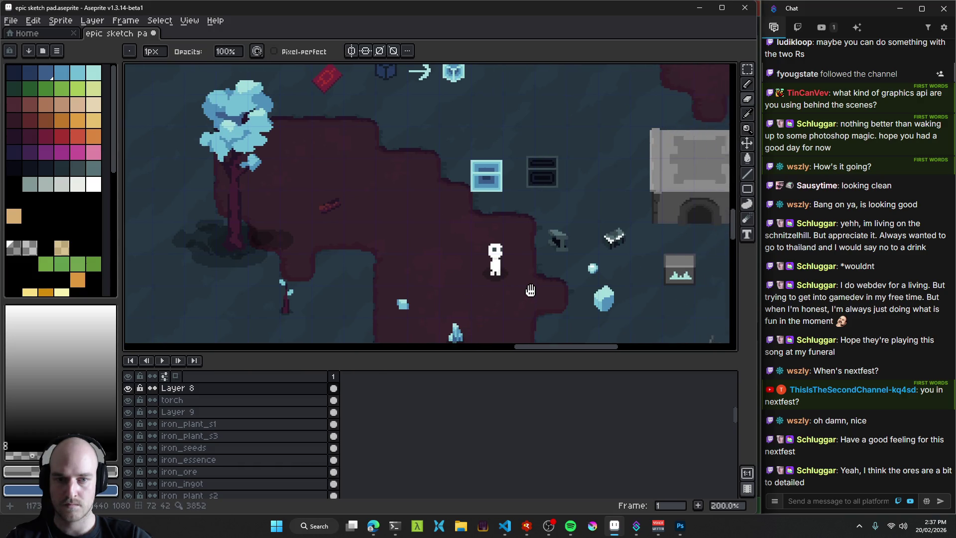
scroll(513, 294, up, 1)
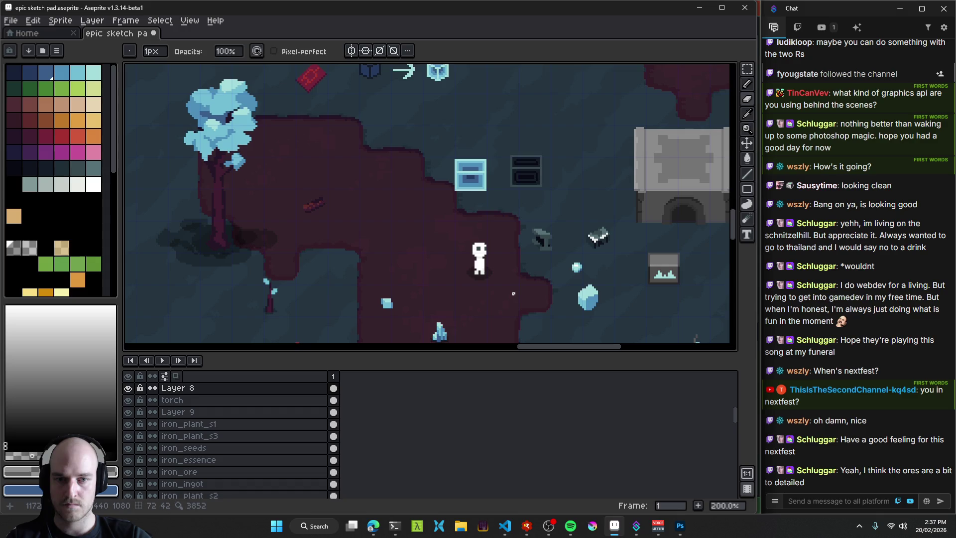
scroll(513, 294, up, 7)
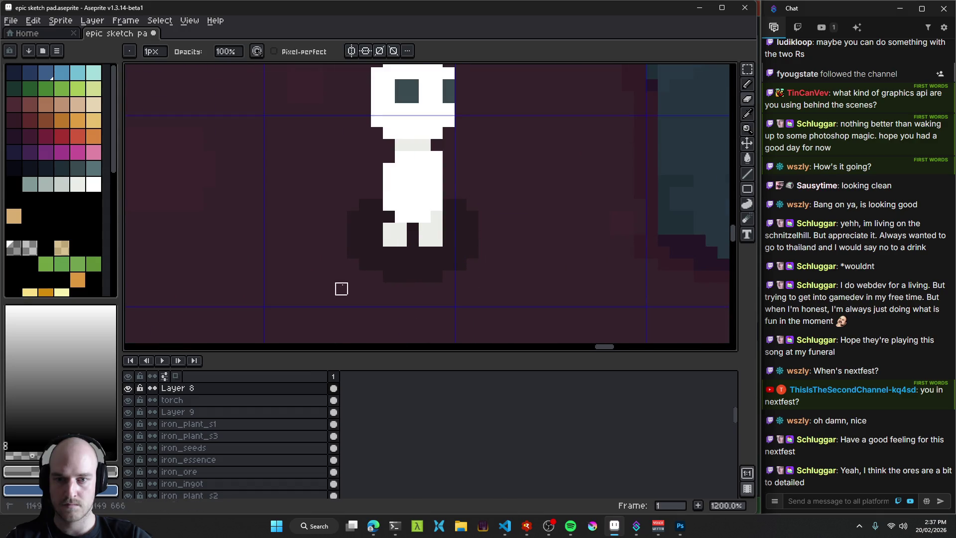
scroll(428, 311, down, 8)
scroll(466, 317, up, 1)
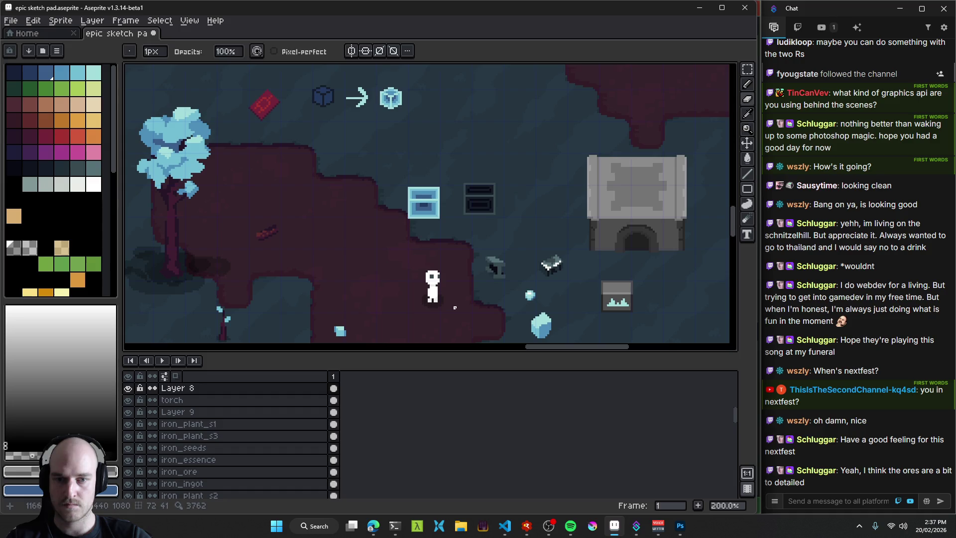
Make Layer 8 active and try pasting into the Photoshop capsule document.
click(220, 389)
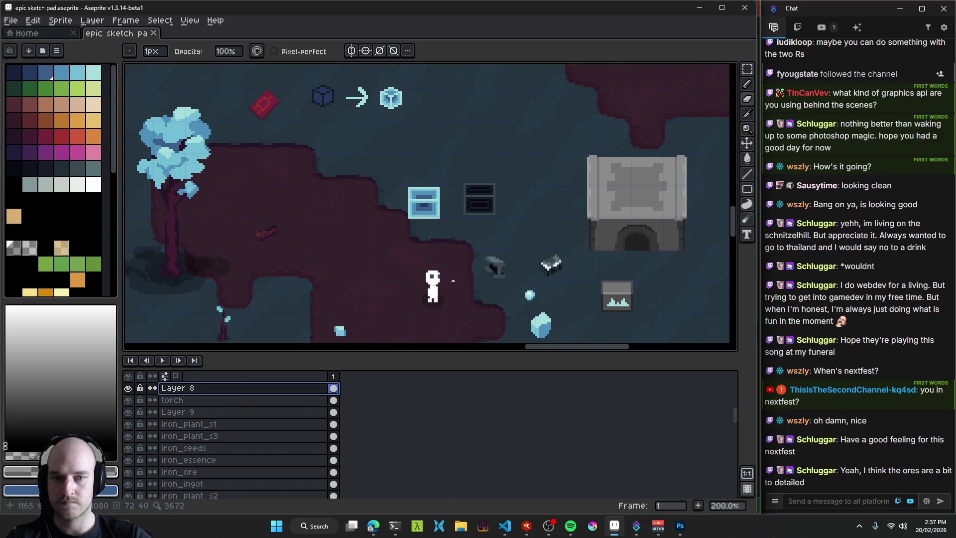
key(v)
mouse_move(526, 526)
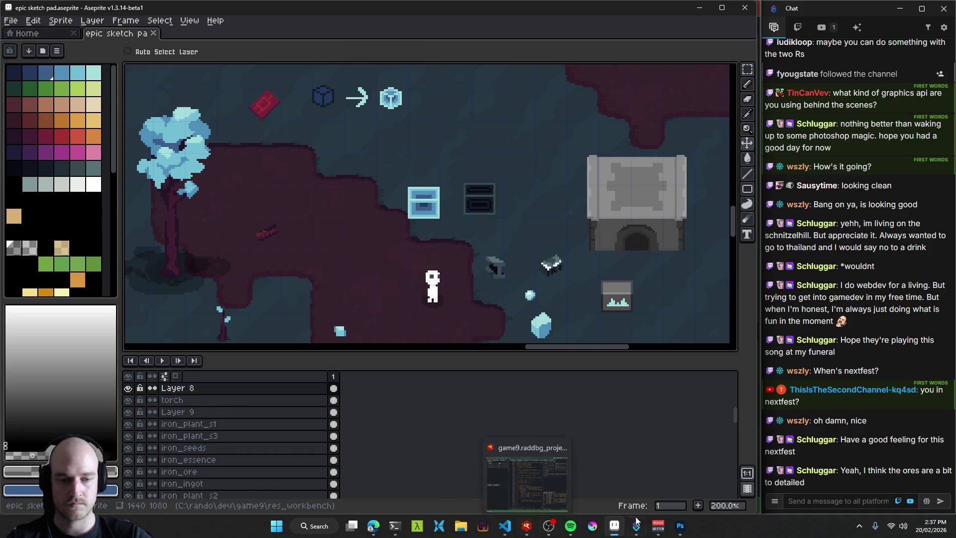
click(528, 481)
key(ctrl+v)
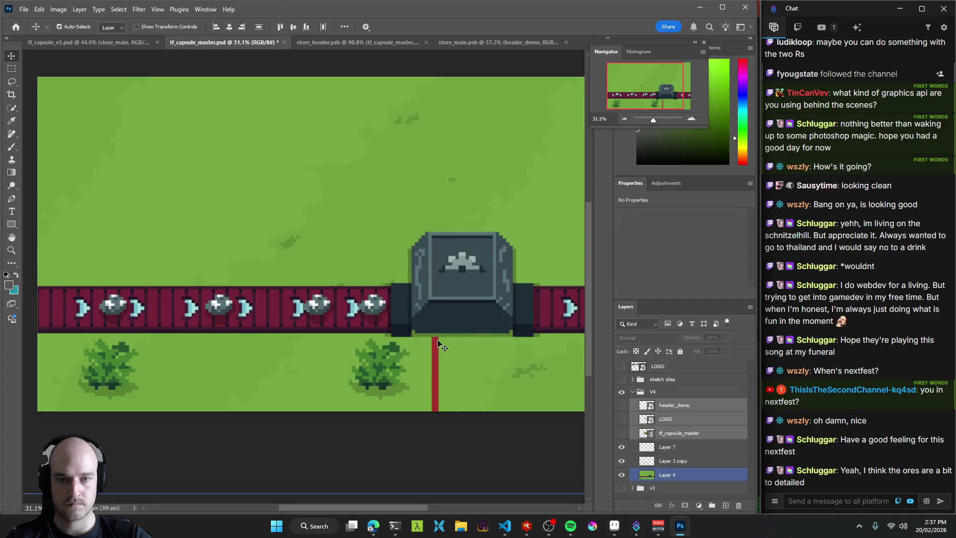
Back in Aseprite, marquee-select the white character sprite and copy it.
key(alt+Tab)
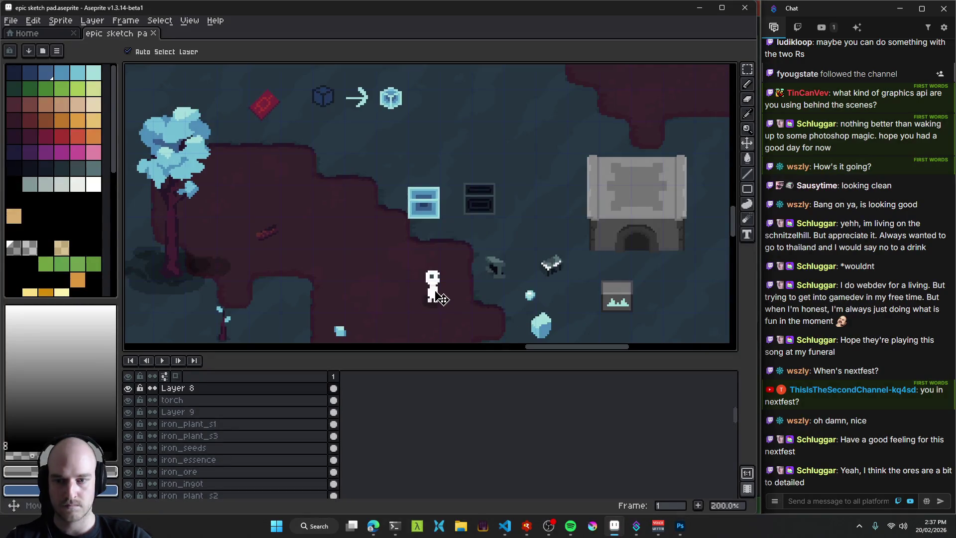
key(m)
drag(464, 321, 465, 321)
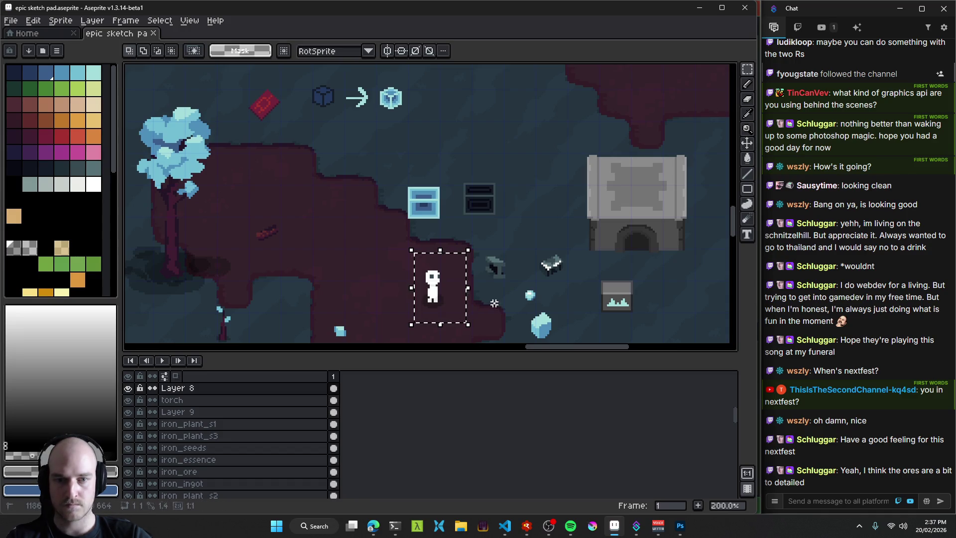
key(ctrl+c)
Paste the character onto Layer 7 in tf_capsule_master.psd.
key(alt+Tab)
click(677, 406)
key(ctrl+t)
key(Return)
Zoom in on the tiny pasted character and start scaling it up over the conveyor.
key(z)
mouse_move(310, 245)
mouse_down()
mouse_move(448, 274)
mouse_move(378, 275)
mouse_move(478, 281)
mouse_move(299, 294)
mouse_move(323, 299)
mouse_up()
key(ctrl+t)
mouse_move(314, 243)
mouse_down()
mouse_move(366, 191)
mouse_move(358, 185)
mouse_move(273, 271)
mouse_up()
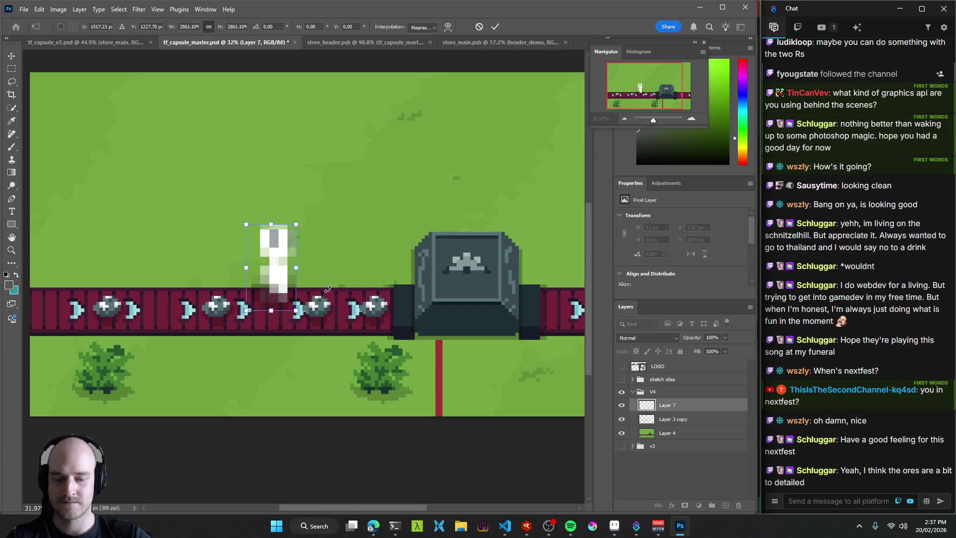
Confirm the enlargement and move the character down onto the conveyor.
key(Return)
drag(274, 292, 304, 293)
drag(283, 330, 289, 272)
key(v)
drag(269, 173, 295, 256)
scroll(294, 256, down, 3)
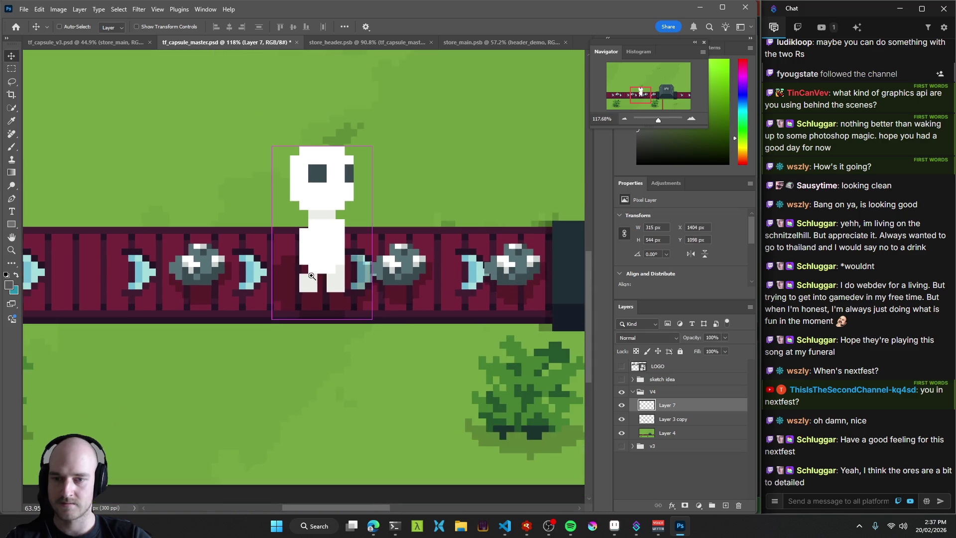
Shrink the character slightly, align it to the pixel grid, and slide it along the conveyor.
key(ctrl+t)
drag(371, 145, 338, 177)
drag(329, 215, 329, 216)
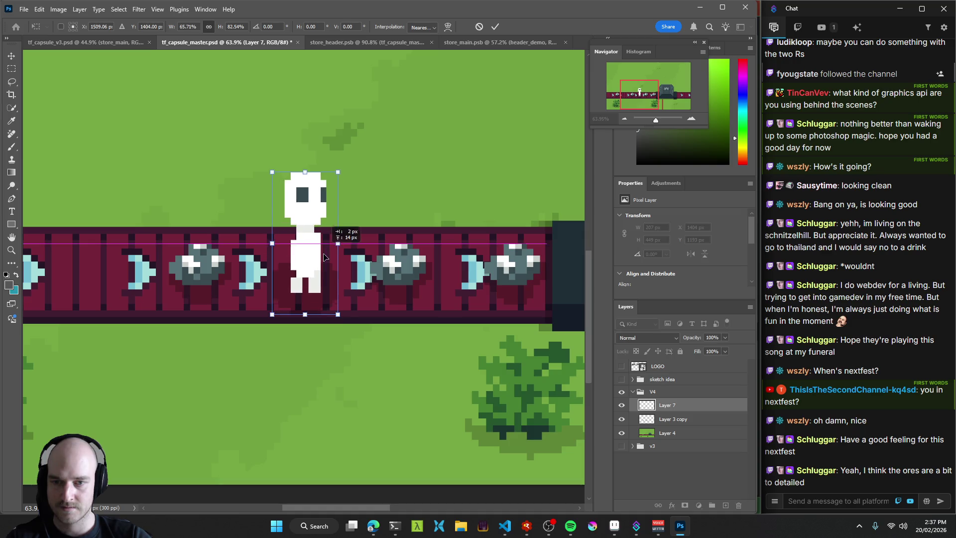
scroll(299, 305, up, 4)
drag(296, 312, 288, 312)
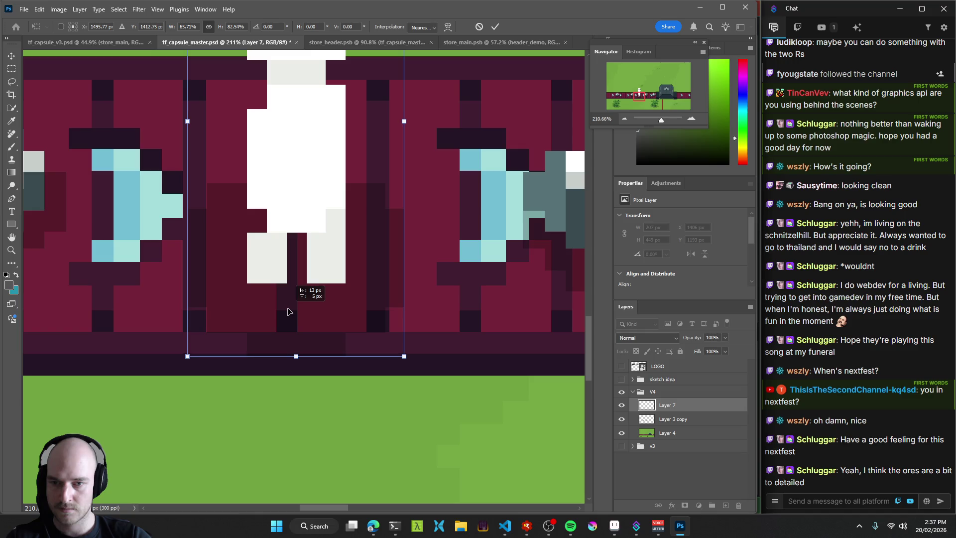
key(Return)
scroll(344, 269, down, 3)
drag(330, 239, 294, 259)
scroll(324, 239, down, 5)
scroll(351, 220, up, 4)
drag(395, 255, 411, 255)
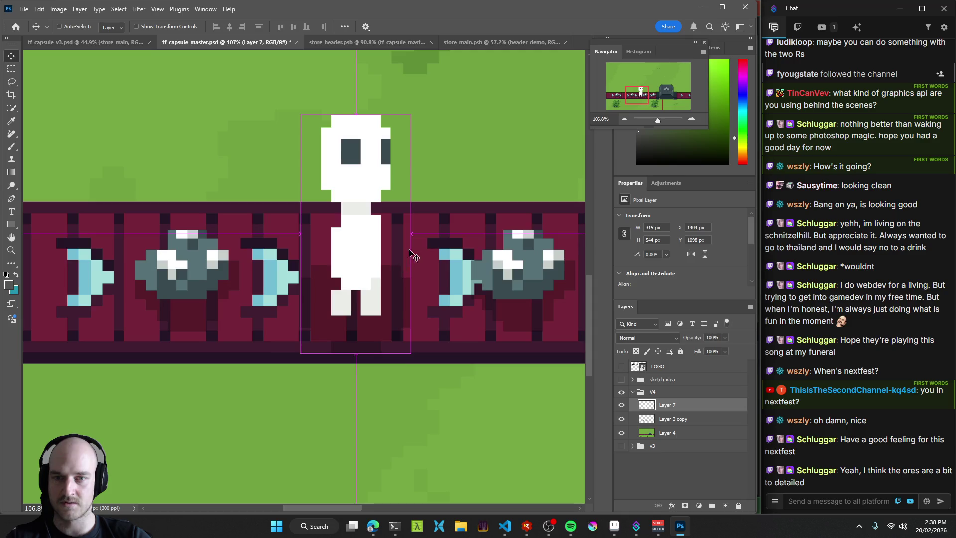
key(ctrl+z)
Rescale the character to about two-thirds, fine-tuning to a final 215 × 372 px on the belt.
key(ctrl+t)
mouse_move(475, 69)
mouse_down()
mouse_move(405, 179)
mouse_move(430, 163)
mouse_up()
scroll(373, 285, up, 3)
drag(336, 313, 341, 303)
drag(455, 351, 459, 354)
drag(395, 306, 404, 297)
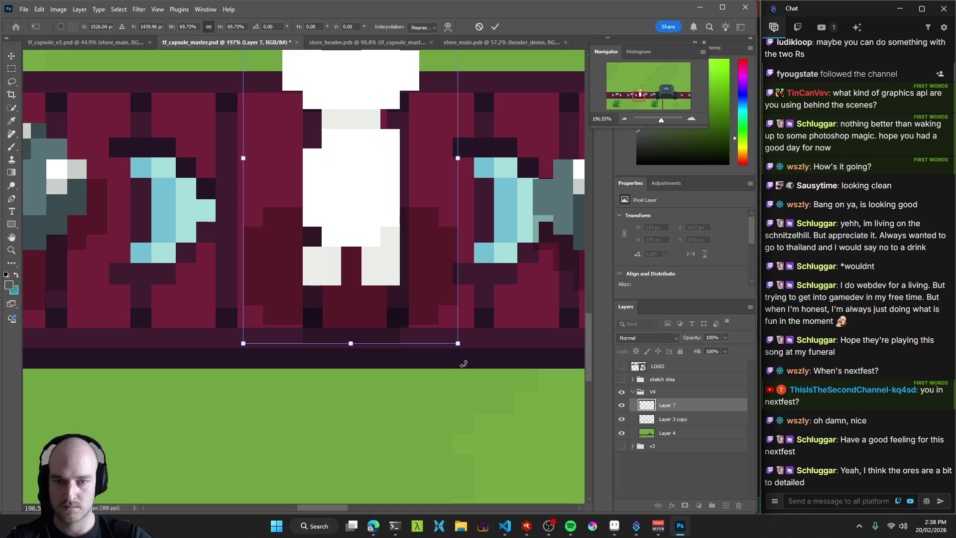
drag(458, 343, 451, 338)
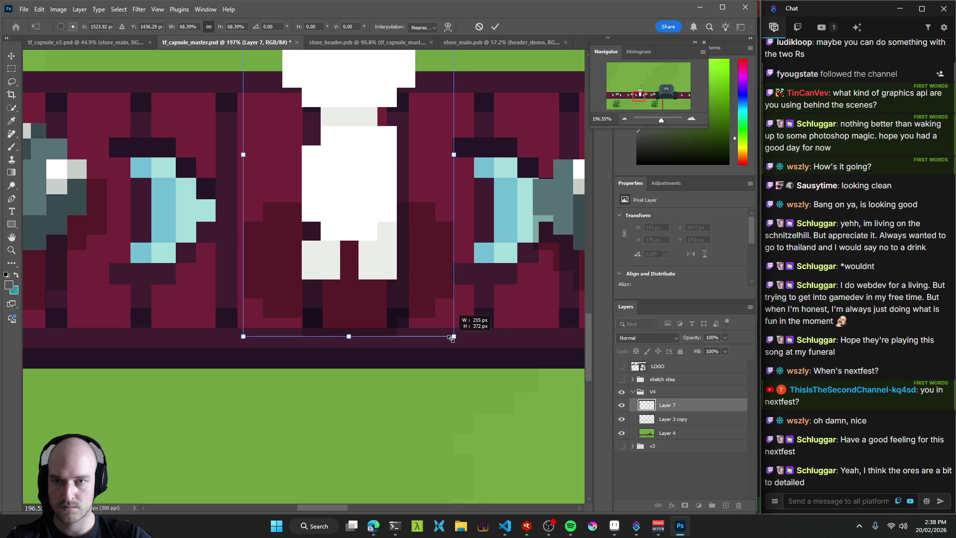
drag(375, 247, 378, 256)
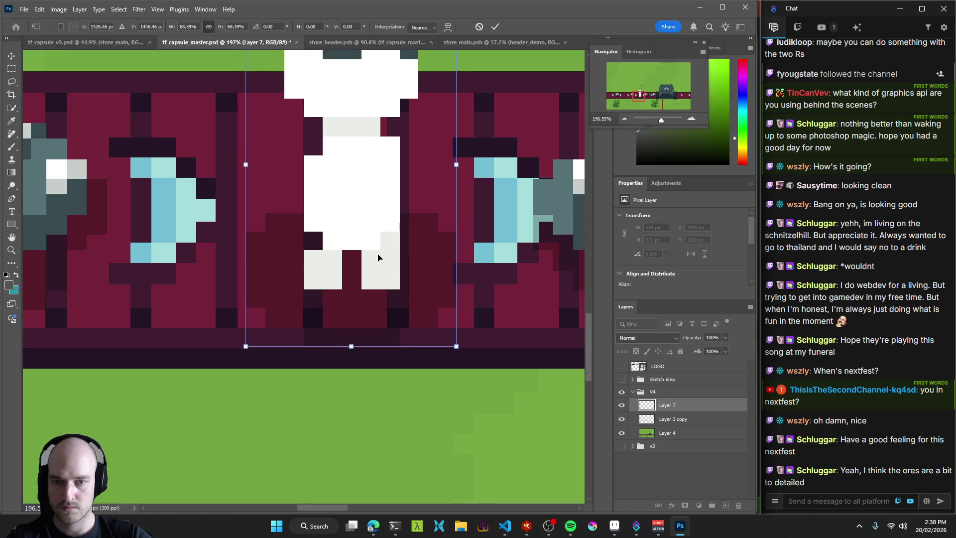
key(Return)
scroll(398, 295, down, 6)
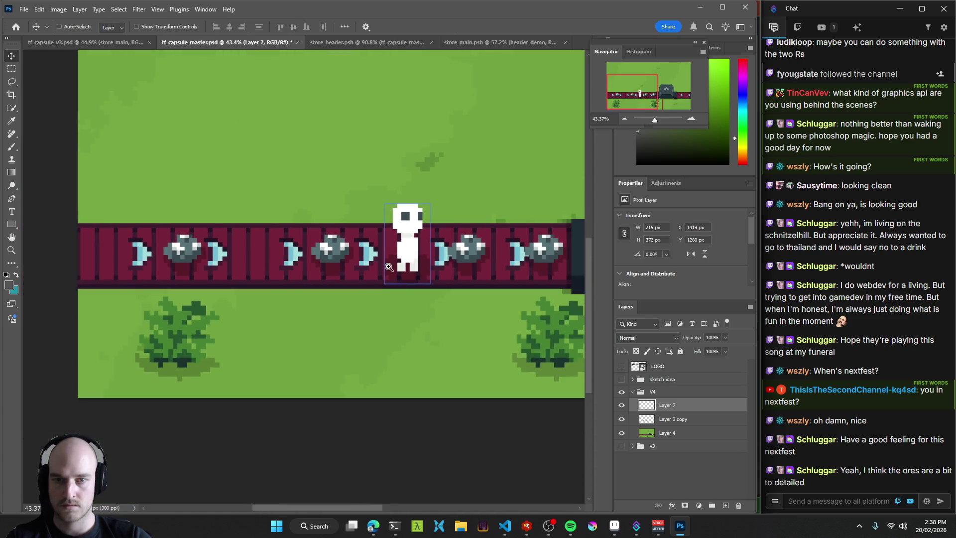
Stand the character on the grass left of the machine and save tf_capsule_master.psd.
mouse_move(274, 275)
mouse_down()
mouse_move(276, 214)
mouse_move(393, 209)
mouse_up()
scroll(390, 253, down, 3)
mouse_move(389, 257)
mouse_down()
mouse_move(334, 268)
mouse_move(375, 255)
mouse_move(281, 253)
mouse_up()
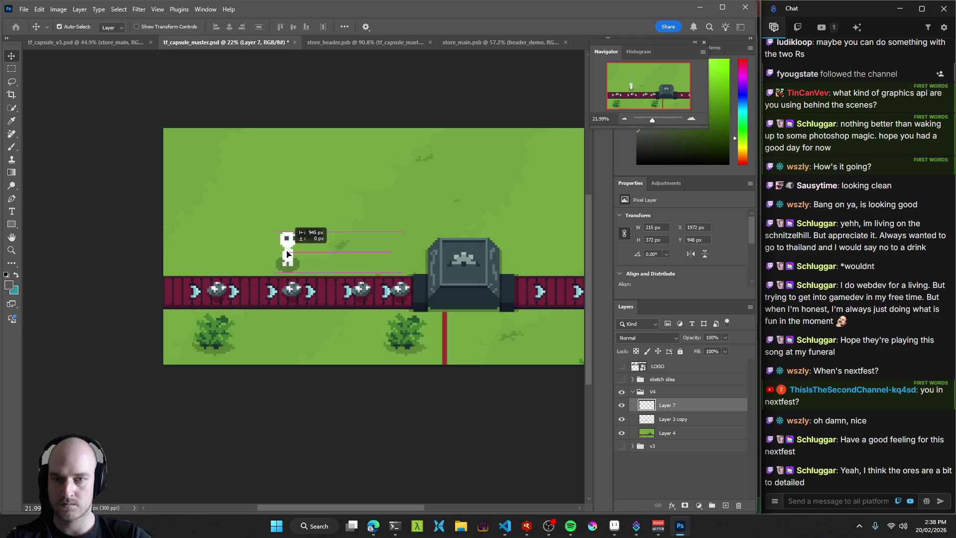
key(ctrl)
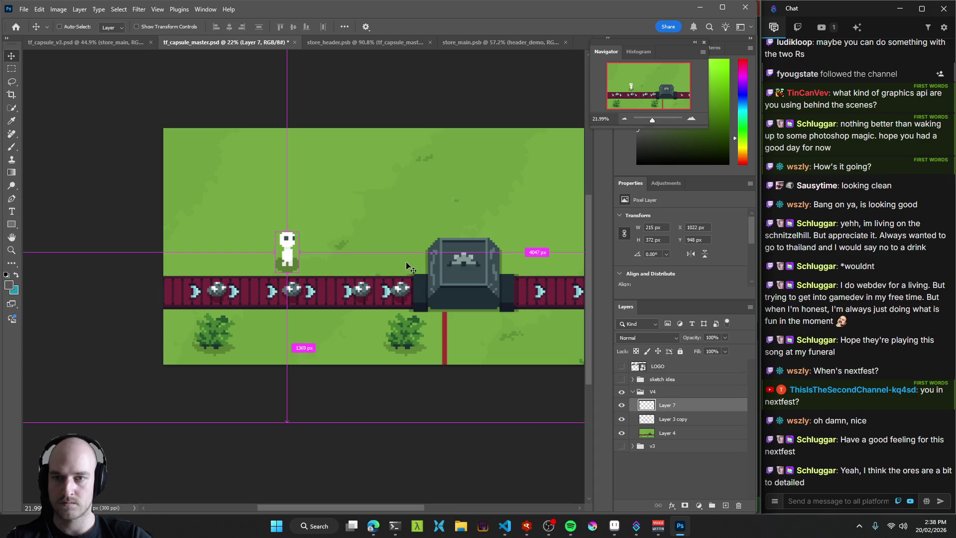
drag(287, 255, 278, 263)
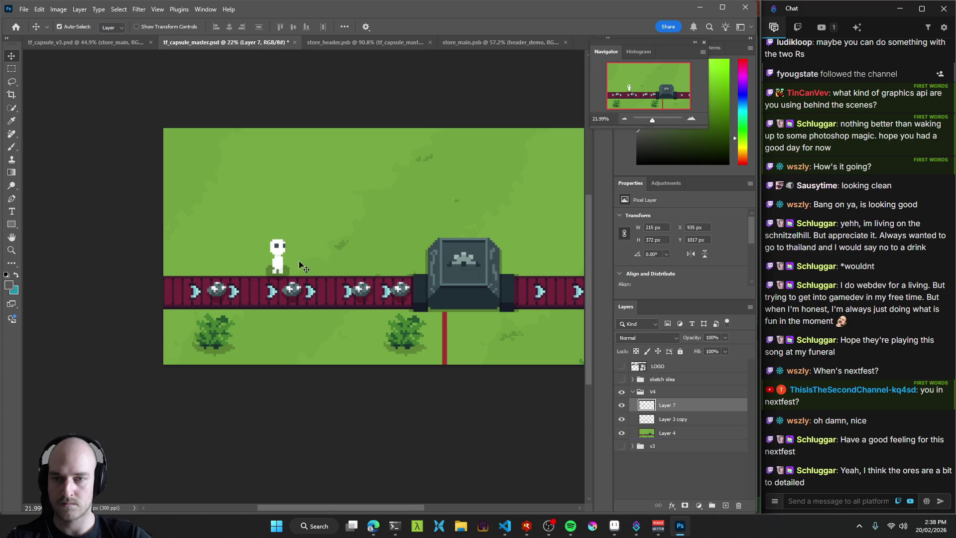
key(ctrl+s)
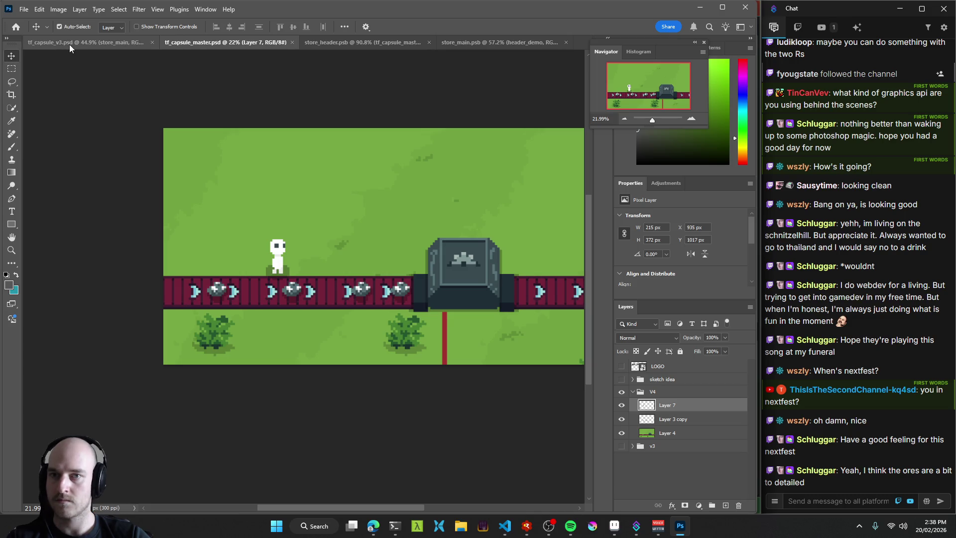
Save store_header, check store_main, then view the character in tf_capsule_v3's artboards.
click(370, 44)
key(ctrl+s)
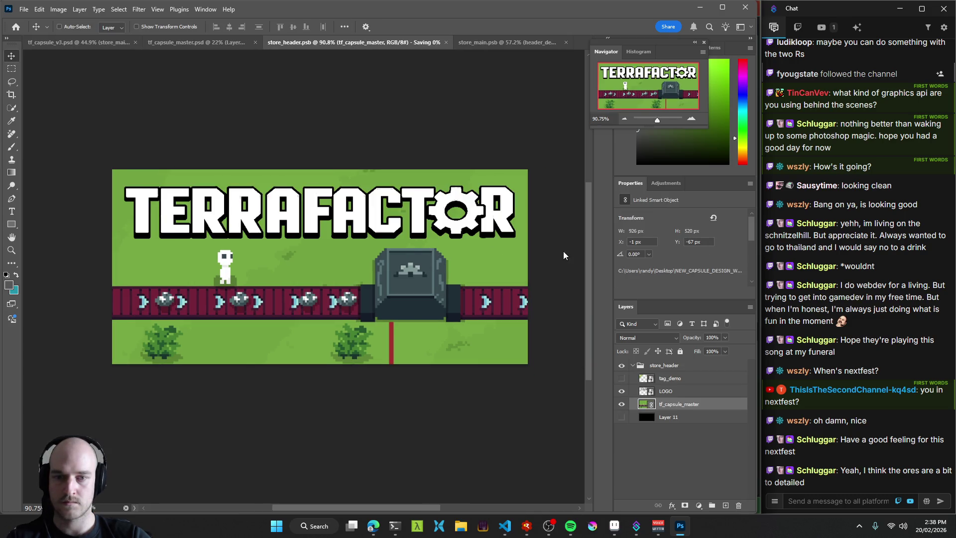
click(500, 42)
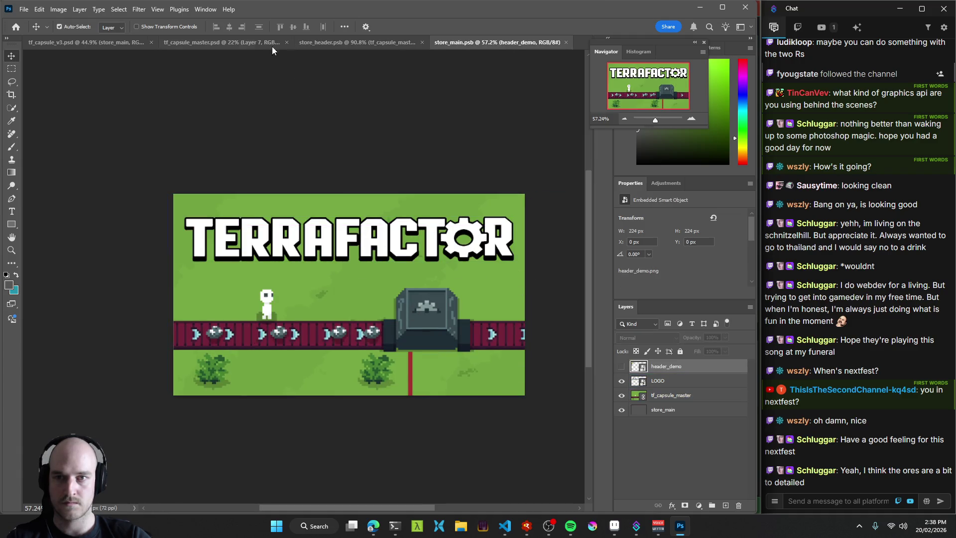
click(202, 43)
click(99, 44)
scroll(458, 310, down, 5)
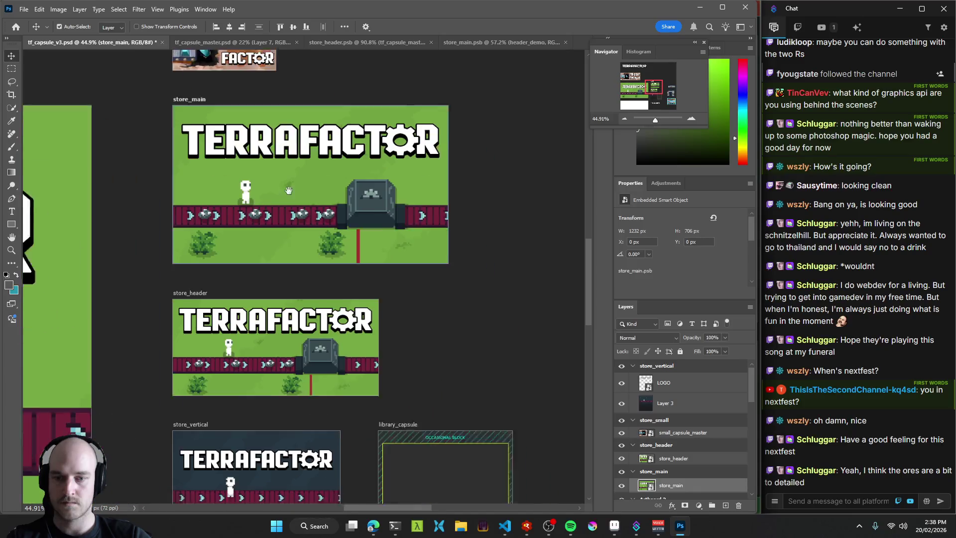
scroll(417, 329, up, 5)
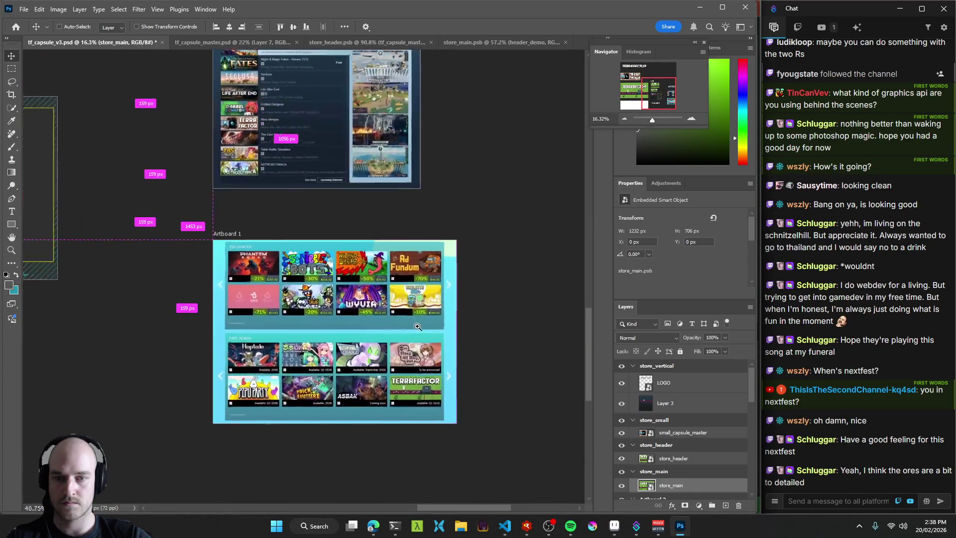
scroll(449, 353, up, 4)
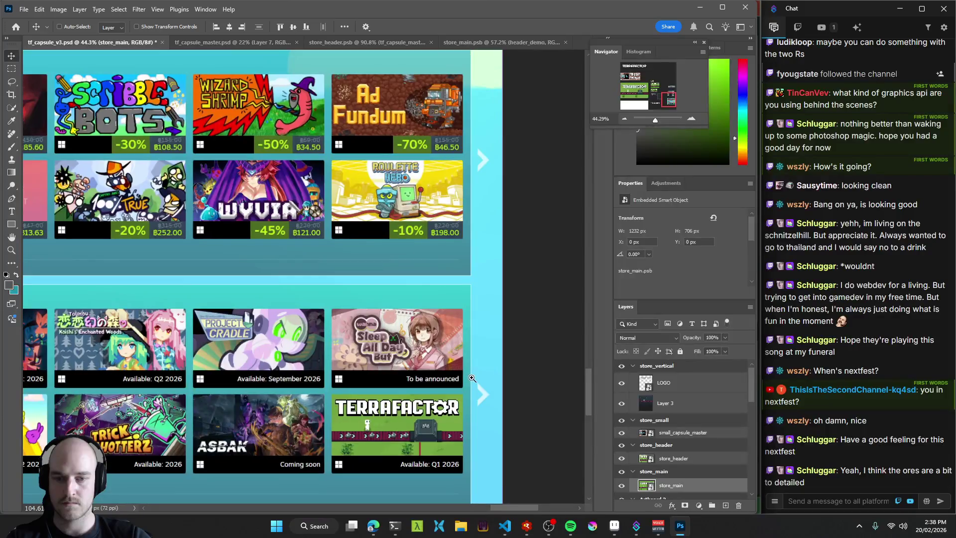
scroll(472, 378, down, 2)
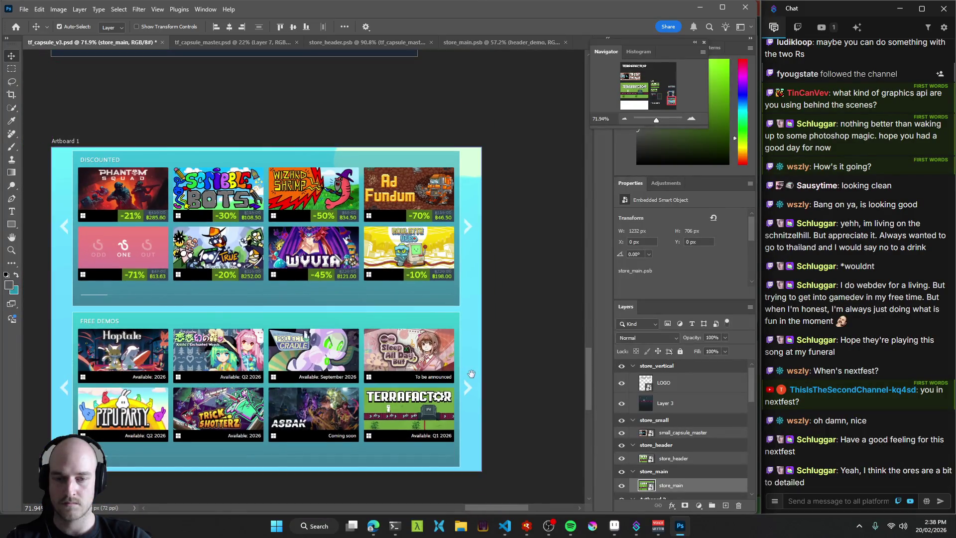
scroll(438, 366, down, 2)
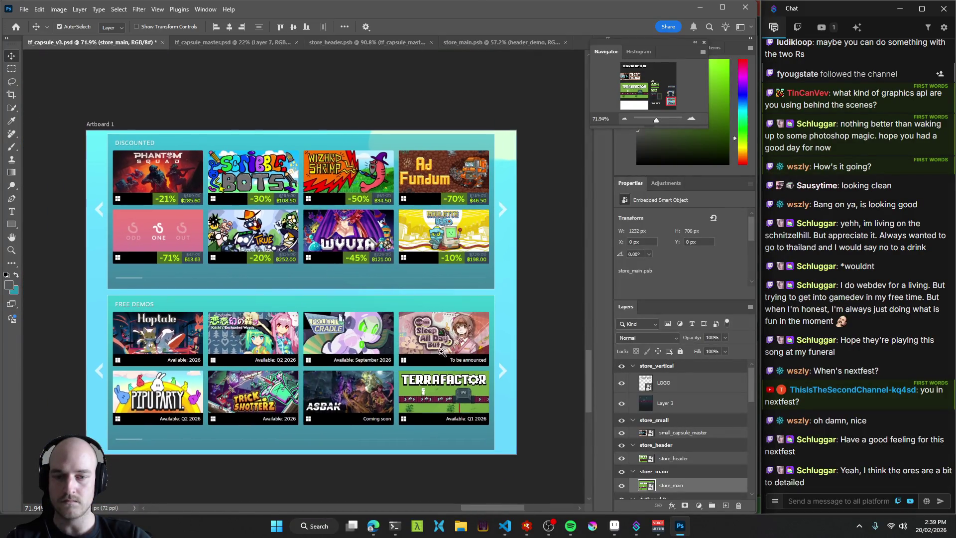
scroll(205, 310, up, 1)
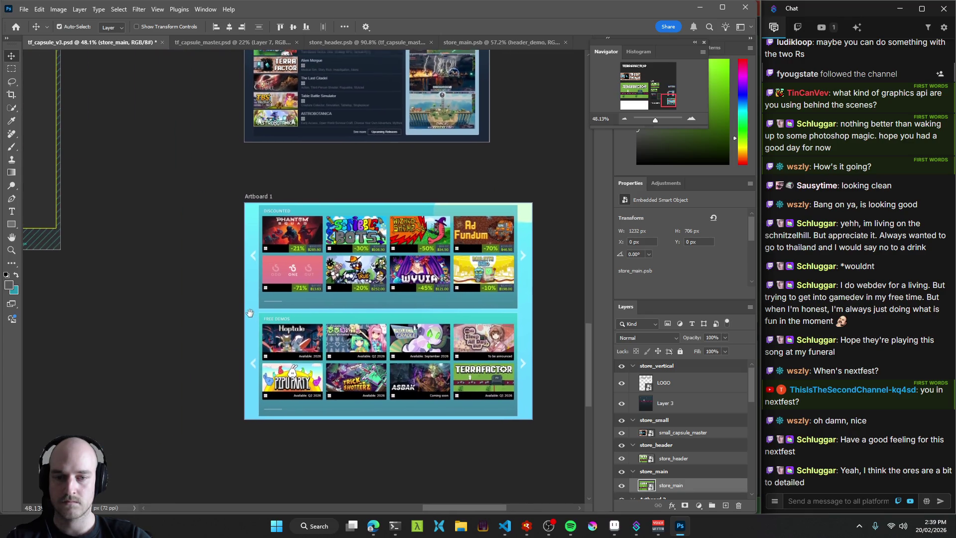
scroll(356, 339, up, 6)
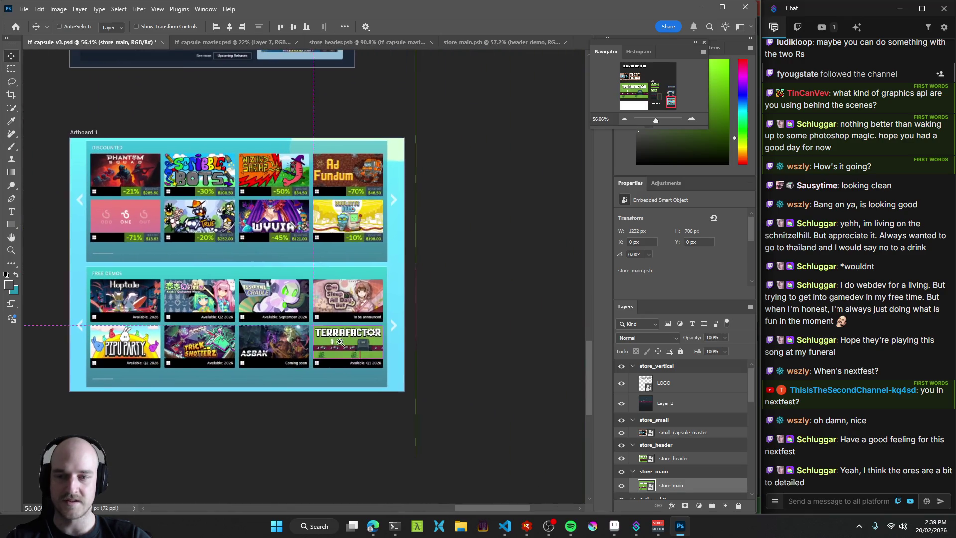
scroll(393, 372, down, 6)
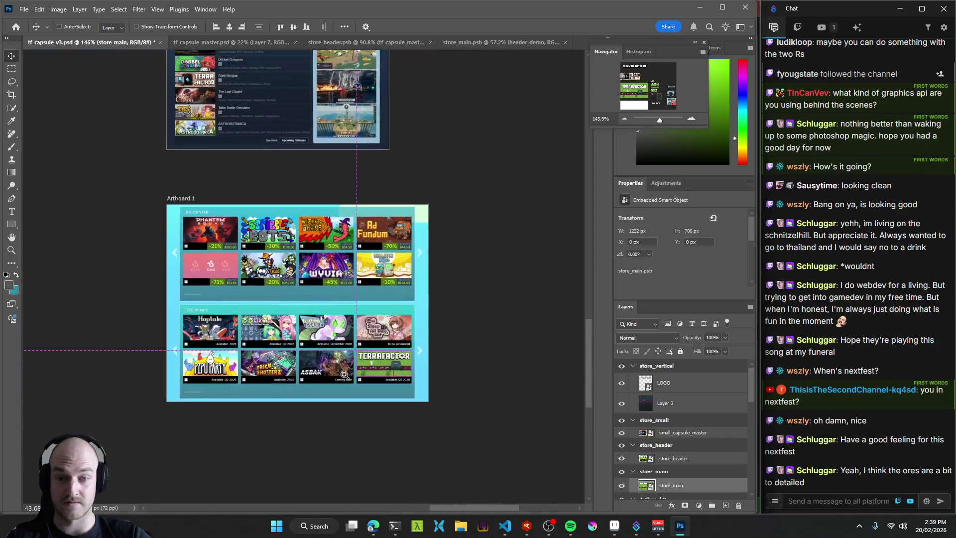
scroll(390, 333, up, 5)
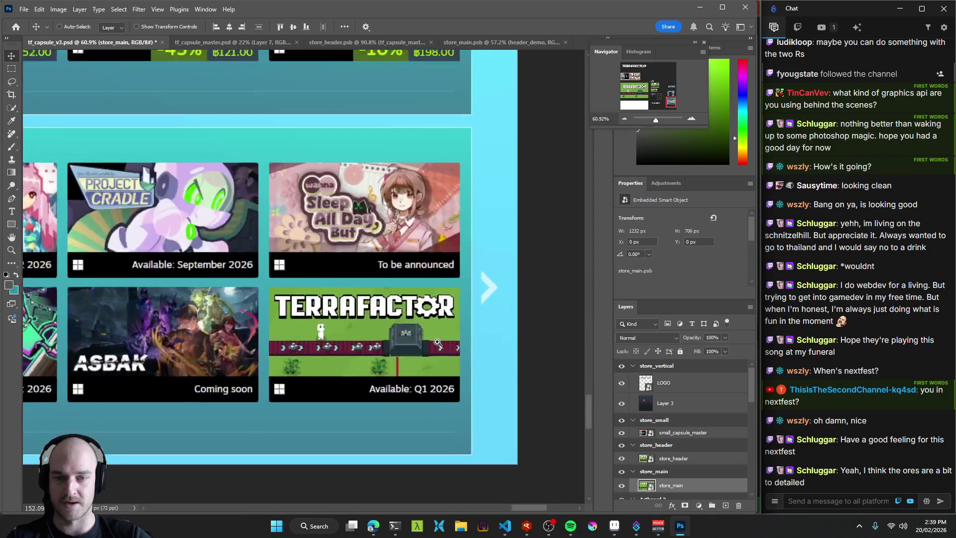
scroll(403, 355, down, 4)
scroll(403, 355, down, 6)
scroll(388, 355, up, 4)
mouse_move(385, 355)
mouse_down()
mouse_move(553, 314)
mouse_move(592, 339)
mouse_move(343, 402)
mouse_move(493, 408)
mouse_up()
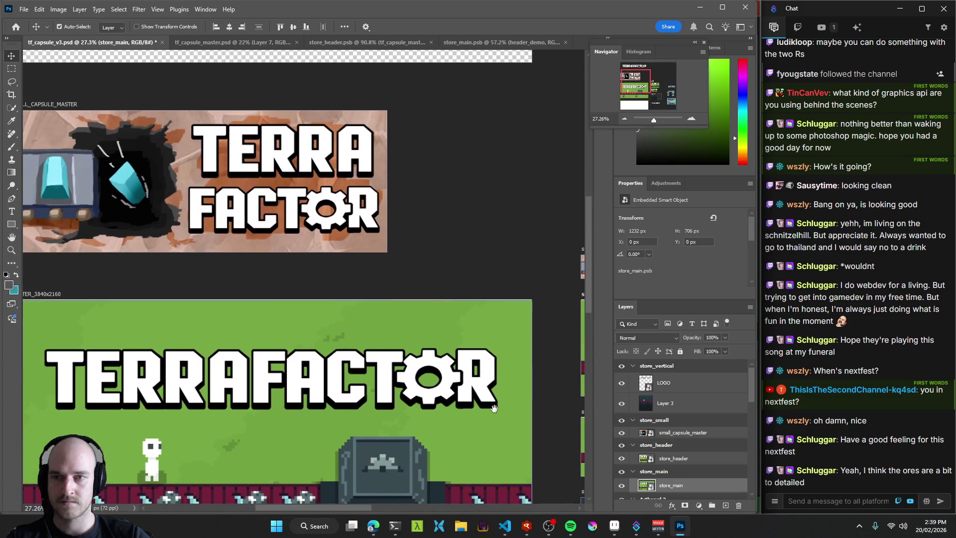
scroll(272, 286, down, 4)
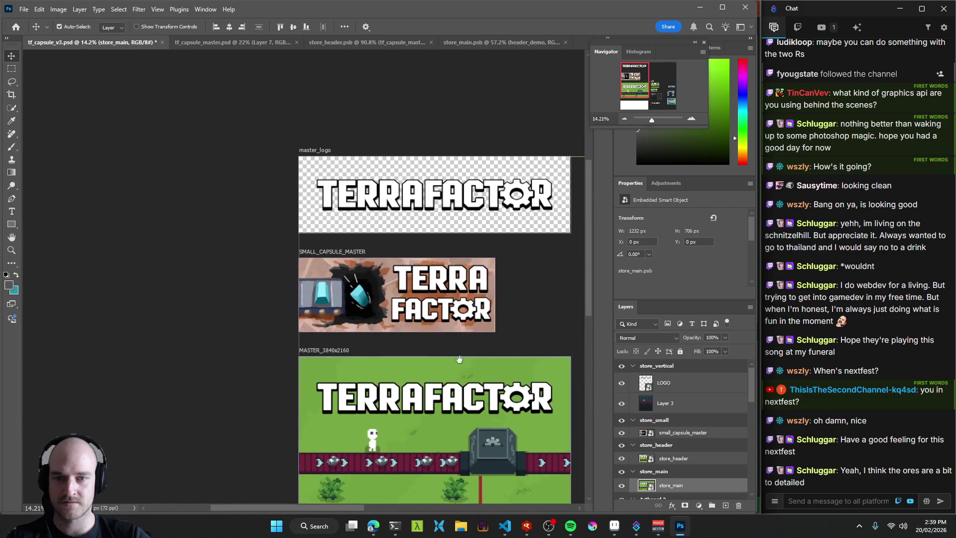
scroll(278, 247, up, 4)
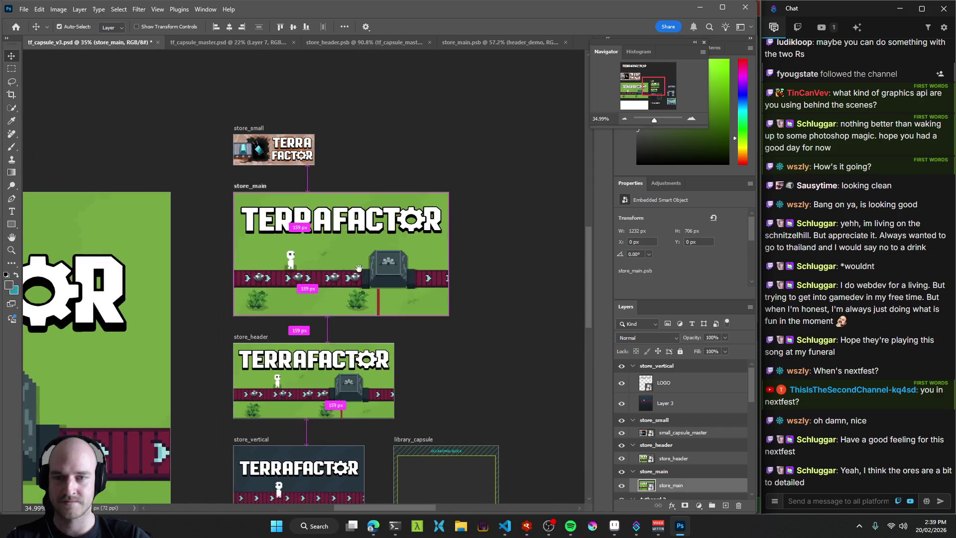
scroll(362, 269, down, 5)
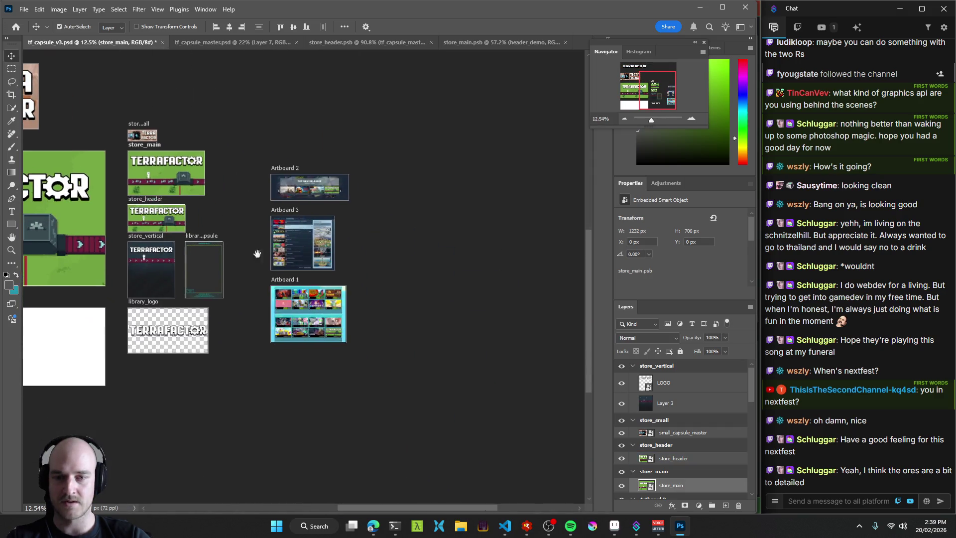
scroll(366, 326, up, 3)
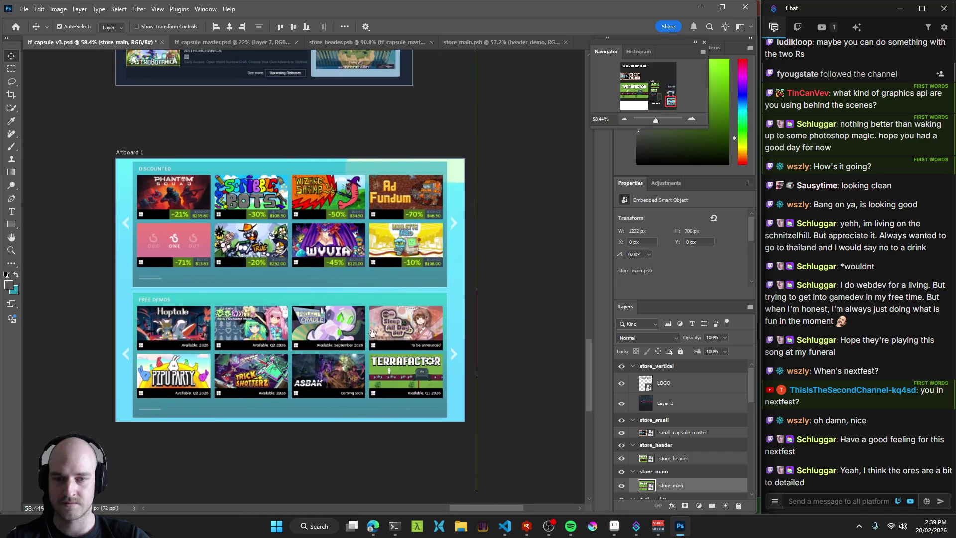
scroll(358, 327, up, 1)
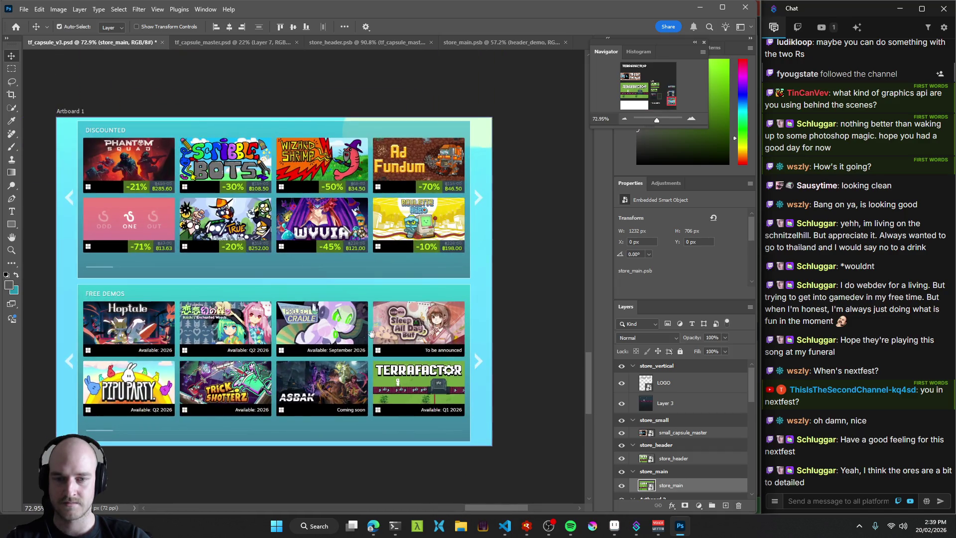
scroll(380, 337, down, 2)
scroll(380, 337, up, 1)
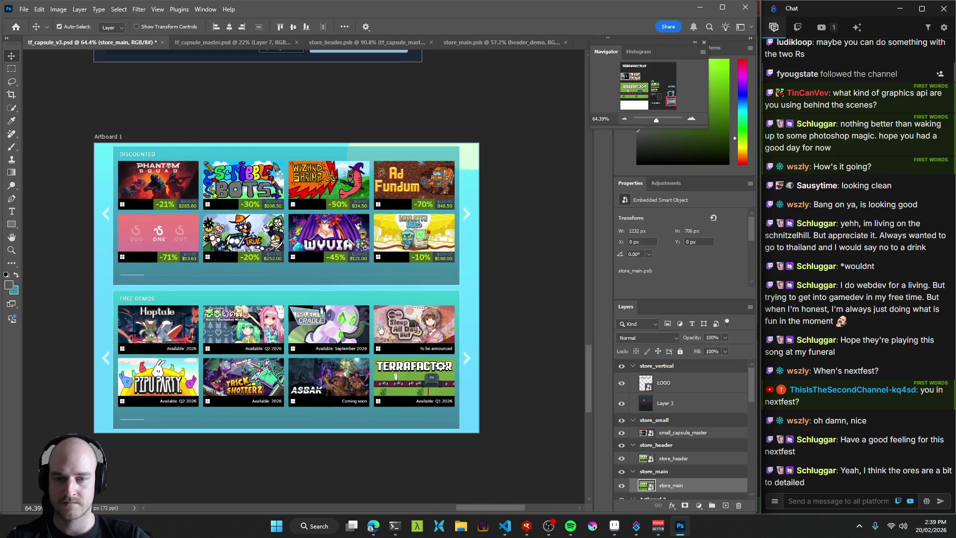
scroll(386, 327, down, 2)
scroll(348, 332, down, 3)
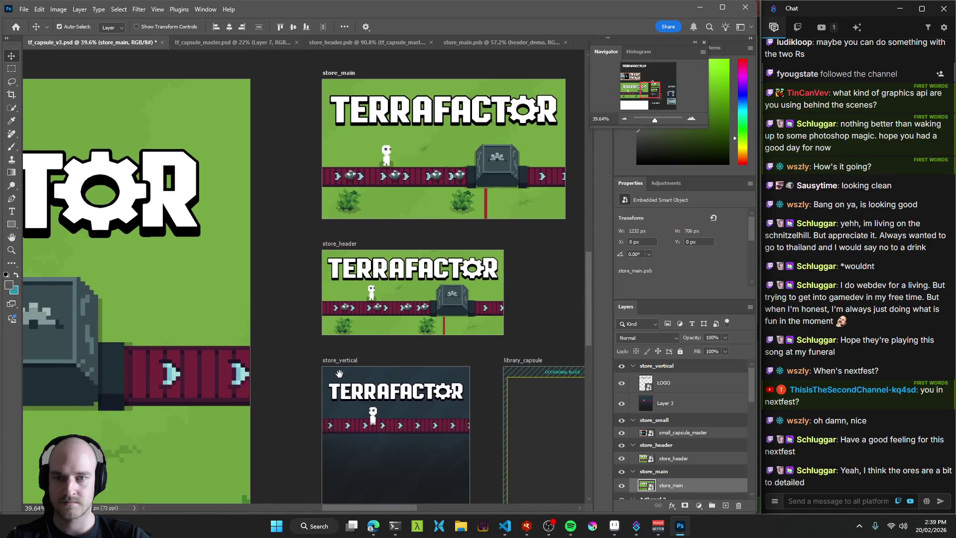
scroll(316, 337, down, 1)
click(328, 349)
click(398, 315)
click(399, 316)
click(398, 315)
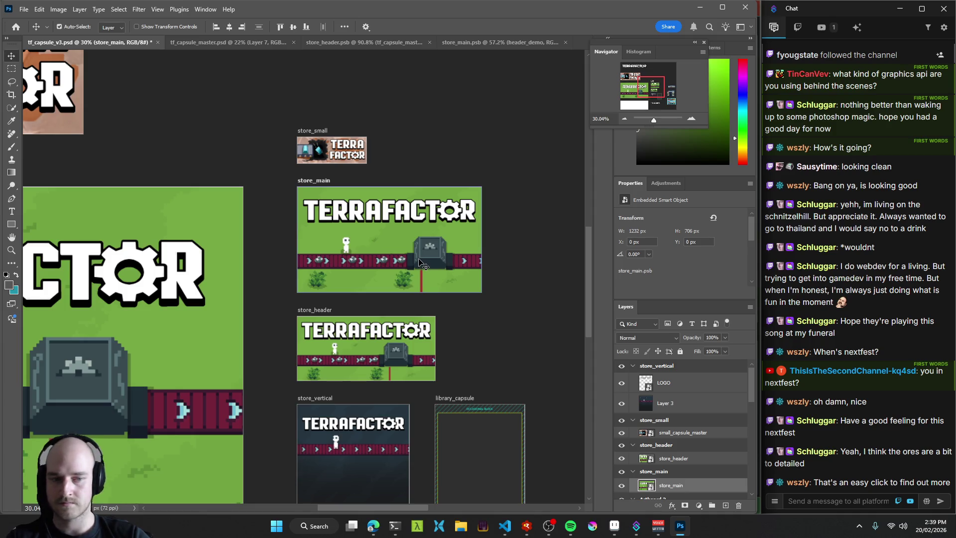
scroll(498, 329, down, 2)
scroll(497, 328, right, 3)
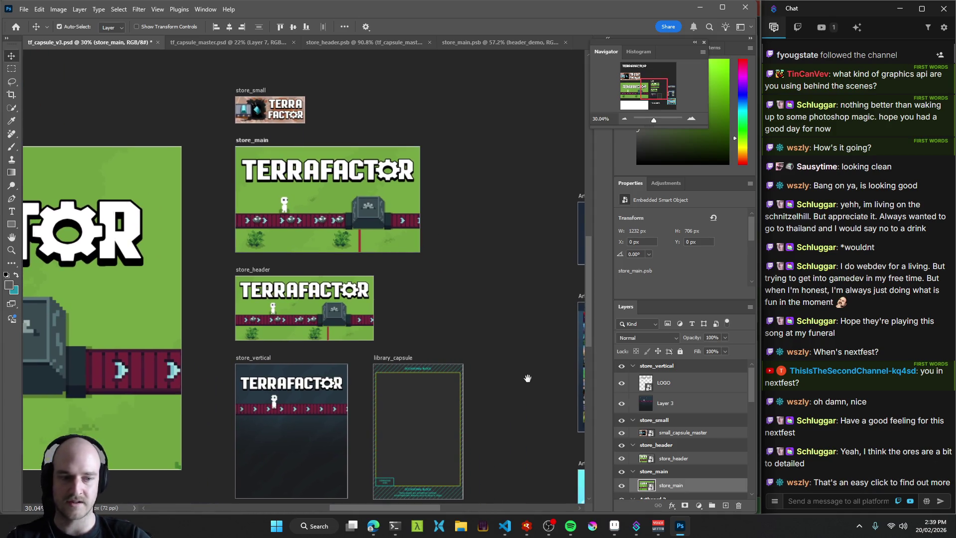
drag(306, 266, 138, 199)
scroll(217, 230, right, 3)
scroll(374, 219, up, 5)
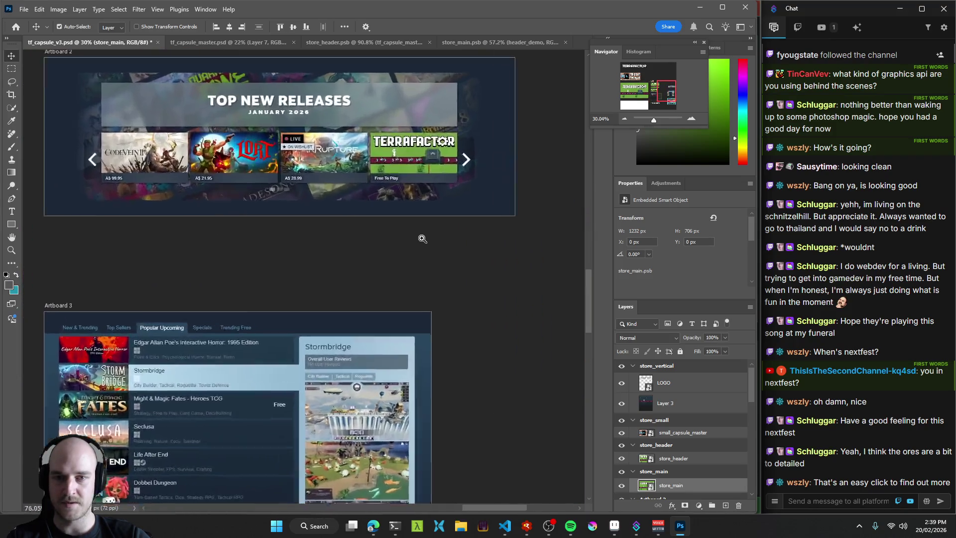
scroll(429, 240, down, 3)
scroll(409, 369, down, 2)
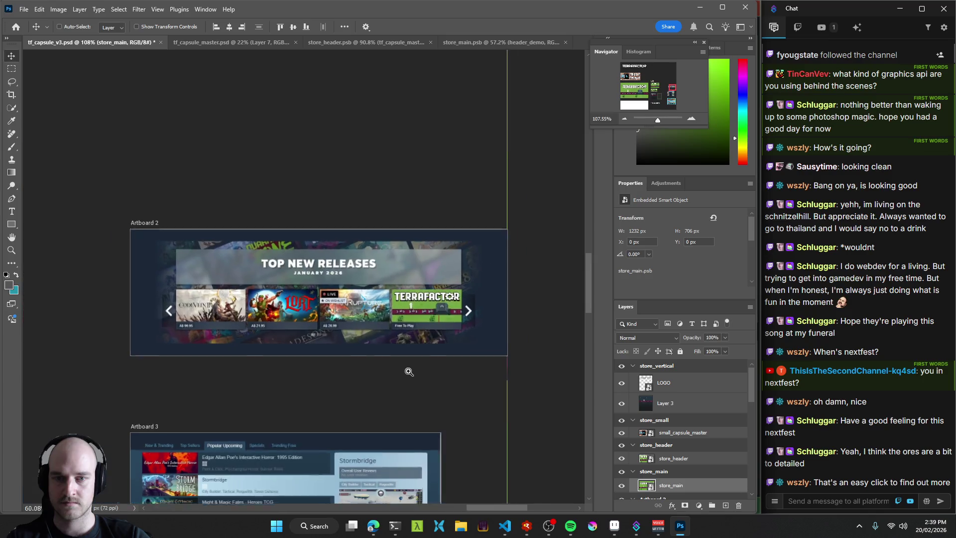
scroll(378, 364, down, 3)
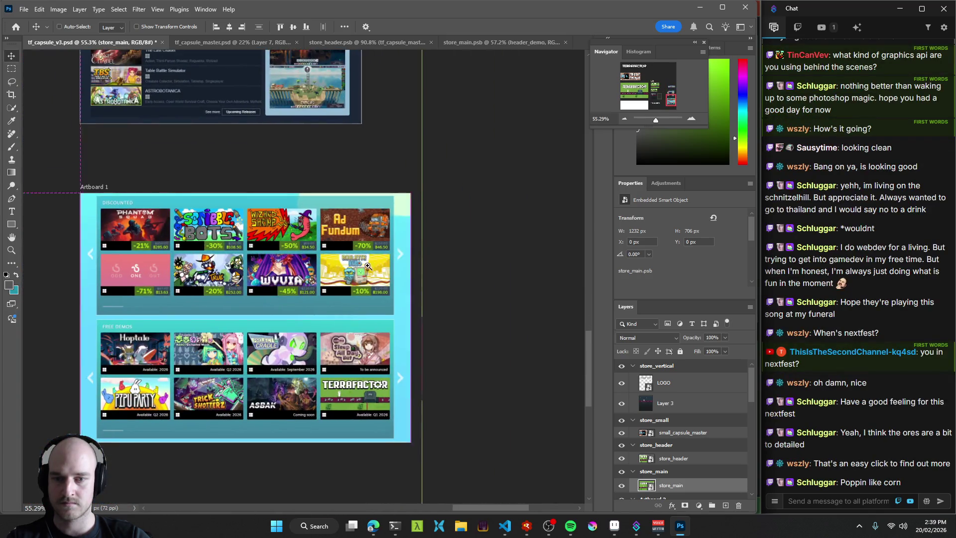
scroll(313, 248, down, 3)
drag(314, 249, 367, 275)
scroll(375, 272, up, 4)
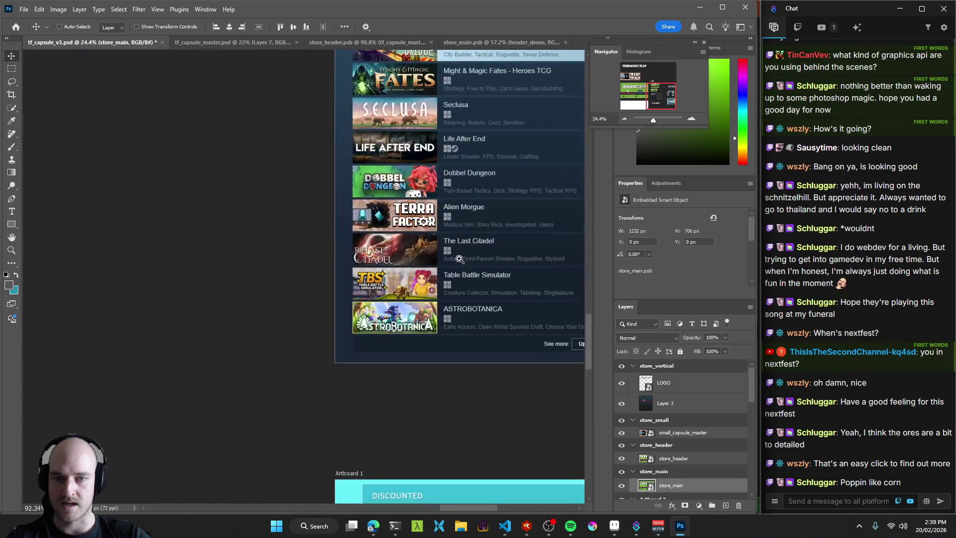
scroll(349, 299, down, 1)
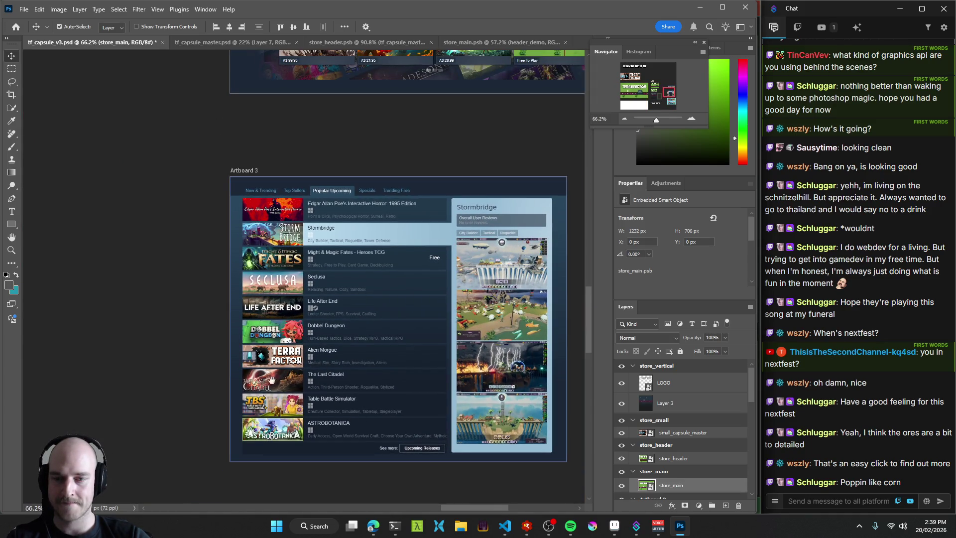
scroll(273, 382, down, 3)
scroll(281, 378, down, 5)
scroll(299, 376, up, 1)
mouse_move(342, 376)
mouse_down()
mouse_move(329, 240)
mouse_move(392, 293)
mouse_move(493, 338)
mouse_move(277, 288)
mouse_move(394, 325)
mouse_up()
click(149, 217)
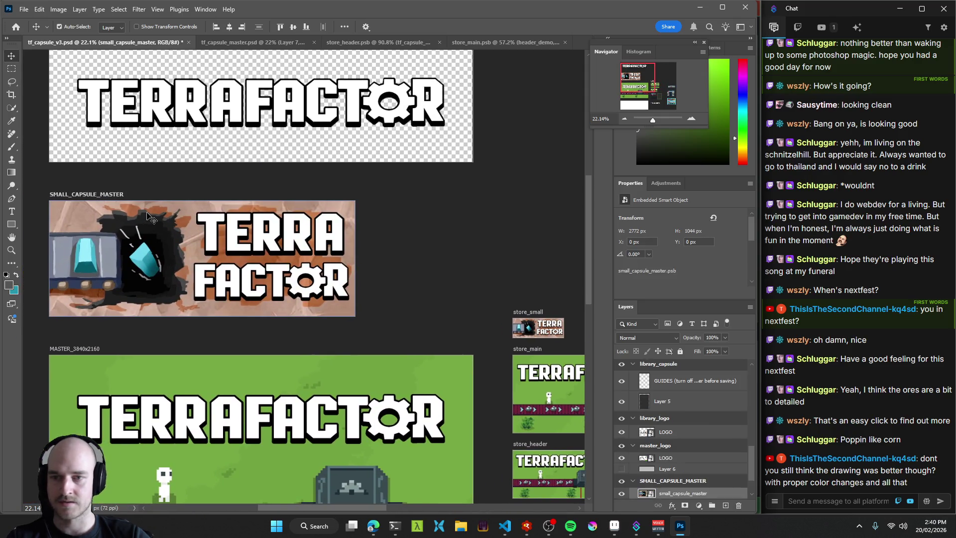
In the small_capsule_master smart object, shift the rocky background's hue +65 to green.
scroll(650, 483, down, 1)
double_click(646, 479)
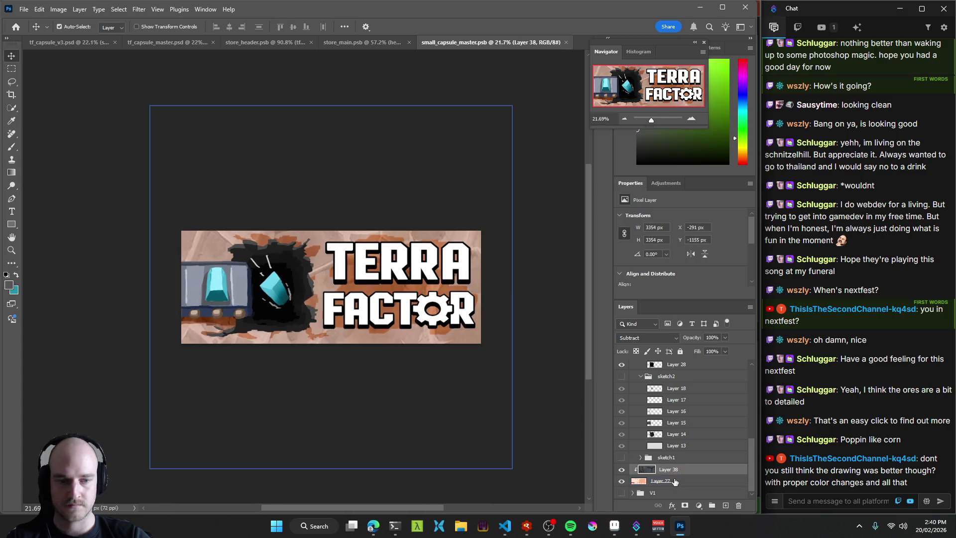
key(ctrl+u)
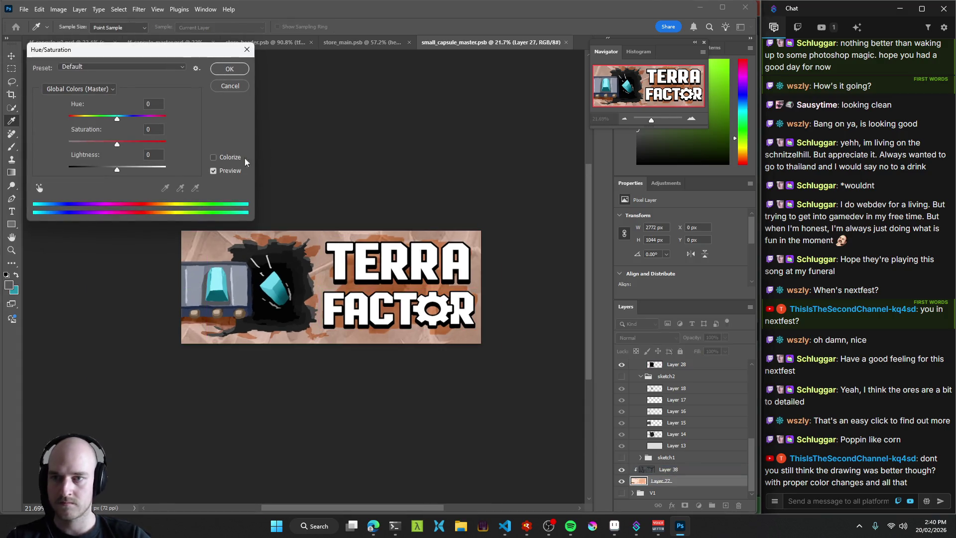
mouse_move(118, 121)
mouse_down()
mouse_move(65, 122)
mouse_move(148, 132)
mouse_up()
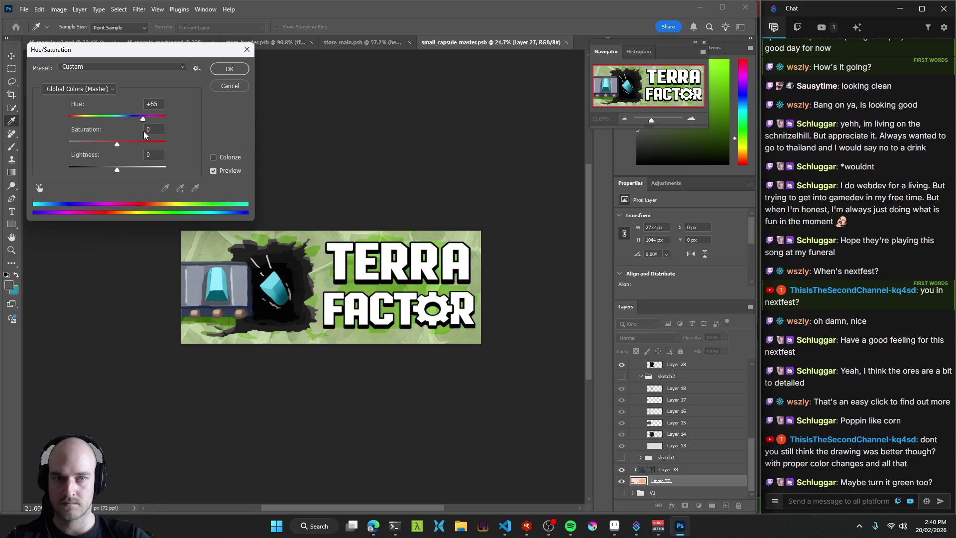
mouse_move(116, 170)
mouse_down()
mouse_move(103, 169)
mouse_move(156, 175)
mouse_move(111, 171)
mouse_up()
click(229, 69)
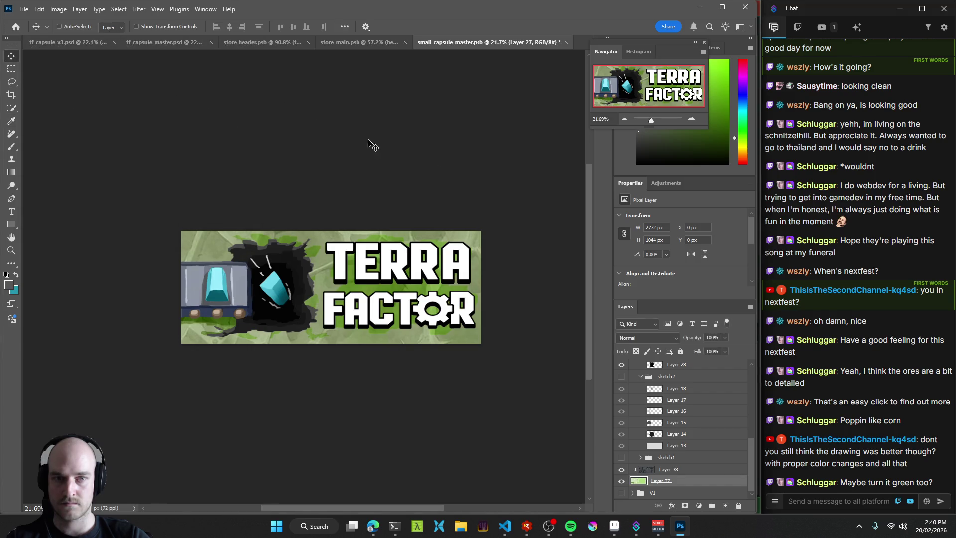
Compare the green against the original orange, save, and return to tf_capsule_v3.psd.
key(v)
key(ctrl+z)
key(ctrl+shift+z)
key(ctrl+z)
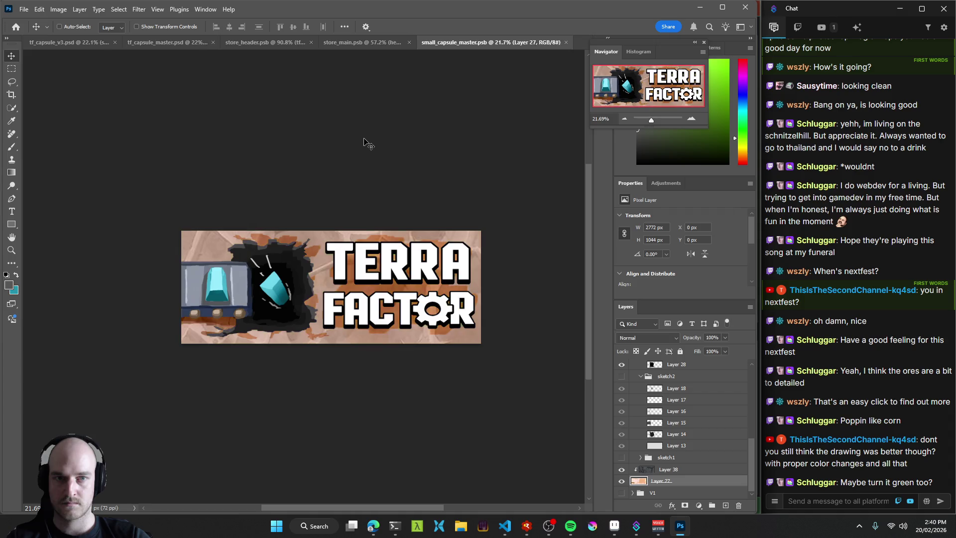
key(ctrl+shift+z)
key(ctrl+s)
click(66, 44)
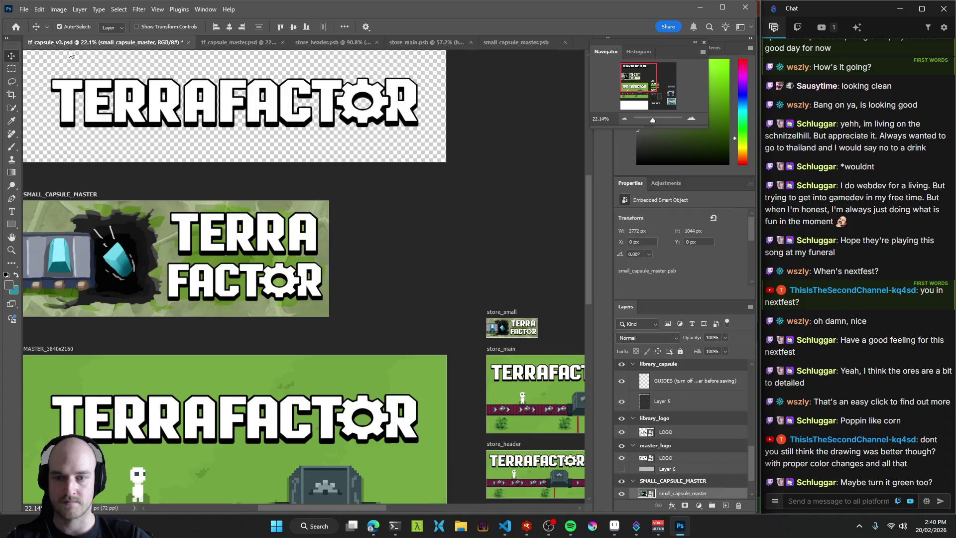
scroll(315, 253, down, 4)
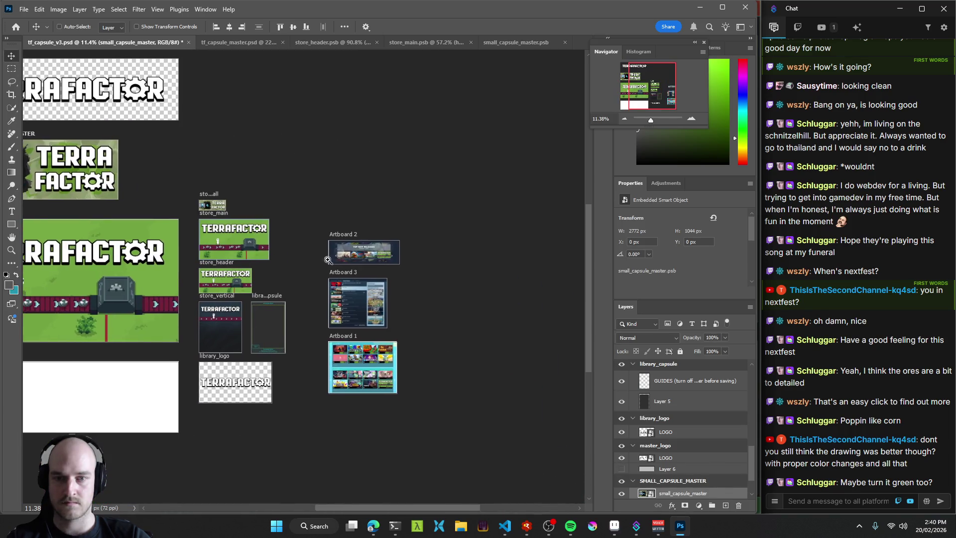
scroll(315, 252, up, 8)
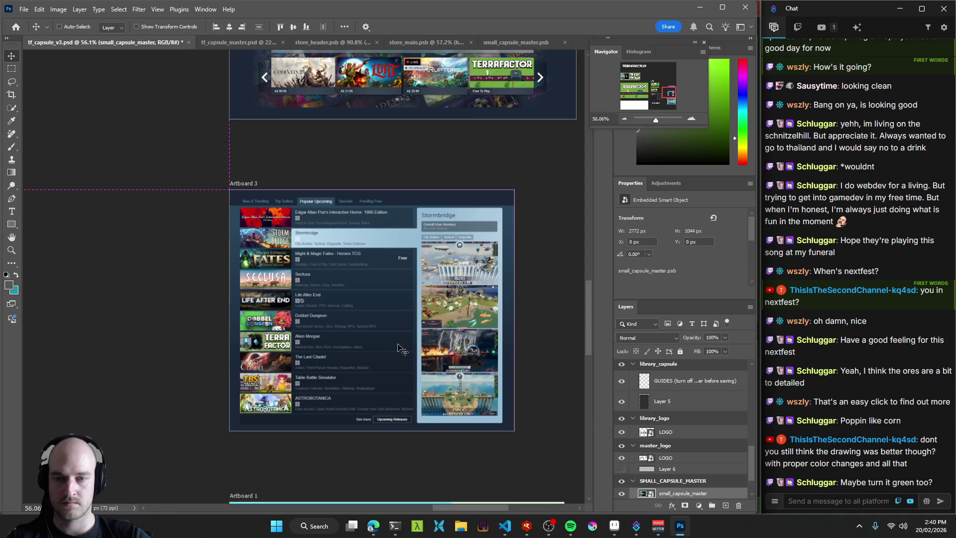
scroll(323, 357, up, 6)
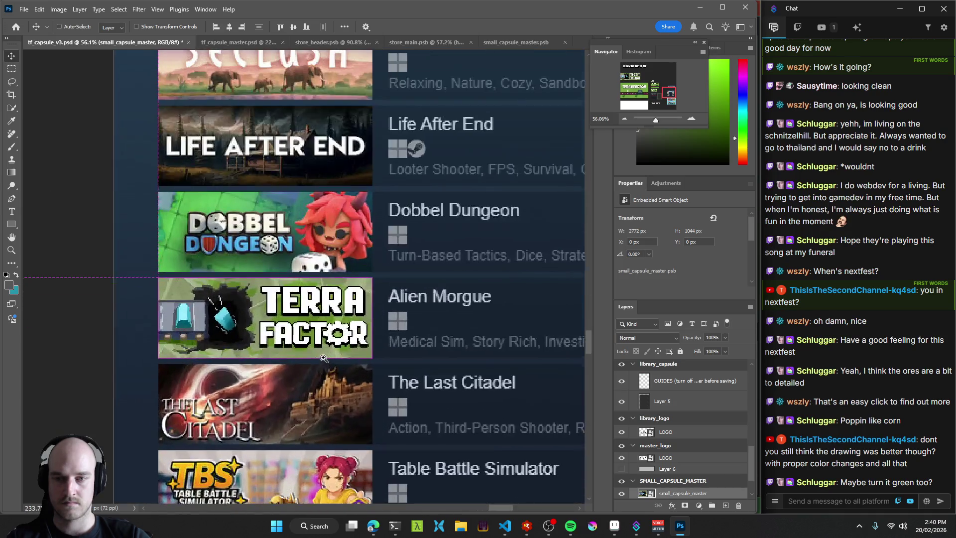
scroll(323, 357, down, 6)
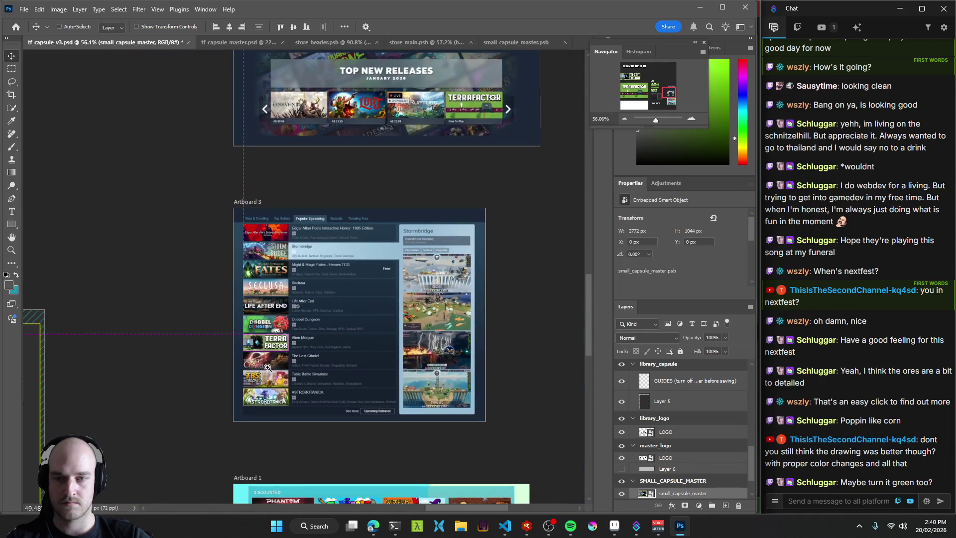
drag(352, 358, 398, 340)
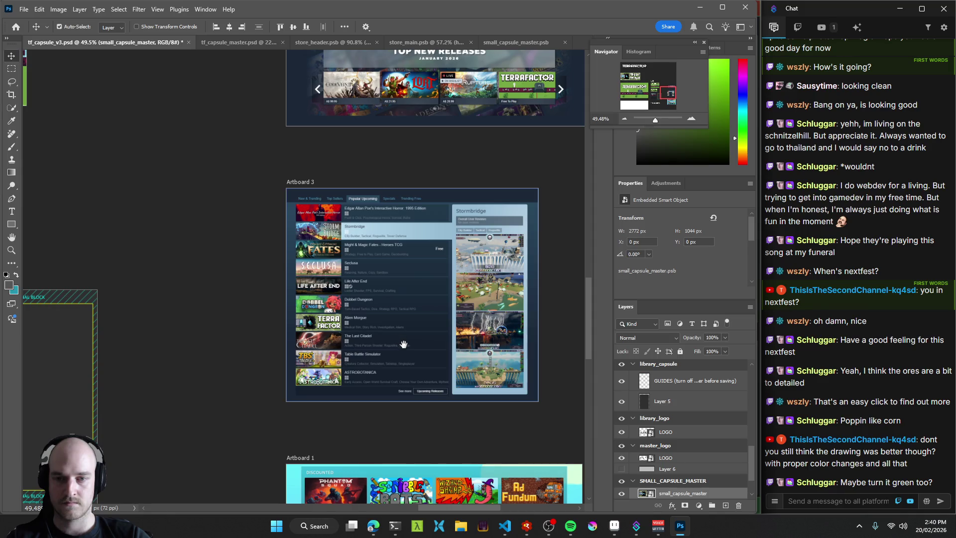
scroll(391, 341, up, 3)
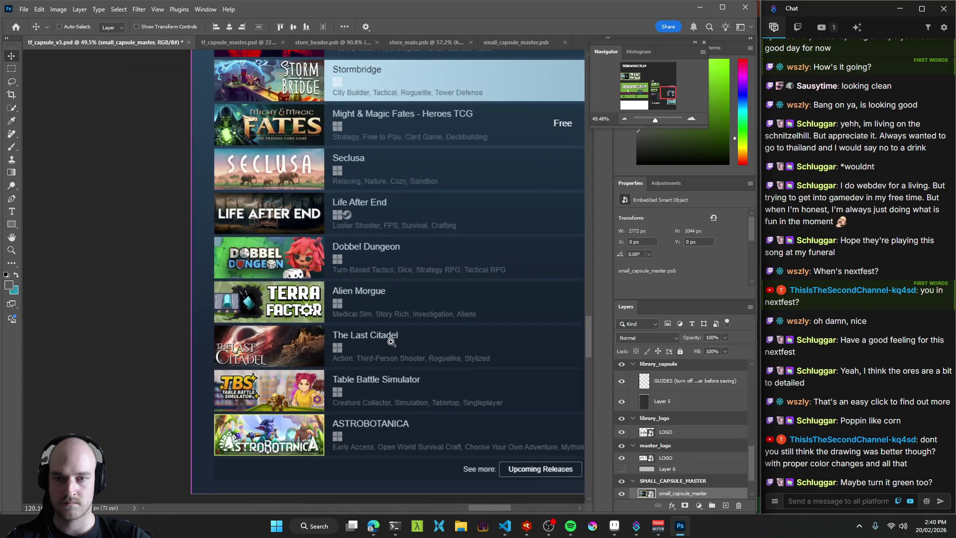
scroll(391, 341, up, 4)
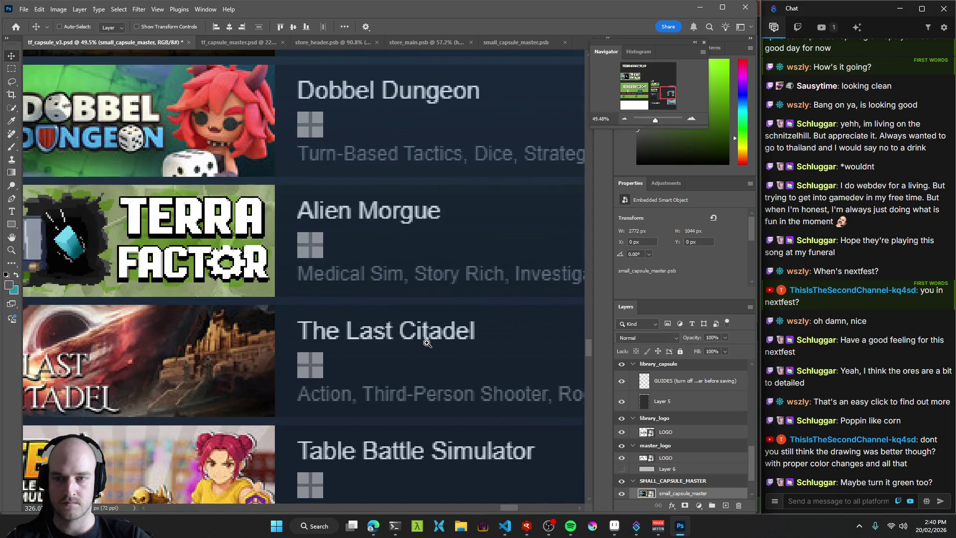
scroll(428, 343, down, 5)
scroll(386, 353, up, 2)
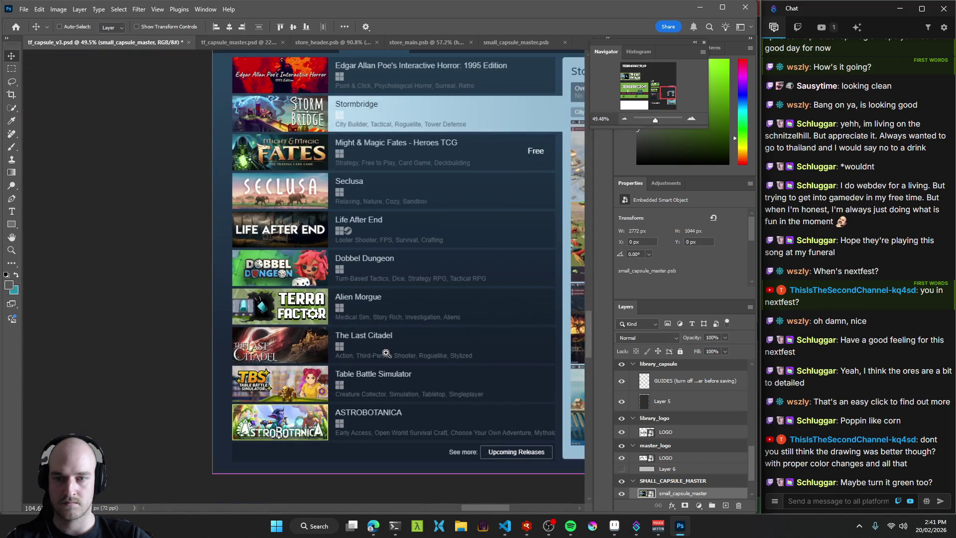
scroll(387, 353, down, 3)
scroll(372, 350, up, 2)
scroll(404, 345, down, 3)
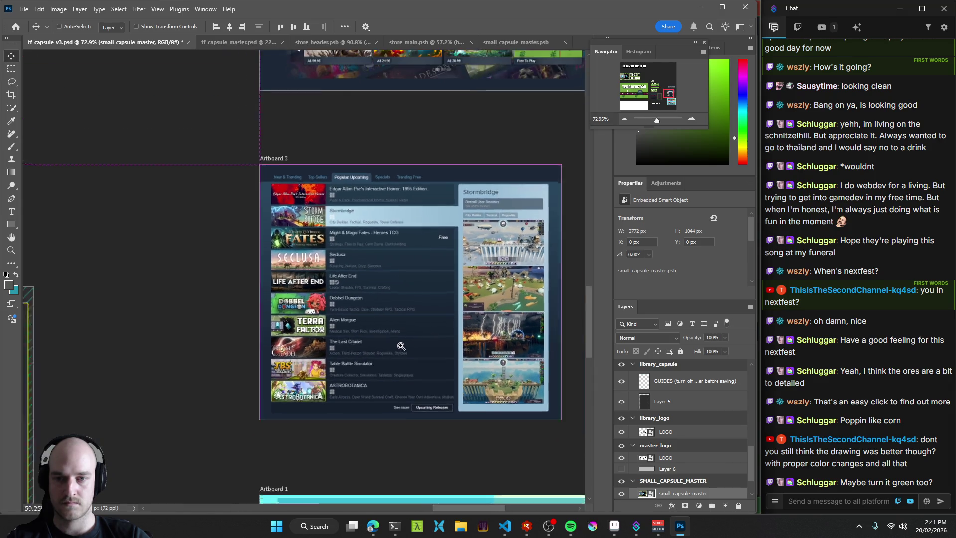
mouse_move(276, 289)
mouse_down()
mouse_move(389, 338)
mouse_move(505, 369)
mouse_up()
drag(272, 215, 381, 276)
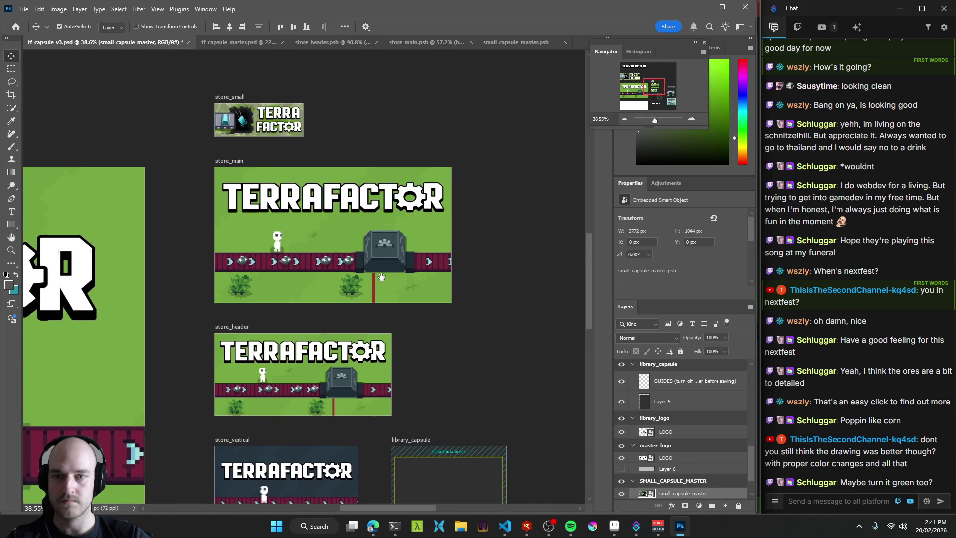
click(515, 42)
Bring the ore cart into view and select the cyan crystal in its window.
scroll(292, 272, up, 3)
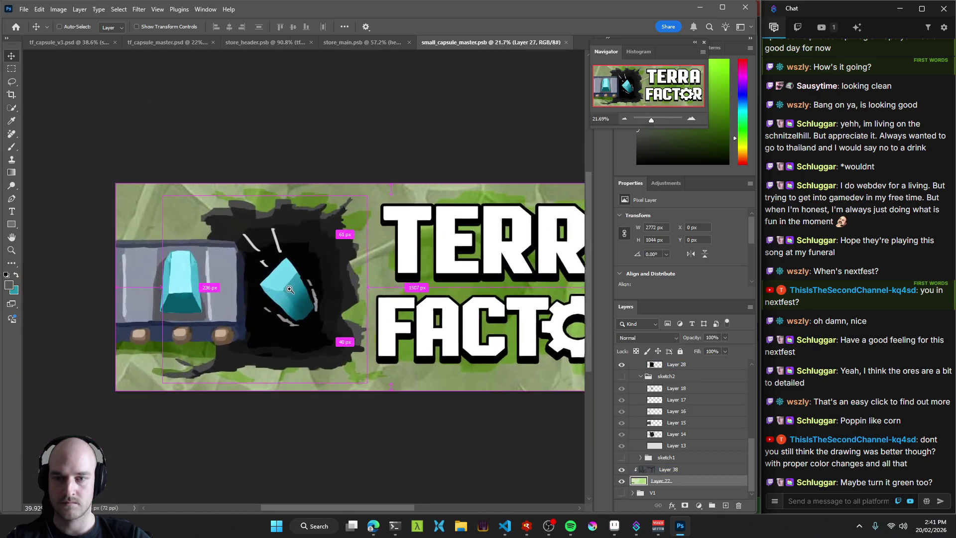
drag(293, 272, 296, 274)
click(224, 287)
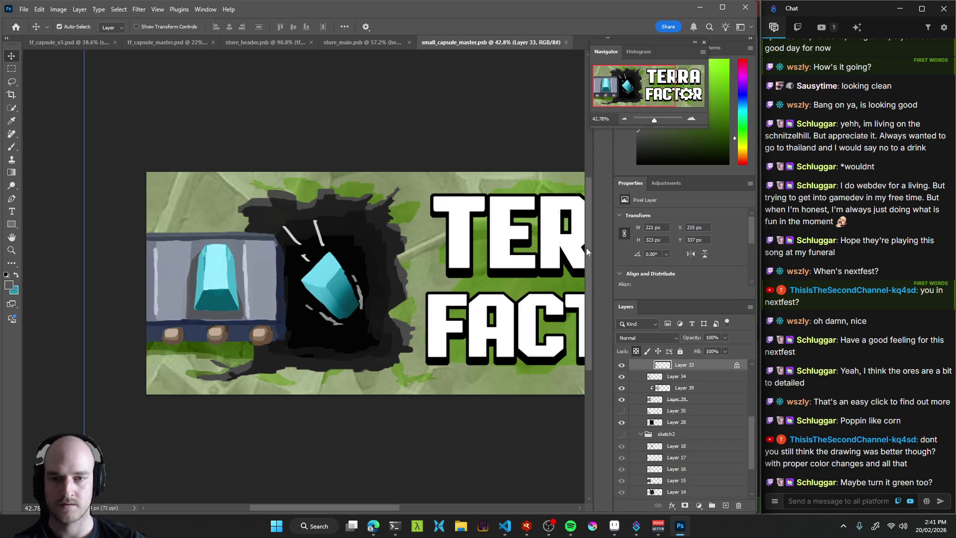
drag(206, 282, 321, 228)
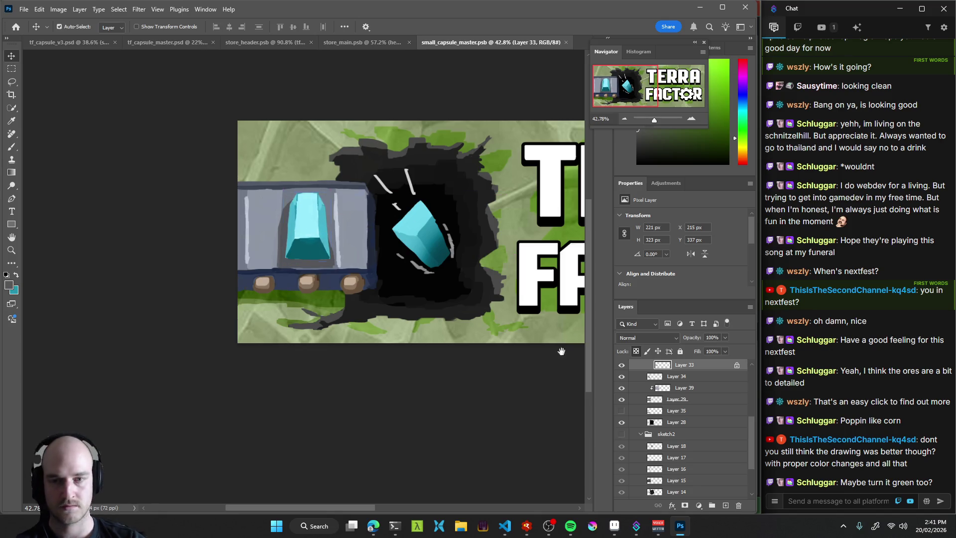
drag(567, 359, 514, 381)
click(259, 266)
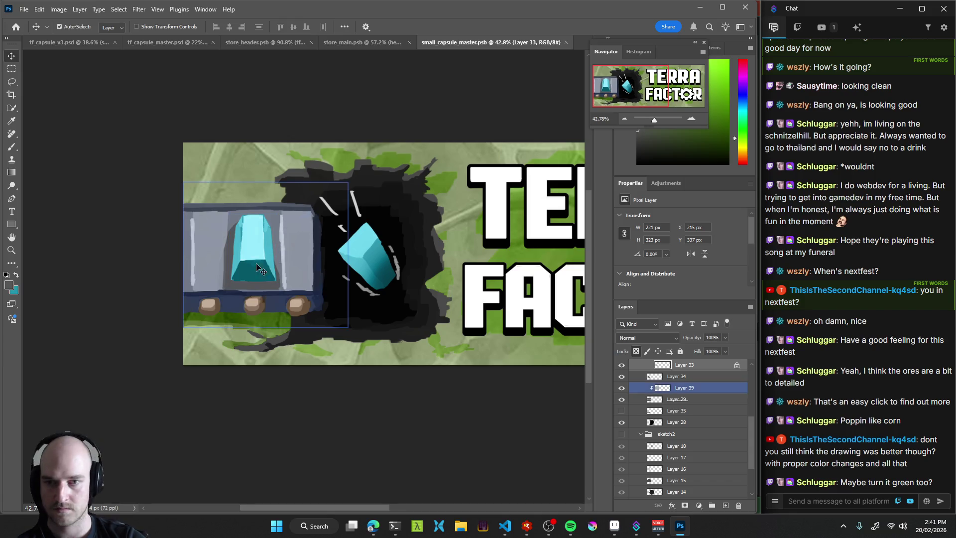
click(259, 254)
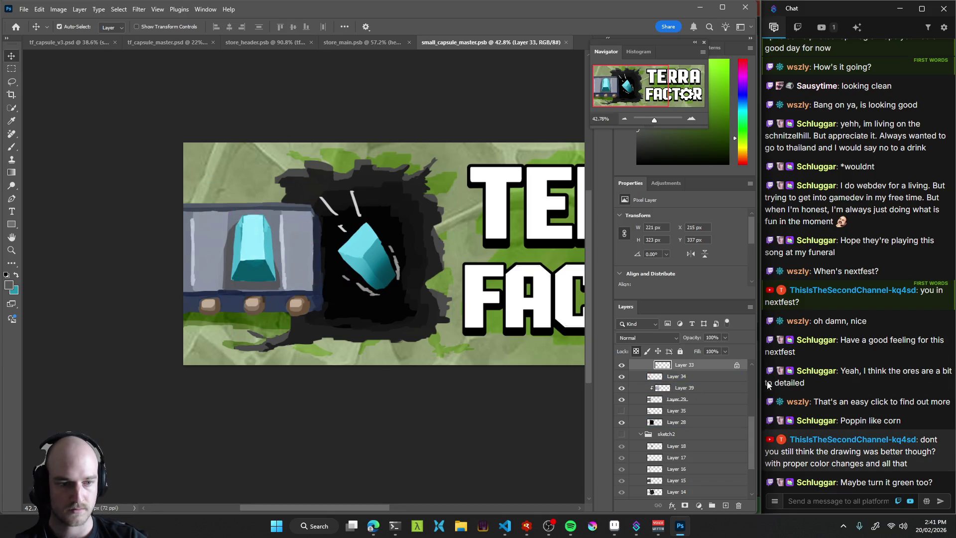
drag(750, 434, 751, 415)
click(239, 228)
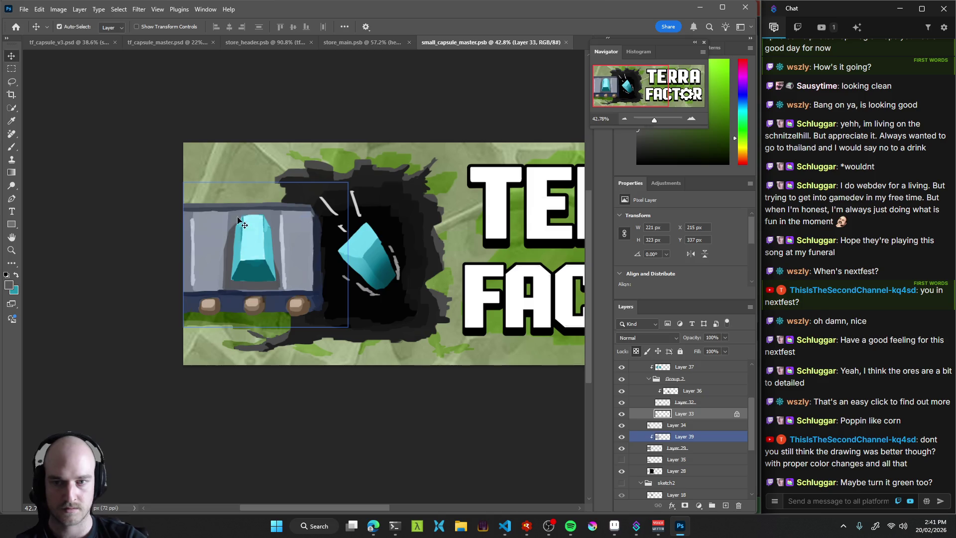
click(255, 255)
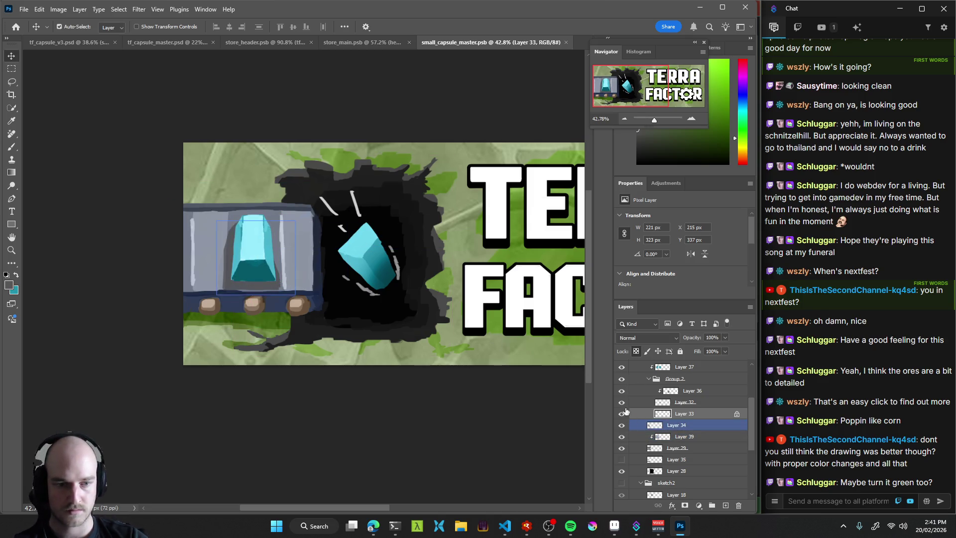
Delete Layer 34's cart-window crystal and move the white pillar down-left beside the hole.
click(628, 402)
click(622, 402)
click(622, 402)
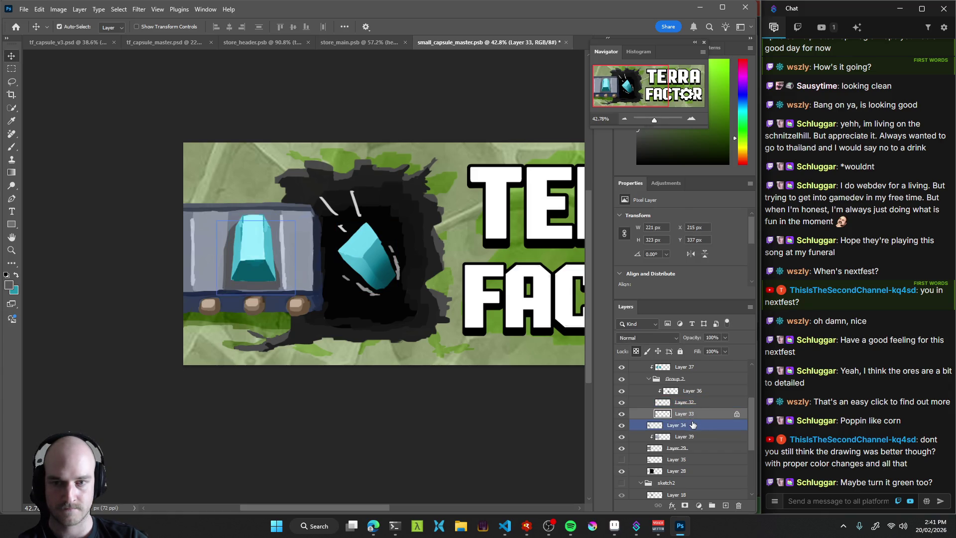
mouse_move(253, 255)
mouse_down()
mouse_move(318, 303)
mouse_move(274, 276)
mouse_up()
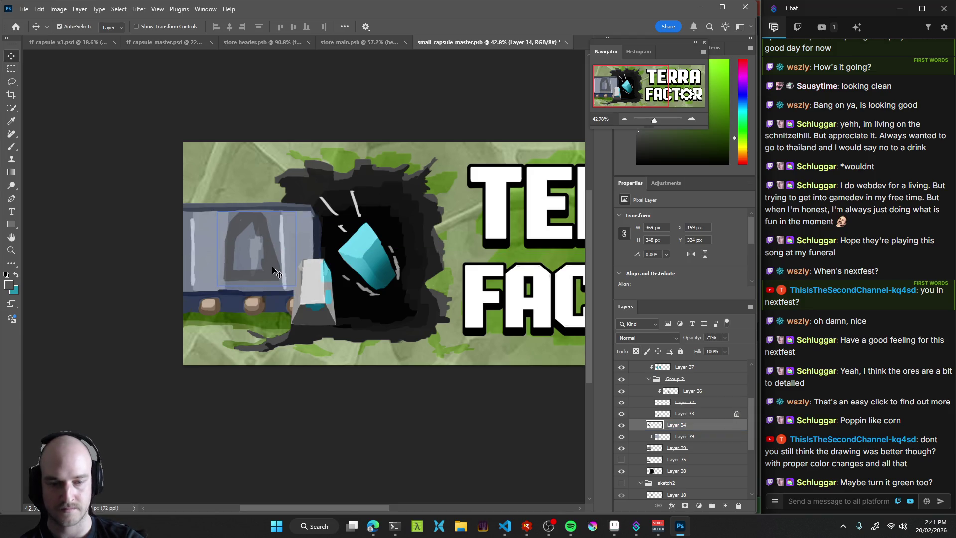
key(Delete)
mouse_move(324, 317)
mouse_down()
mouse_move(309, 333)
mouse_move(316, 340)
mouse_up()
drag(279, 313, 362, 343)
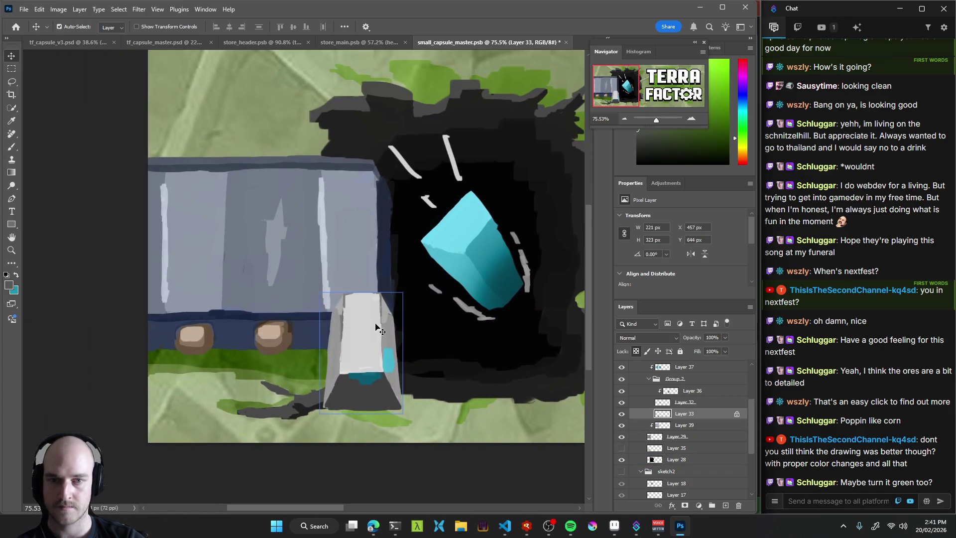
Choose the no mercy 2.0 brush from sam-PS-brushes0 and size it to about 148 px.
key(b)
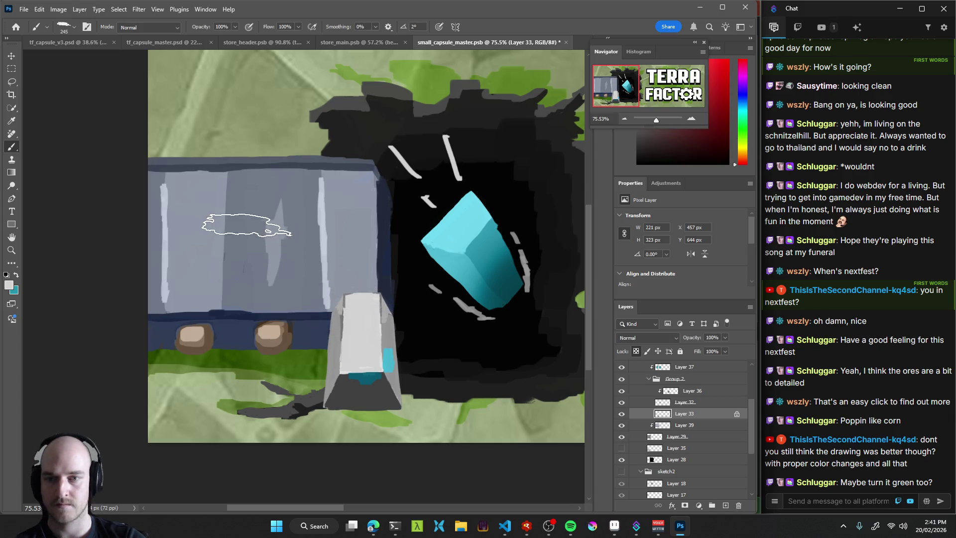
right_click(247, 227)
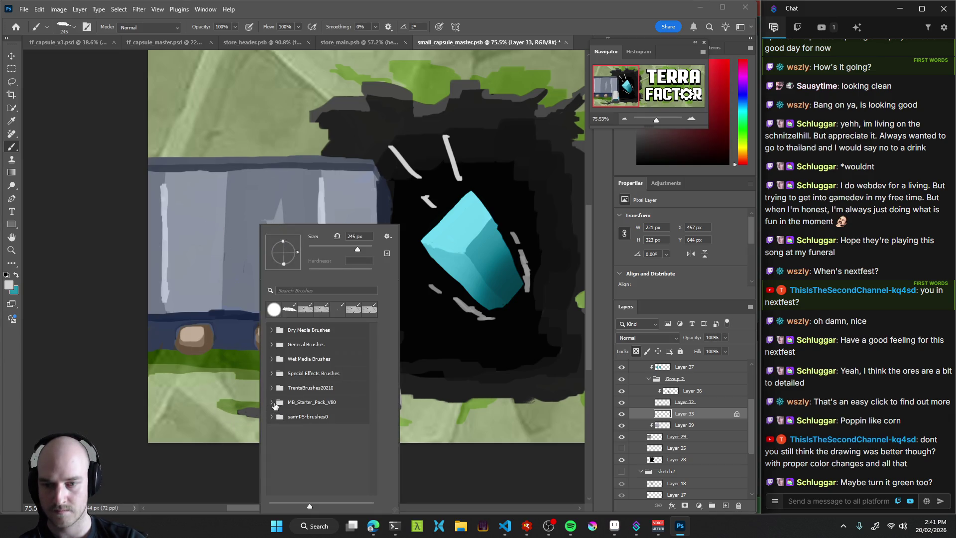
click(279, 413)
drag(374, 351, 376, 390)
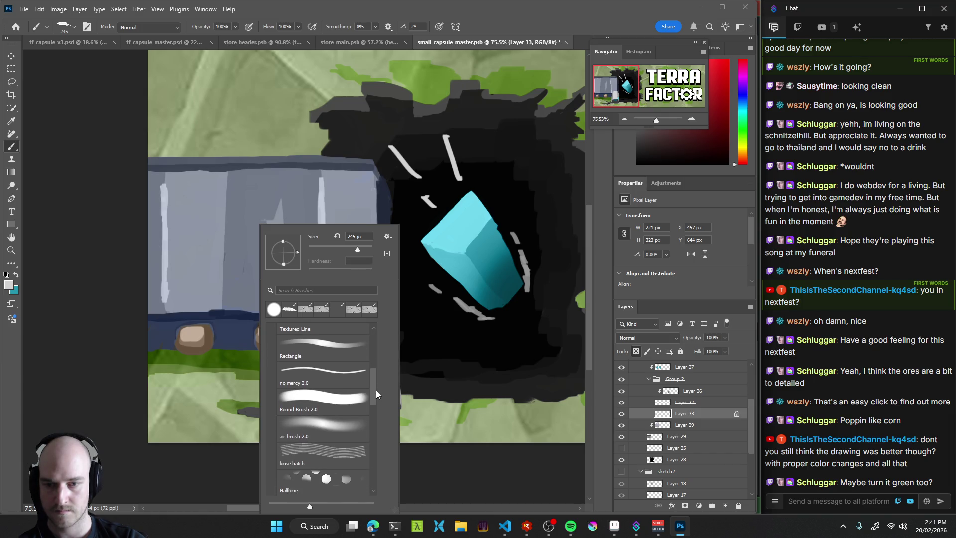
click(320, 373)
key(Escape)
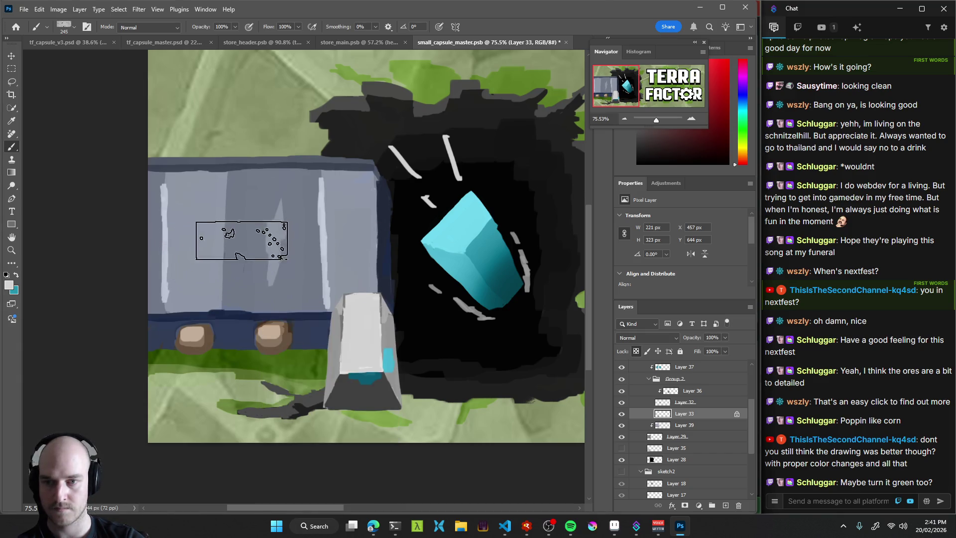
drag(307, 250, 287, 248)
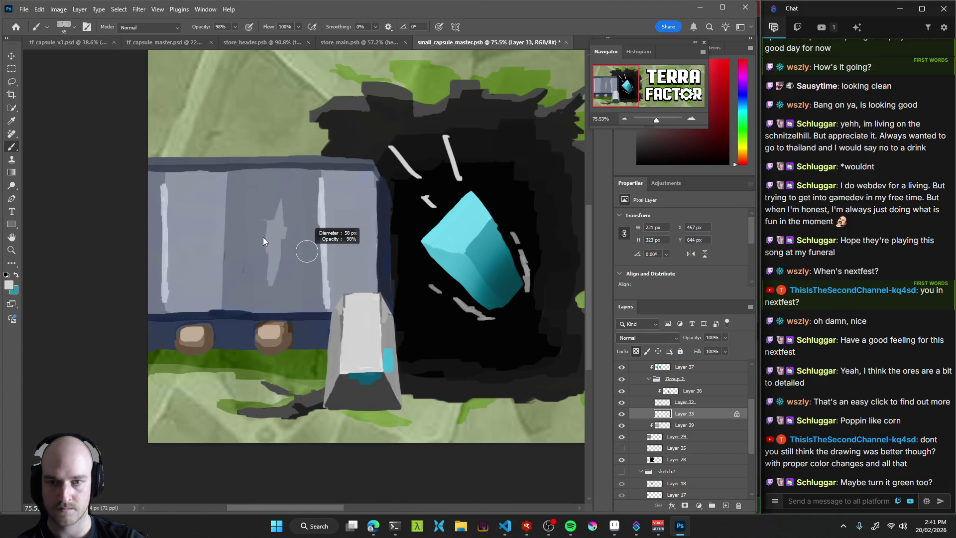
Nudge the white pillar slightly right and up, then try a 58 px cyan stroke and undo it.
key(v)
drag(370, 330, 382, 323)
key(b)
drag(234, 249, 239, 256)
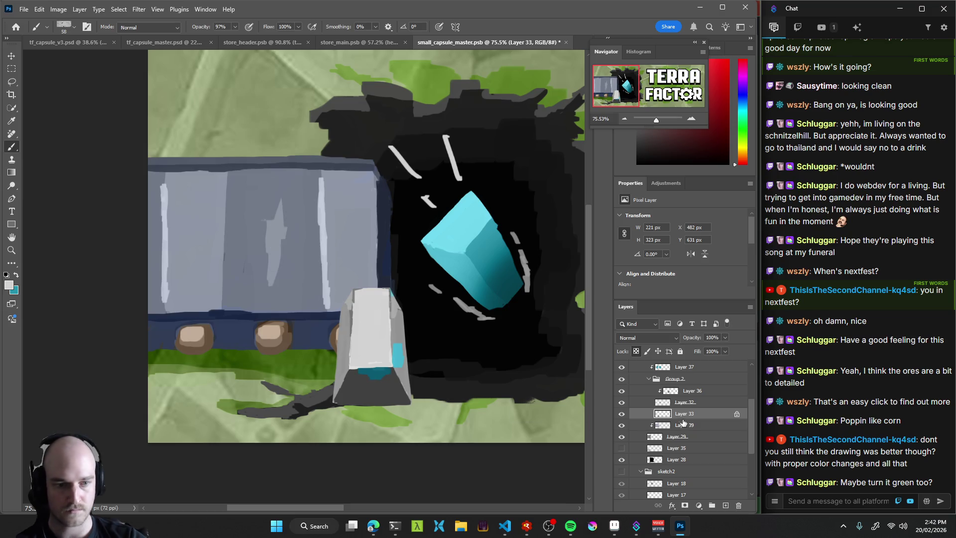
drag(217, 271, 277, 231)
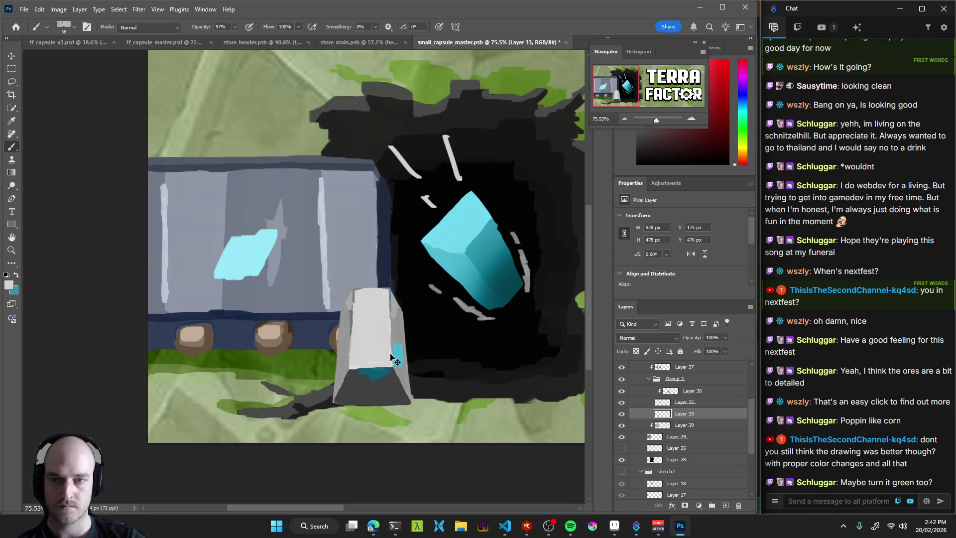
key(ctrl+z)
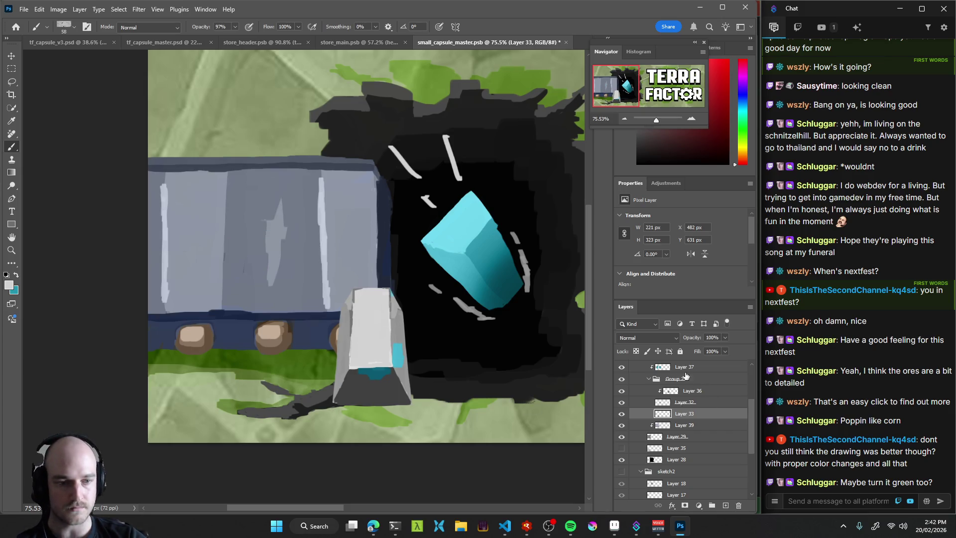
On Color-mode Layer 37, sample cyan and tint the white pillar with a 494 px brush.
click(689, 369)
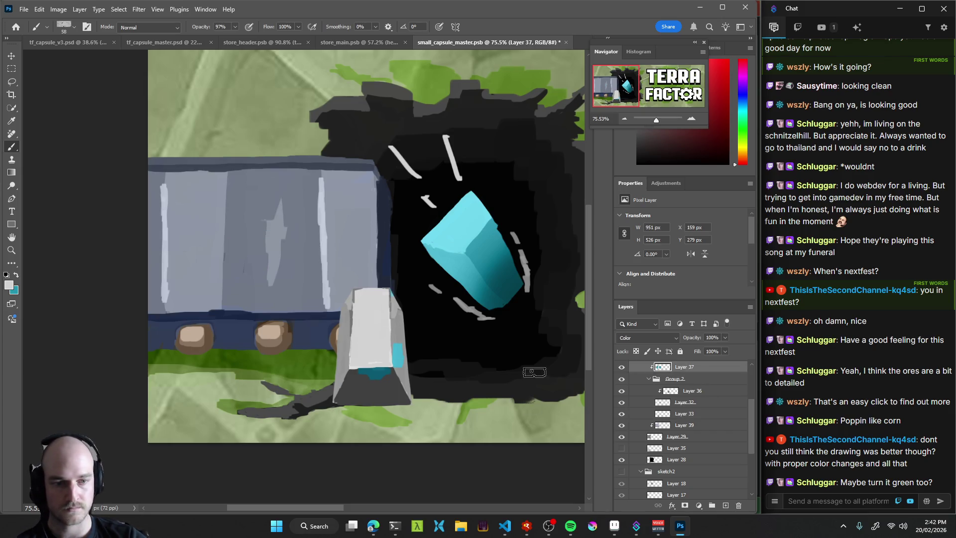
alt+click(256, 249)
drag(265, 229, 320, 240)
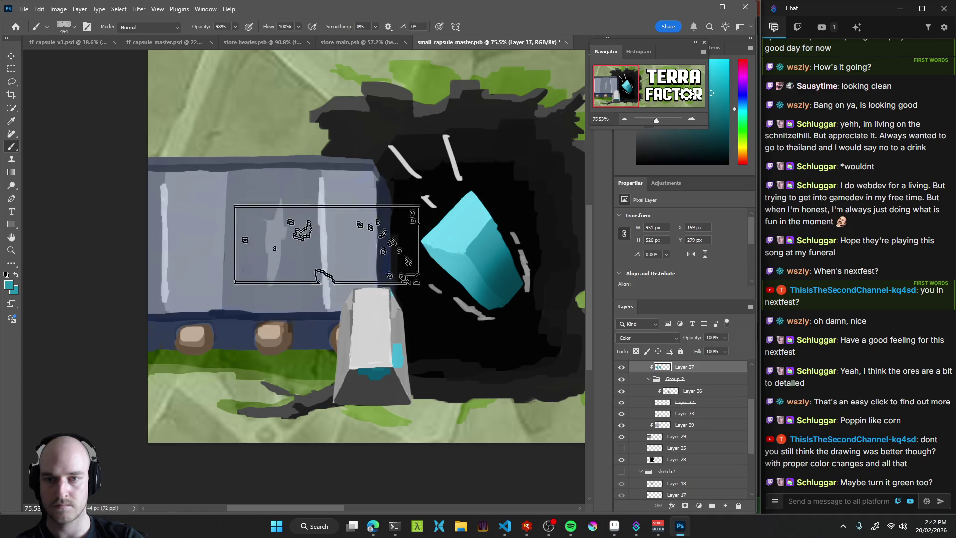
mouse_move(239, 265)
mouse_down()
mouse_move(227, 303)
mouse_move(205, 304)
mouse_move(279, 359)
mouse_move(324, 309)
mouse_move(332, 327)
mouse_up()
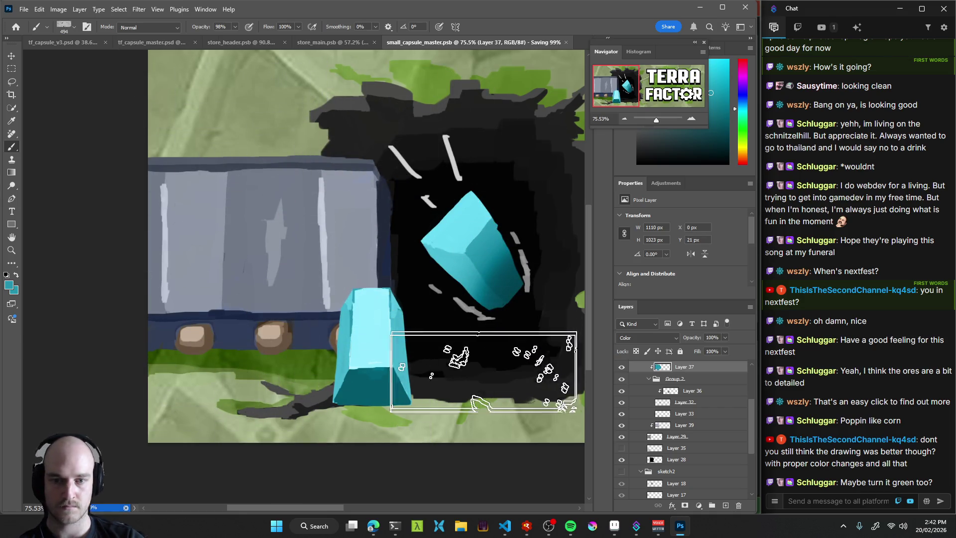
key(v)
click(422, 388)
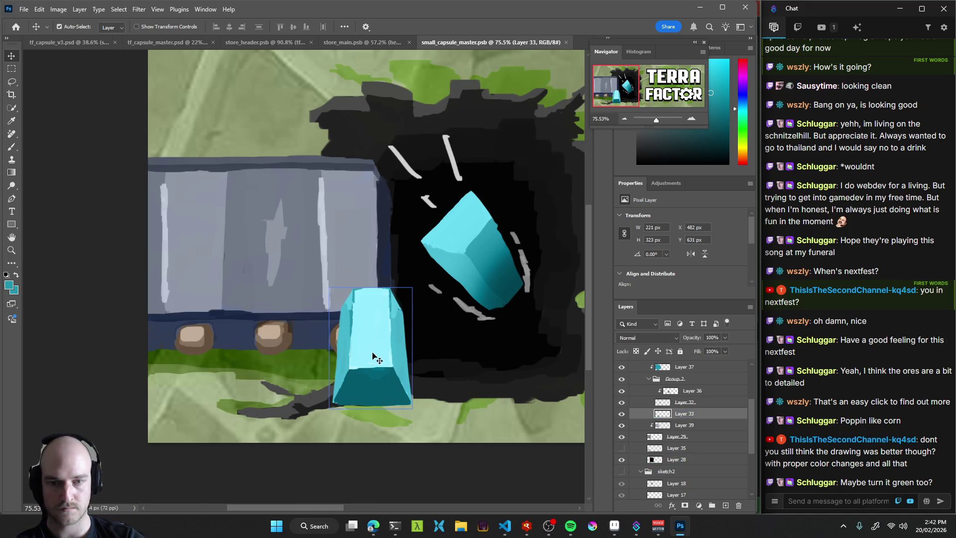
Raise the cyan pillar to X 479, Y 617 px and shrink the brush to about 36 px.
mouse_move(374, 339)
mouse_down()
mouse_move(352, 320)
mouse_move(380, 347)
mouse_move(375, 335)
mouse_up()
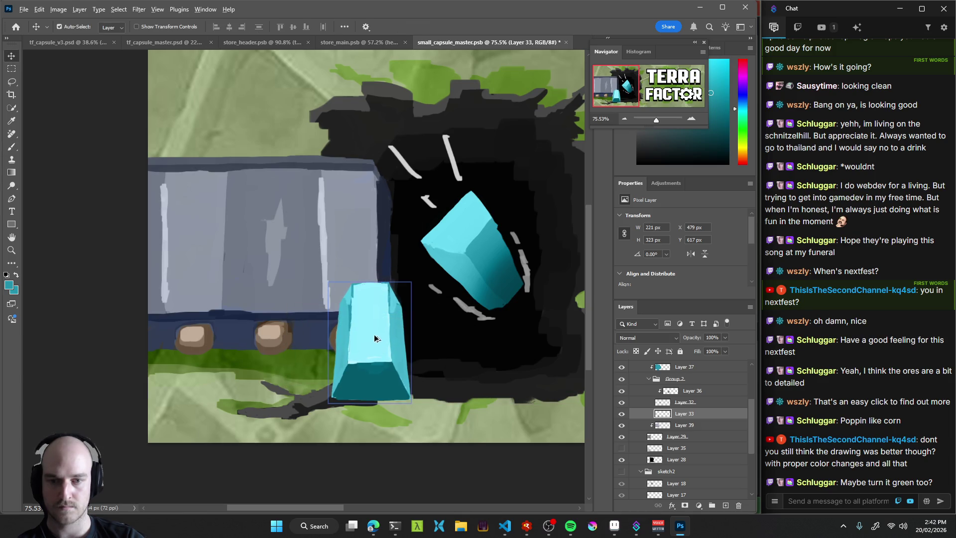
key(b)
alt+click(324, 283)
mouse_move(324, 280)
mouse_down()
mouse_move(244, 274)
mouse_move(234, 241)
mouse_move(279, 234)
mouse_move(340, 263)
mouse_up()
drag(292, 240, 279, 239)
mouse_move(209, 220)
mouse_down()
mouse_move(237, 233)
mouse_move(236, 267)
mouse_up()
key(ctrl+z)
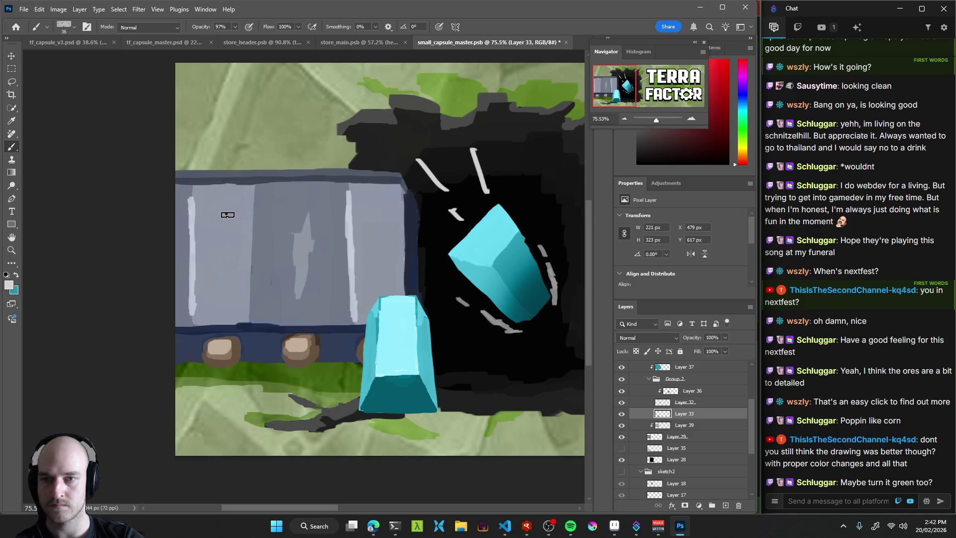
Outline and fill a light-cyan crystal slab in the cart window.
mouse_move(226, 216)
mouse_down()
mouse_move(227, 243)
mouse_move(345, 252)
mouse_up()
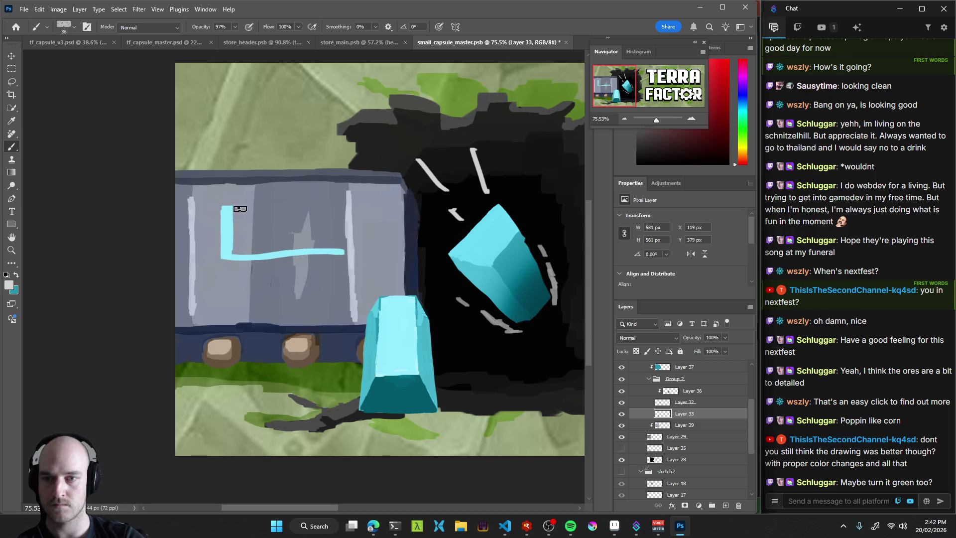
mouse_move(230, 207)
mouse_down()
mouse_move(342, 205)
mouse_move(334, 247)
mouse_move(329, 204)
mouse_move(288, 206)
mouse_move(328, 246)
mouse_up()
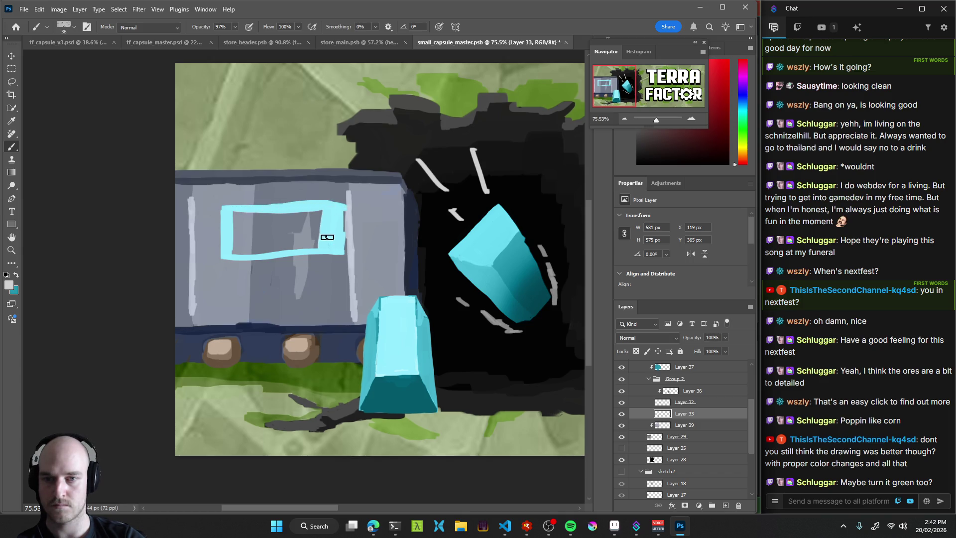
mouse_move(321, 214)
mouse_down()
mouse_move(312, 241)
mouse_move(251, 244)
mouse_move(258, 219)
mouse_move(275, 241)
mouse_move(246, 210)
mouse_move(282, 209)
mouse_up()
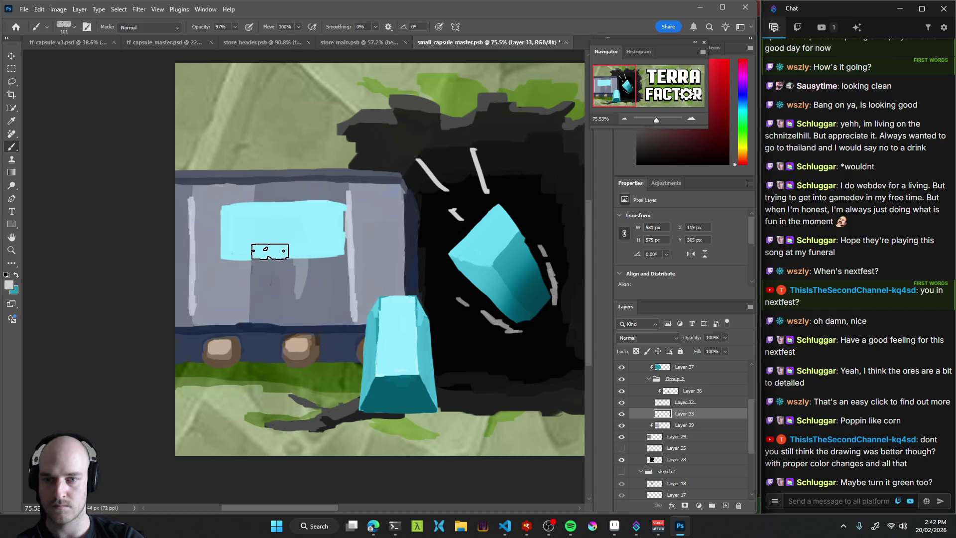
Shade the slab's right edge in darker cyan with an 8 px brush.
alt+right_click(327, 237)
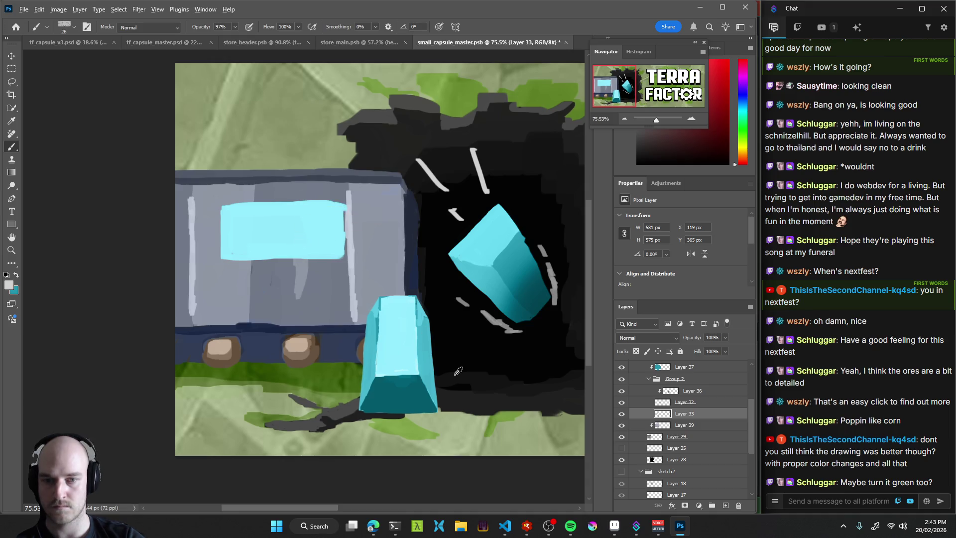
alt+click(344, 239)
alt+right_click(343, 239)
alt+right_click(344, 258)
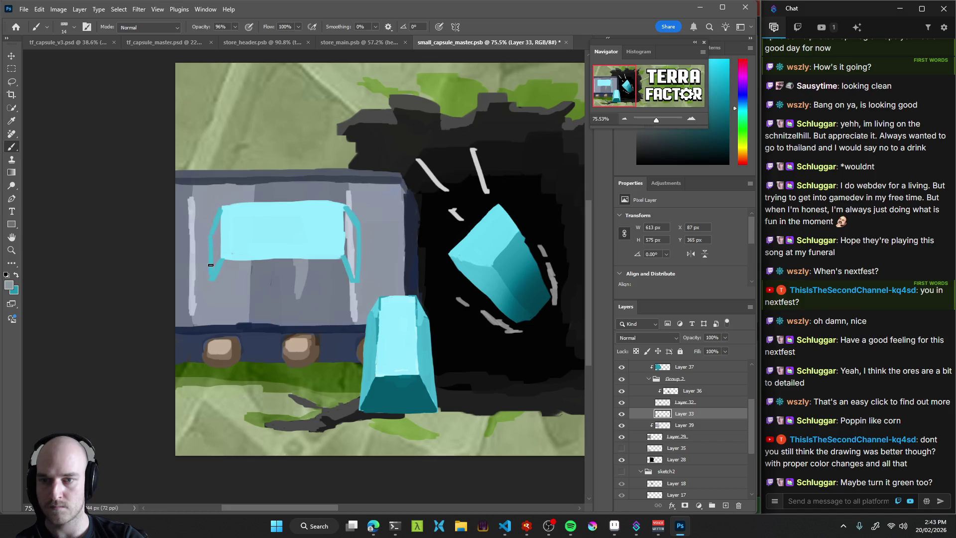
drag(223, 280, 240, 281)
drag(218, 249, 218, 232)
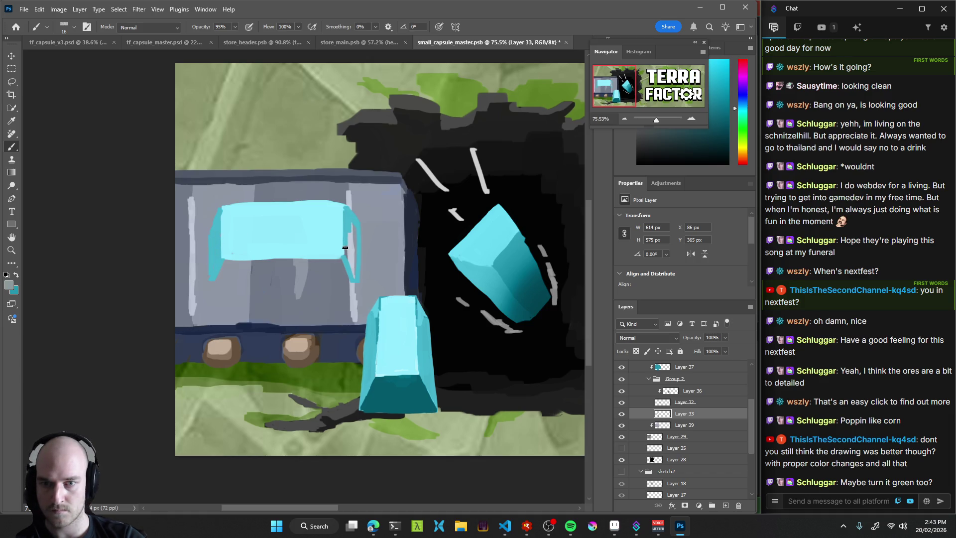
drag(346, 225, 351, 245)
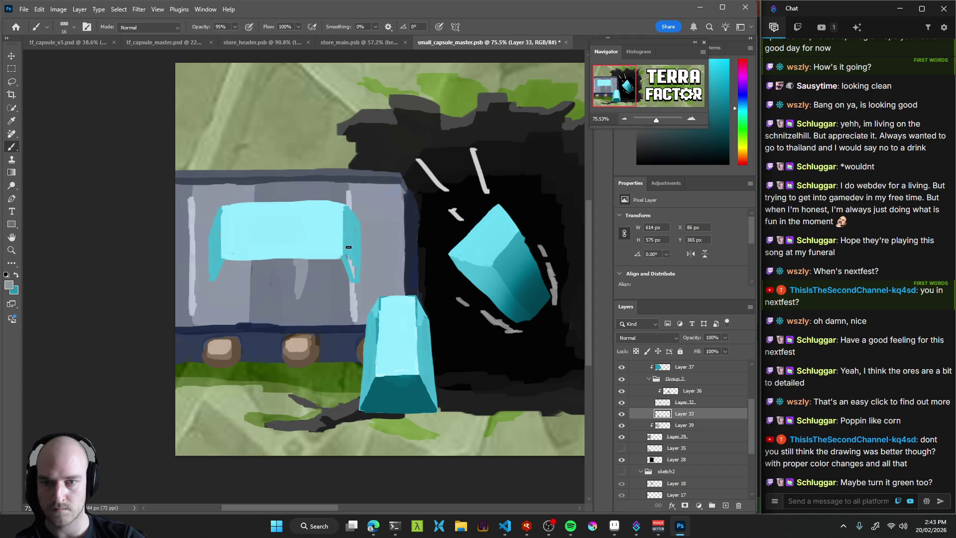
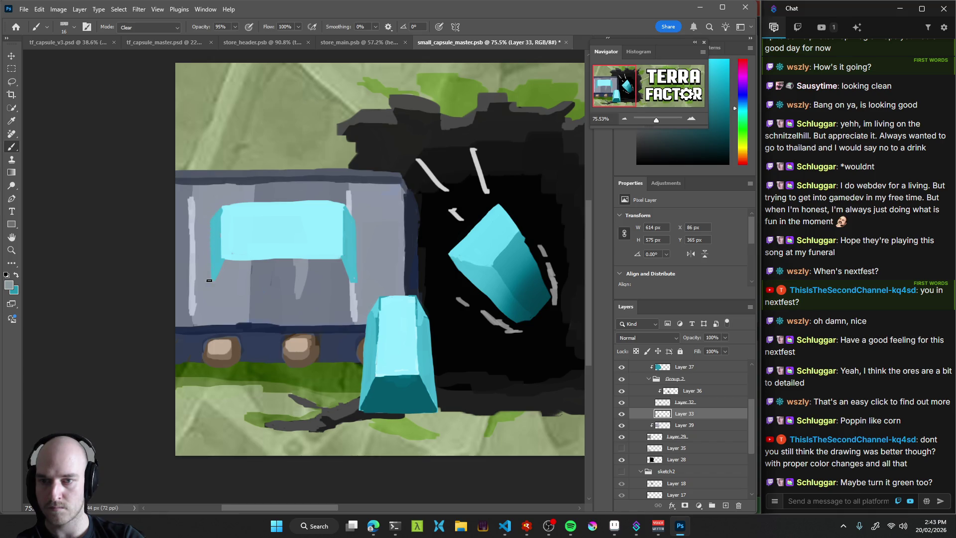
Sample a dark teal and paint a line along the cyan window's bottom edge and lower-left corner.
alt+click(417, 391)
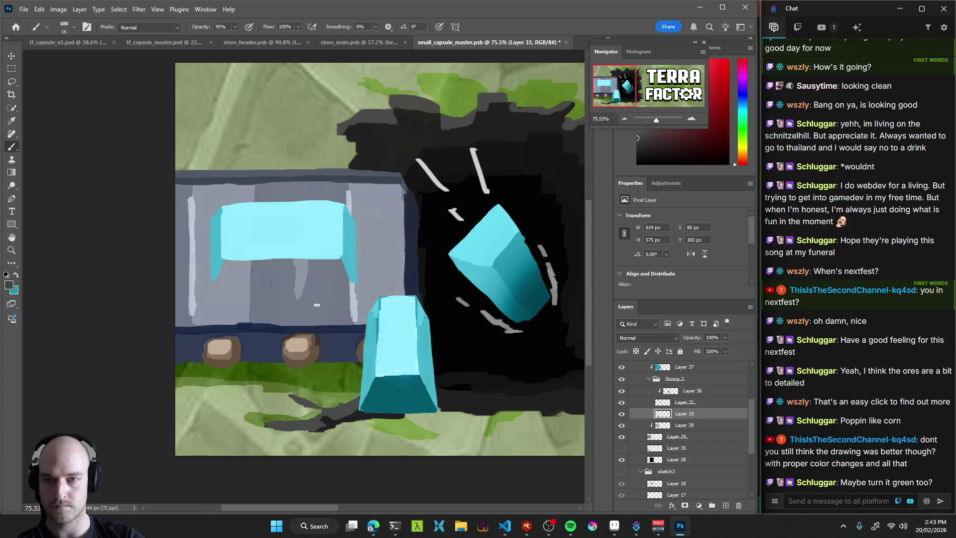
drag(230, 271, 228, 273)
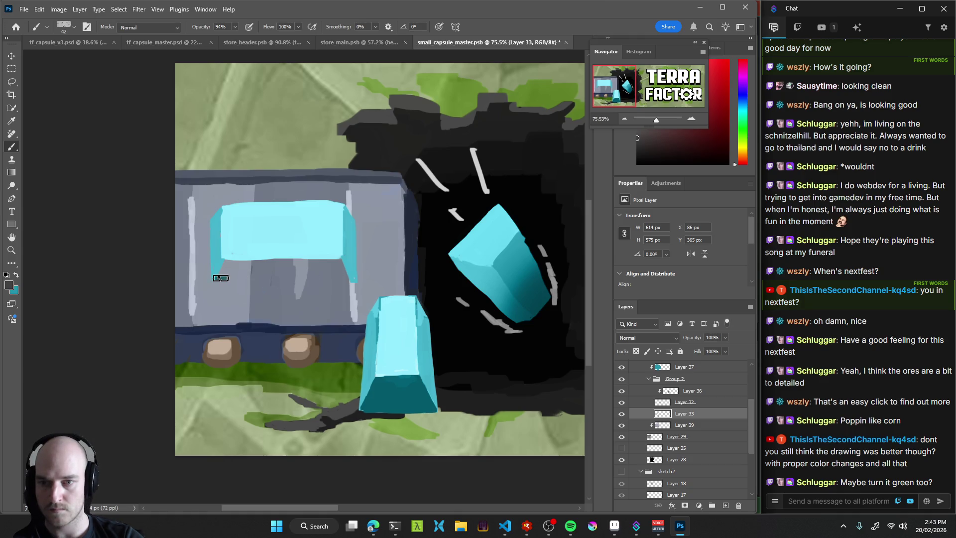
shift+click(353, 278)
drag(229, 262, 225, 271)
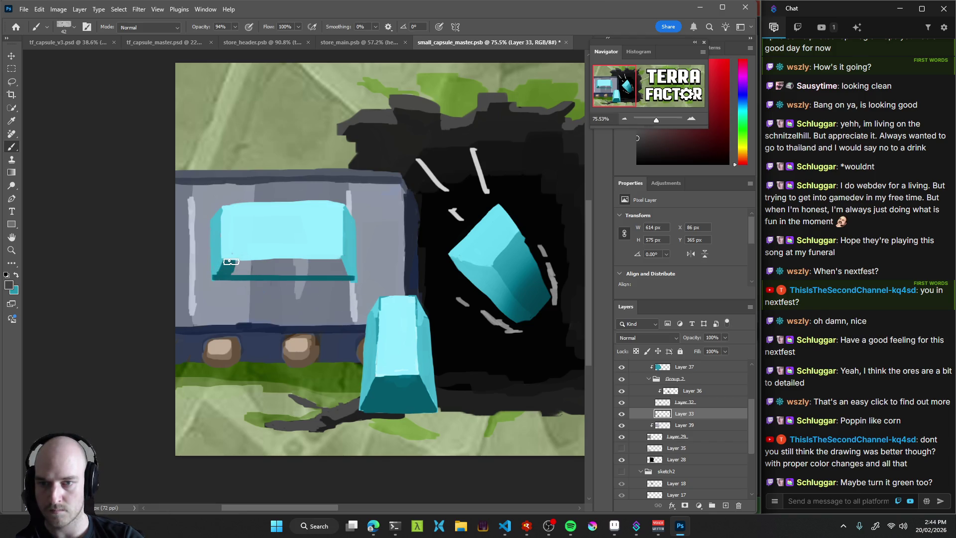
shift+click(334, 259)
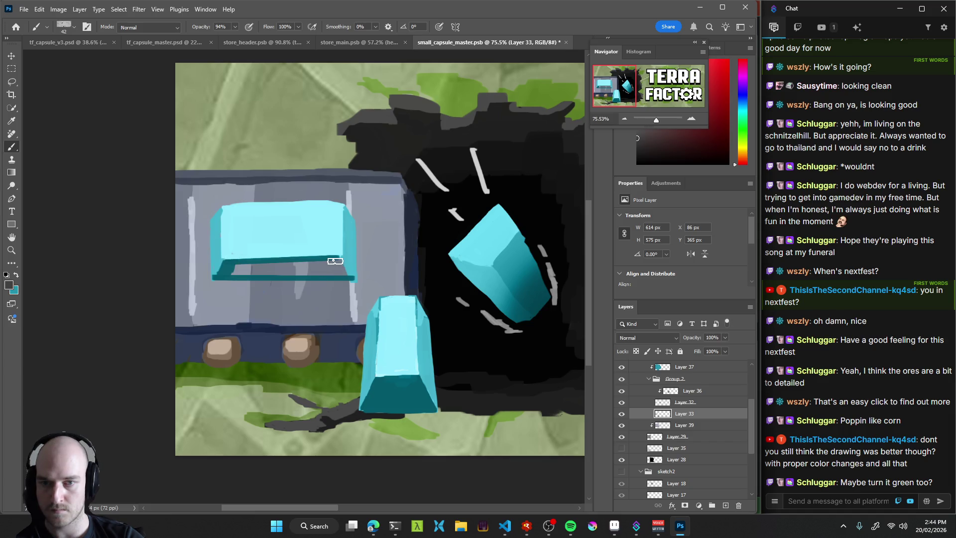
Thicken the dark teal band across the window's bottom edge with a larger brush.
drag(235, 257, 257, 255)
shift+click(335, 257)
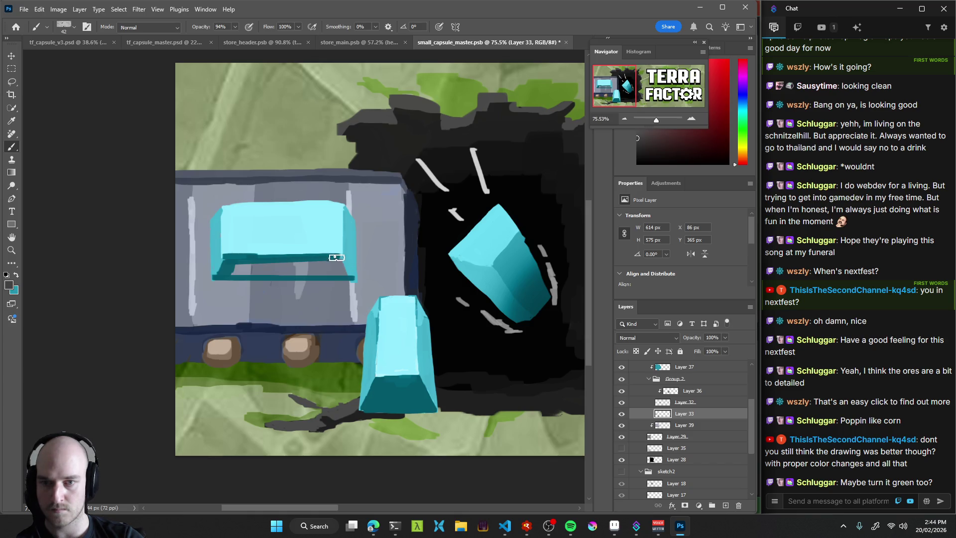
mouse_move(336, 266)
mouse_down()
mouse_move(346, 272)
mouse_move(271, 271)
mouse_move(299, 263)
mouse_move(326, 263)
mouse_move(277, 272)
mouse_up()
key(bracketright)
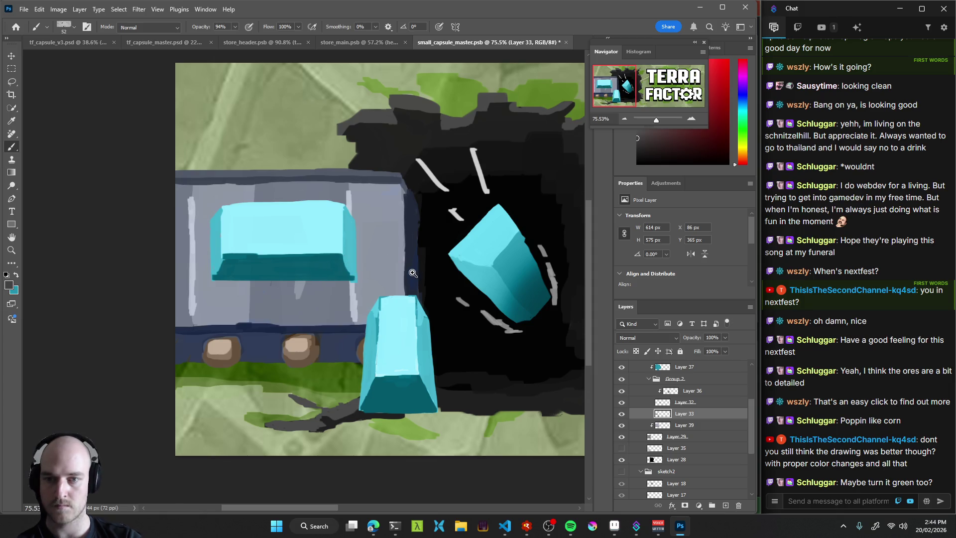
Check the whole banner, then nudge the cyan window slightly right and down.
drag(410, 271, 309, 282)
drag(410, 276, 404, 277)
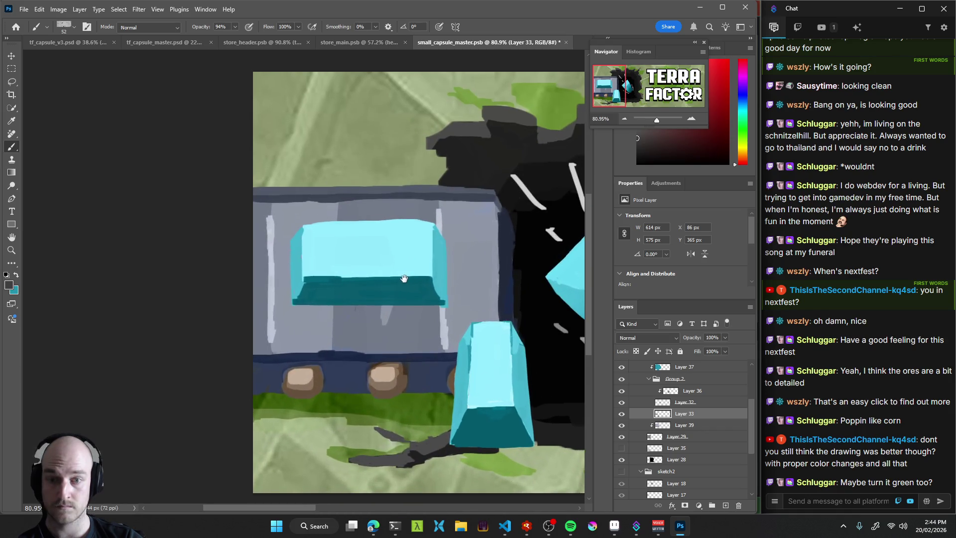
scroll(404, 278, up, 1)
scroll(410, 284, down, 1)
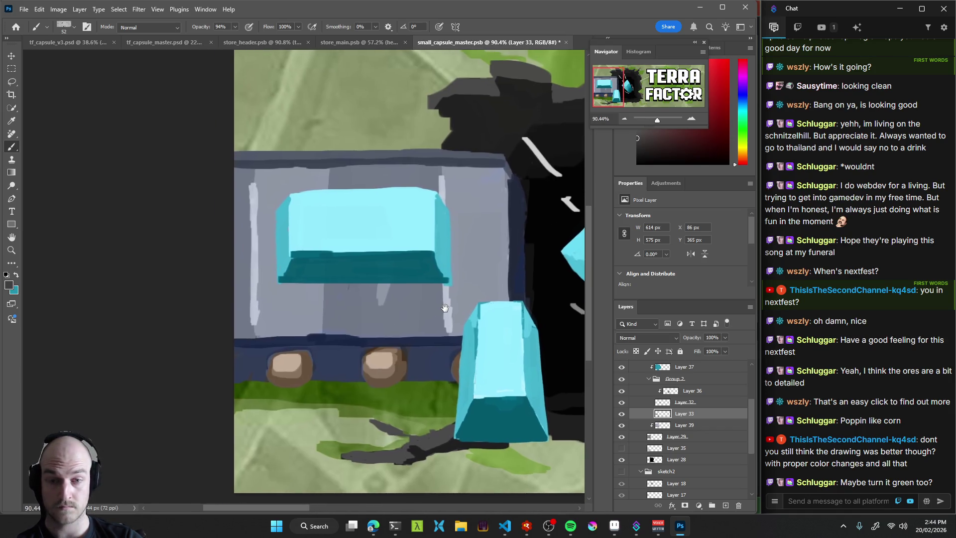
scroll(423, 294, up, 1)
key(v)
drag(397, 236, 401, 248)
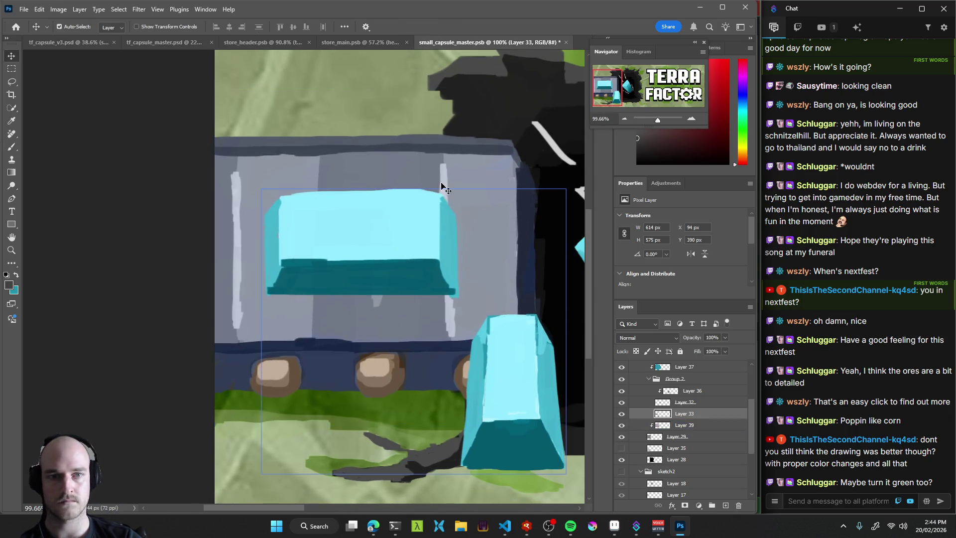
Shrink the brush and sample light cyan, dark grey, and cyan from the artwork.
key(b)
drag(272, 220, 274, 220)
alt+click(272, 222)
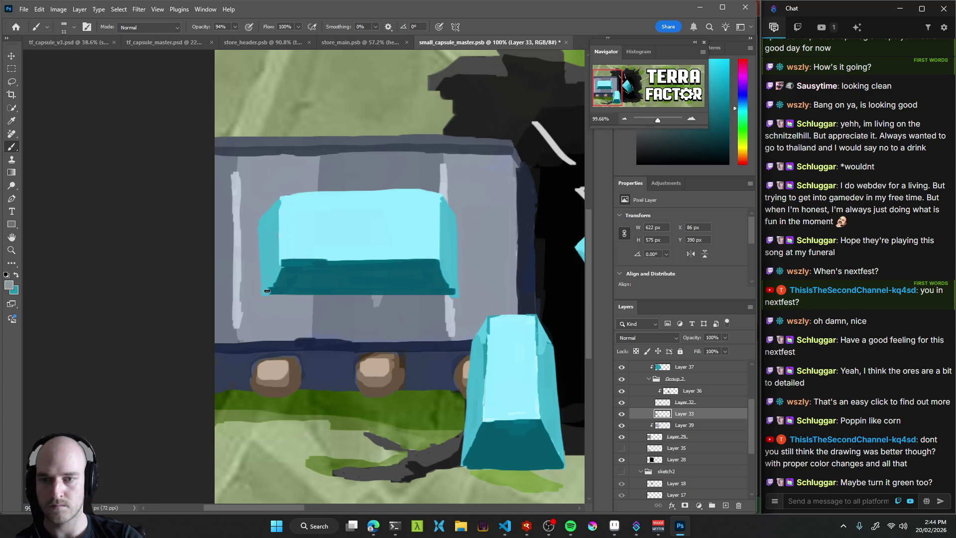
alt+click(286, 277)
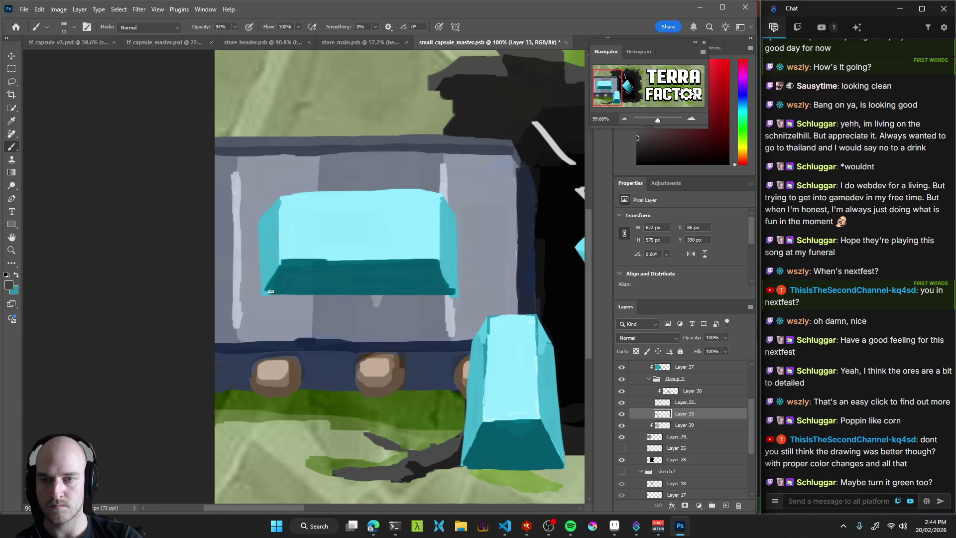
alt+click(273, 269)
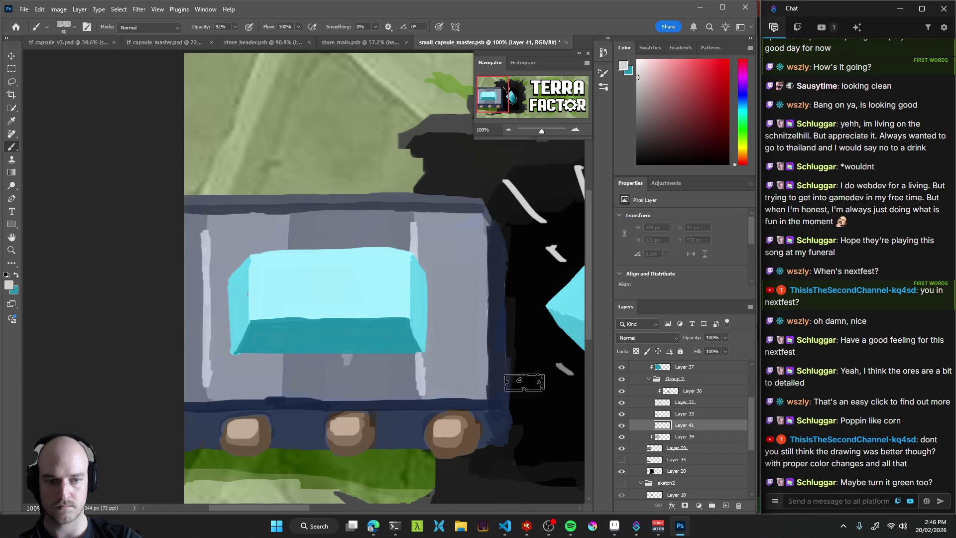
Pick a much darker shadow colour and target Layer 41 for the window's shadow.
key(v)
click(384, 341)
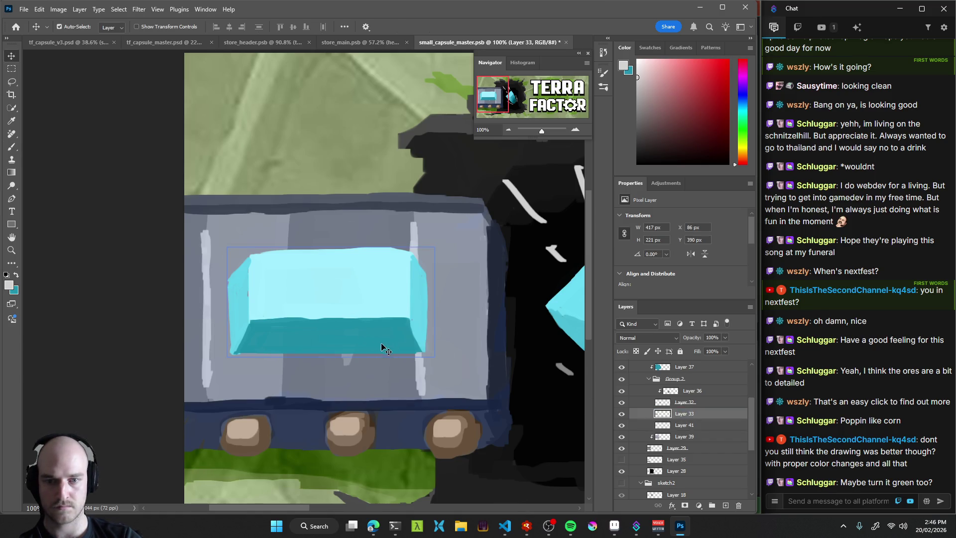
key(b)
alt+click(369, 332)
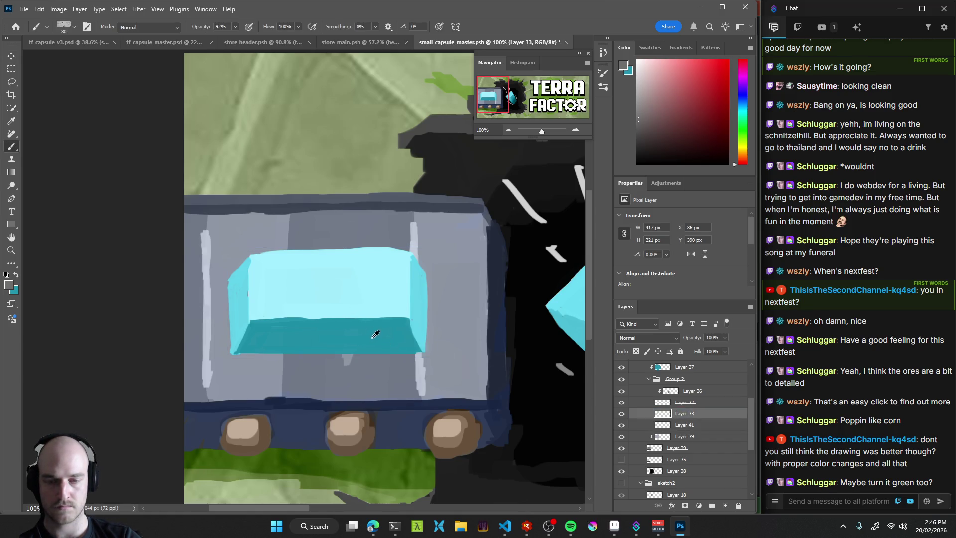
drag(637, 119, 617, 145)
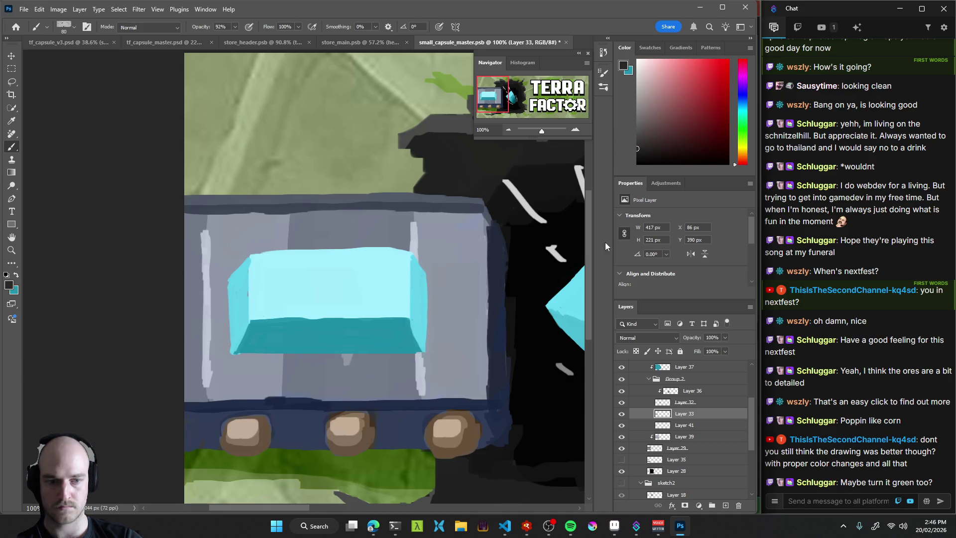
click(673, 424)
mouse_move(249, 335)
mouse_down()
mouse_move(239, 343)
mouse_move(250, 338)
mouse_move(225, 299)
mouse_move(229, 354)
mouse_move(237, 333)
mouse_up()
key(ctrl+z)
Brush dark teal shadow around the window's left side, top-left and lower edge.
mouse_move(232, 291)
mouse_down()
mouse_move(219, 314)
mouse_move(221, 368)
mouse_move(441, 365)
mouse_move(429, 284)
mouse_move(426, 353)
mouse_up()
key(8)
key(8)
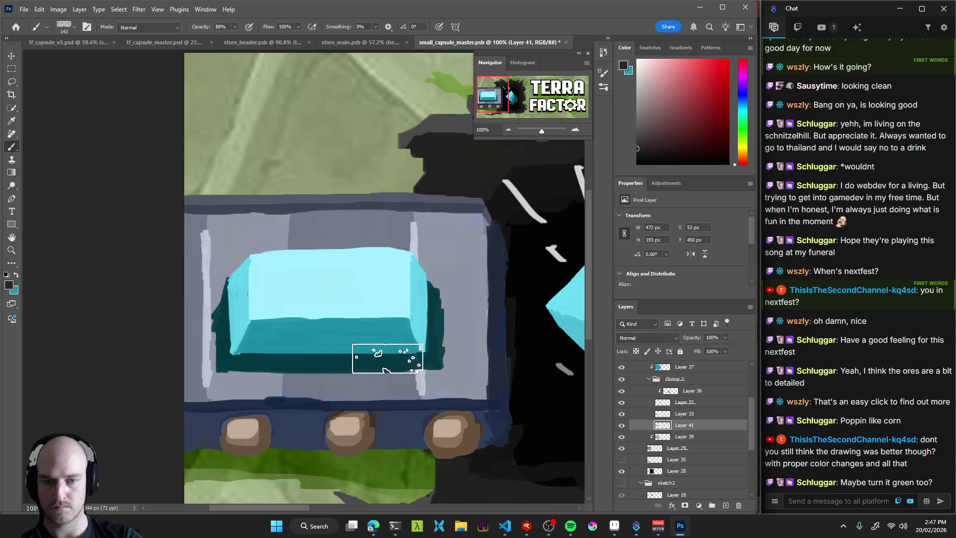
drag(423, 307, 411, 342)
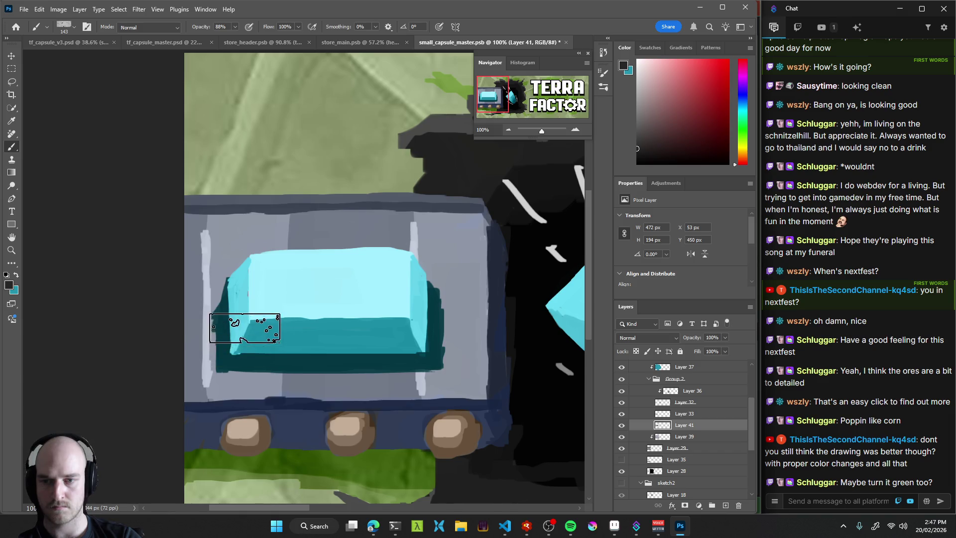
mouse_move(243, 321)
mouse_down()
mouse_move(255, 297)
mouse_move(253, 312)
mouse_up()
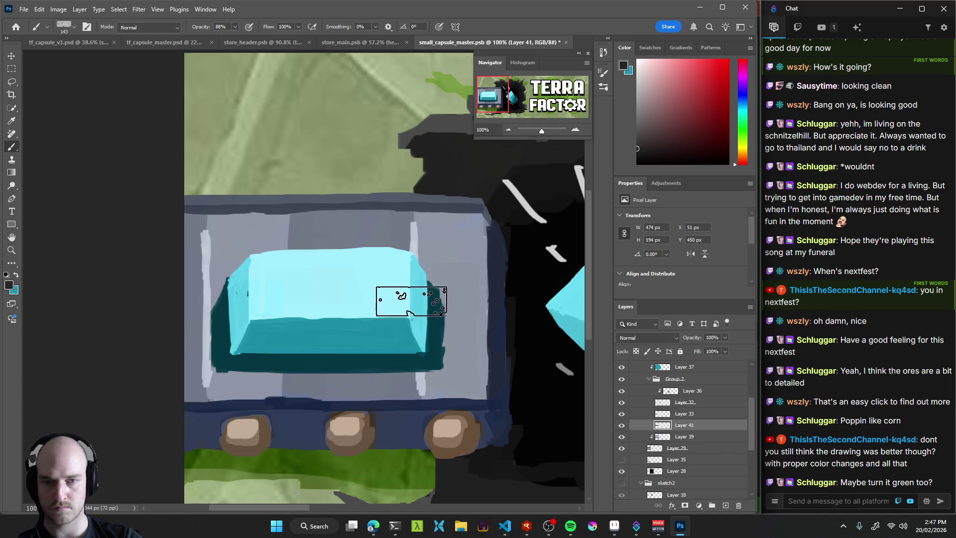
mouse_move(414, 333)
mouse_down()
mouse_move(420, 357)
mouse_move(272, 357)
mouse_up()
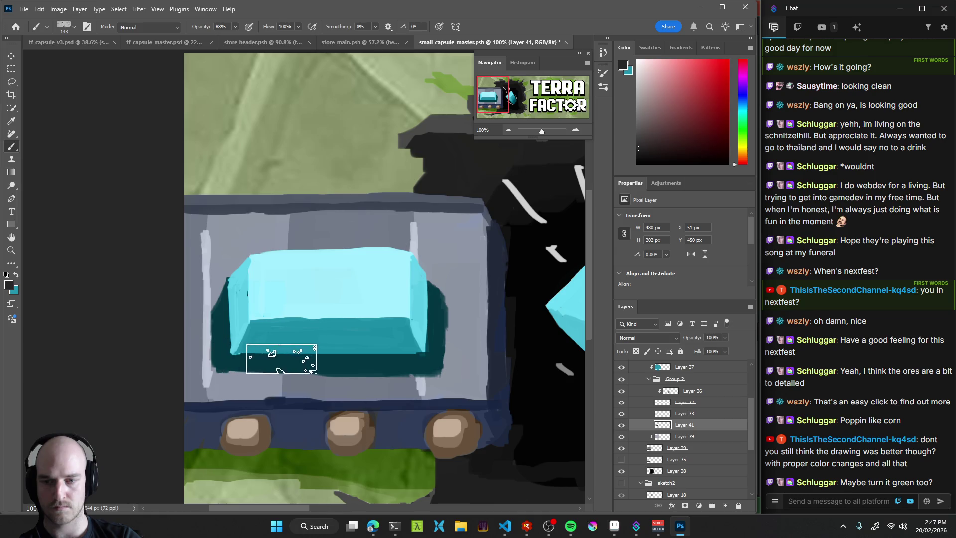
Lower Layer 41's opacity to about 48% to soften the shadow.
mouse_move(496, 311)
mouse_down()
mouse_move(398, 318)
mouse_move(285, 309)
mouse_move(272, 328)
mouse_up()
drag(537, 342, 395, 341)
drag(285, 332, 408, 332)
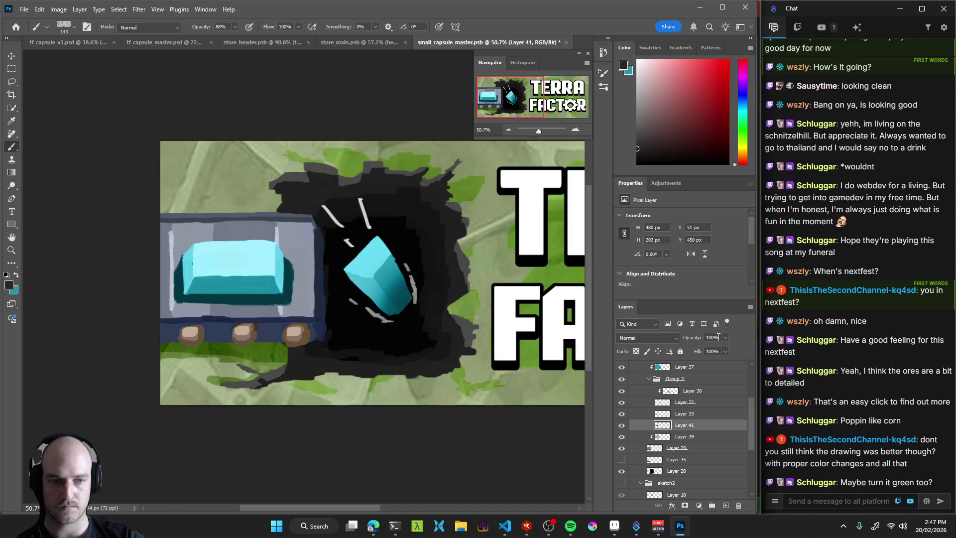
mouse_move(725, 337)
mouse_down()
mouse_move(692, 349)
mouse_move(716, 351)
mouse_move(705, 350)
mouse_up()
scroll(361, 306, down, 5)
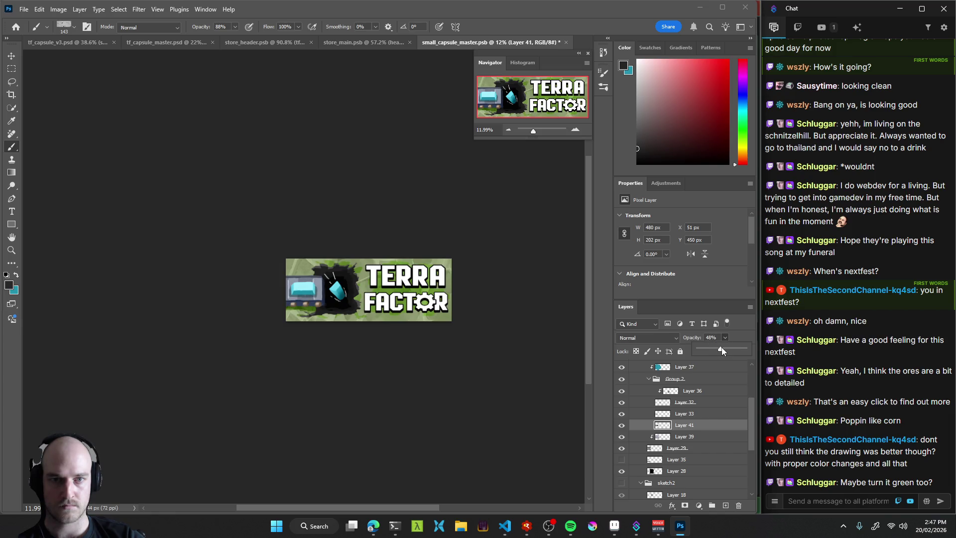
scroll(442, 318, up, 3)
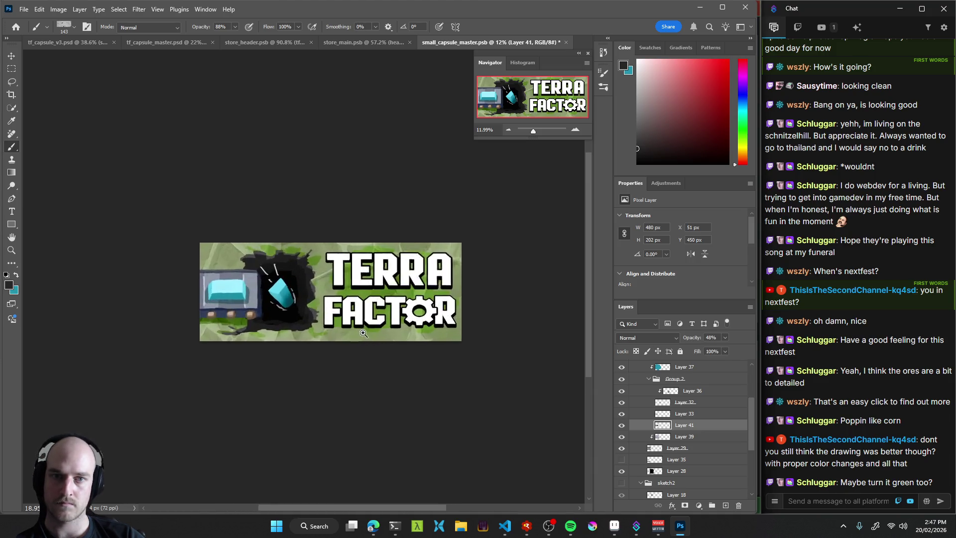
scroll(359, 332, up, 4)
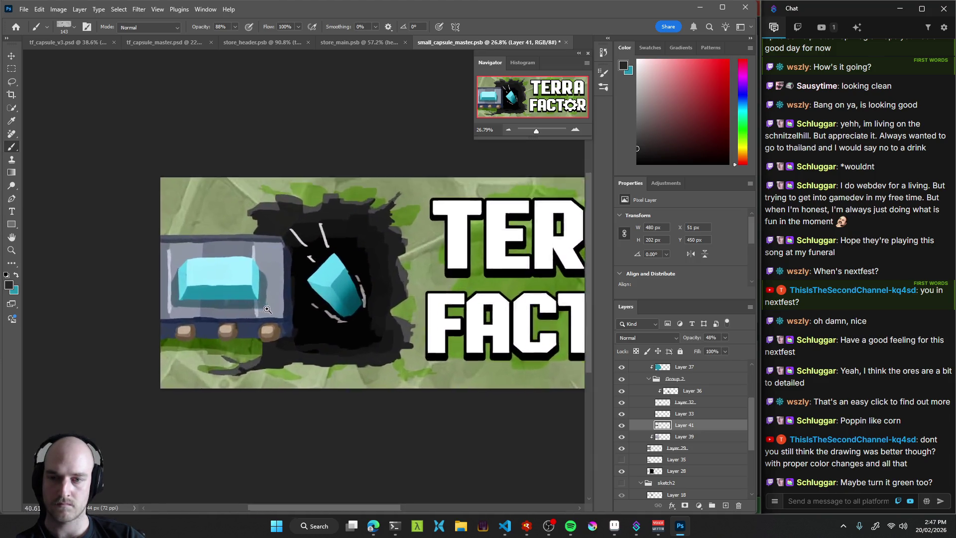
scroll(268, 303, up, 1)
Toggle Layer 39 and Layer 29 visibility to compare the result.
key(v)
click(294, 276)
scroll(279, 288, up, 3)
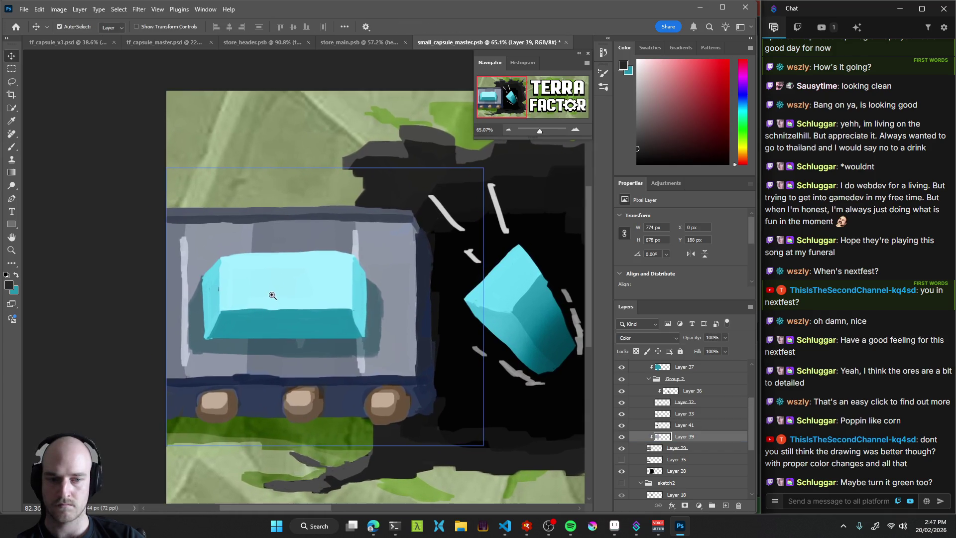
click(622, 436)
click(621, 436)
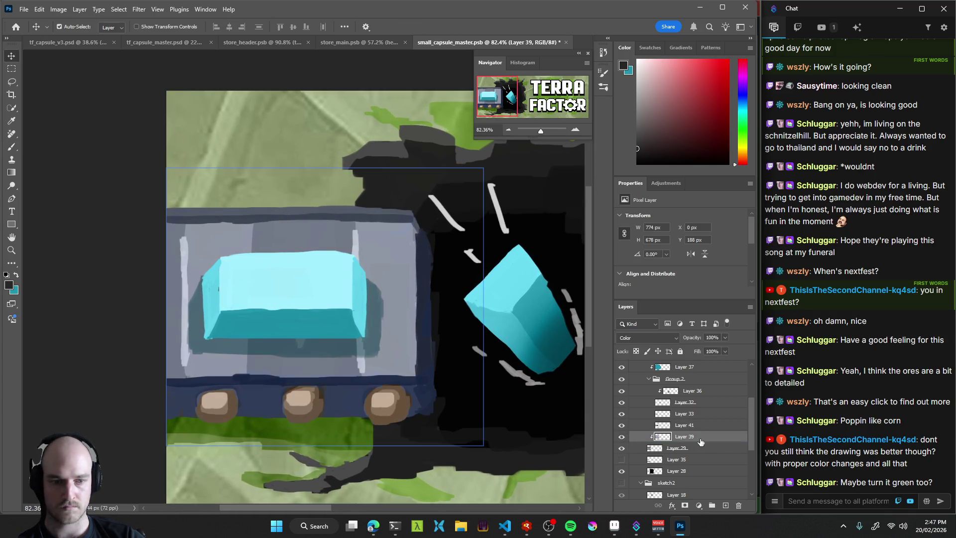
click(694, 449)
click(620, 448)
click(620, 449)
Sample light greys from the cart panel and paint over the dark inset above the cyan block.
key(b)
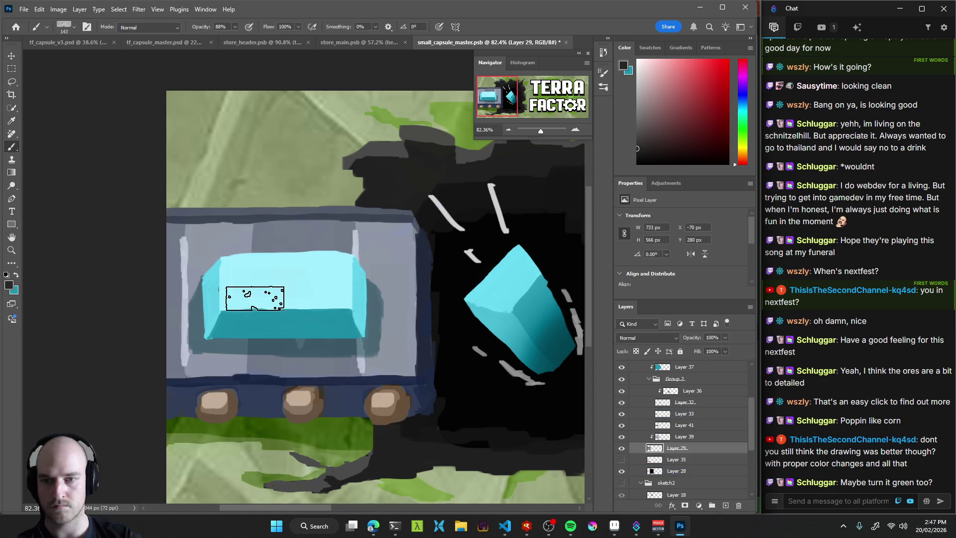
mouse_move(321, 228)
mouse_down()
mouse_move(331, 250)
mouse_move(297, 347)
mouse_move(378, 247)
mouse_move(367, 229)
mouse_move(366, 238)
mouse_up()
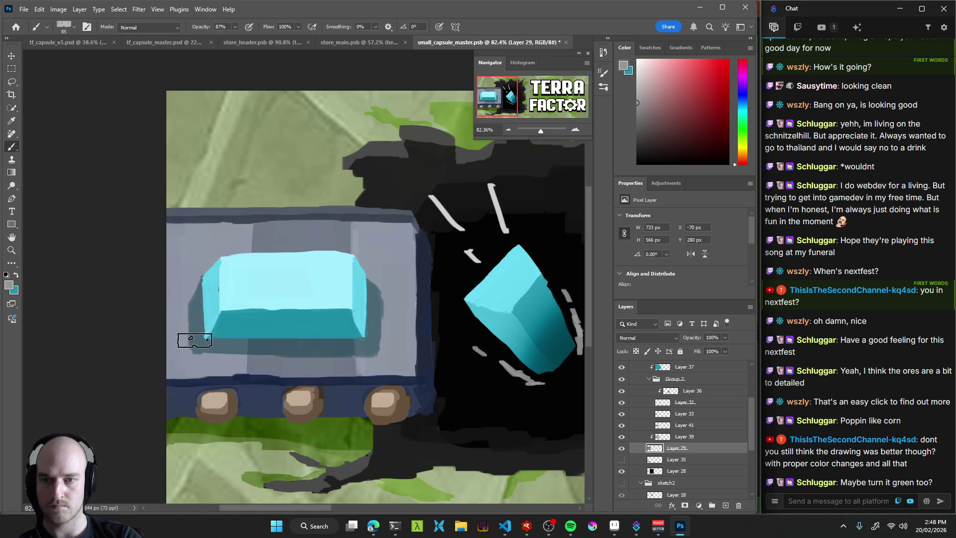
alt+click(281, 234)
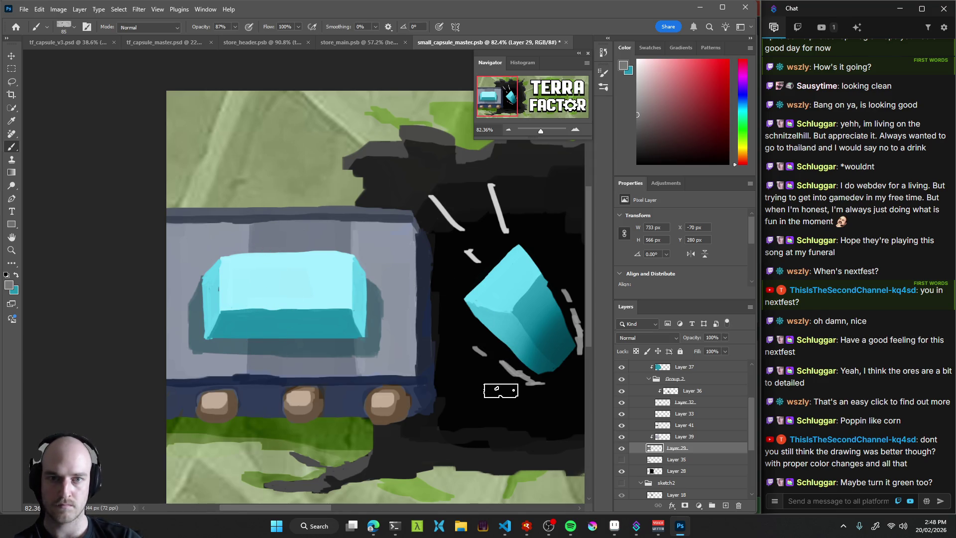
alt+click(233, 245)
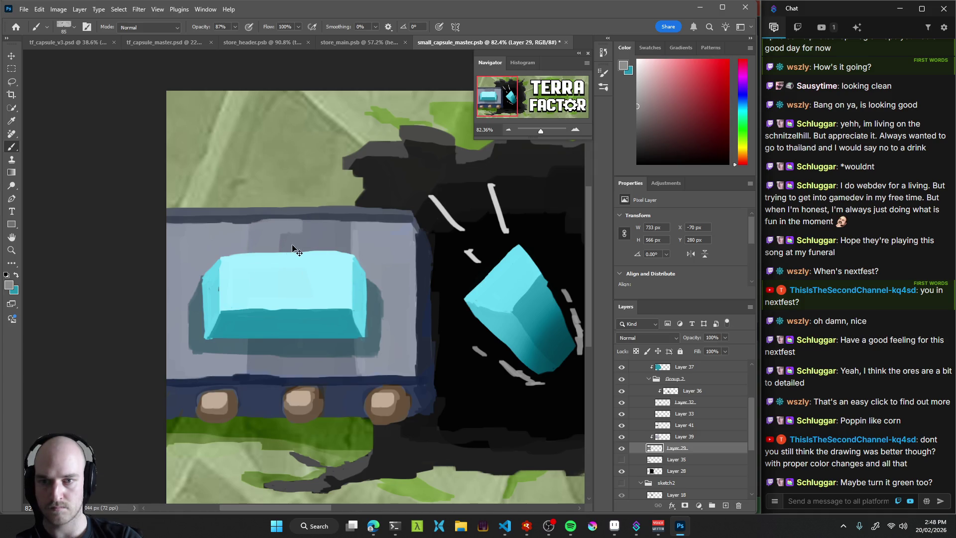
mouse_move(335, 224)
mouse_down()
mouse_move(301, 240)
mouse_move(256, 222)
mouse_move(259, 234)
mouse_up()
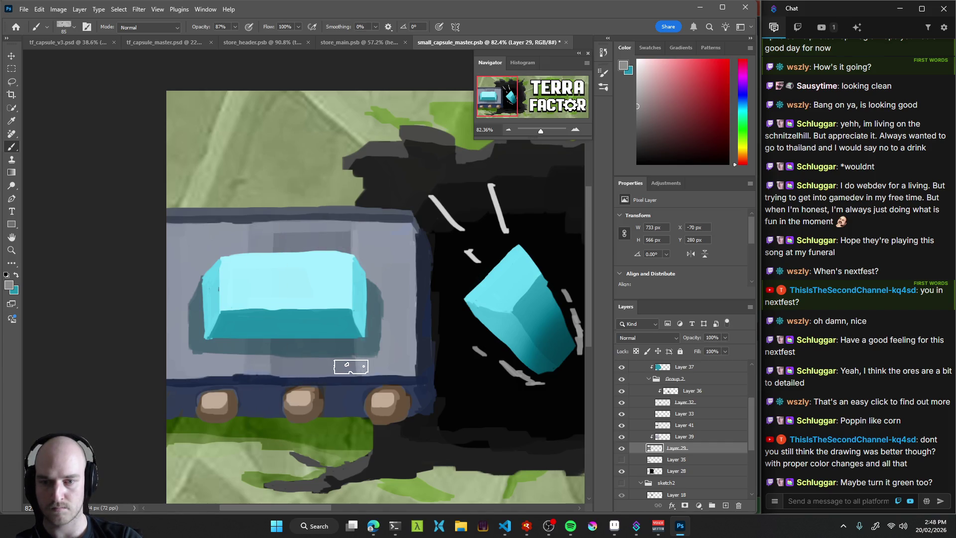
drag(353, 369, 354, 367)
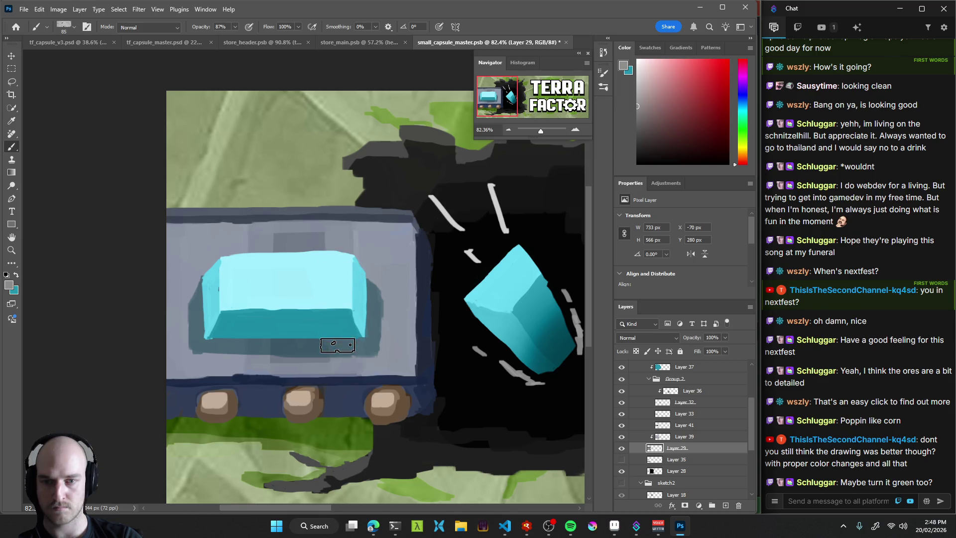
drag(286, 241, 307, 257)
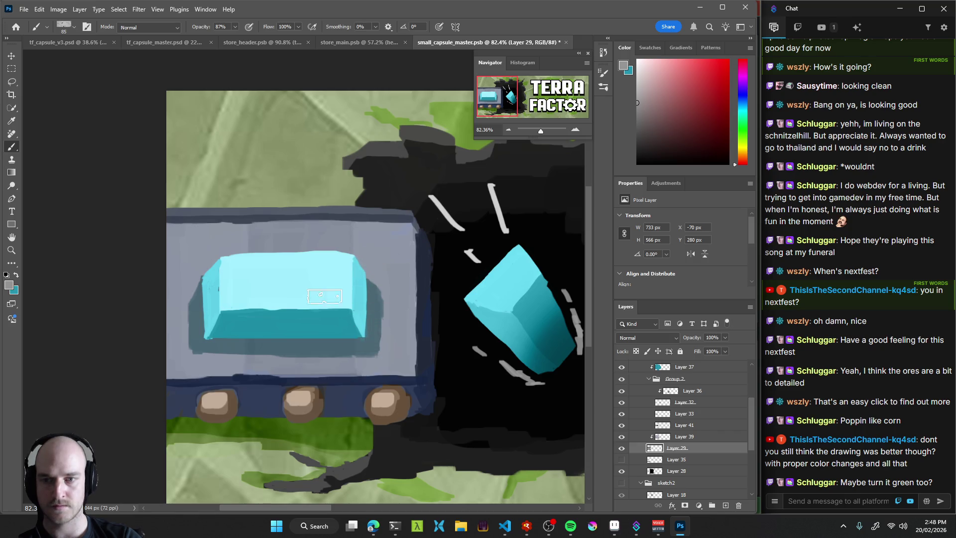
mouse_move(474, 302)
mouse_down()
mouse_move(354, 285)
mouse_move(312, 347)
mouse_move(337, 356)
mouse_up()
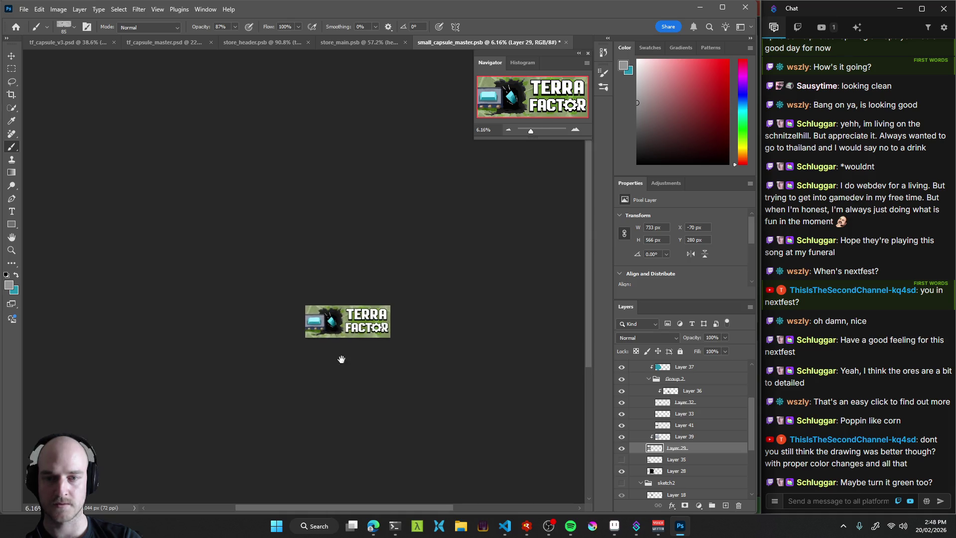
Select Layers 41 and 33, shift the cyan block up and right, and save.
drag(320, 321, 363, 324)
key(v)
click(307, 324)
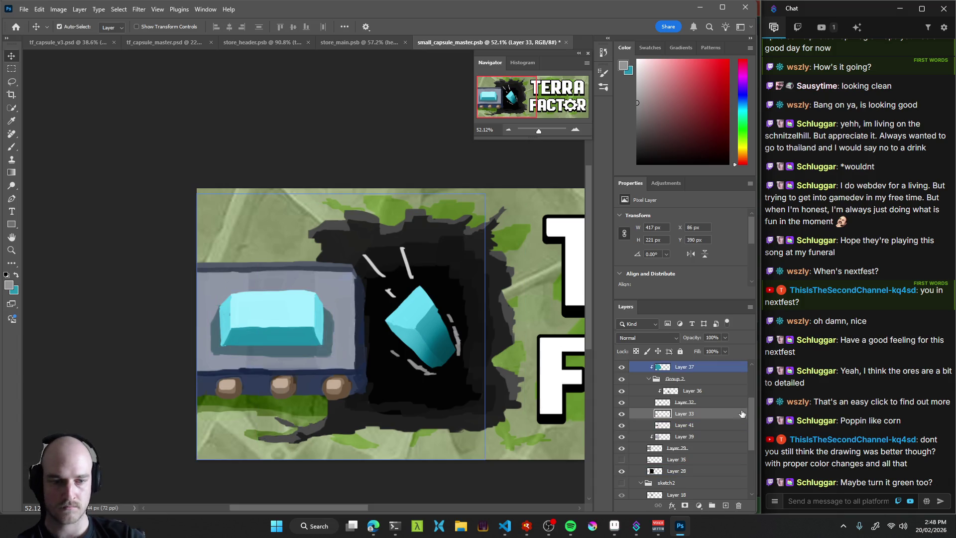
click(686, 423)
ctrl+click(686, 414)
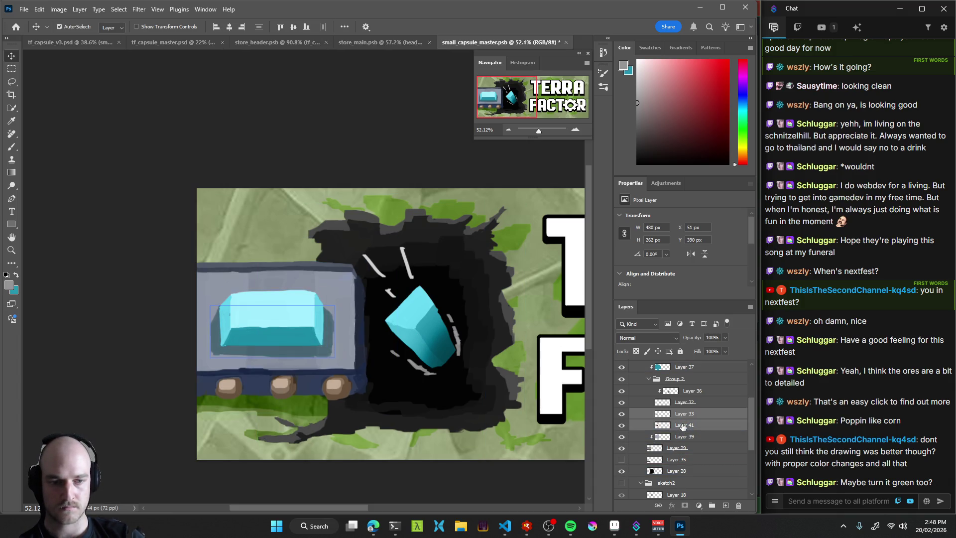
drag(274, 321, 276, 315)
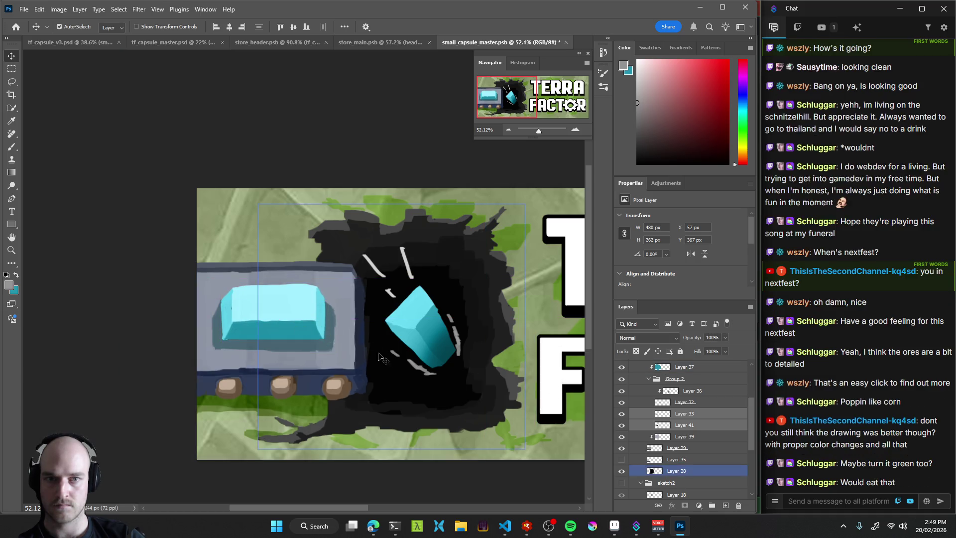
key(ctrl+s)
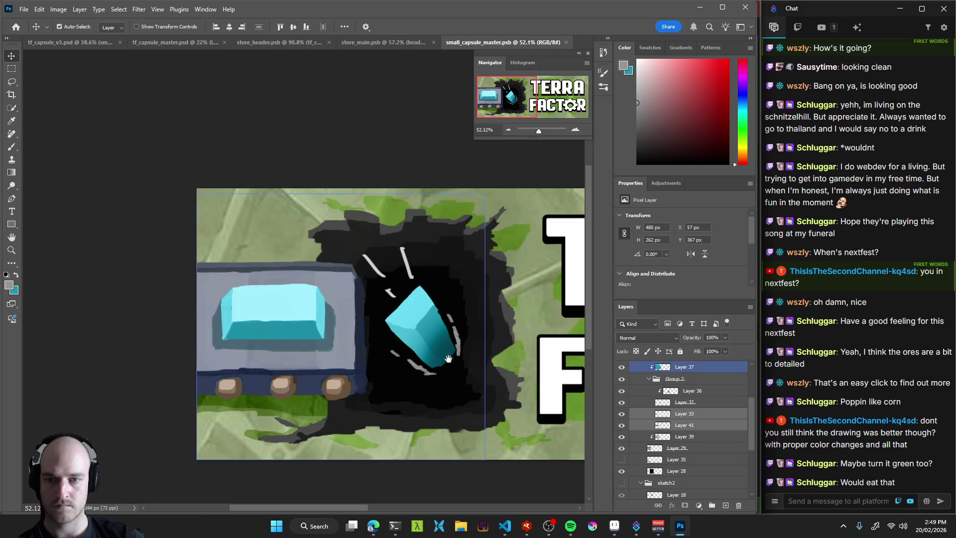
Reselect Layer 33, toggle its visibility to compare, then select colour Layer 39.
scroll(298, 313, up, 5)
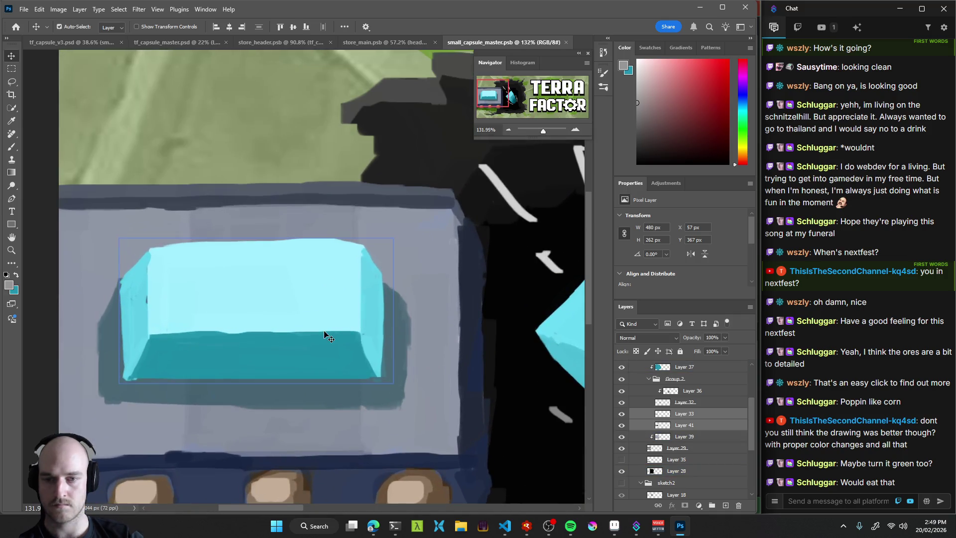
key(b)
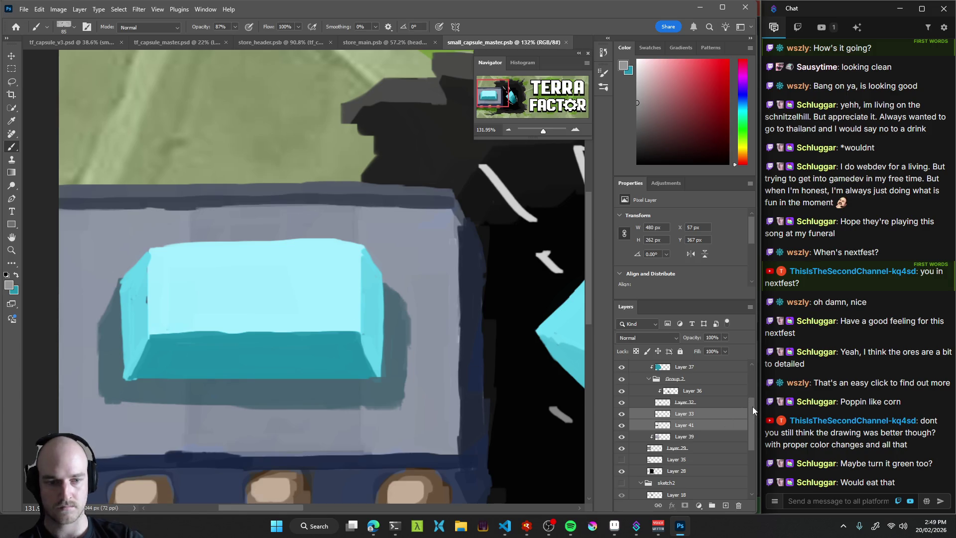
ctrl+click(689, 425)
double_click(621, 416)
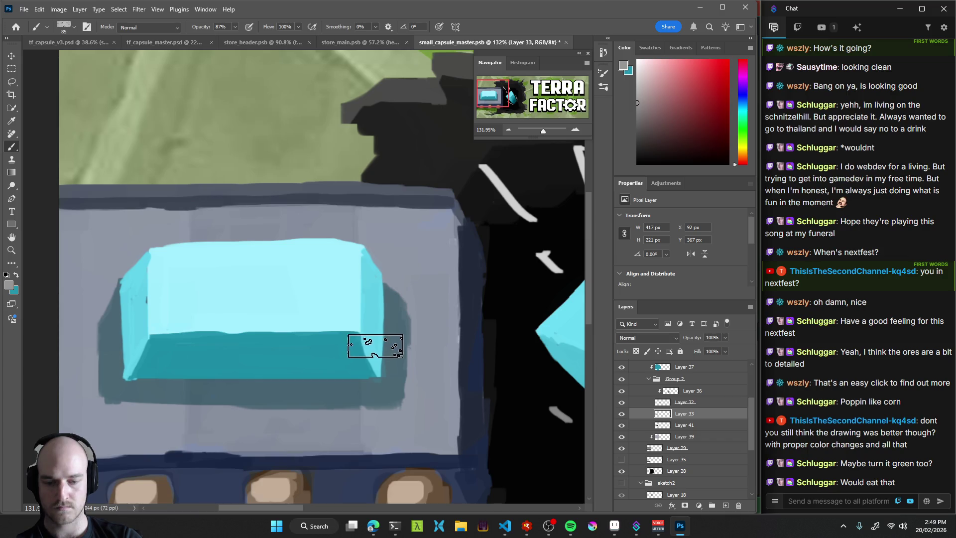
key(v)
click(439, 260)
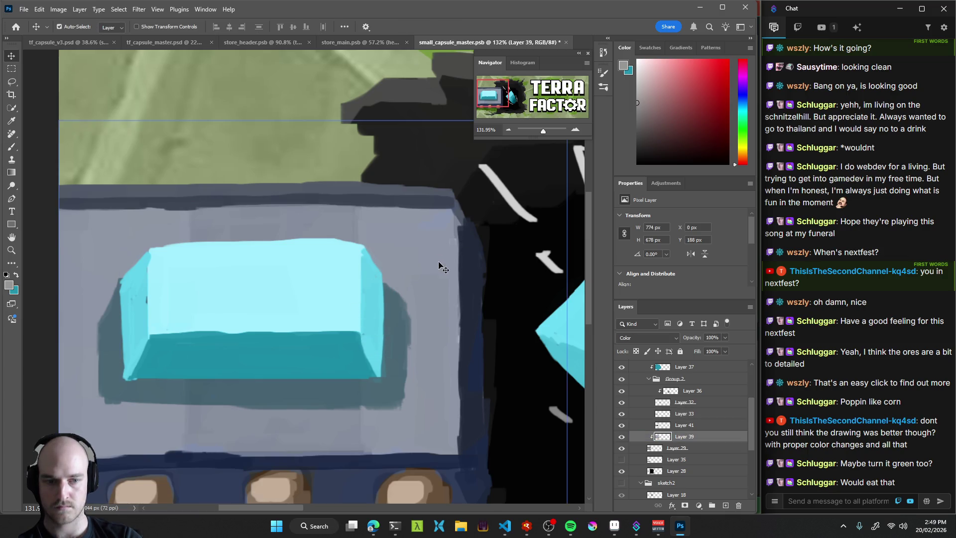
key(b)
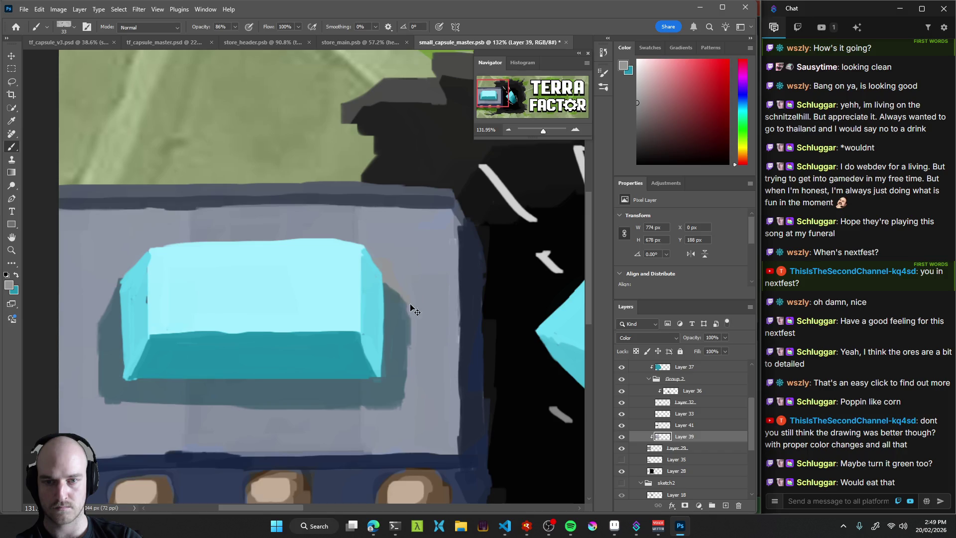
Select the cyan block's Layer 33 and sample near-white from the block.
alt+click(369, 283)
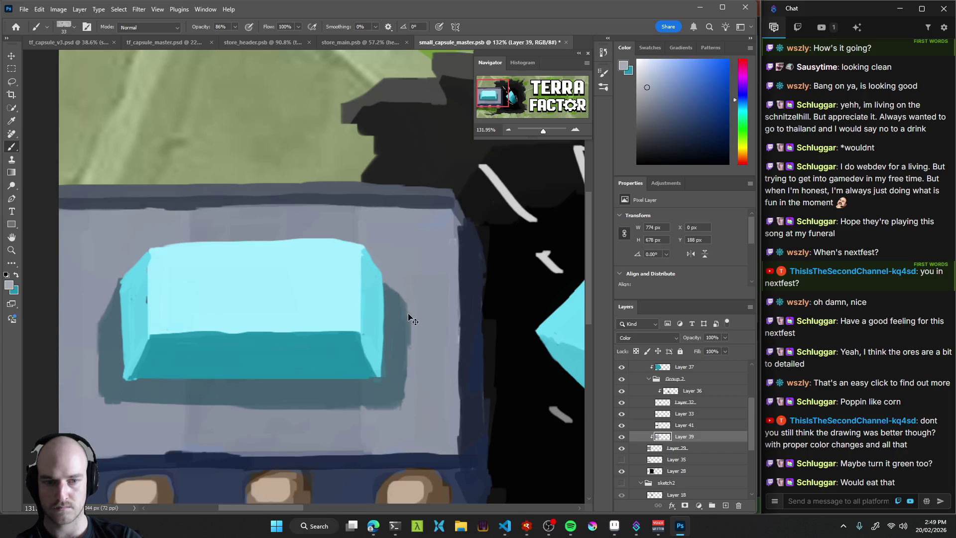
key(v)
click(369, 289)
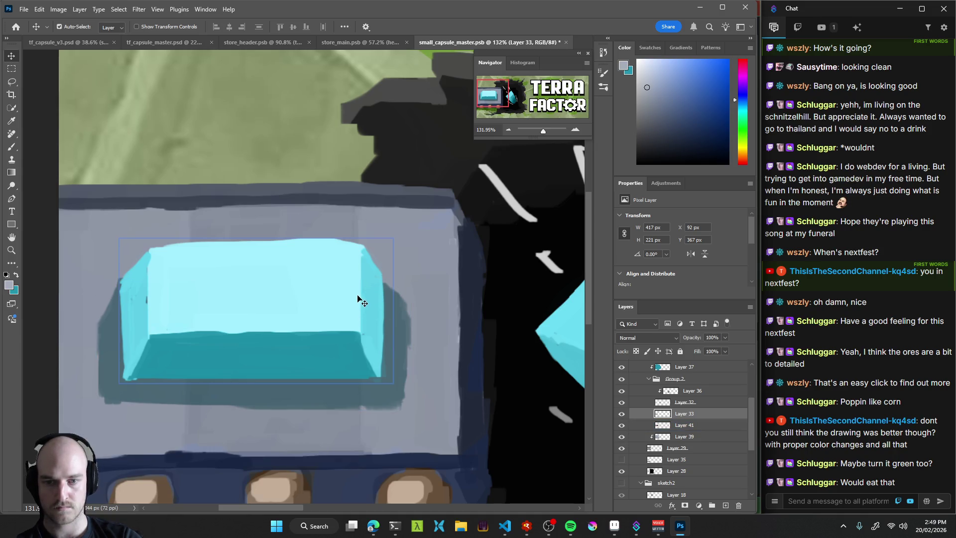
key(b)
alt+click(351, 285)
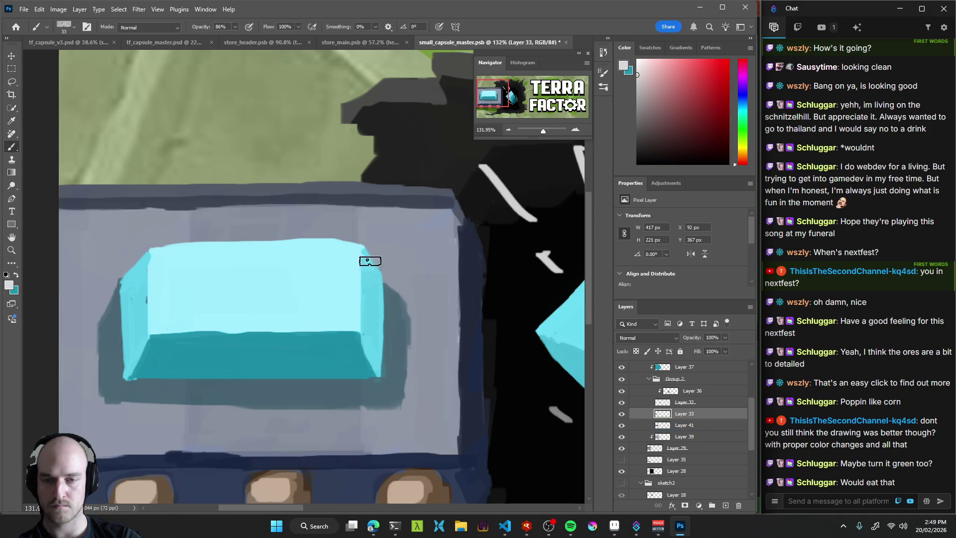
Erase a thin strip along the block's top edge in Clear mode, then return to Normal.
key(shift+alt+r)
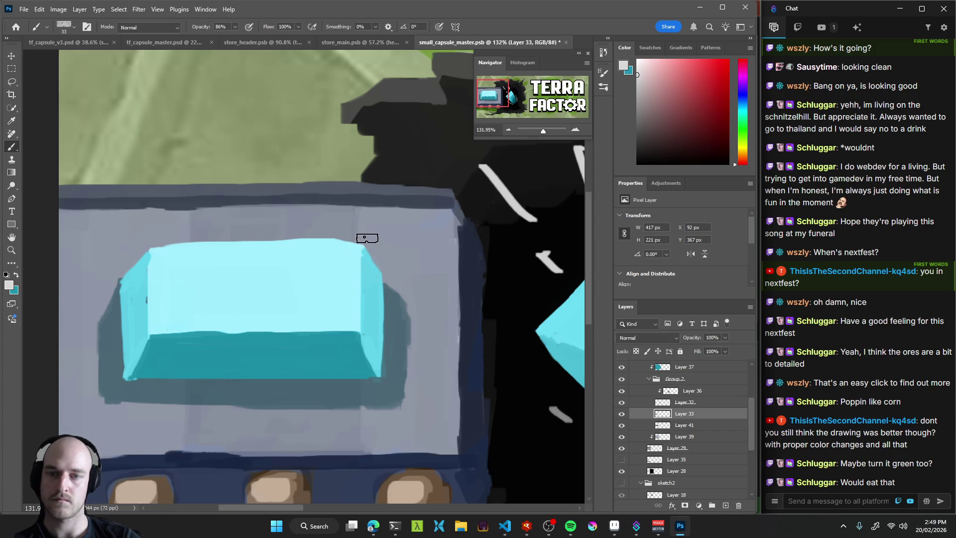
click(150, 243)
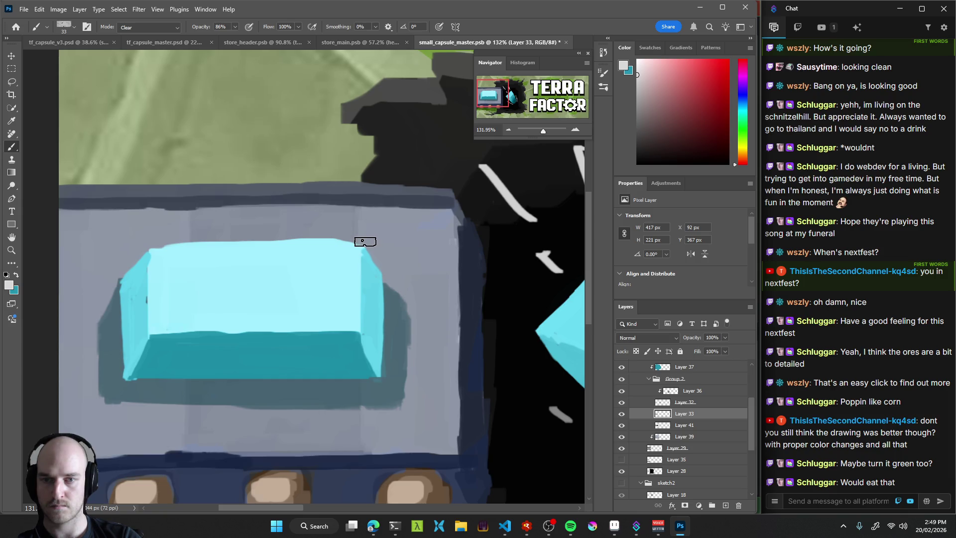
drag(362, 241, 141, 245)
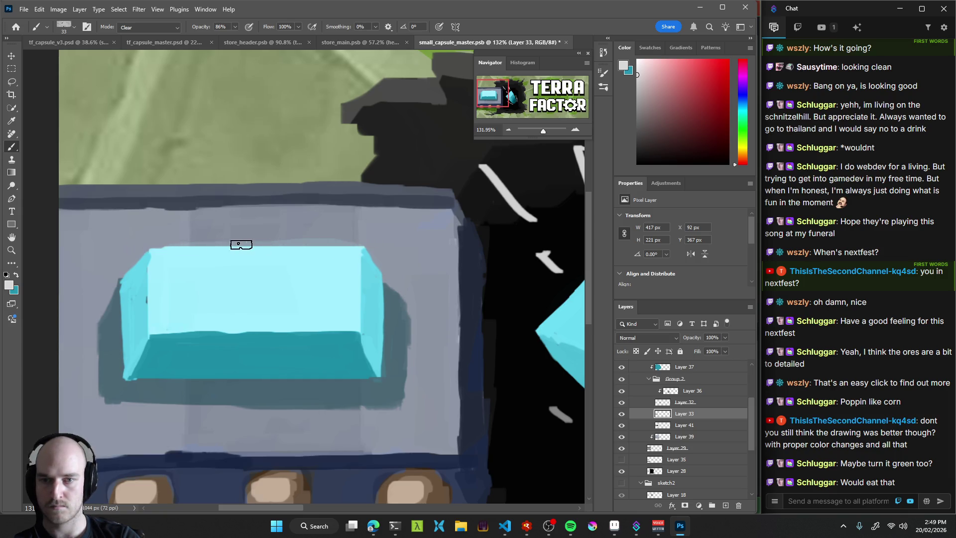
drag(378, 240, 159, 242)
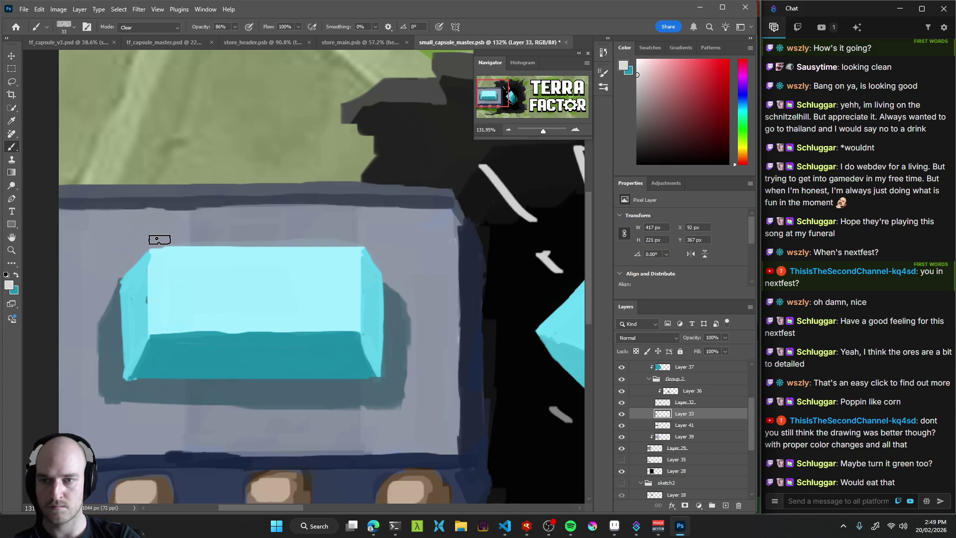
key(shift+alt+n)
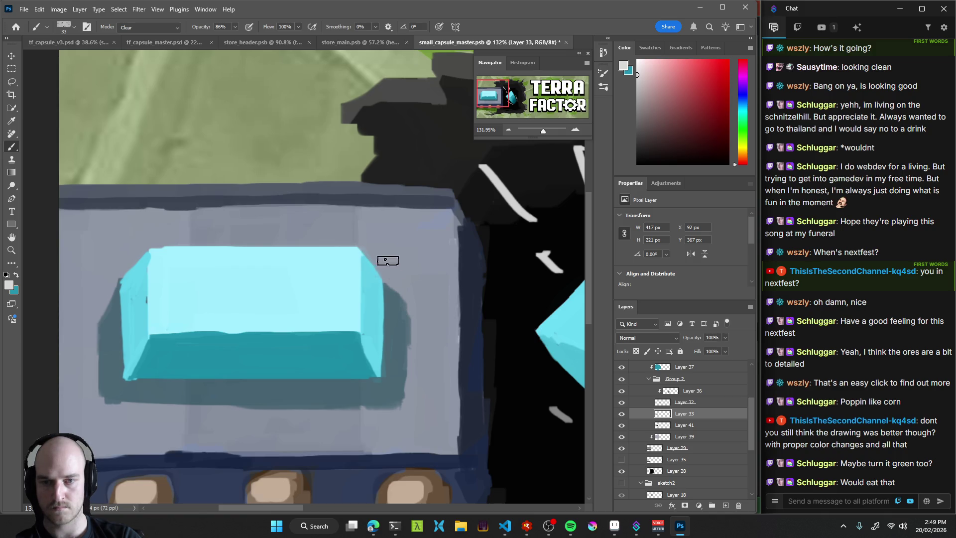
key(shift+alt+r)
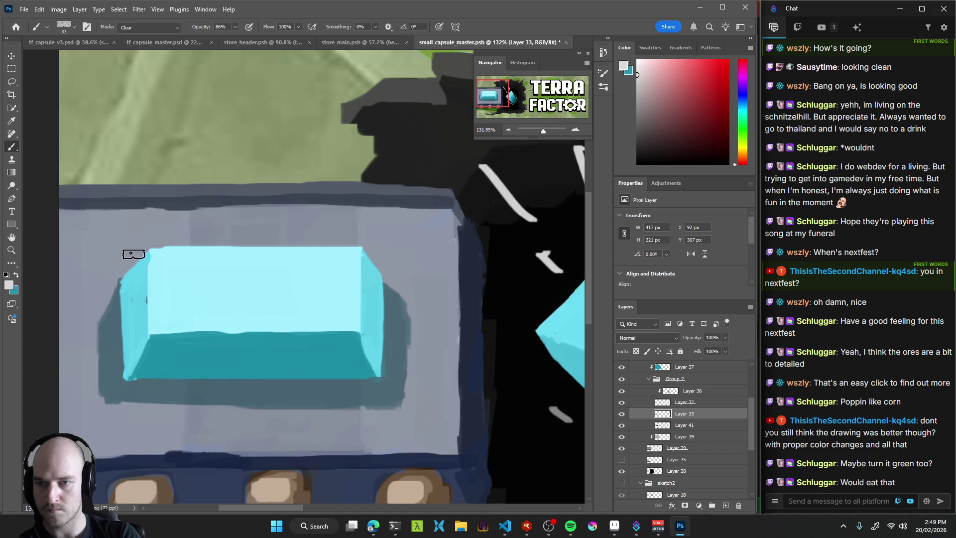
key(shift+alt+n)
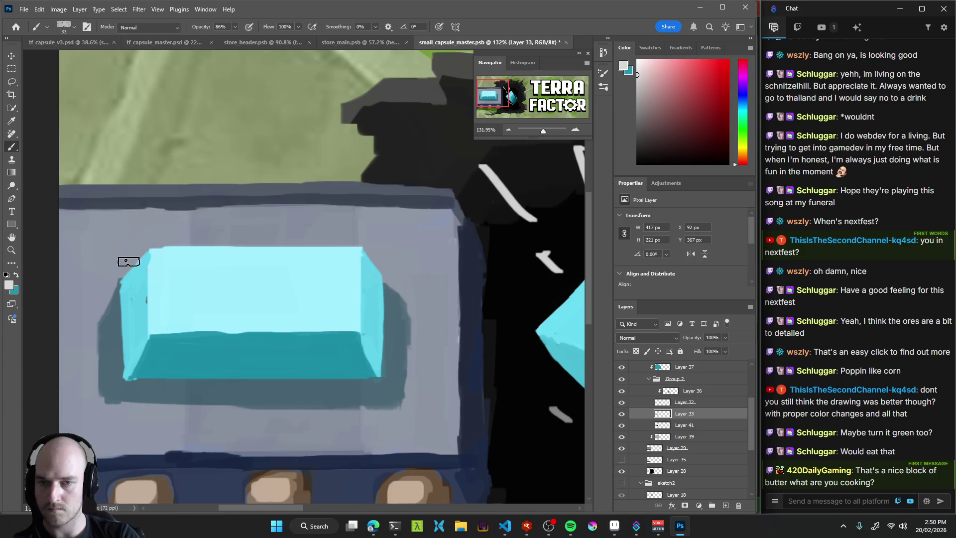
Cover the dark mark on the block's left face, then sample grey, light grey-cyan and near-white.
key(shift+alt+n)
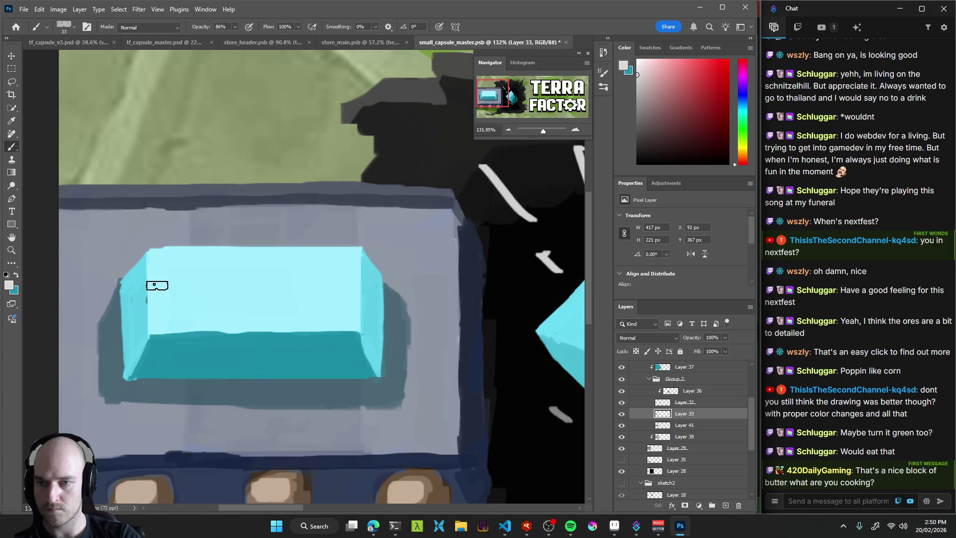
drag(154, 271, 155, 312)
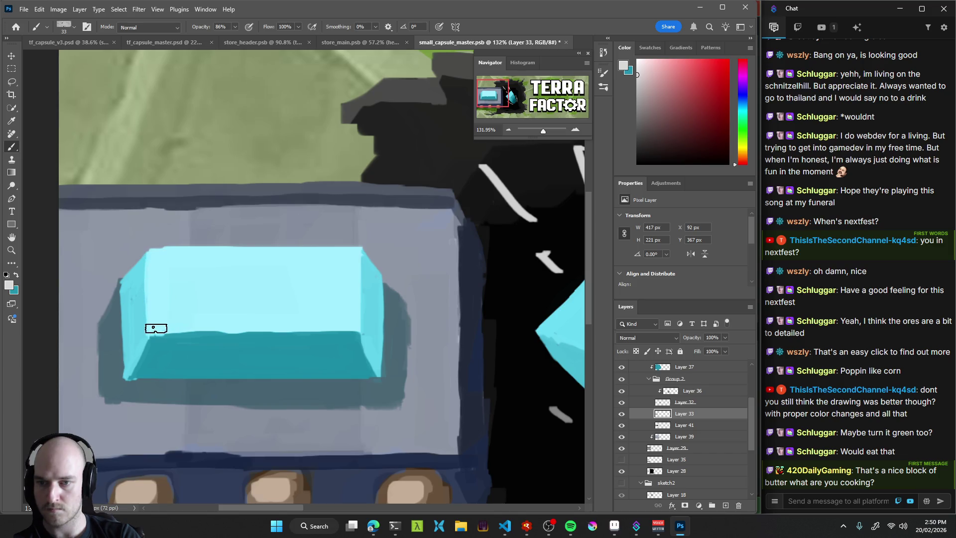
alt+click(156, 349)
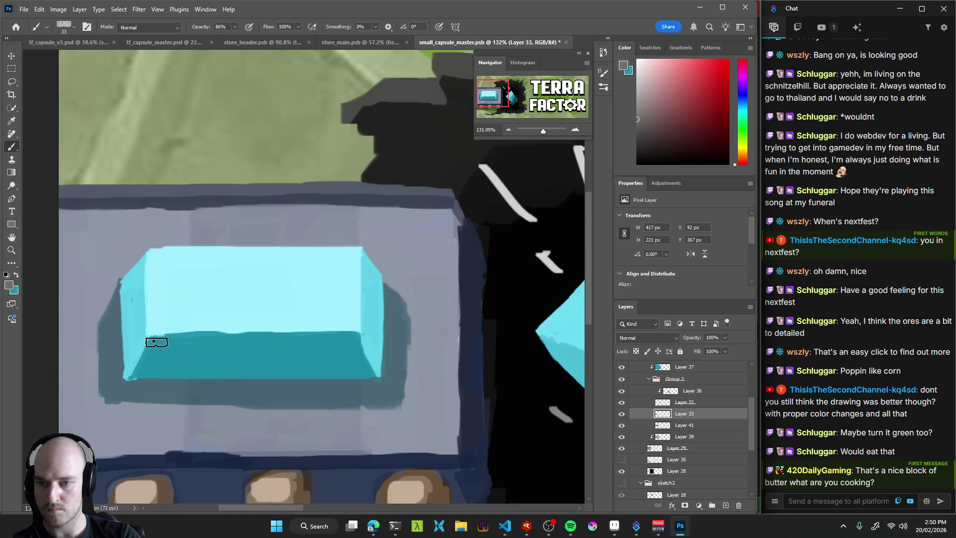
key(bracketleft)
key(bracketleft)
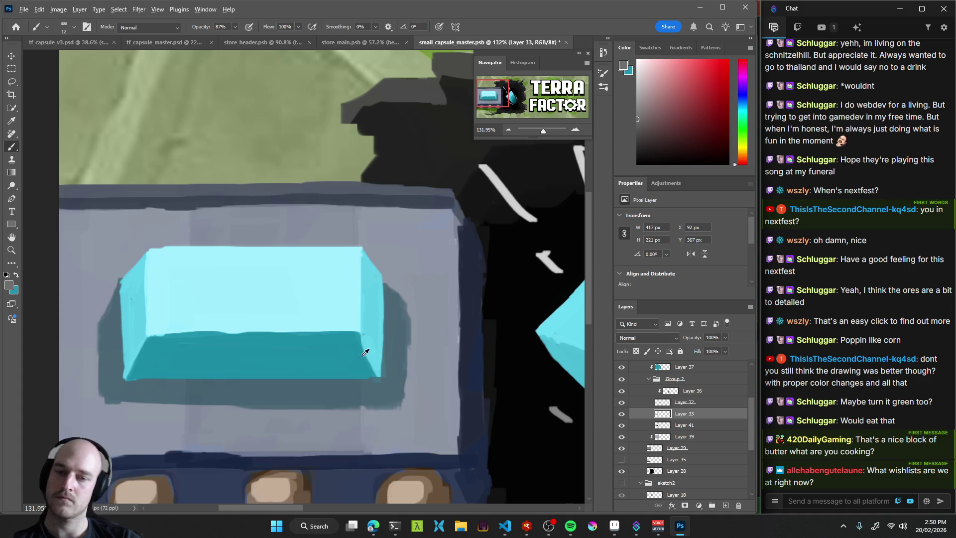
alt+click(373, 310)
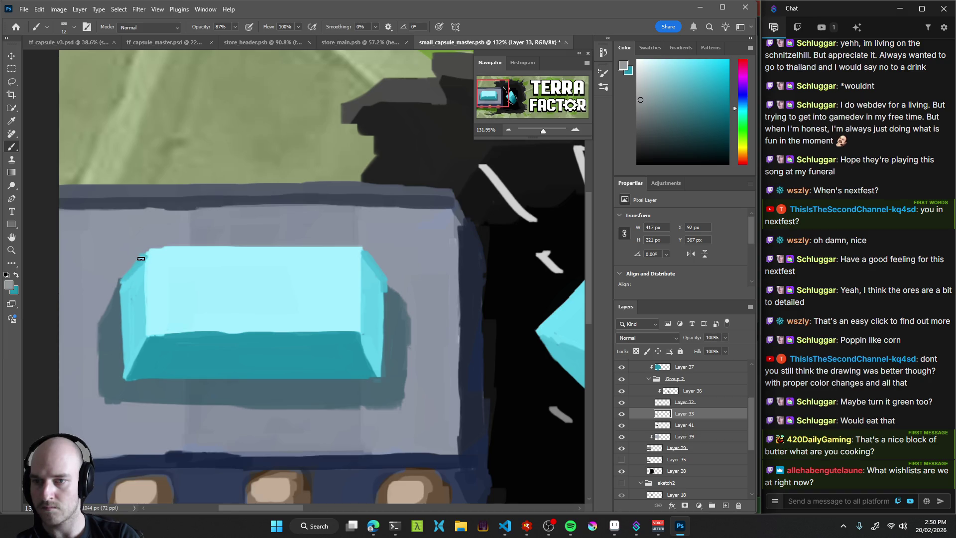
alt+click(152, 259)
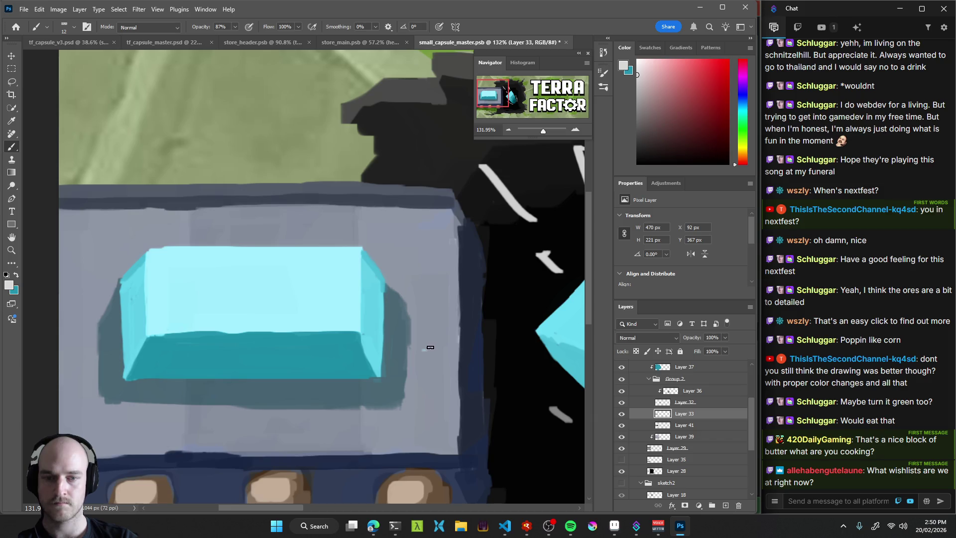
Open Levels on the cyan block and try brighter midtones with a lower output white.
scroll(446, 343, down, 10)
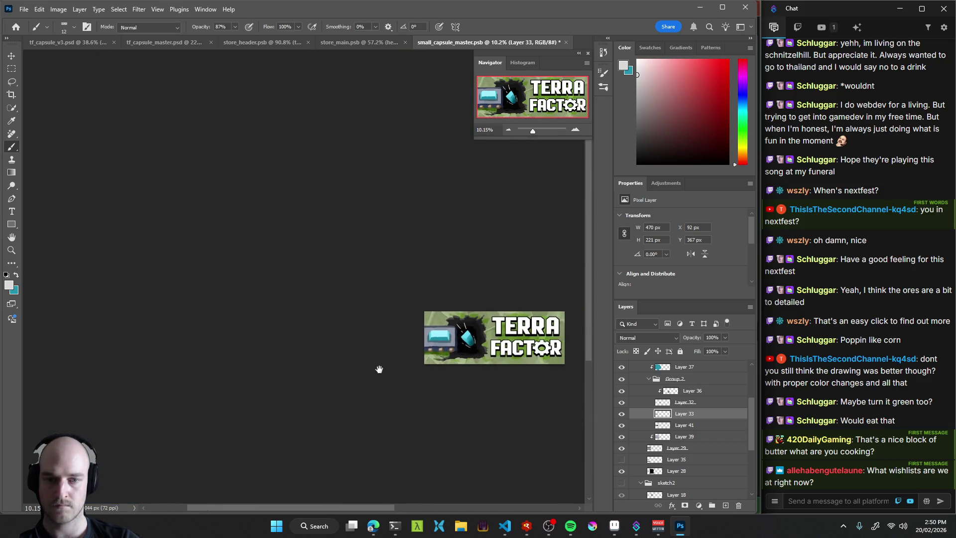
scroll(448, 340, up, 3)
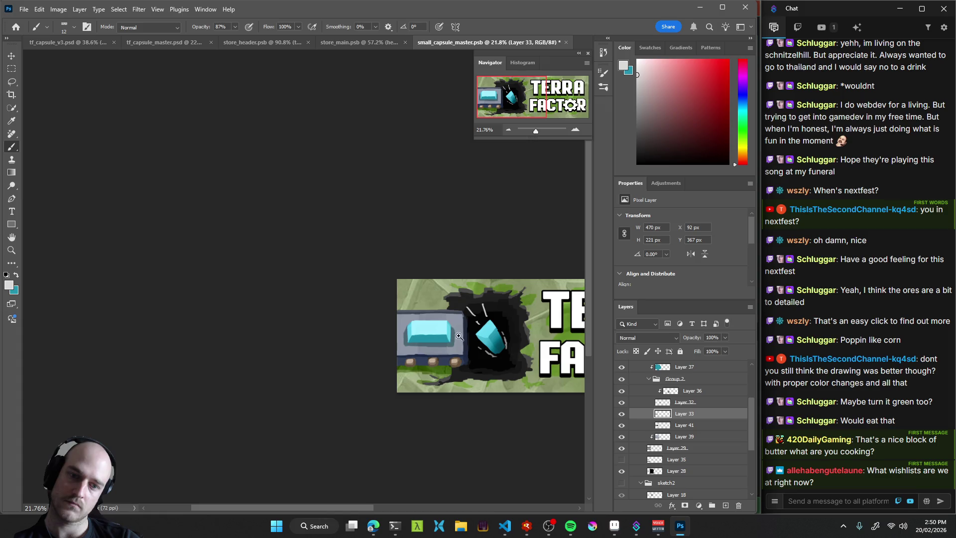
scroll(509, 344, down, 4)
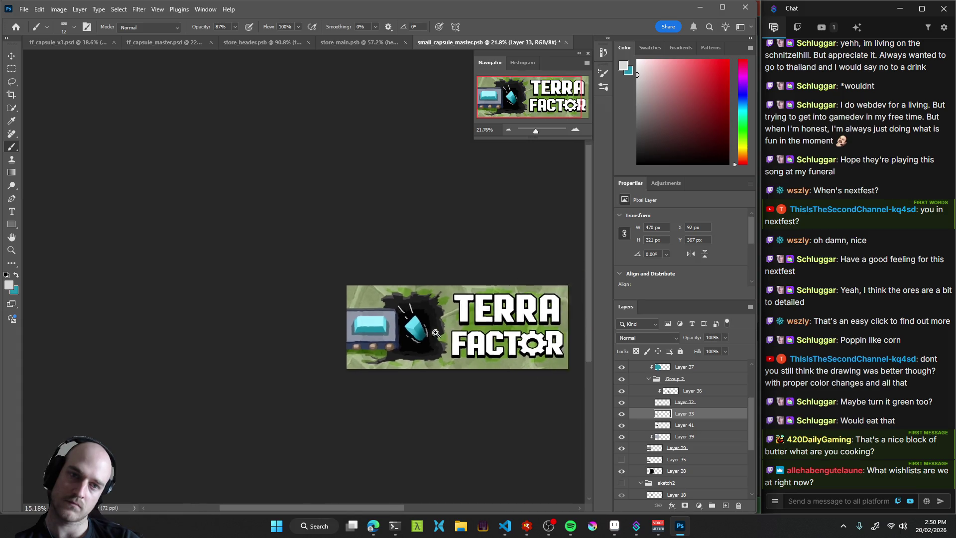
scroll(441, 328, up, 3)
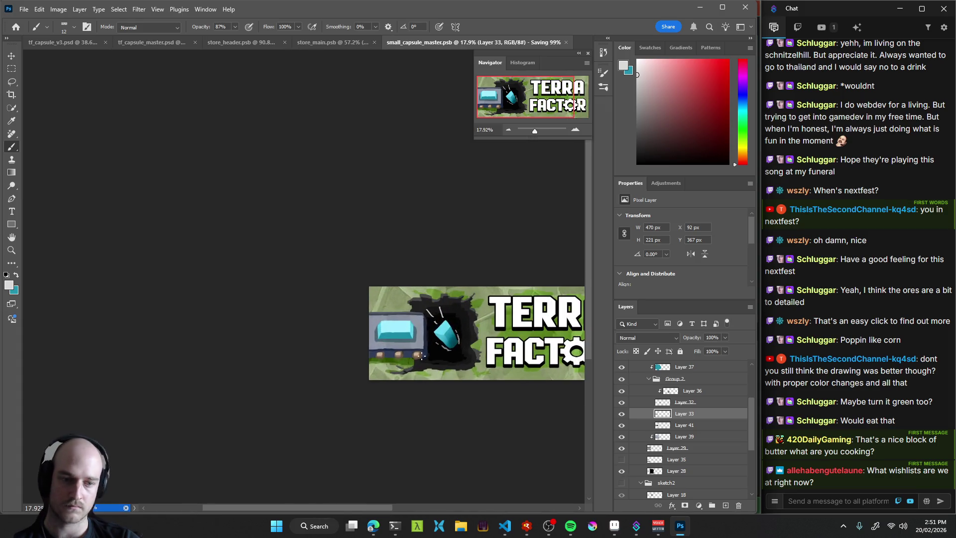
key(ctrl+l)
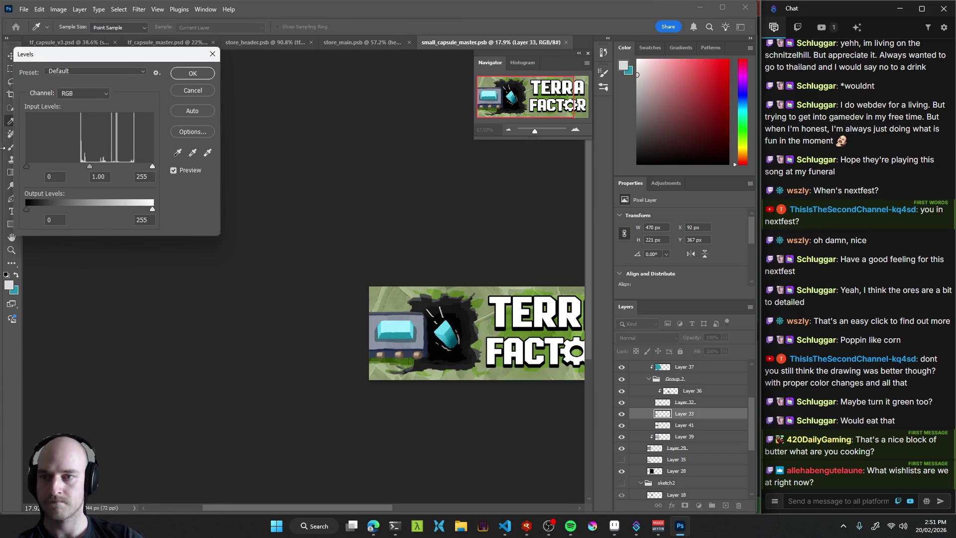
mouse_move(90, 167)
mouse_down()
mouse_move(148, 165)
mouse_move(41, 161)
mouse_move(104, 162)
mouse_up()
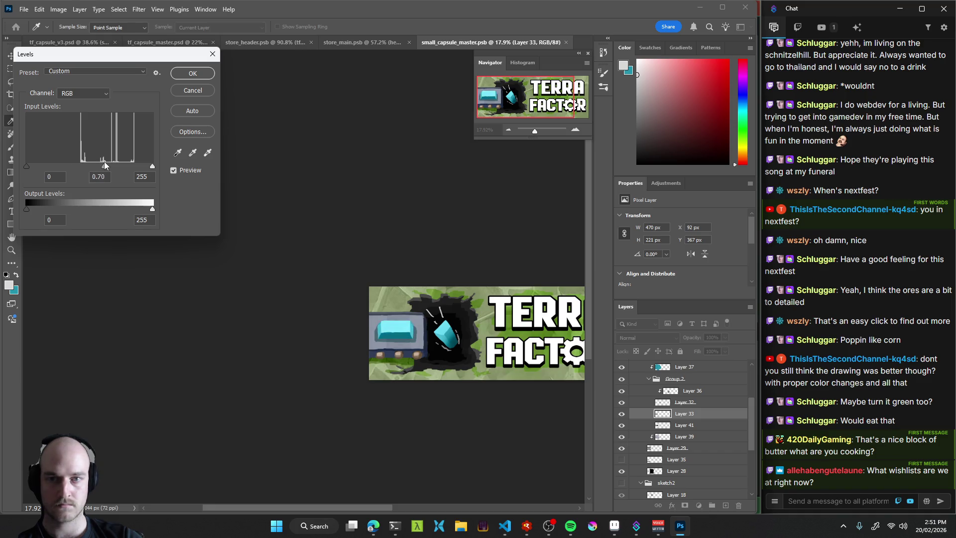
key(shift+Up)
key(shift+Up)
key(shift+Up)
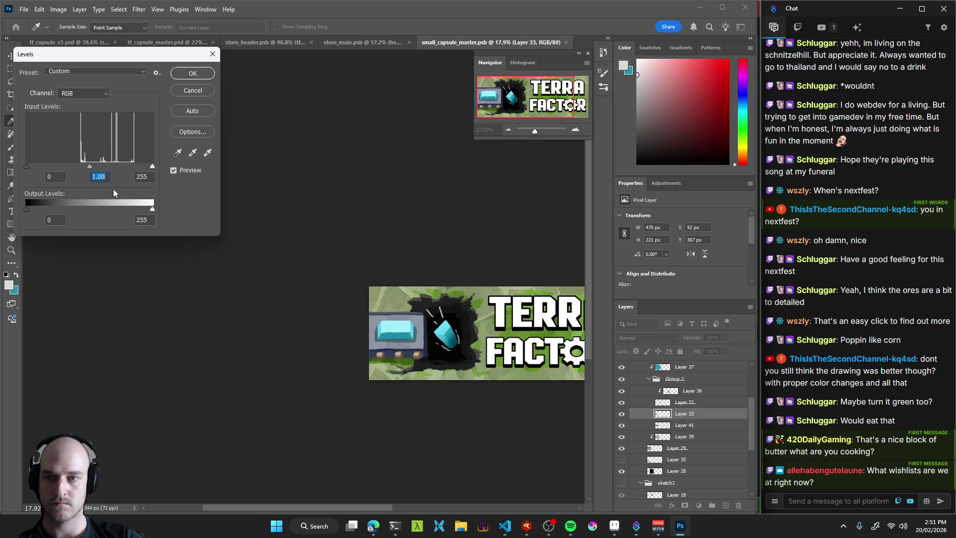
text(1)
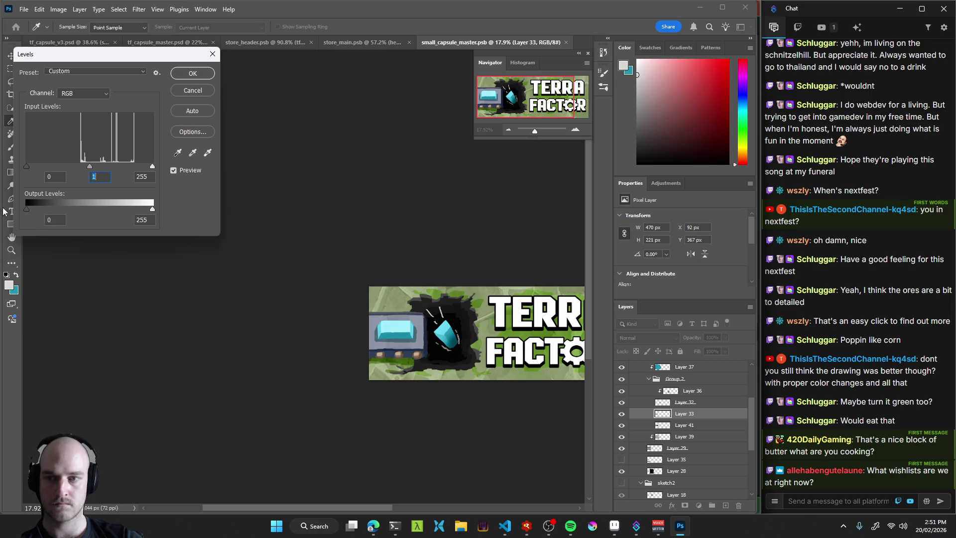
mouse_move(148, 210)
mouse_down()
mouse_move(139, 210)
mouse_move(174, 211)
mouse_move(118, 210)
mouse_move(175, 210)
mouse_move(141, 211)
mouse_up()
drag(99, 168, 71, 170)
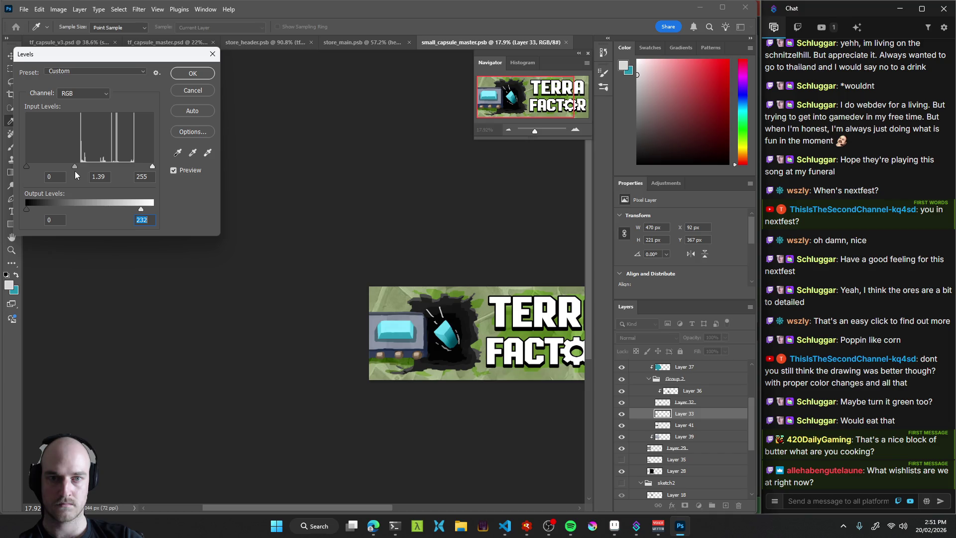
click(74, 171)
Toggle Preview to compare, close Levels without applying, and recentre the TERRA FACTOR capsule.
click(171, 170)
click(172, 171)
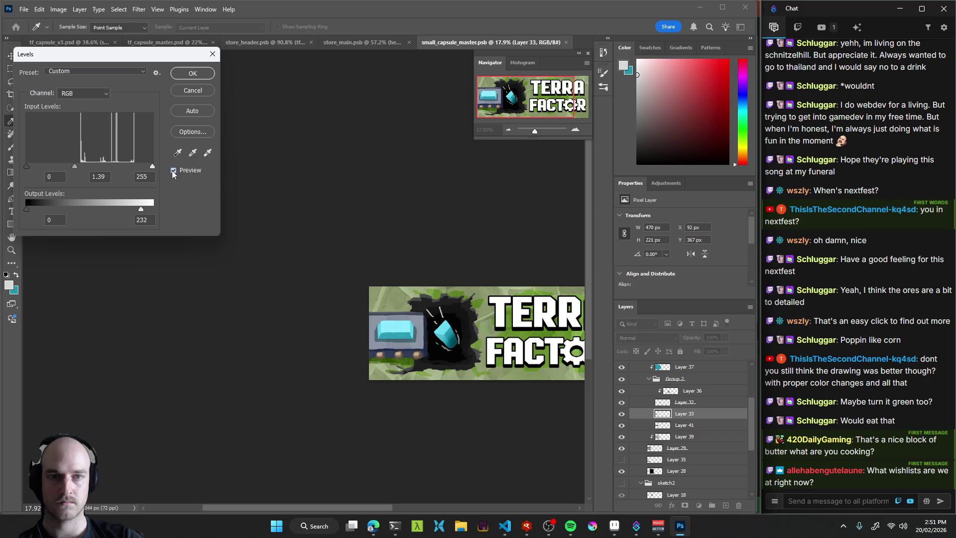
click(173, 171)
click(173, 171)
click(173, 170)
click(173, 170)
click(173, 170)
click(172, 170)
click(173, 170)
click(212, 54)
drag(522, 355, 355, 320)
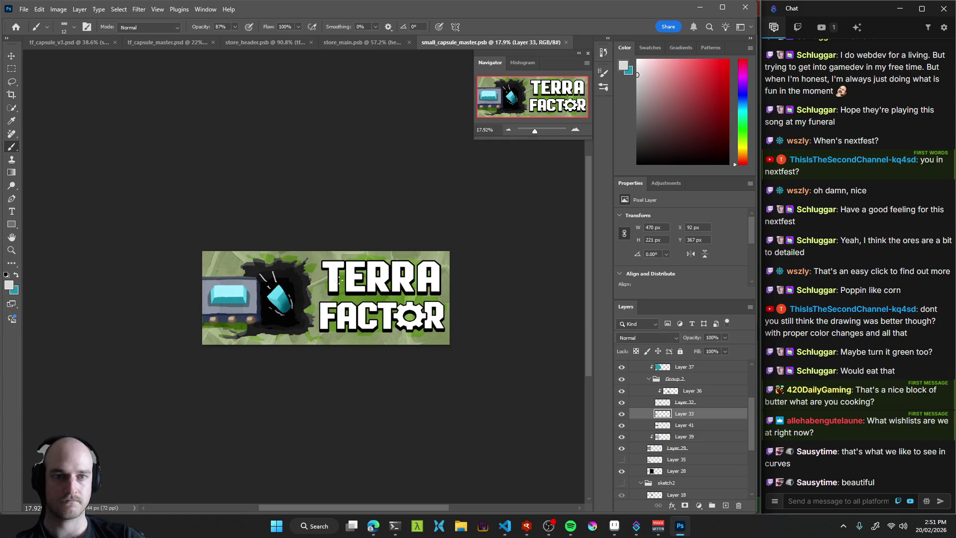
mouse_move(300, 313)
mouse_down()
mouse_move(311, 283)
mouse_move(286, 303)
mouse_up()
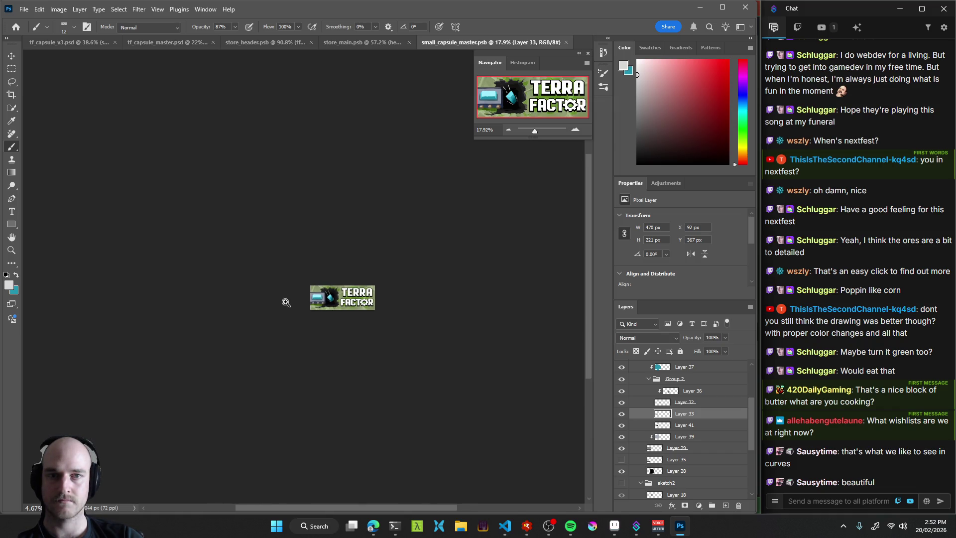
Switch to tf_capsule_v3.psd and inspect the Terra Factor capsule in Artboard 3's store list.
click(61, 43)
mouse_move(253, 162)
mouse_down()
mouse_move(239, 147)
mouse_move(229, 74)
mouse_up()
drag(232, 224, 232, 317)
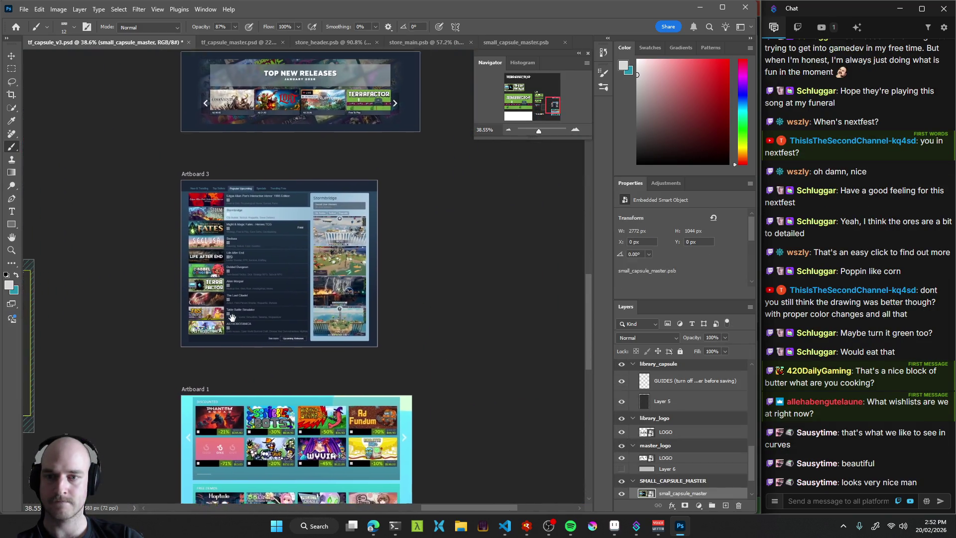
scroll(232, 317, up, 5)
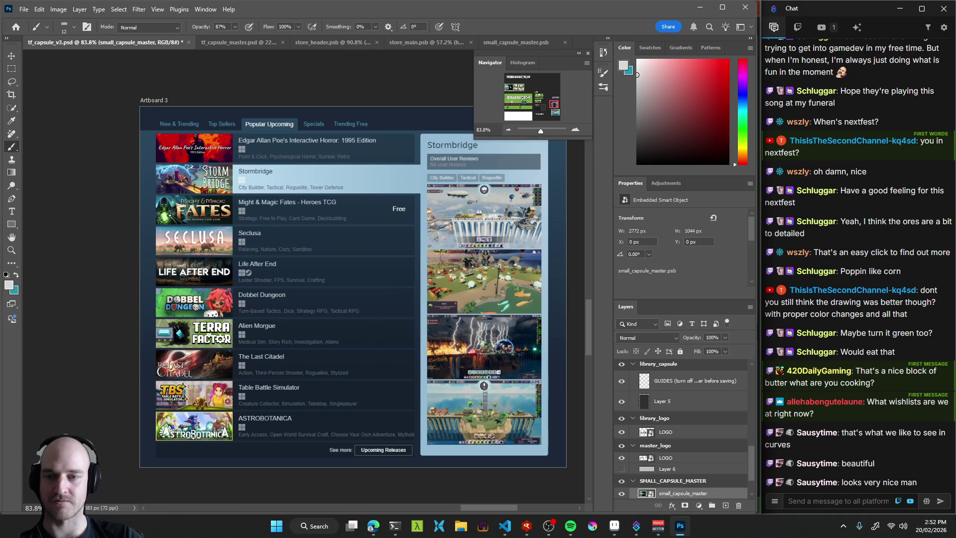
mouse_move(180, 339)
mouse_down()
mouse_move(239, 344)
mouse_move(219, 345)
mouse_move(201, 318)
mouse_move(199, 349)
mouse_move(256, 350)
mouse_up()
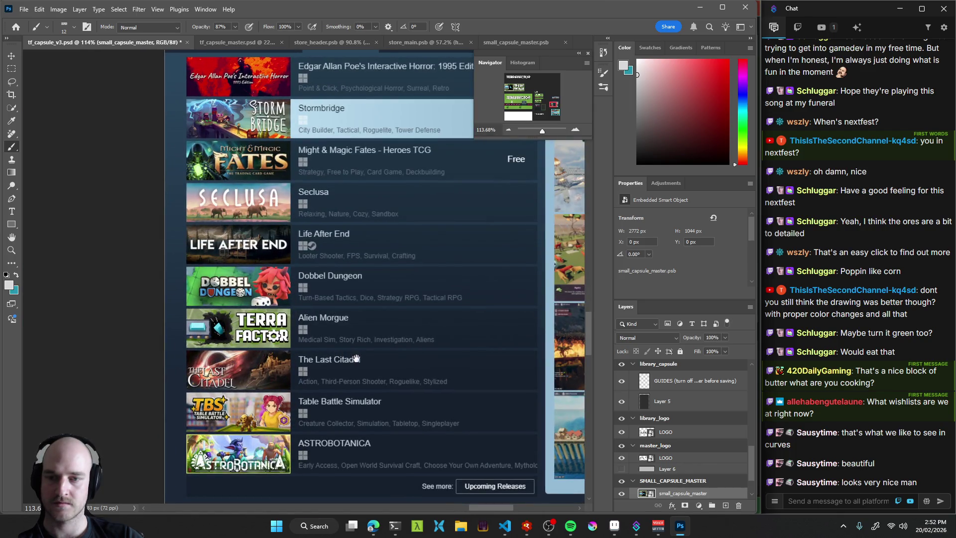
mouse_move(319, 360)
mouse_down()
mouse_move(252, 354)
mouse_move(199, 332)
mouse_move(340, 339)
mouse_move(296, 341)
mouse_up()
mouse_move(346, 360)
mouse_down()
mouse_move(317, 356)
mouse_move(359, 350)
mouse_move(253, 344)
mouse_move(361, 305)
mouse_move(375, 321)
mouse_up()
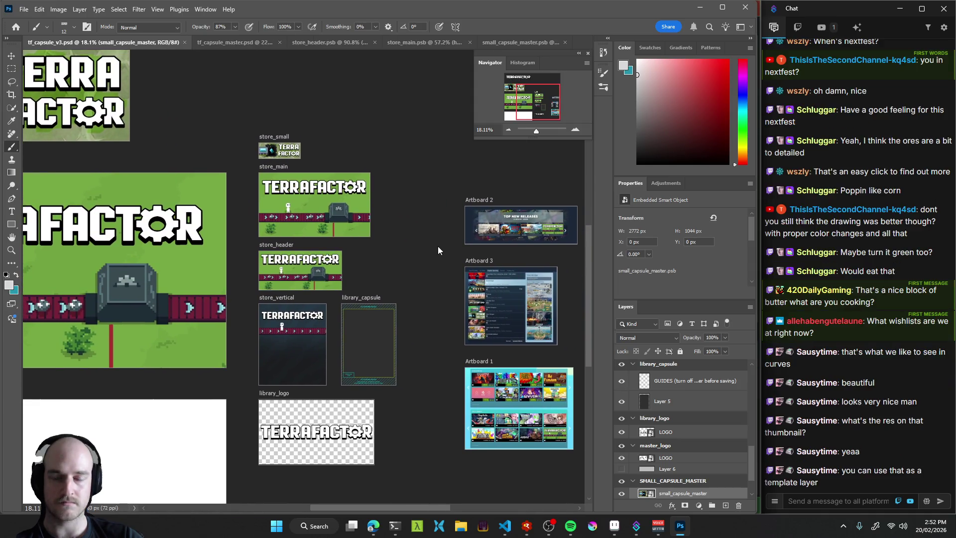
Pan across the store artboards and zoom in on the store_small artboard.
mouse_move(400, 284)
mouse_down()
mouse_move(228, 179)
mouse_move(255, 205)
mouse_up()
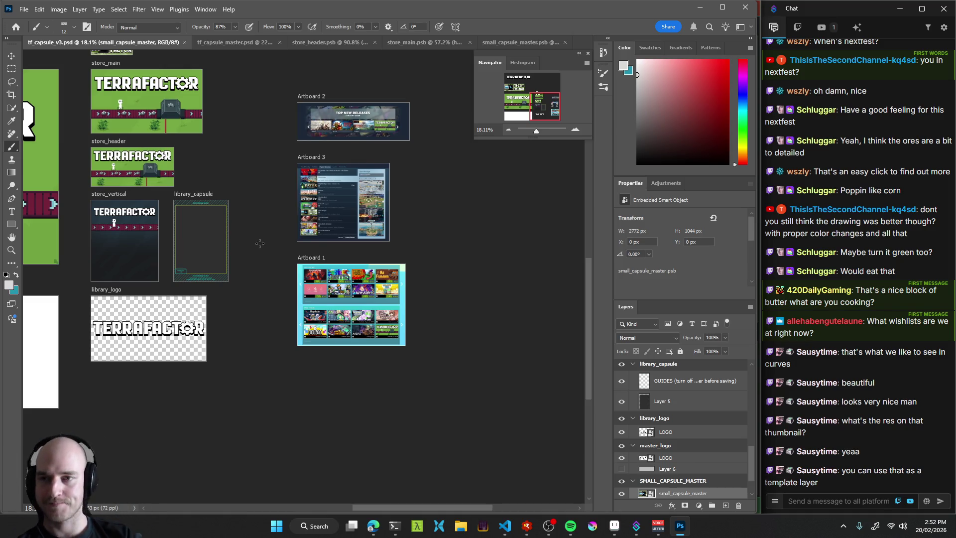
mouse_move(267, 201)
mouse_down()
mouse_move(450, 277)
mouse_move(408, 313)
mouse_move(421, 312)
mouse_up()
scroll(280, 161, up, 3)
mouse_move(263, 182)
mouse_down()
mouse_move(279, 185)
mouse_move(300, 215)
mouse_move(353, 209)
mouse_move(341, 238)
mouse_move(246, 198)
mouse_up()
scroll(267, 238, up, 3)
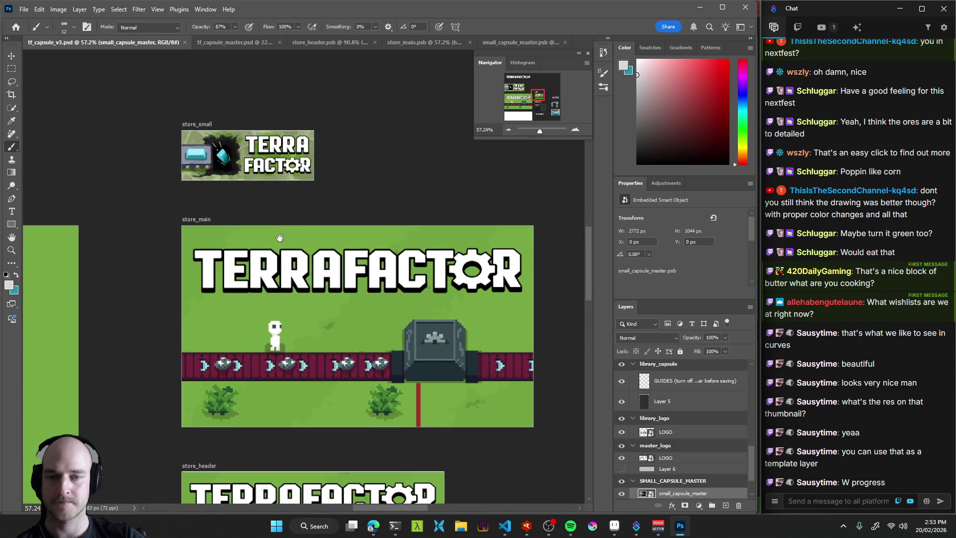
Open the embedded store_main artwork and select its linked tf_capsule_master layer.
key(v)
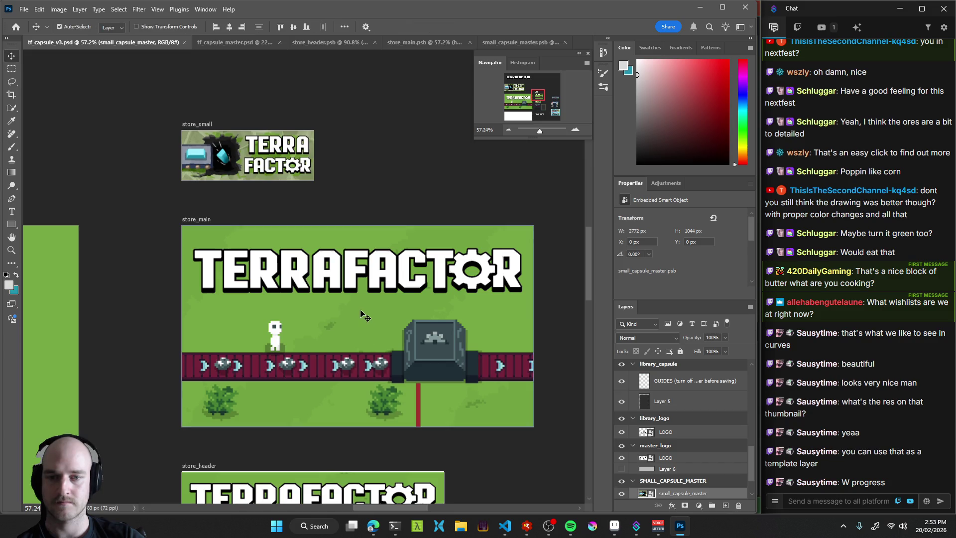
double_click(380, 330)
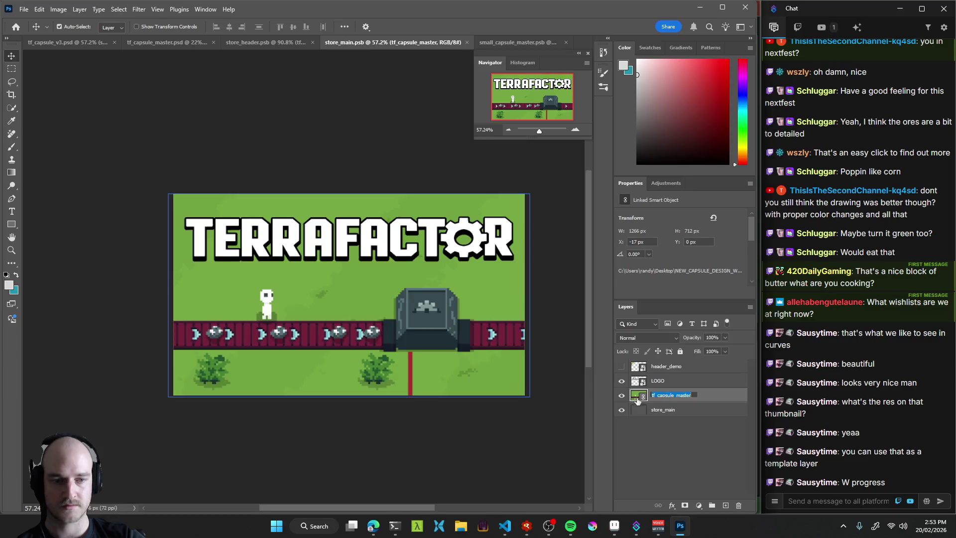
click(633, 392)
click(662, 433)
click(58, 42)
click(696, 421)
scroll(689, 431, down, 1)
click(683, 429)
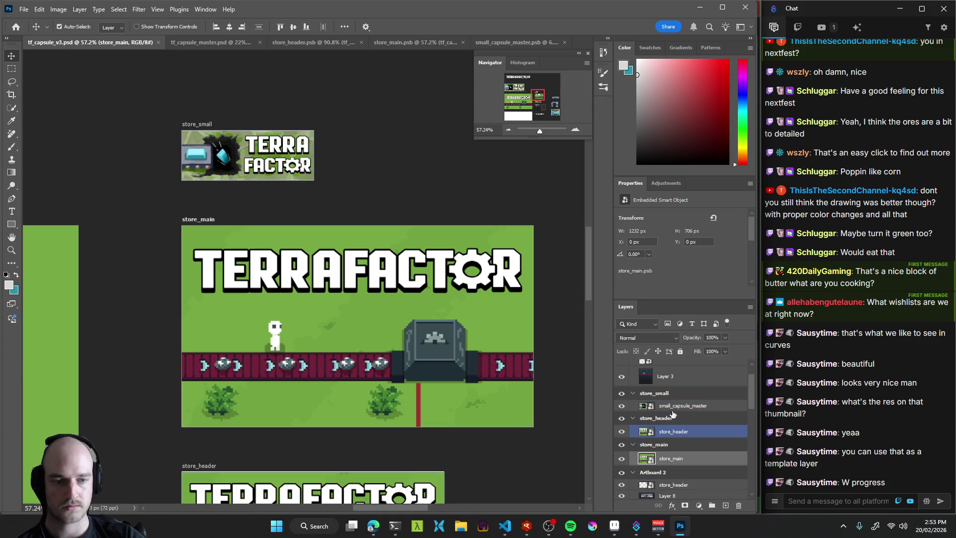
double_click(646, 458)
click(682, 396)
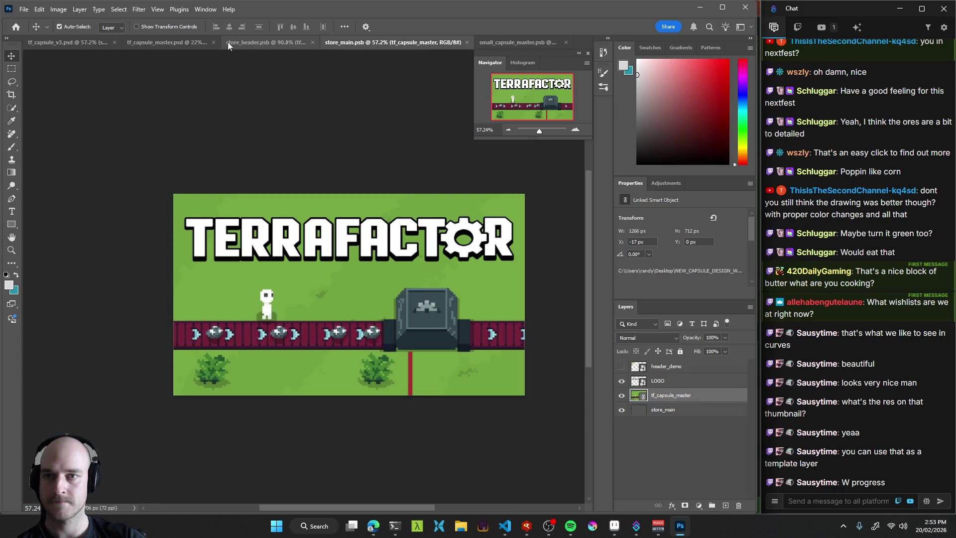
Look over the store_header artwork, then return to tf_capsule_v3.
click(151, 43)
click(291, 43)
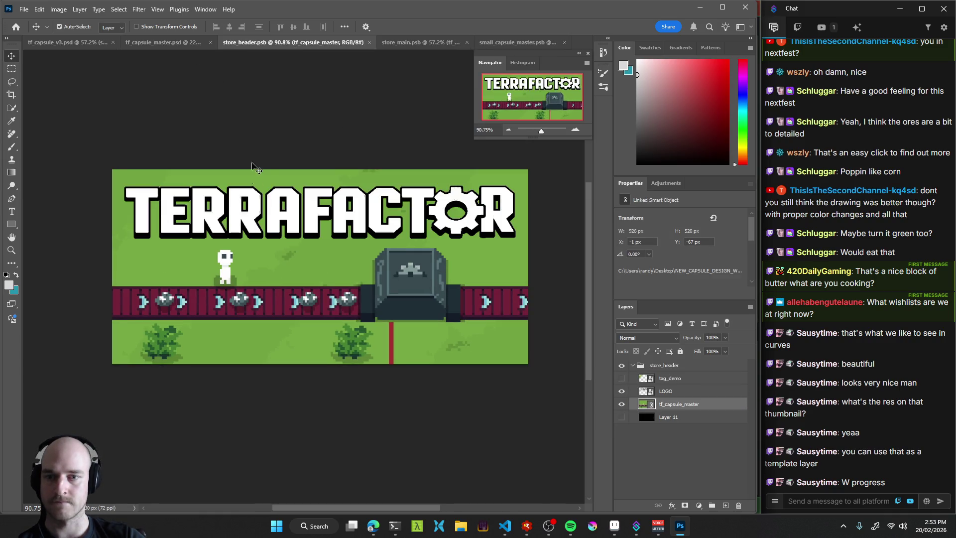
click(76, 44)
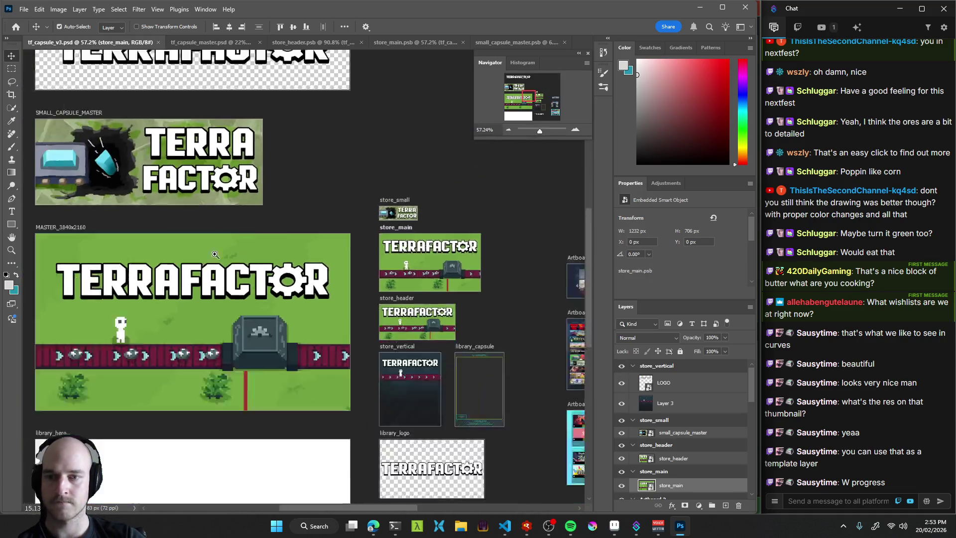
Select the store_small artboard and open the small capsule master smart object inside it.
scroll(215, 254, down, 5)
click(258, 211)
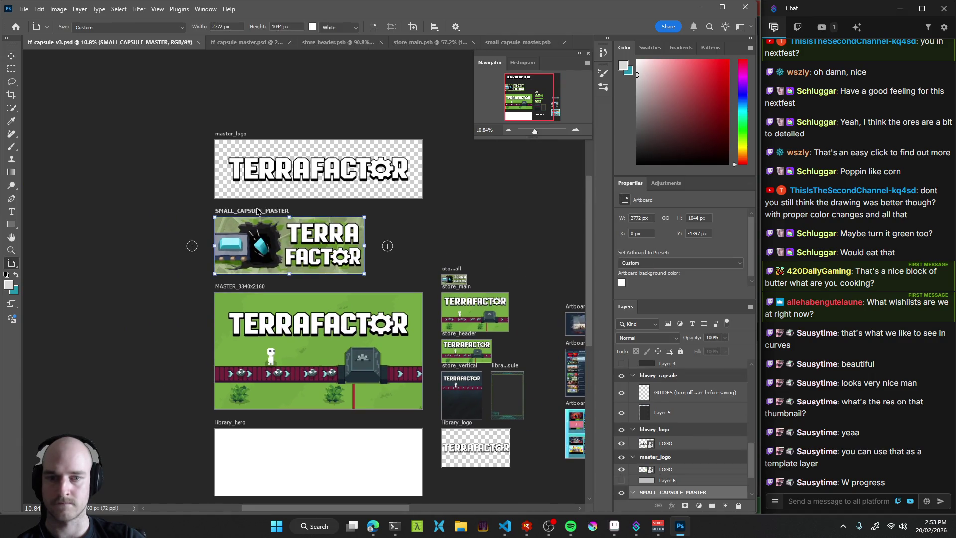
scroll(463, 268, up, 5)
key(v)
click(425, 272)
scroll(682, 428, up, 1)
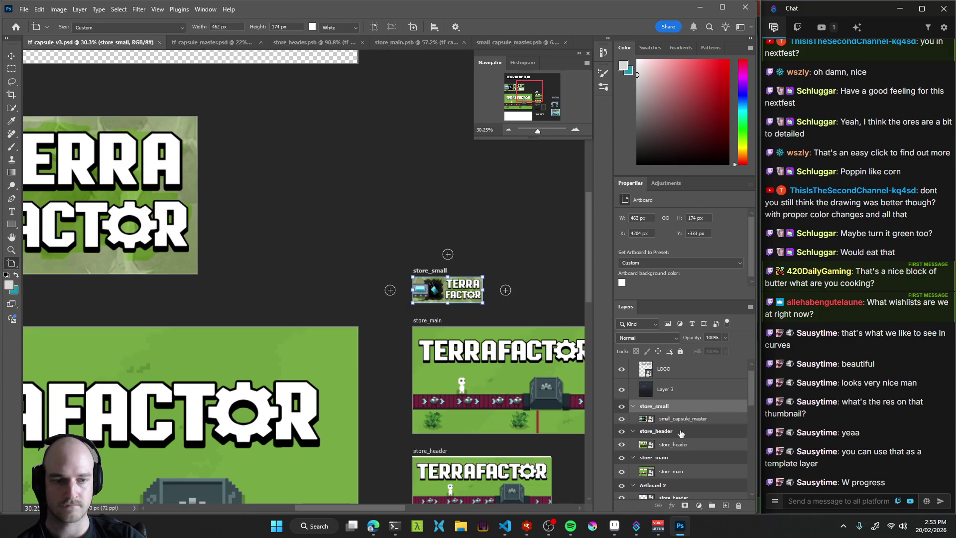
double_click(643, 422)
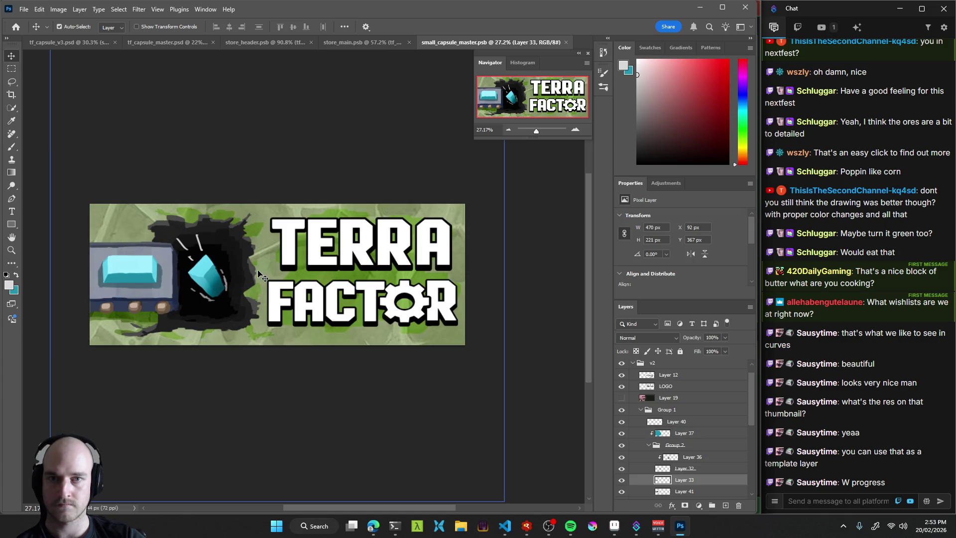
Move Layer 38 and Layer 27 from the v2 group above sketch1.
scroll(643, 391, up, 1)
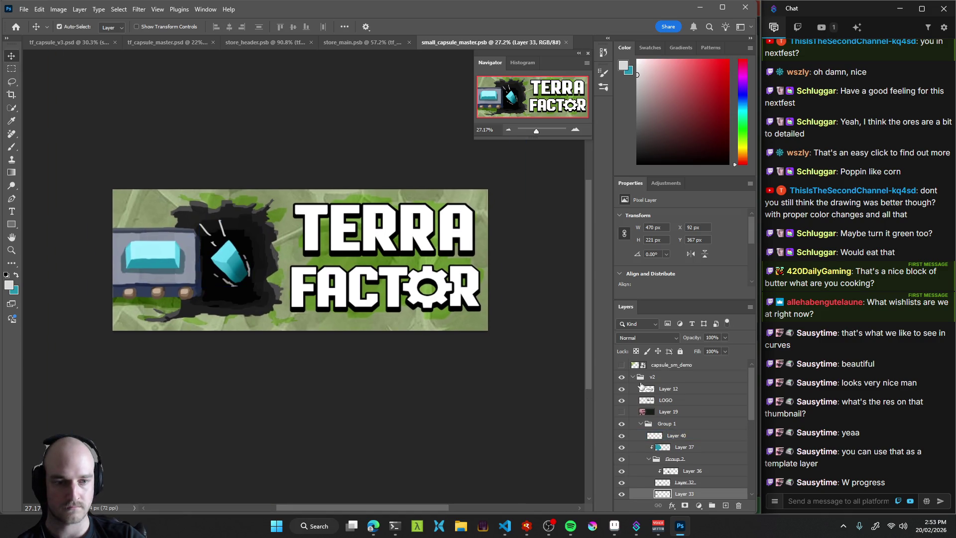
click(643, 377)
click(632, 376)
click(647, 389)
click(632, 377)
click(672, 425)
scroll(671, 424, down, 3)
click(662, 480)
shift+click(661, 469)
mouse_move(661, 470)
mouse_down()
mouse_move(666, 448)
mouse_move(667, 485)
mouse_move(660, 452)
mouse_up()
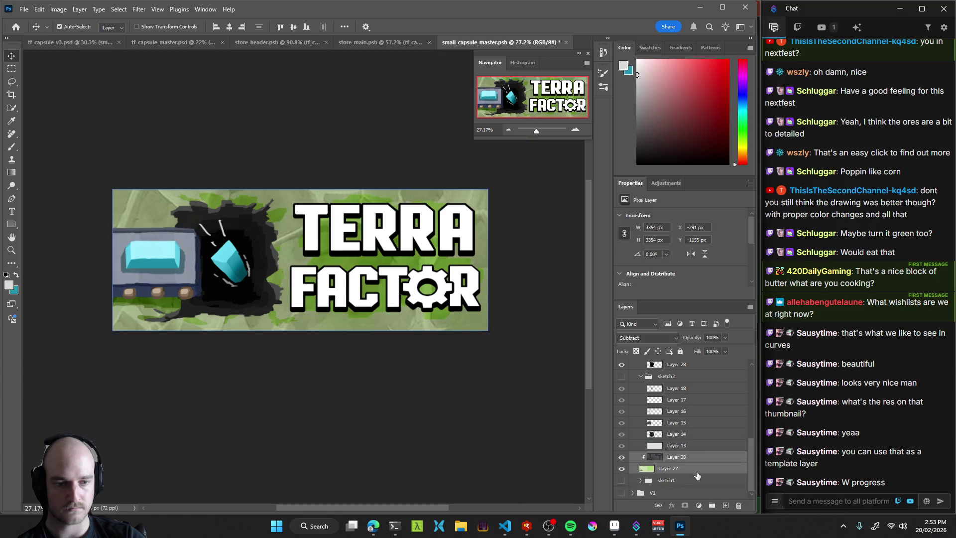
drag(752, 456, 752, 363)
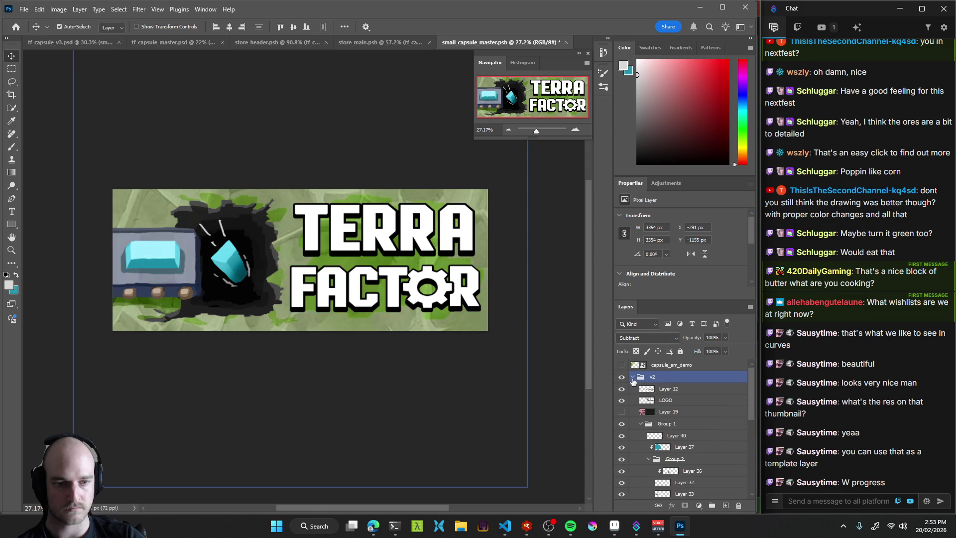
Collapse and hide the v2 and V1 groups, then add a new empty layer group.
click(632, 376)
click(662, 376)
click(621, 376)
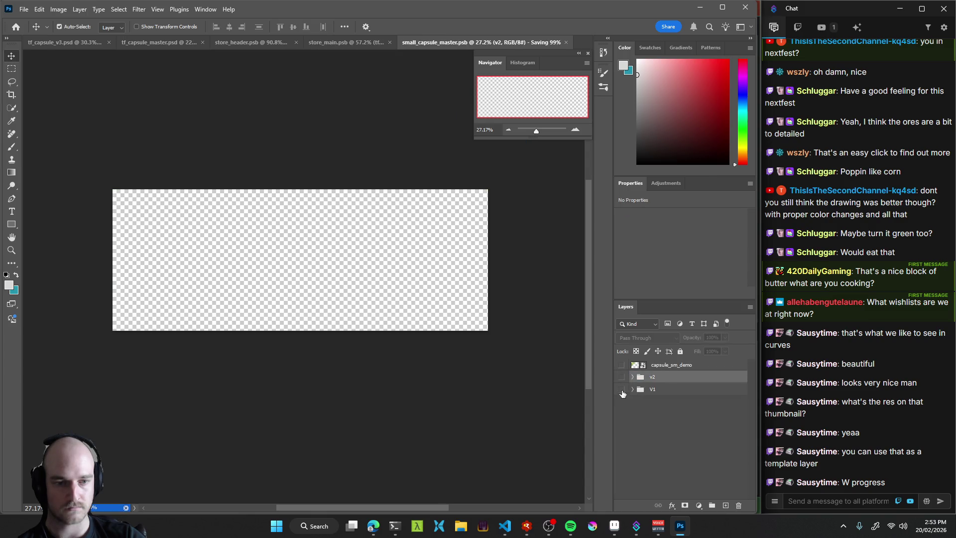
click(622, 389)
click(623, 392)
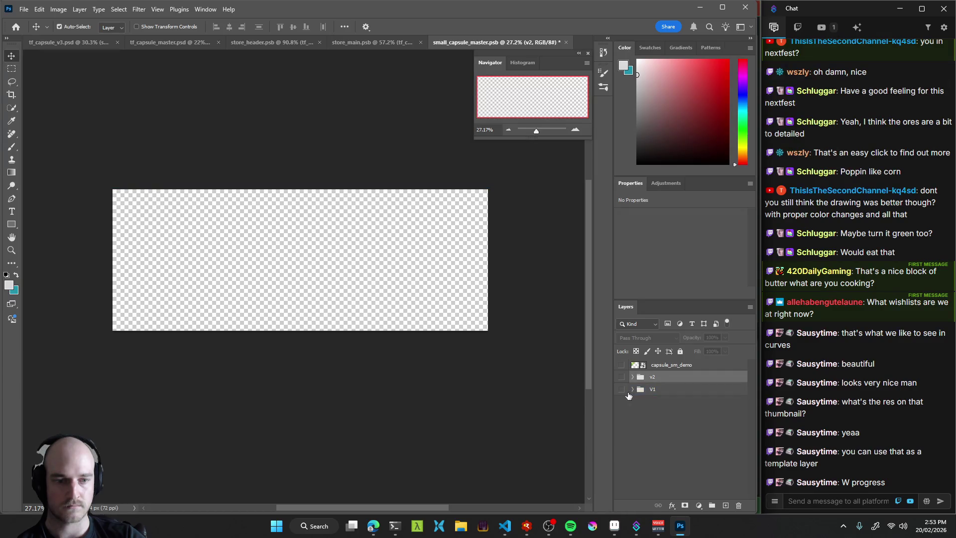
click(711, 506)
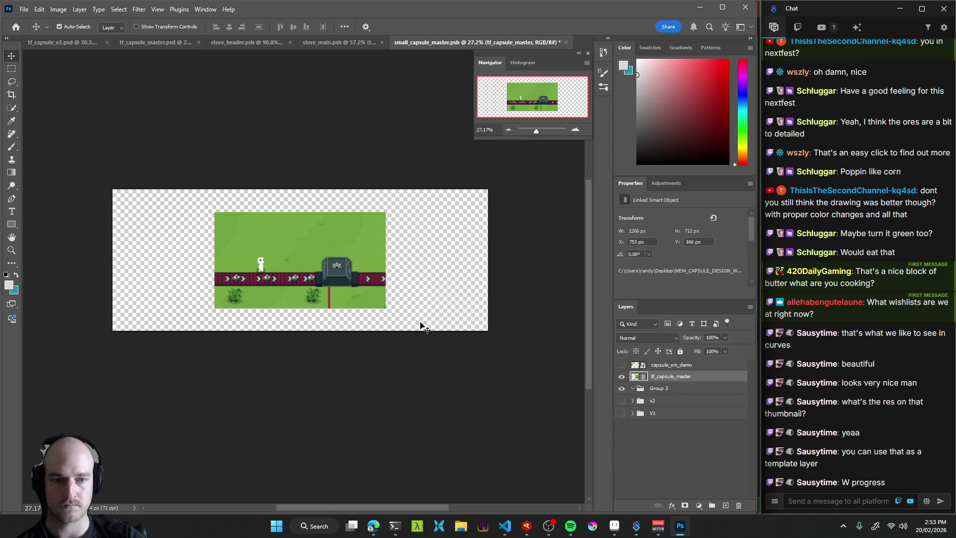
Scale the tf_capsule_master scene to about 382% and shift it left to fill the canvas.
drag(178, 201, 47, 117)
mouse_move(448, 250)
mouse_down()
mouse_move(465, 258)
mouse_move(278, 252)
mouse_move(488, 258)
mouse_move(493, 249)
mouse_move(489, 256)
mouse_up()
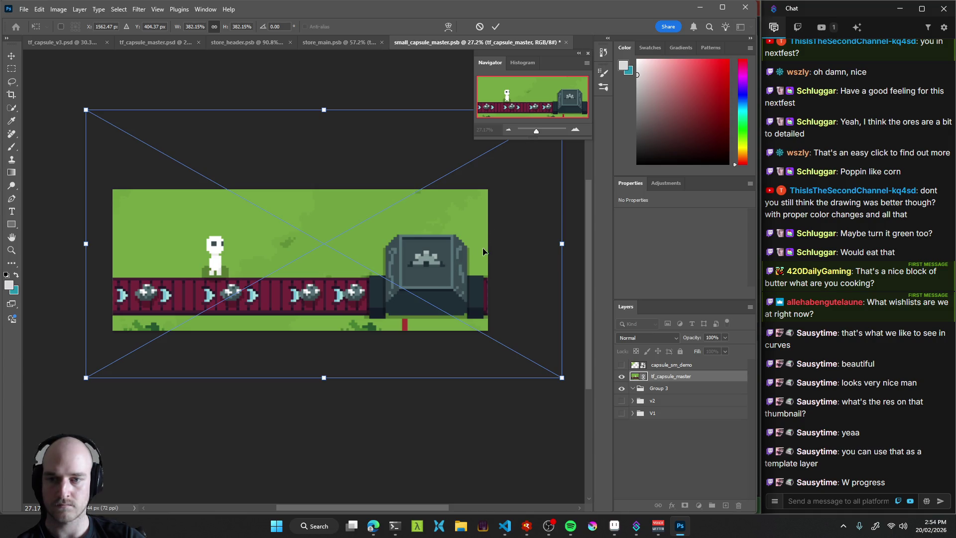
mouse_move(474, 258)
mouse_down()
mouse_move(216, 255)
mouse_move(465, 253)
mouse_move(387, 241)
mouse_move(288, 245)
mouse_move(305, 237)
mouse_move(475, 237)
mouse_move(473, 251)
mouse_move(465, 238)
mouse_move(482, 223)
mouse_move(501, 225)
mouse_move(493, 223)
mouse_up()
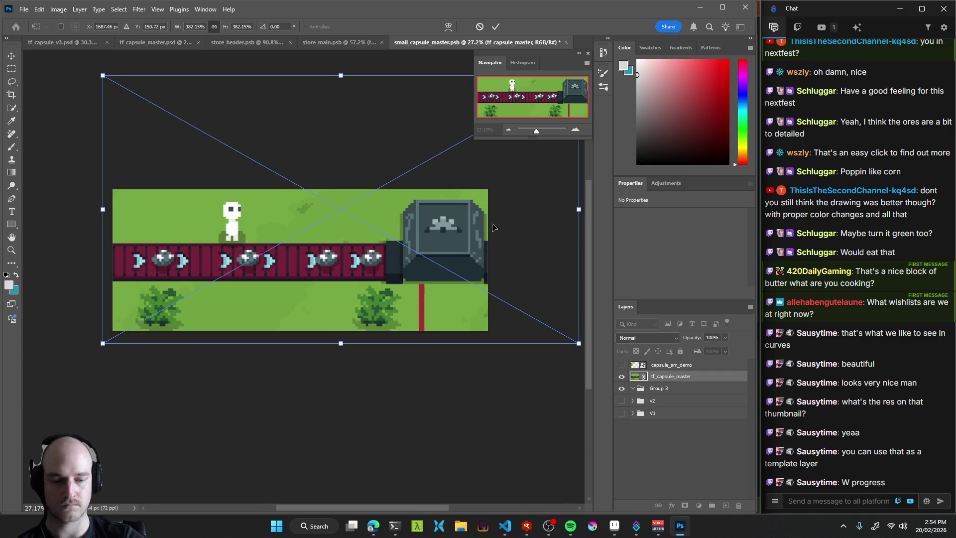
key(Return)
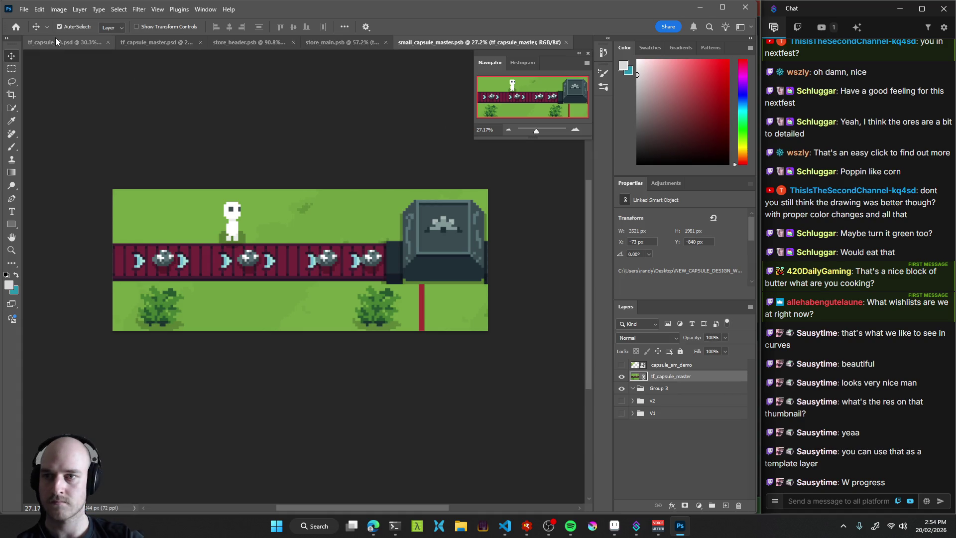
Return to tf_capsule_v3 and select the store_small artboard among the store artboards.
click(56, 42)
scroll(312, 161, down, 5)
scroll(312, 161, right, 5)
scroll(312, 161, down, 5)
scroll(312, 161, right, 4)
scroll(323, 199, up, 3)
scroll(350, 258, up, 4)
drag(350, 258, 353, 267)
key(ctrl)
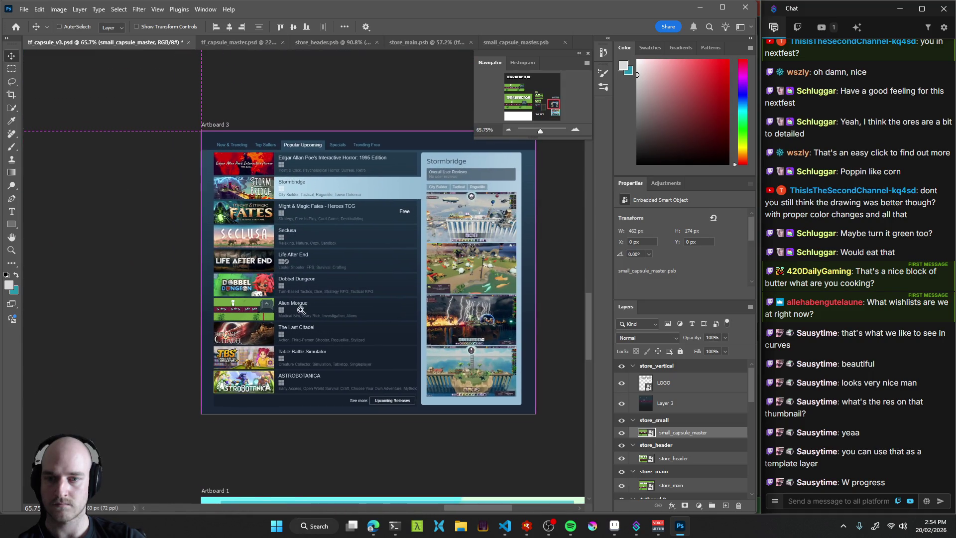
scroll(299, 309, down, 3)
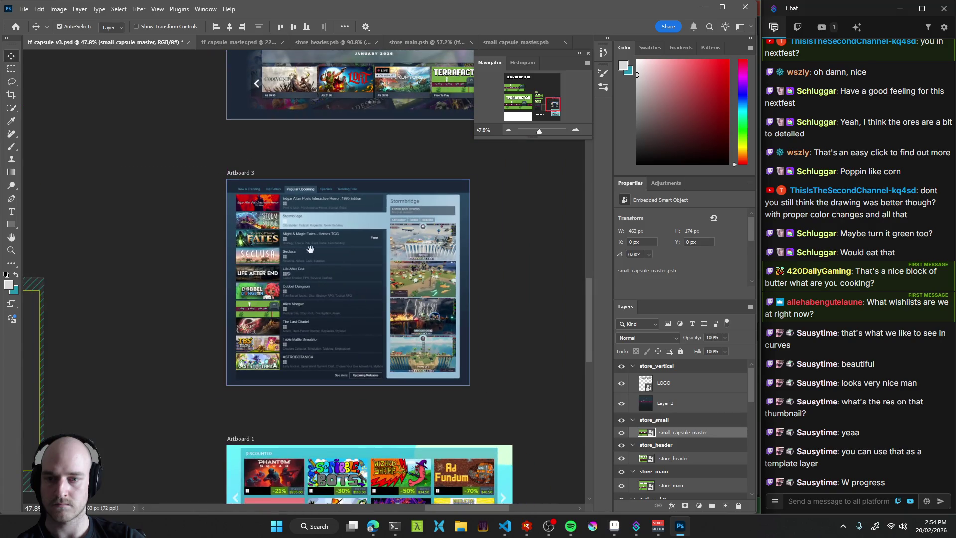
drag(171, 227, 298, 324)
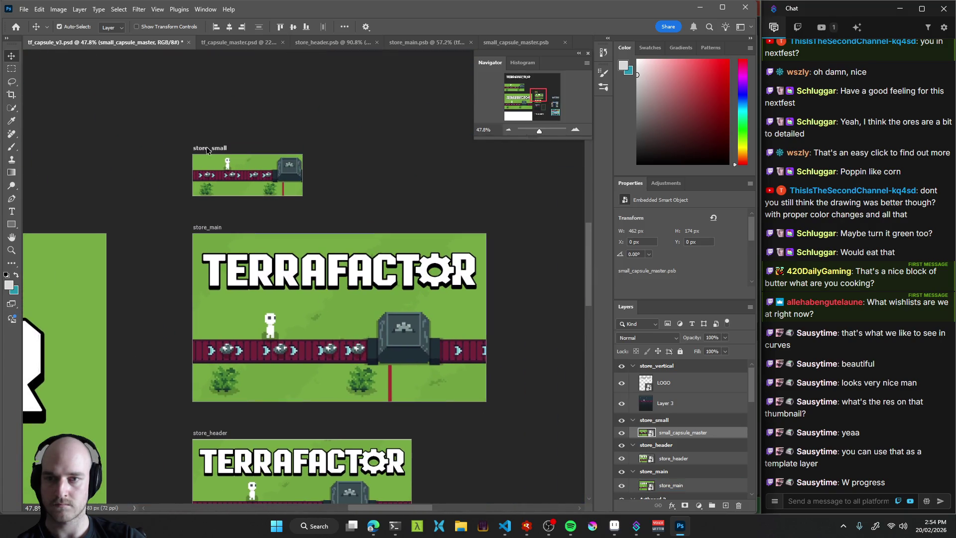
click(207, 148)
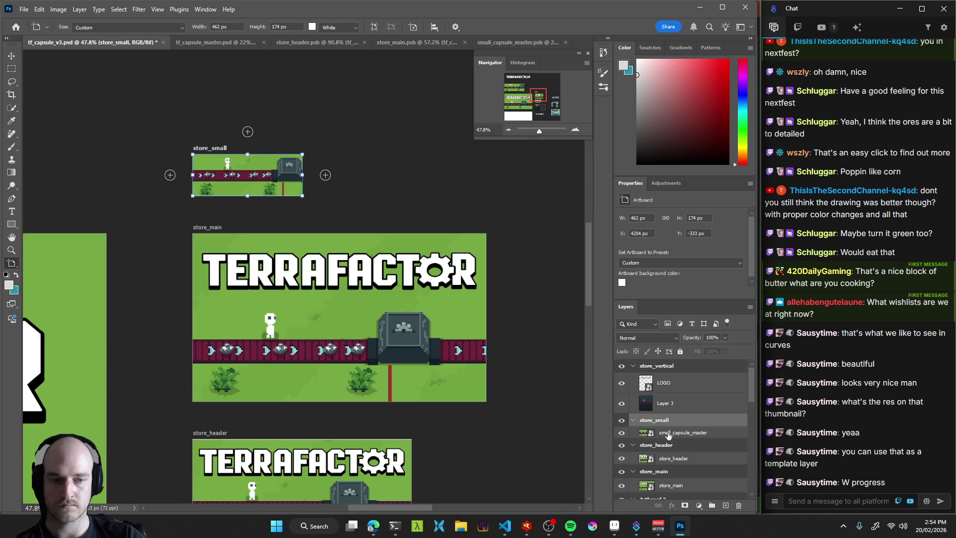
Open the small_capsule_master smart object and drag tf_capsule_master into Group 3.
double_click(646, 433)
click(636, 392)
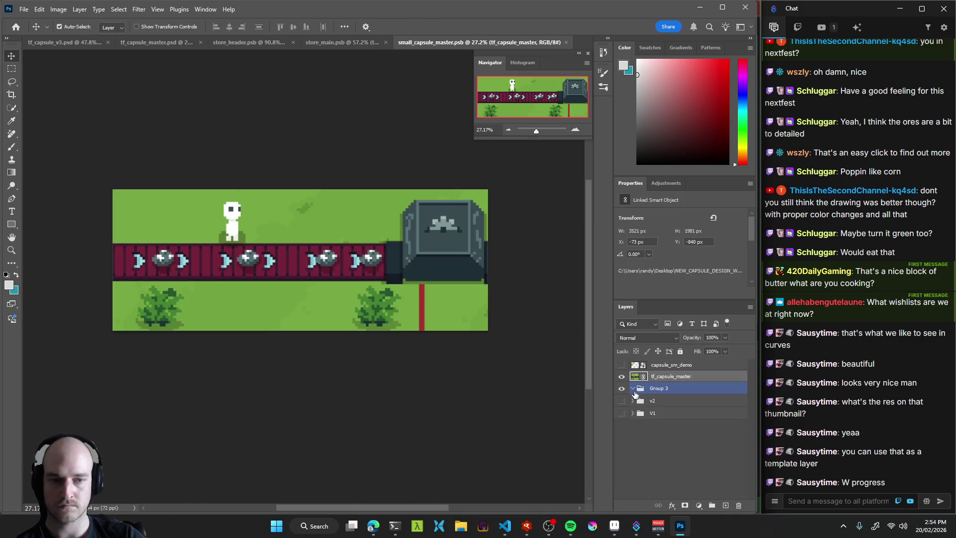
click(632, 390)
drag(657, 377, 664, 390)
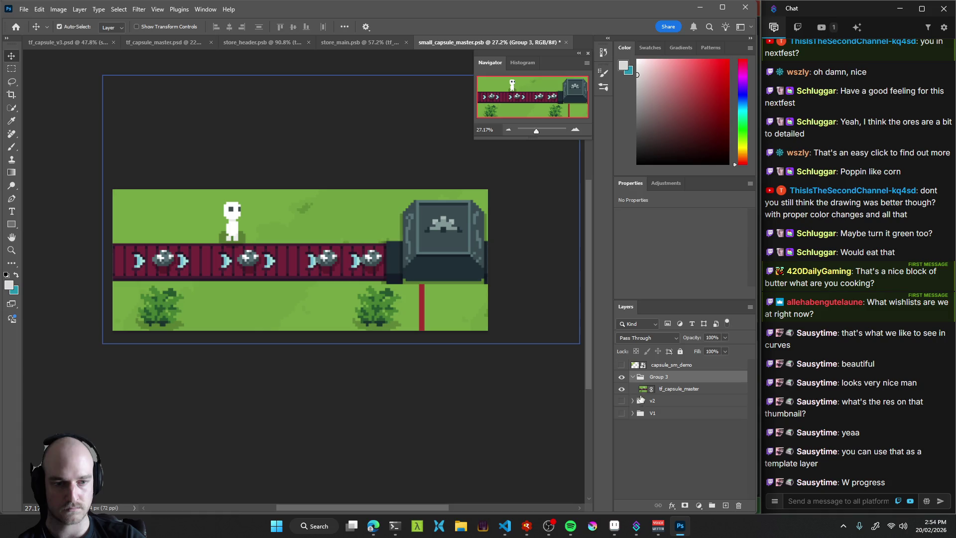
Copy the LOGO and Layer 12 from v2 into Group 3, then zoom to 32.53%.
click(632, 400)
click(662, 423)
shift+click(661, 414)
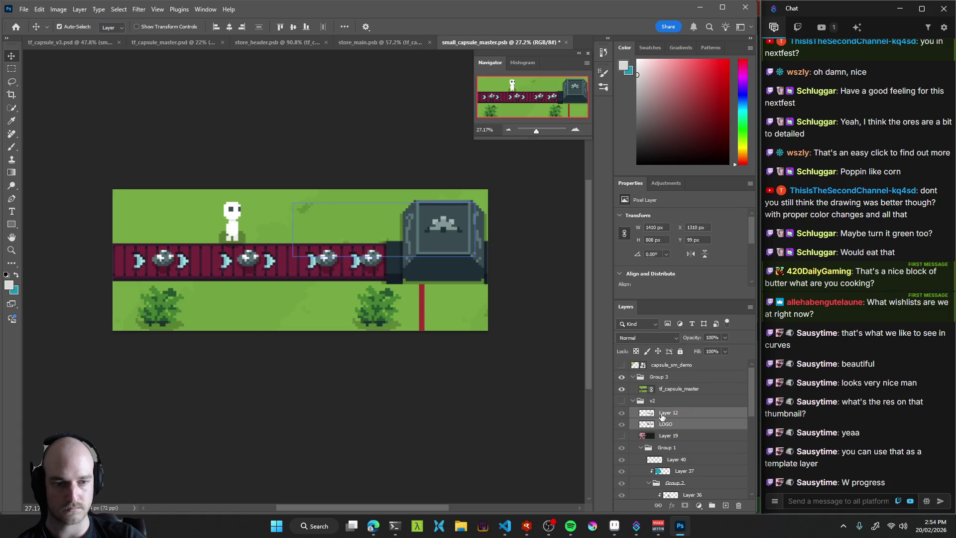
drag(663, 411, 669, 384)
key(ctrl+z)
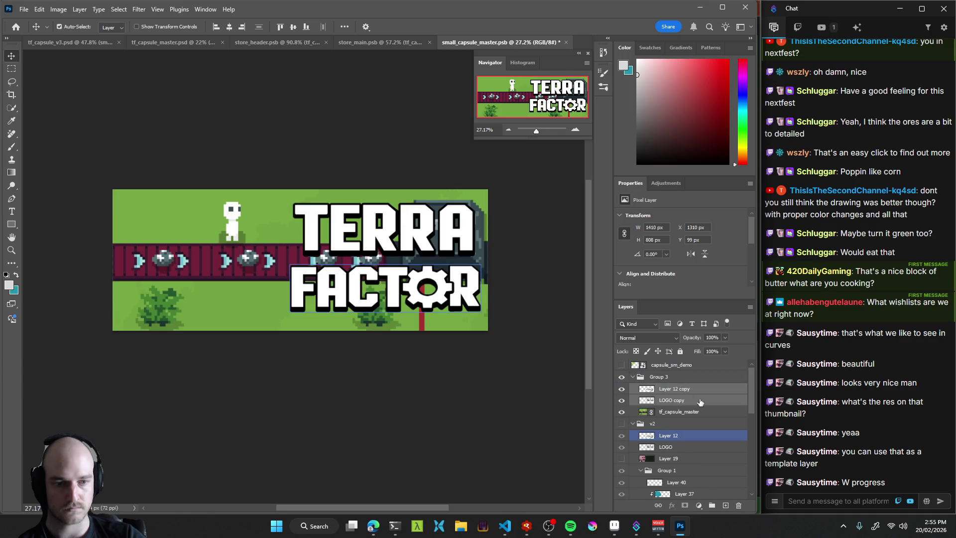
key(z)
mouse_move(354, 257)
mouse_down()
mouse_move(243, 285)
mouse_move(348, 299)
mouse_move(390, 321)
mouse_up()
Add a new empty layer above the tf_capsule_master scene and ready a brush.
click(693, 412)
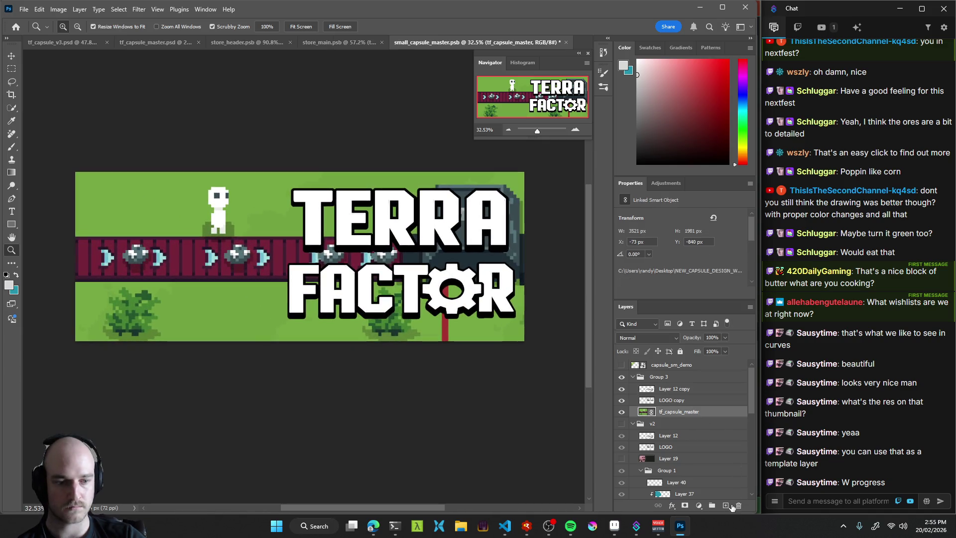
click(725, 505)
key(b)
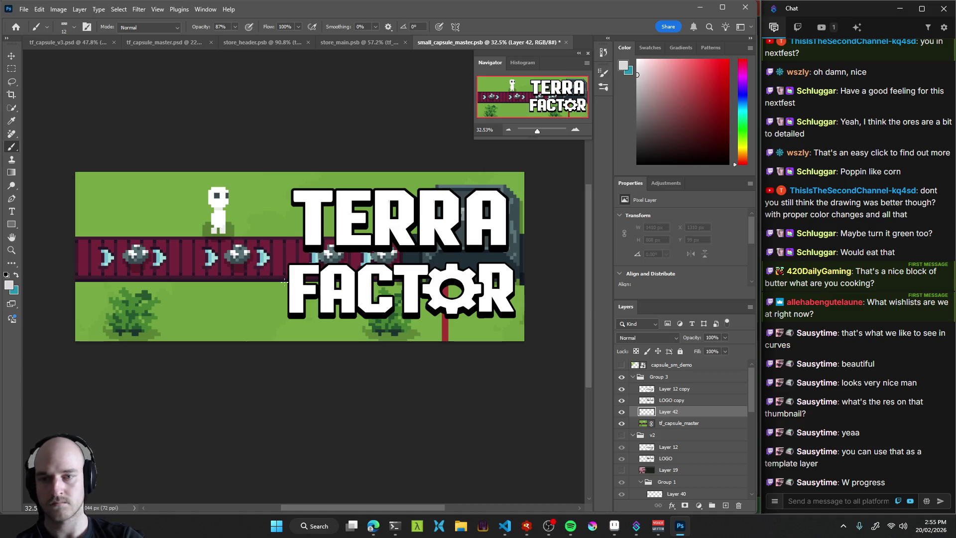
alt+drag(249, 289, 328, 279)
key(ctrl+z)
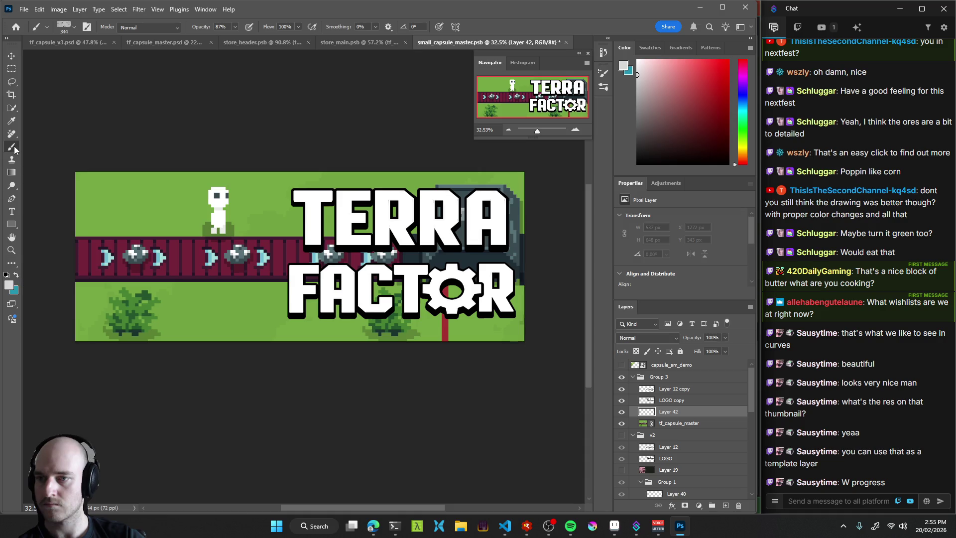
Sample the canvas green from all layers and paint over the band behind the logo.
click(11, 121)
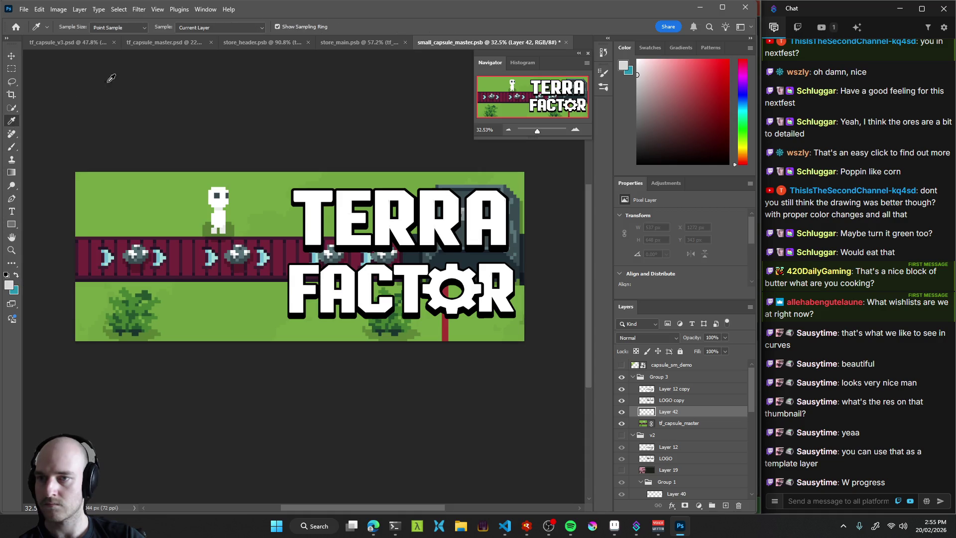
click(219, 27)
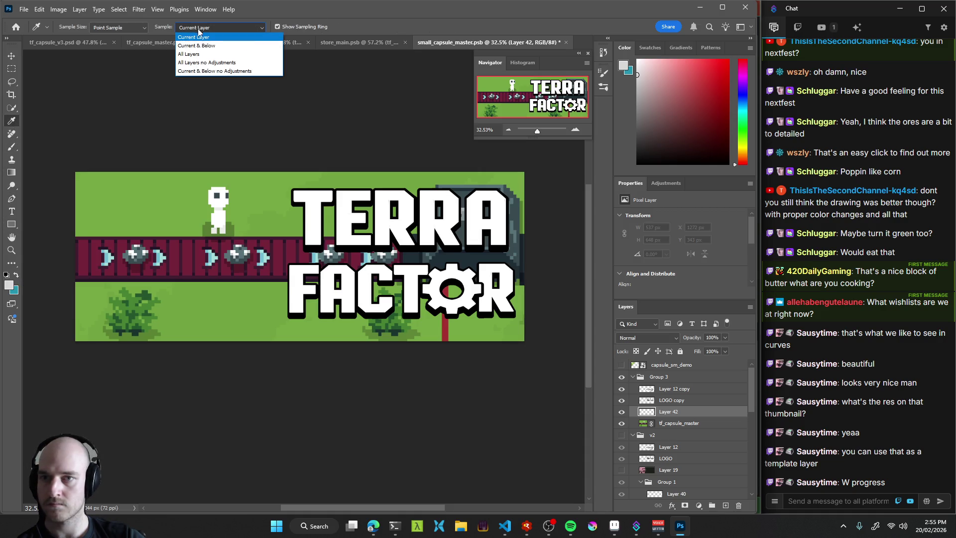
click(207, 54)
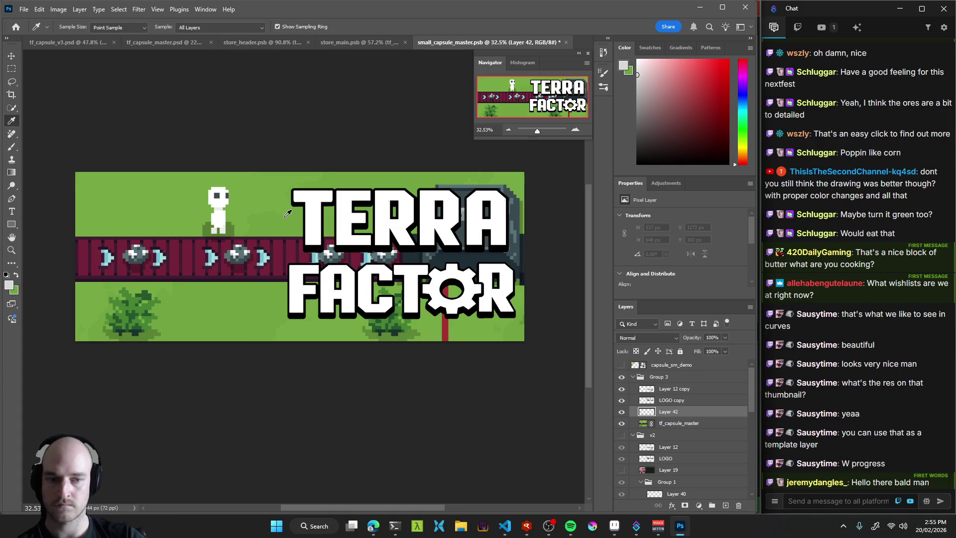
key(b)
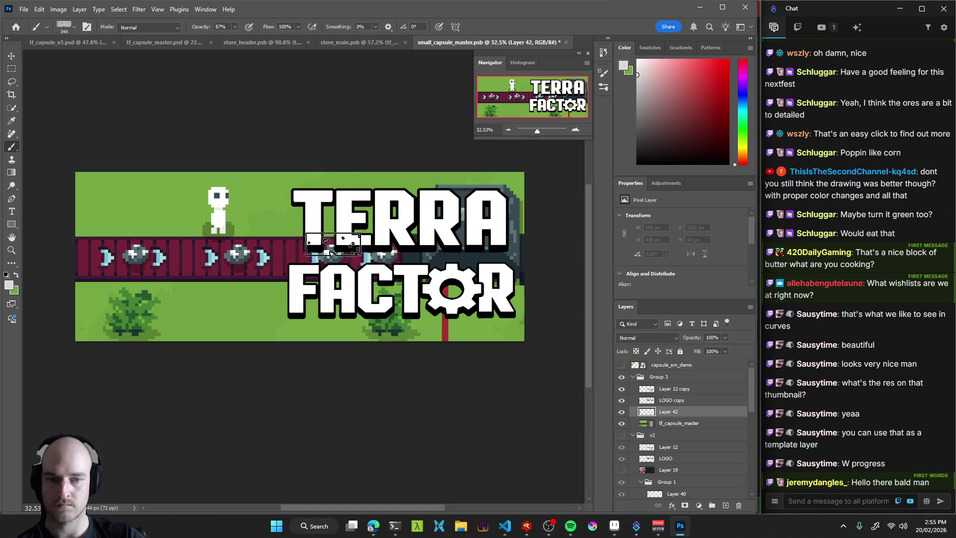
alt+click(282, 223)
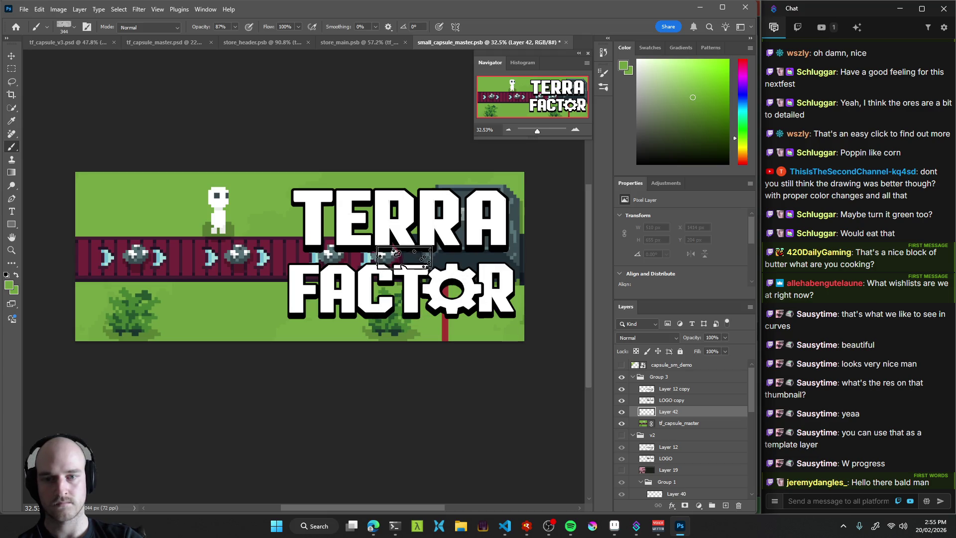
mouse_move(341, 251)
mouse_down()
mouse_move(334, 257)
mouse_move(402, 339)
mouse_move(443, 315)
mouse_move(464, 205)
mouse_move(515, 221)
mouse_move(504, 338)
mouse_move(395, 303)
mouse_up()
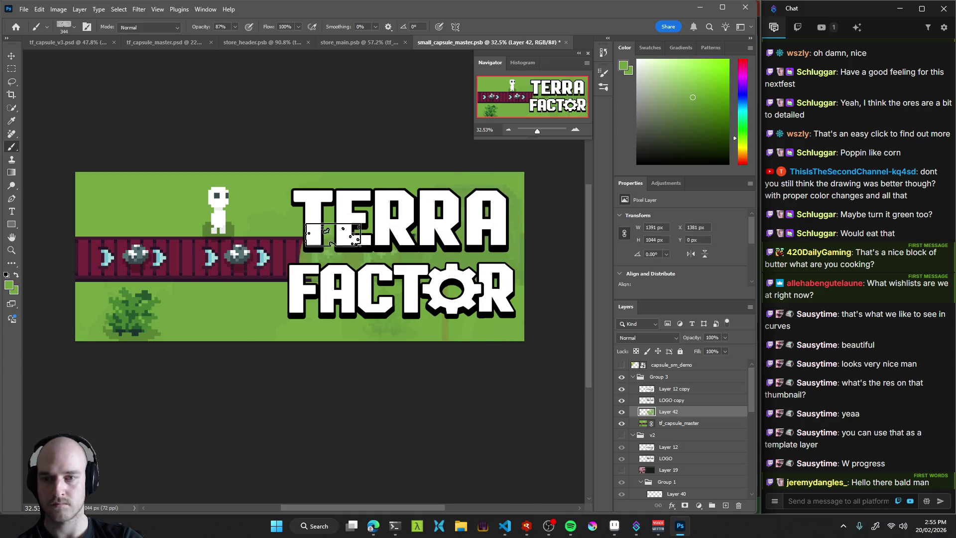
mouse_move(318, 243)
mouse_down()
mouse_move(318, 289)
mouse_move(316, 244)
mouse_move(306, 277)
mouse_move(304, 244)
mouse_move(305, 301)
mouse_move(312, 228)
mouse_up()
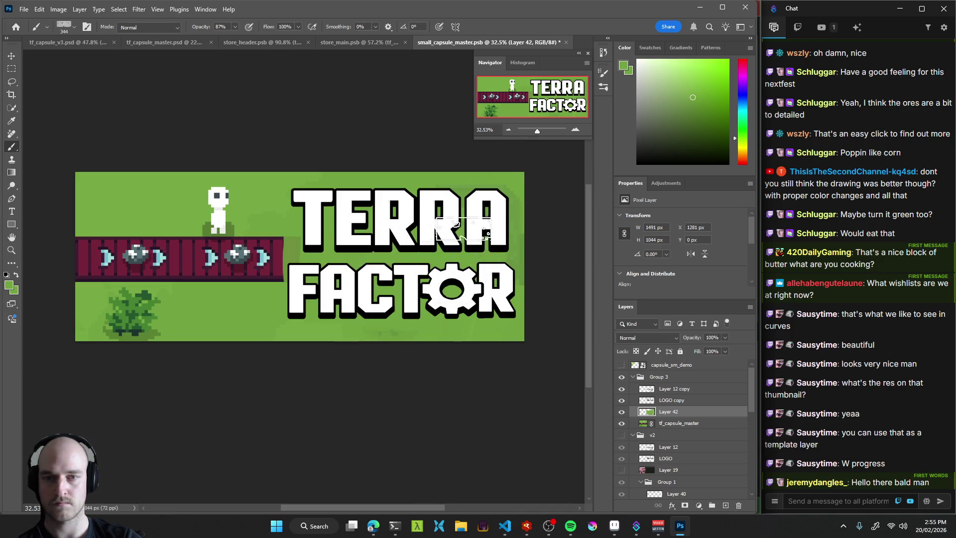
scroll(363, 371, up, 5)
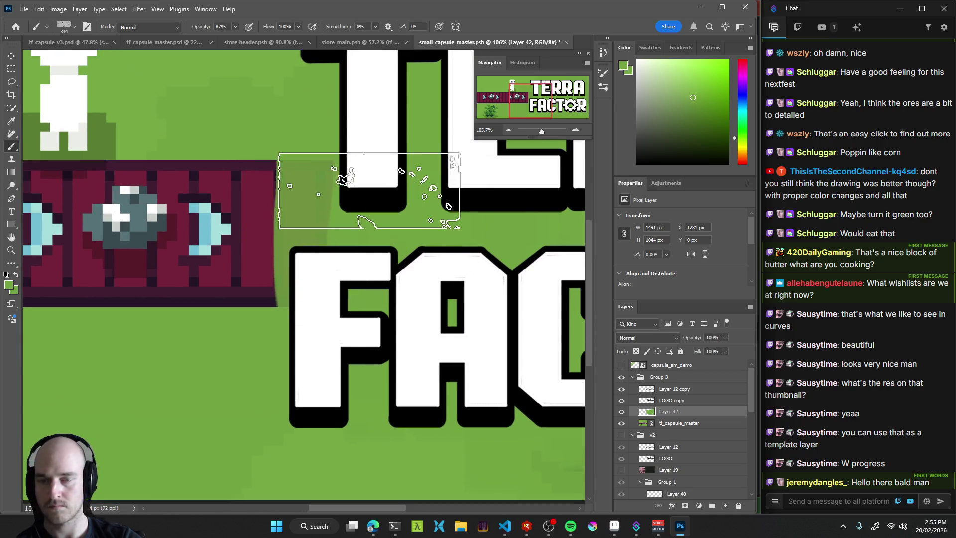
Shrink the brush to 122 px, try clearing the band's right edge, then undo it.
mouse_move(397, 187)
mouse_down()
mouse_move(288, 171)
mouse_move(288, 155)
mouse_move(311, 179)
mouse_move(304, 189)
mouse_move(301, 176)
mouse_move(299, 299)
mouse_move(303, 174)
mouse_move(270, 195)
mouse_up()
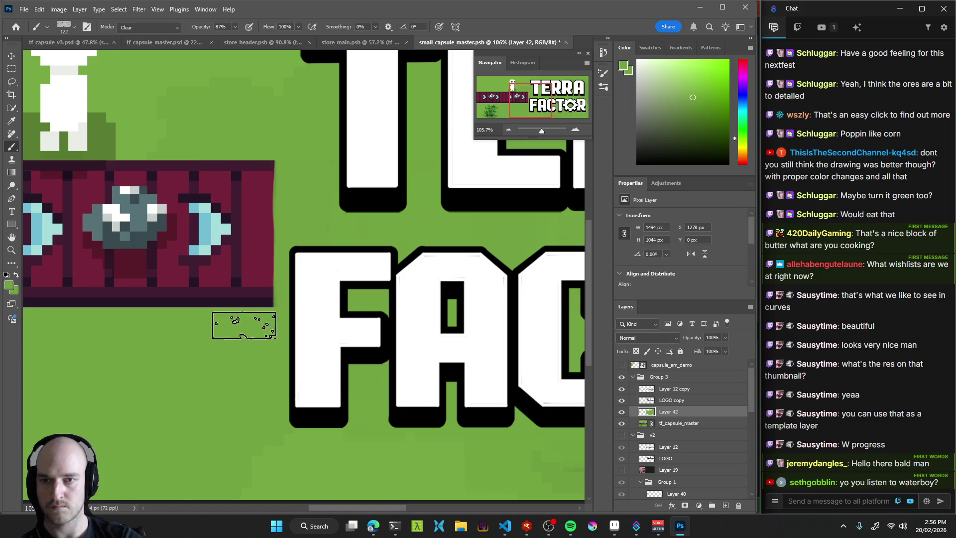
key(shift+alt+n)
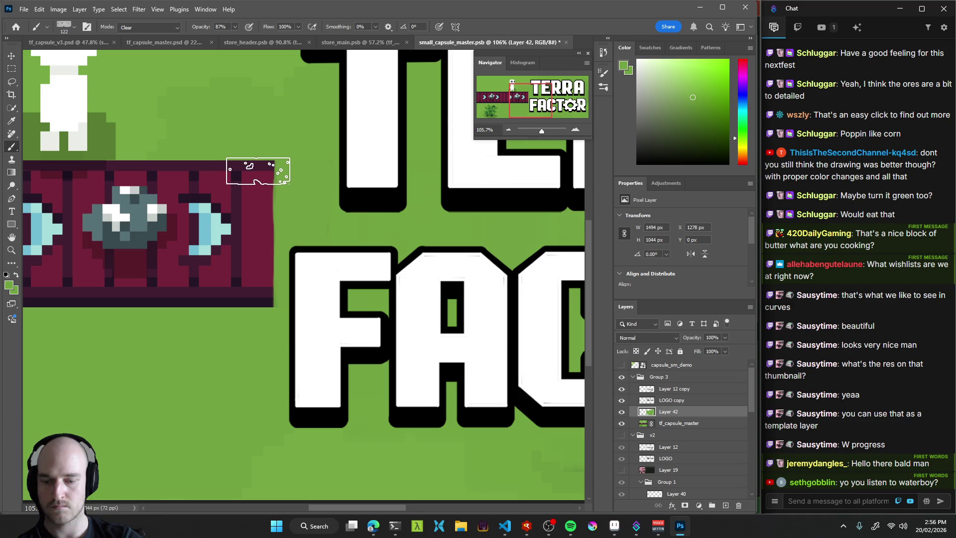
mouse_move(247, 159)
mouse_down()
mouse_move(244, 294)
mouse_move(248, 172)
mouse_move(256, 301)
mouse_up()
key(ctrl+z)
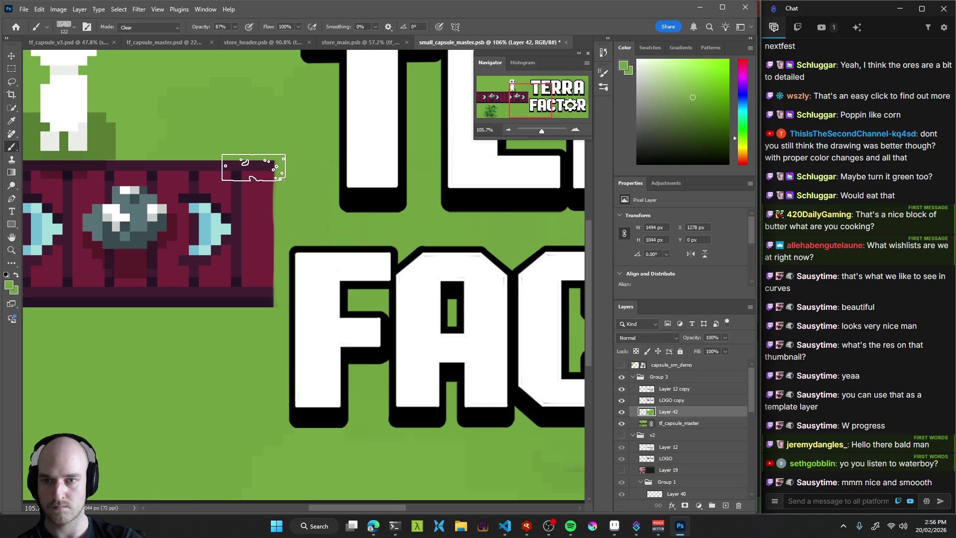
key(ctrl+z)
key(shift+alt+n)
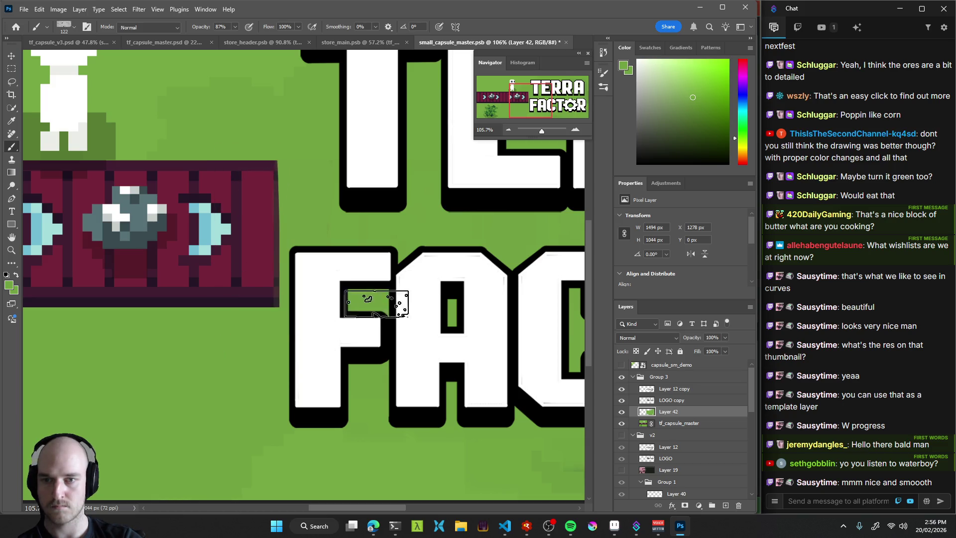
Paint green over the platform's right edge, zoom out, and save small_capsule_master.psb.
mouse_move(505, 297)
mouse_down()
mouse_move(371, 315)
mouse_move(462, 326)
mouse_up()
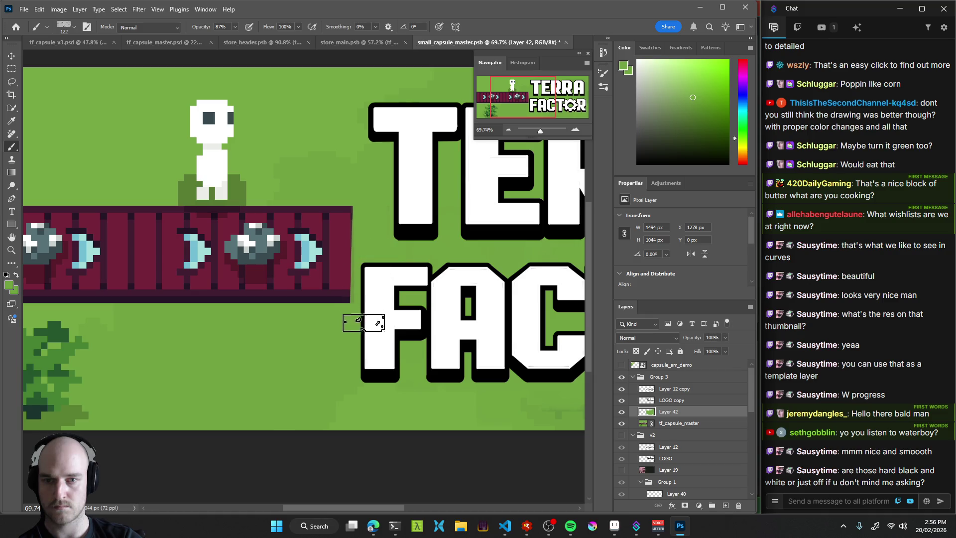
drag(366, 207, 369, 319)
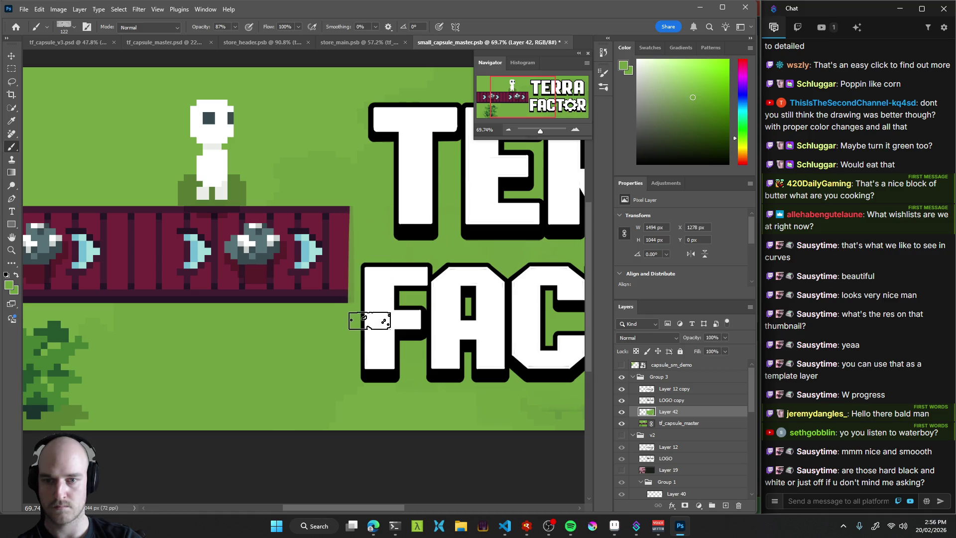
drag(368, 212, 374, 331)
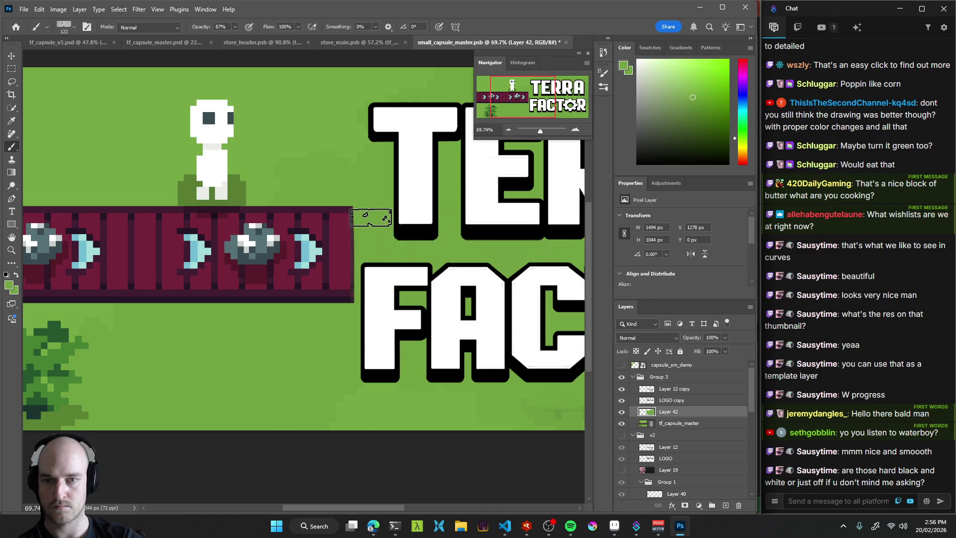
scroll(465, 312, down, 5)
mouse_move(466, 312)
mouse_down()
mouse_move(356, 348)
mouse_move(372, 357)
mouse_up()
scroll(421, 312, down, 2)
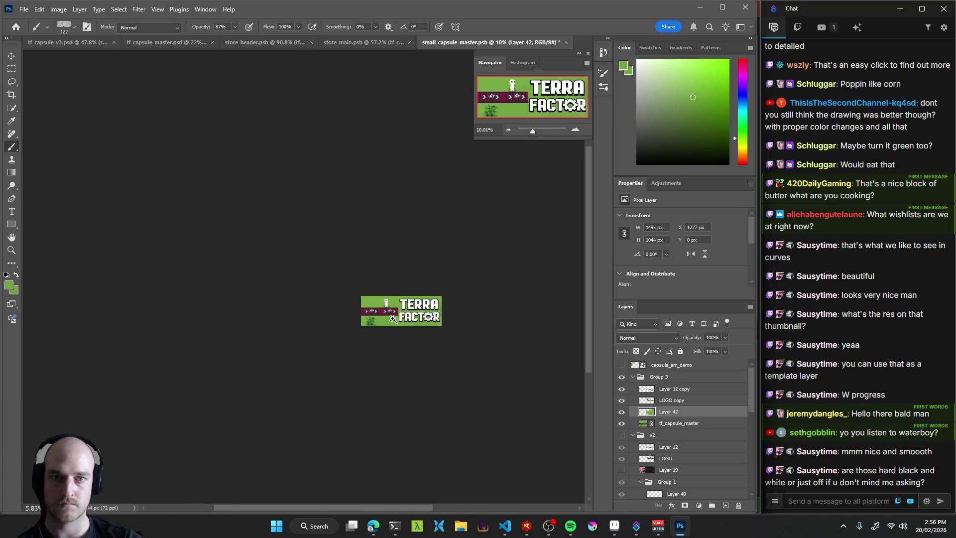
key(ctrl+s)
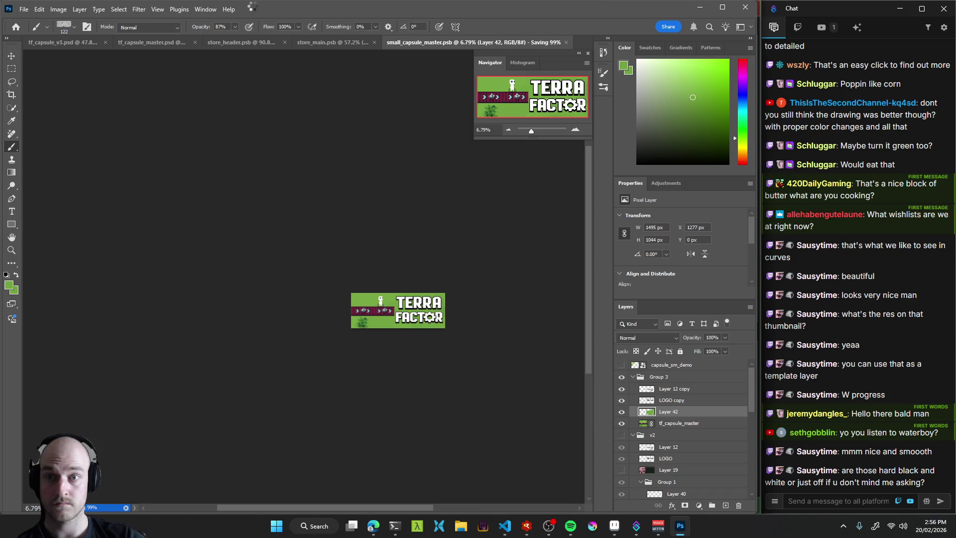
Return to tf_capsule_v3 and pan across Artboards 3 and 1 to the store layout artboards.
click(62, 42)
scroll(344, 324, down, 5)
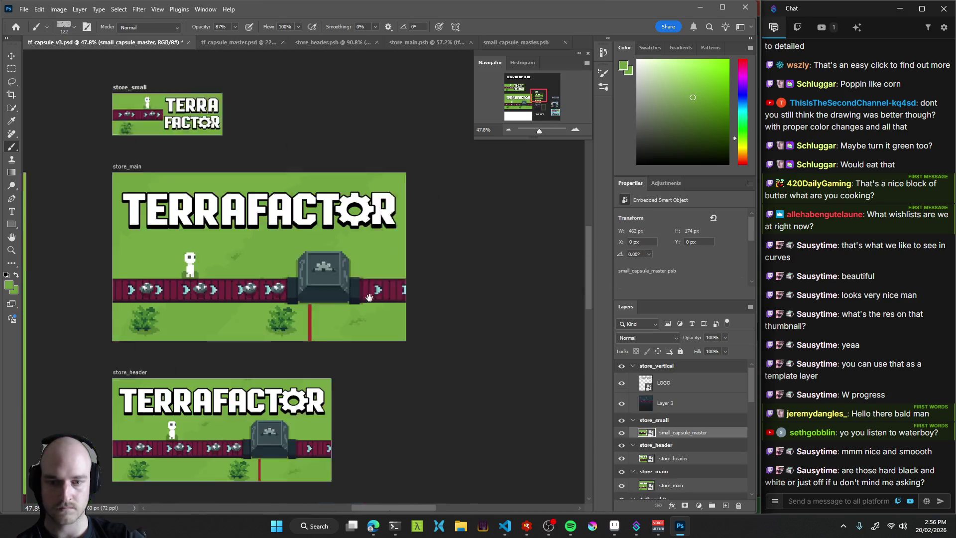
scroll(399, 341, right, 5)
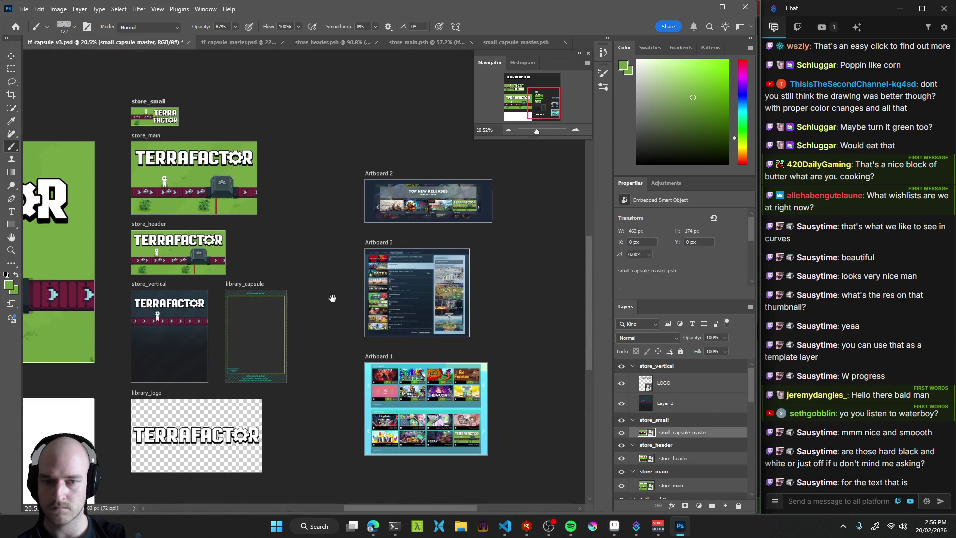
scroll(330, 297, down, 5)
mouse_move(430, 313)
mouse_down()
mouse_move(377, 326)
mouse_move(378, 342)
mouse_up()
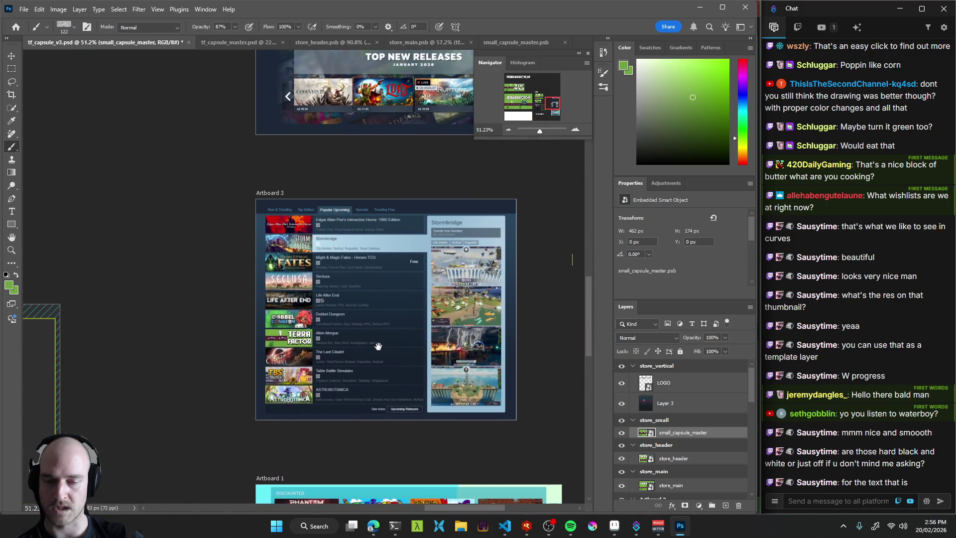
scroll(378, 346, up, 2)
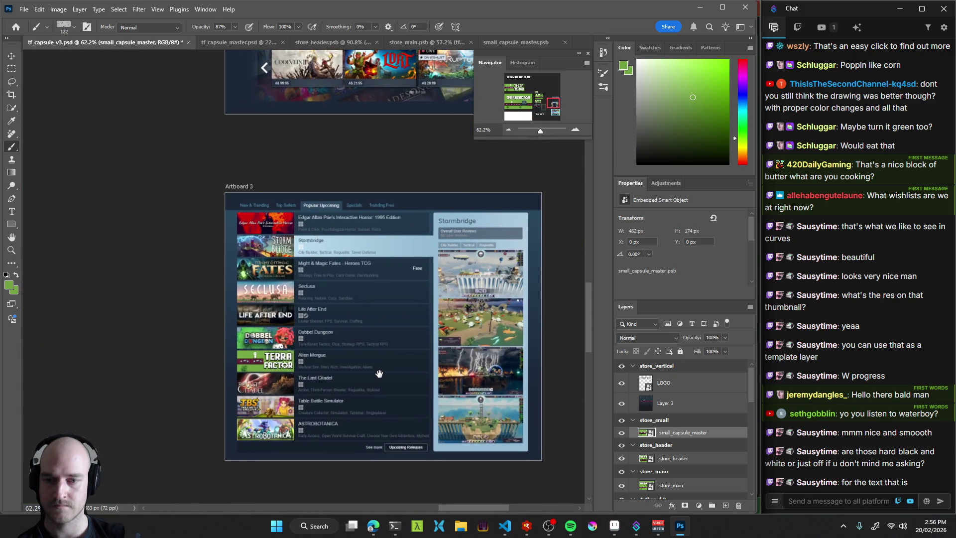
scroll(281, 379, up, 2)
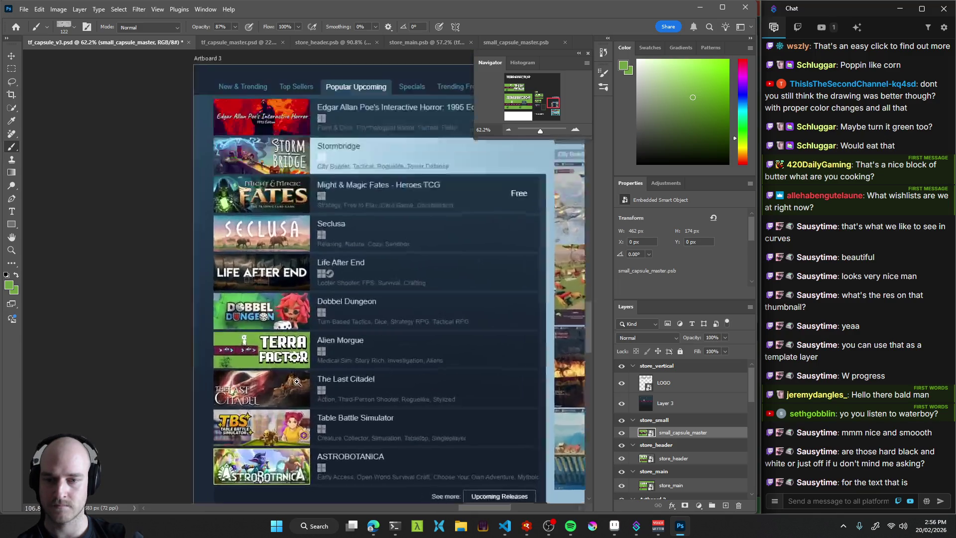
scroll(276, 383, down, 3)
scroll(273, 385, down, 5)
mouse_move(273, 383)
mouse_down()
mouse_move(267, 253)
mouse_move(271, 297)
mouse_up()
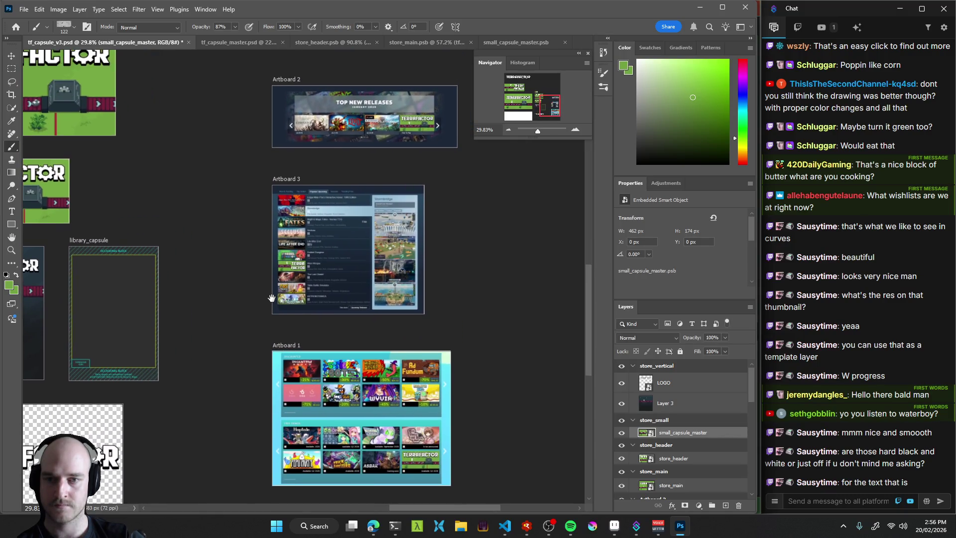
scroll(302, 278, up, 6)
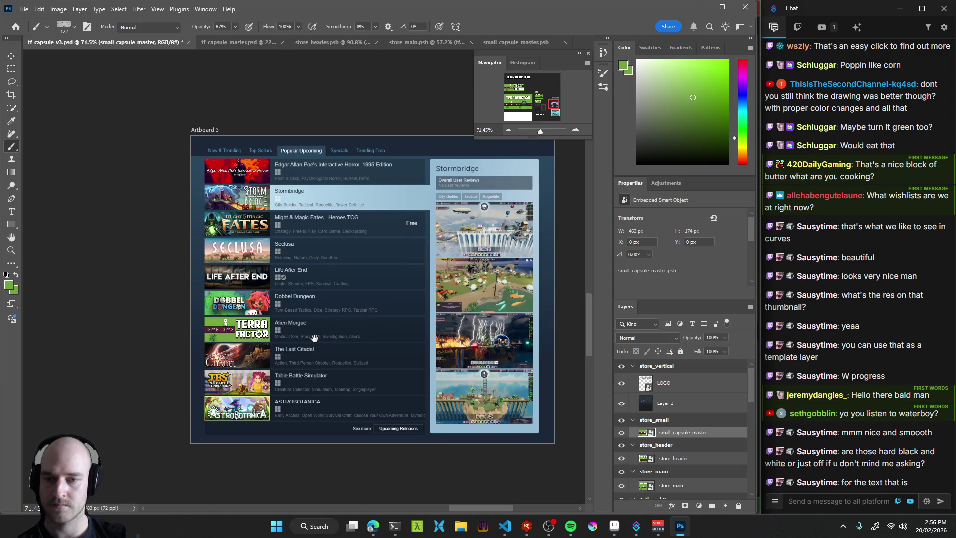
scroll(356, 332, down, 6)
drag(271, 320, 418, 304)
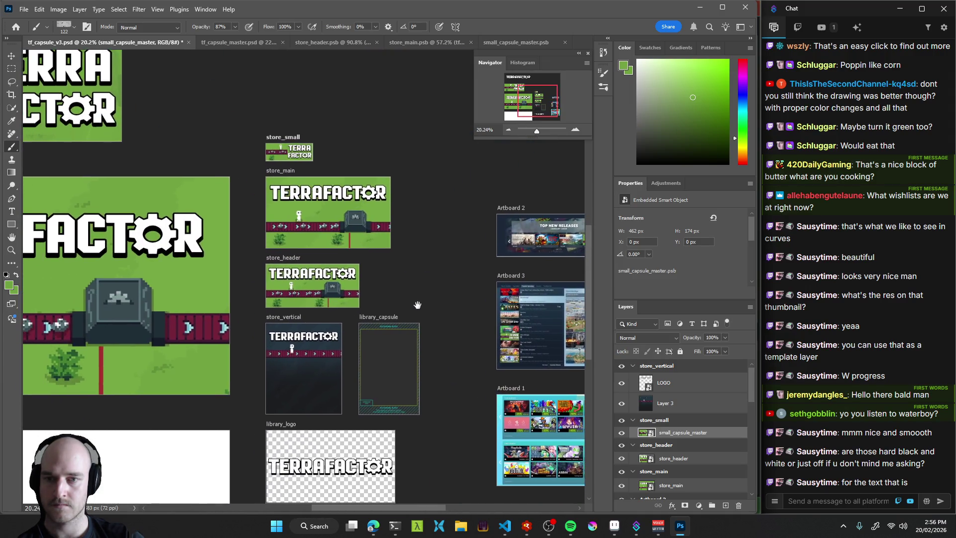
mouse_move(243, 283)
mouse_down()
mouse_move(358, 298)
mouse_move(470, 341)
mouse_move(380, 284)
mouse_move(268, 284)
mouse_up()
Zoom in on Artboard 3's Popular Upcoming list, then on Artboard 1's capsule grid.
scroll(426, 329, down, 3)
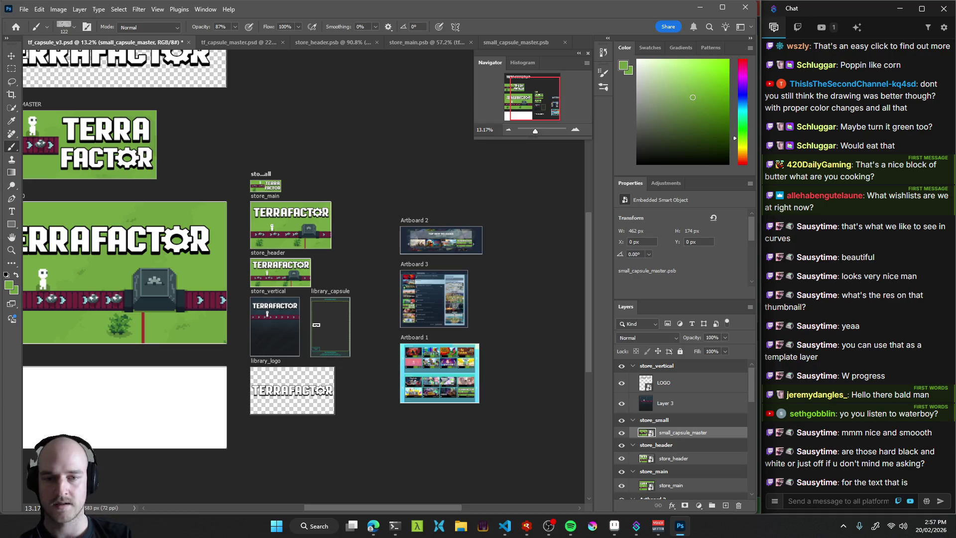
scroll(439, 357, up, 8)
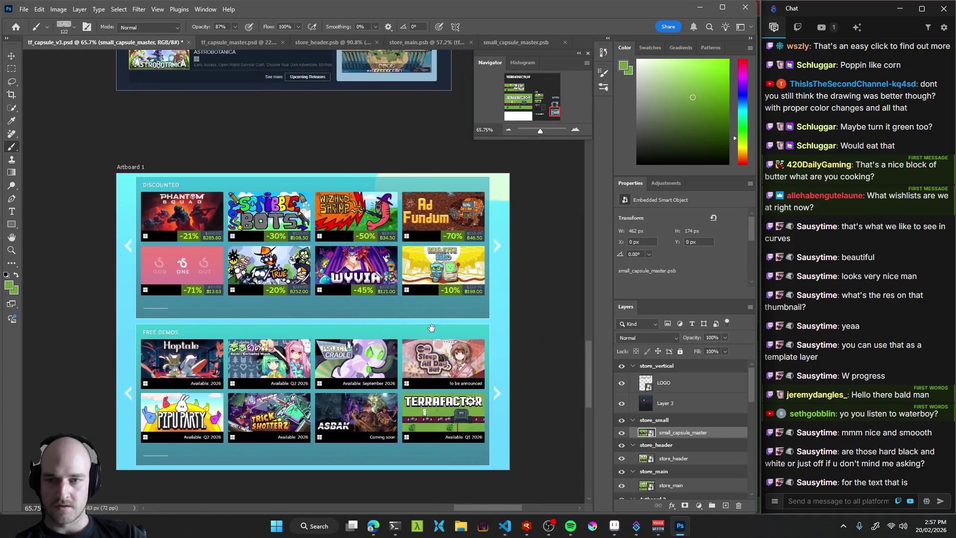
scroll(349, 323, down, 3)
scroll(323, 297, up, 3)
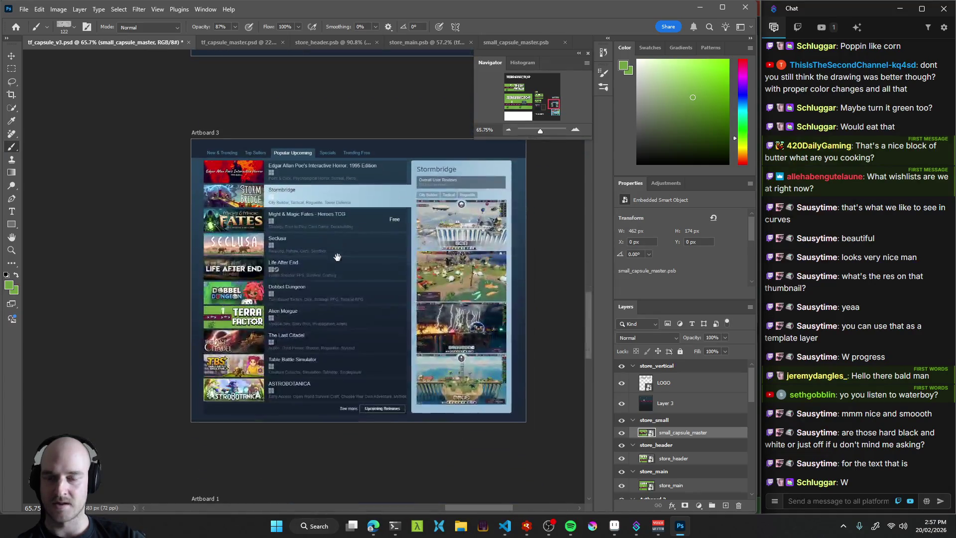
scroll(329, 304, up, 6)
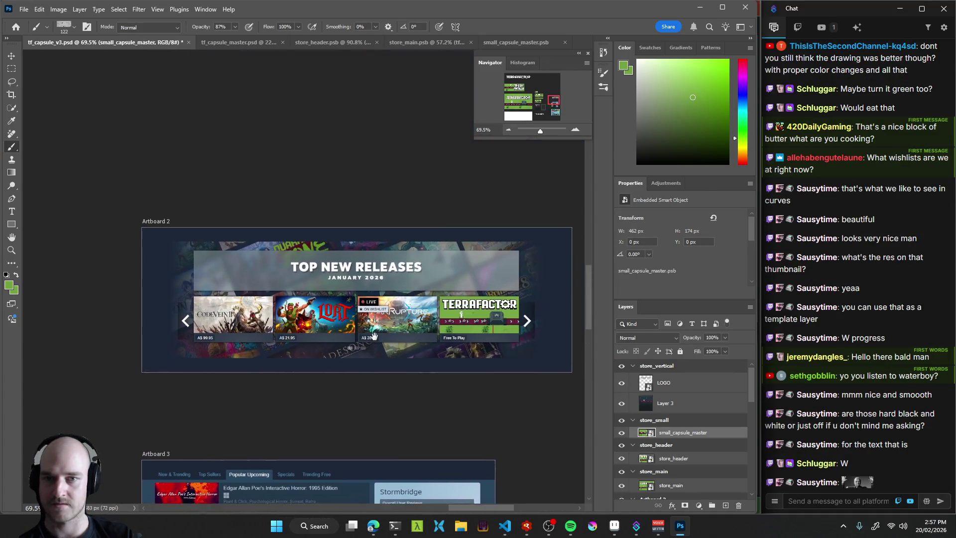
scroll(443, 452, down, 2)
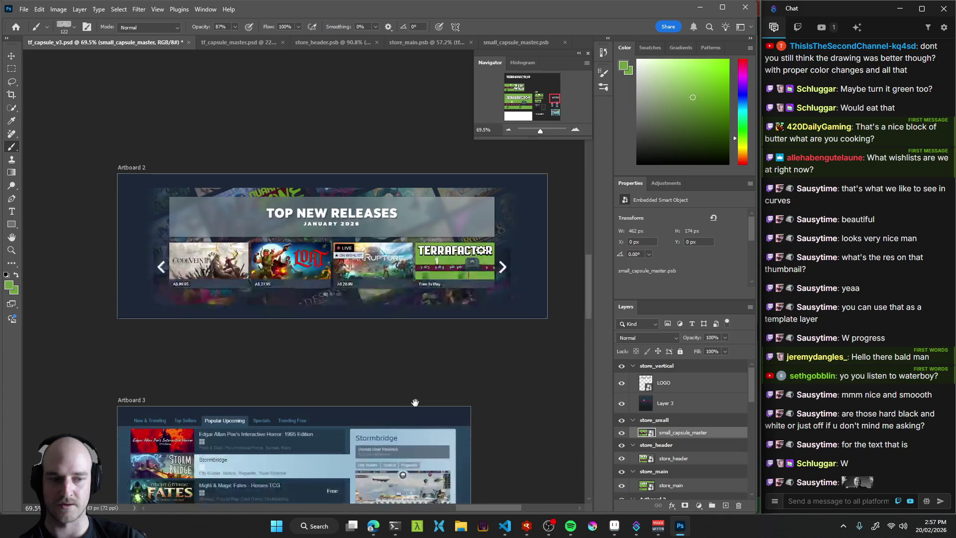
scroll(431, 456, down, 15)
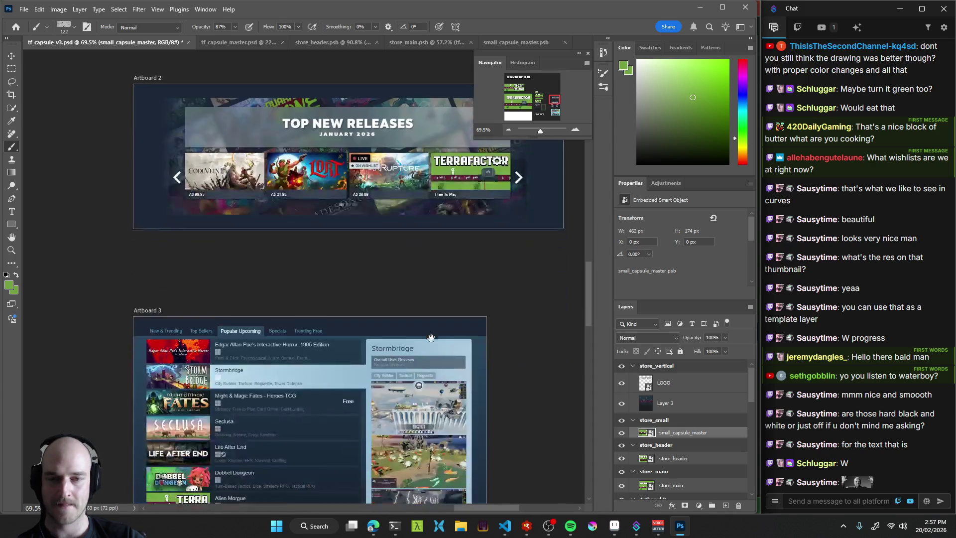
scroll(333, 338, up, 8)
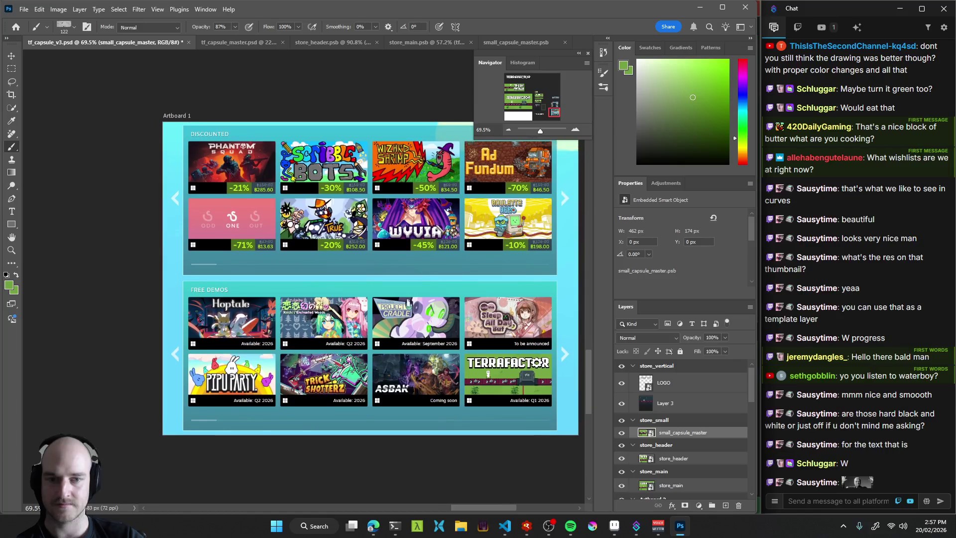
scroll(359, 284, up, 6)
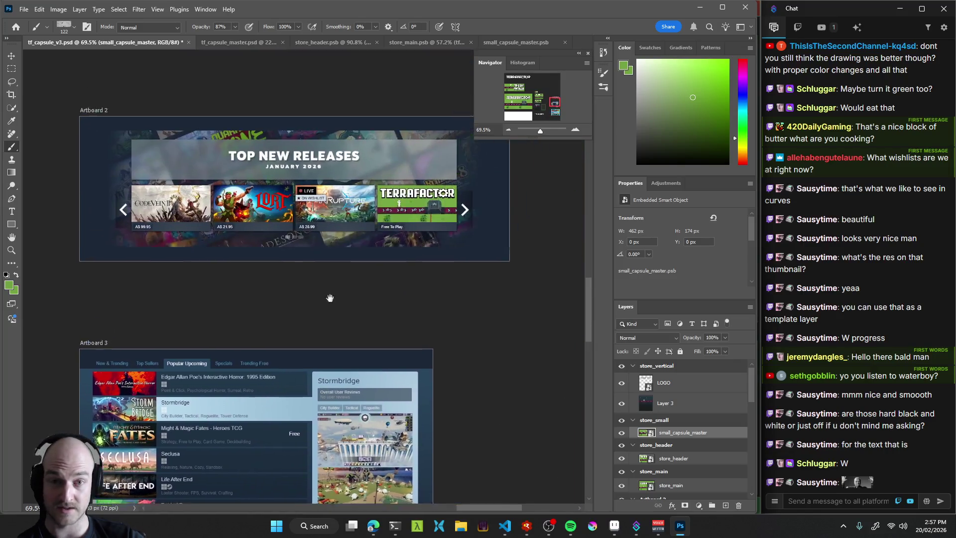
scroll(372, 357, up, 3)
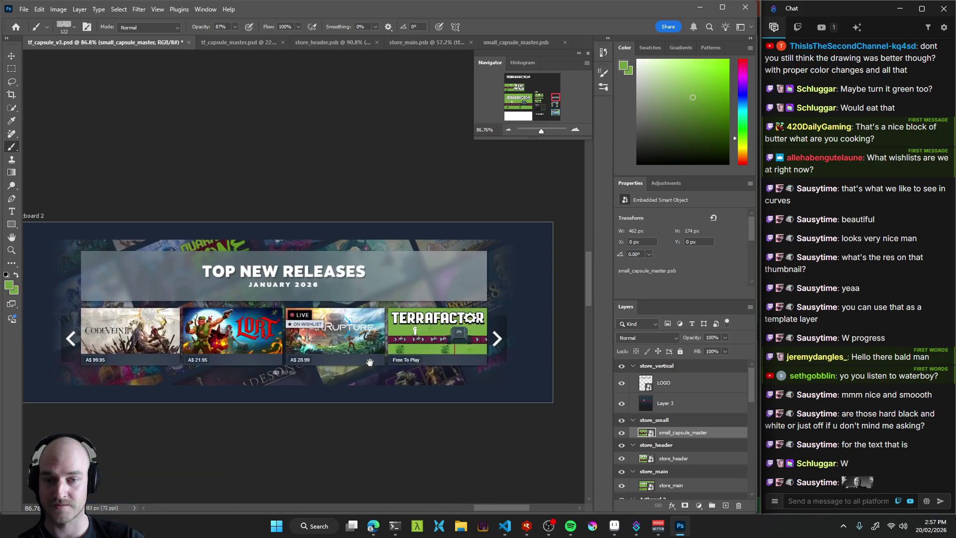
scroll(378, 353, down, 4)
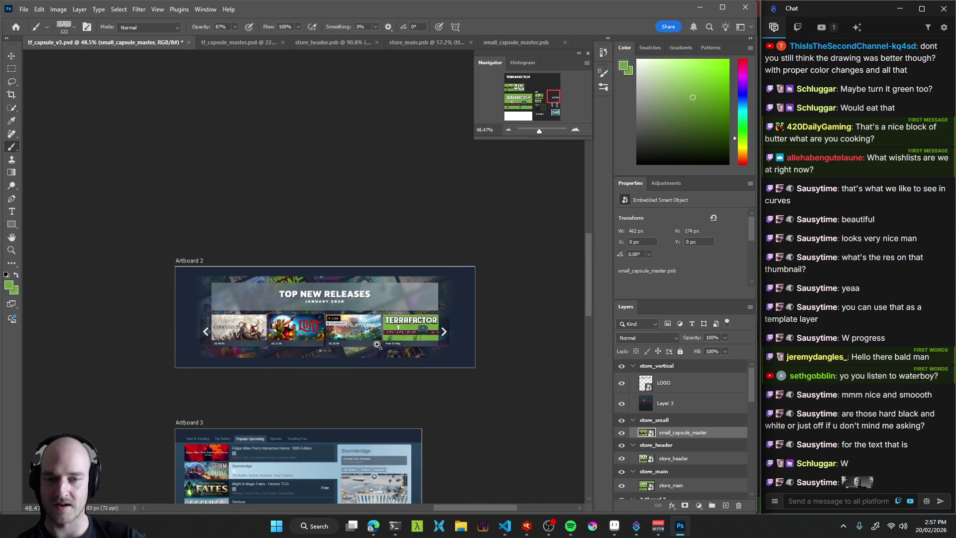
scroll(376, 351, up, 3)
drag(383, 448, 401, 210)
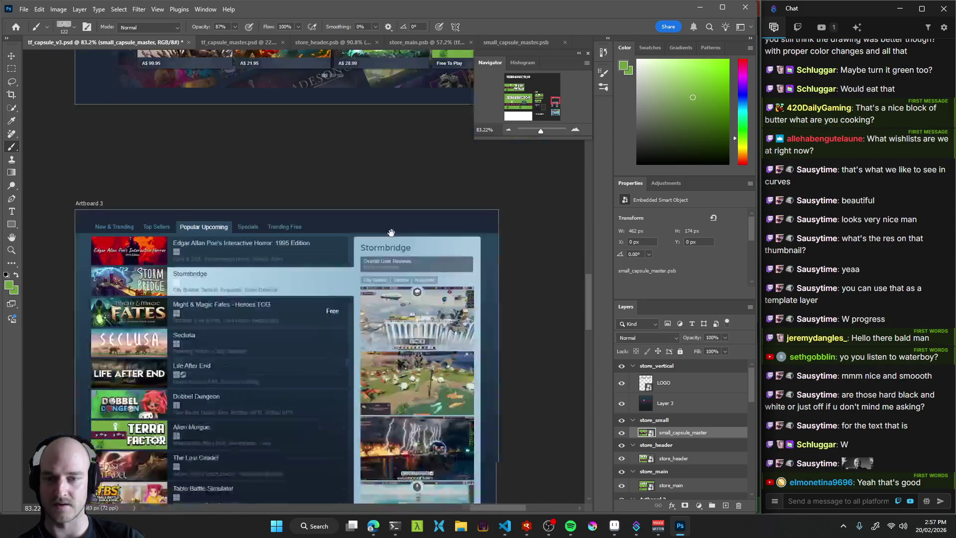
mouse_move(248, 340)
mouse_down()
mouse_move(299, 398)
mouse_move(370, 289)
mouse_up()
scroll(331, 387, down, 2)
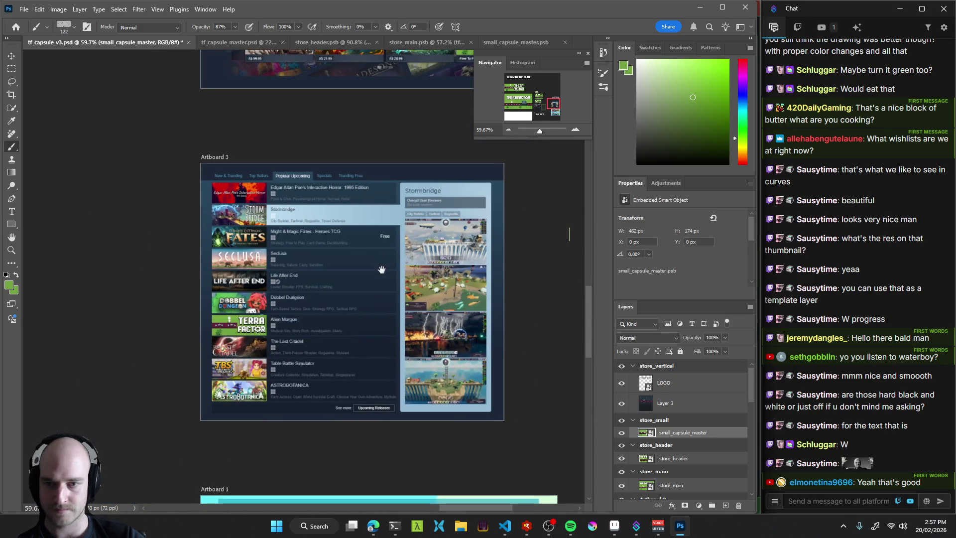
drag(283, 329, 305, 337)
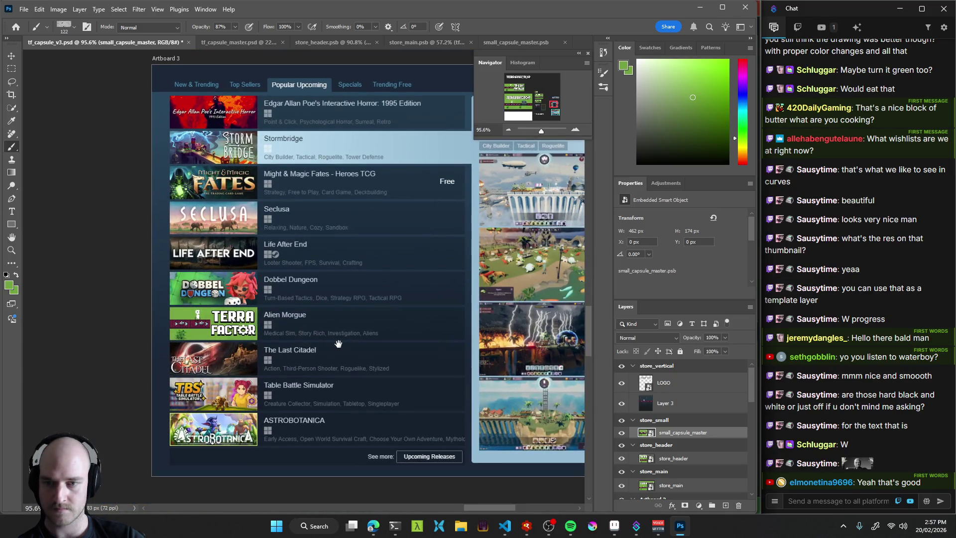
mouse_move(407, 350)
mouse_down()
mouse_move(358, 349)
mouse_move(417, 335)
mouse_move(507, 413)
mouse_up()
drag(436, 398, 412, 401)
mouse_move(431, 370)
mouse_down()
mouse_move(418, 372)
mouse_move(444, 380)
mouse_move(352, 367)
mouse_move(330, 340)
mouse_move(438, 272)
mouse_move(357, 280)
mouse_up()
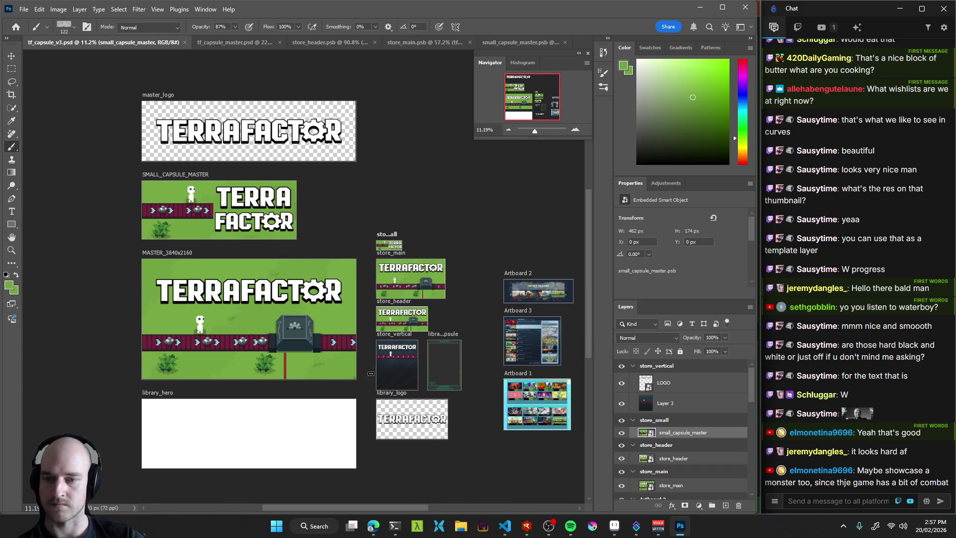
mouse_move(371, 408)
mouse_down()
mouse_move(404, 349)
mouse_move(329, 349)
mouse_move(267, 312)
mouse_move(243, 337)
mouse_move(324, 324)
mouse_up()
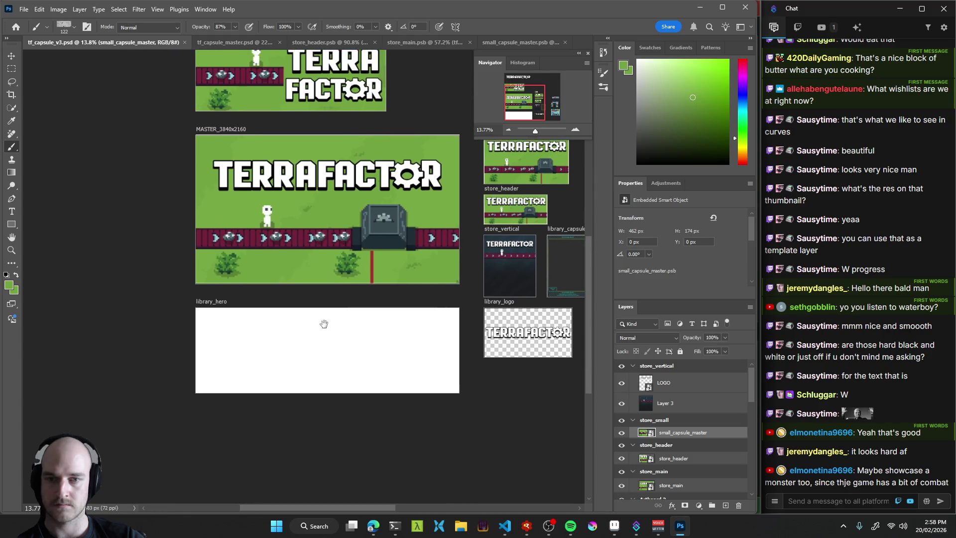
click(237, 307)
scroll(324, 333, down, 3)
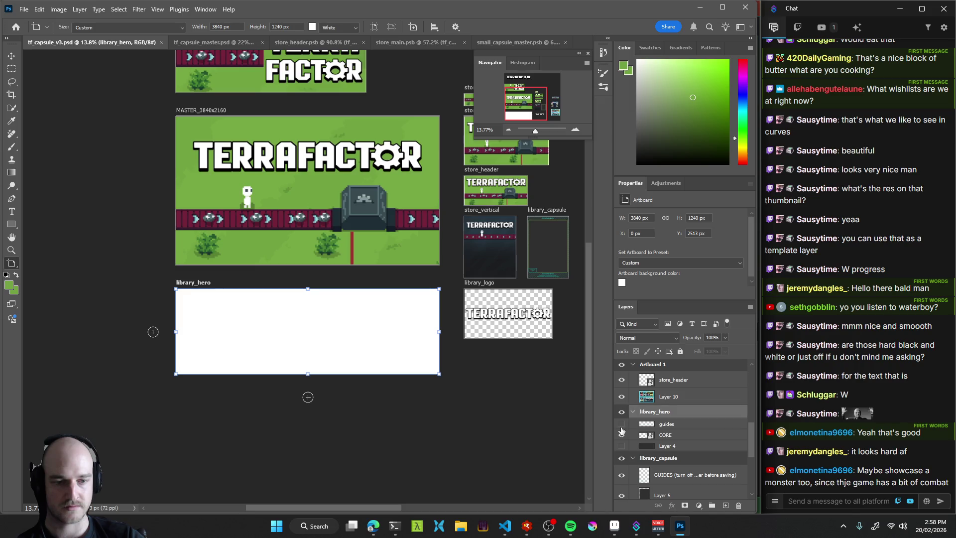
click(675, 436)
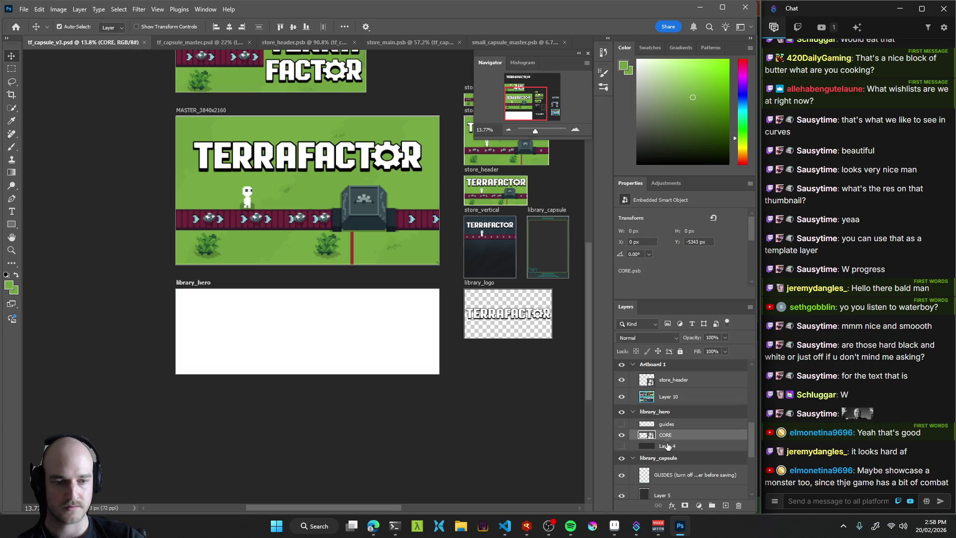
key(Delete)
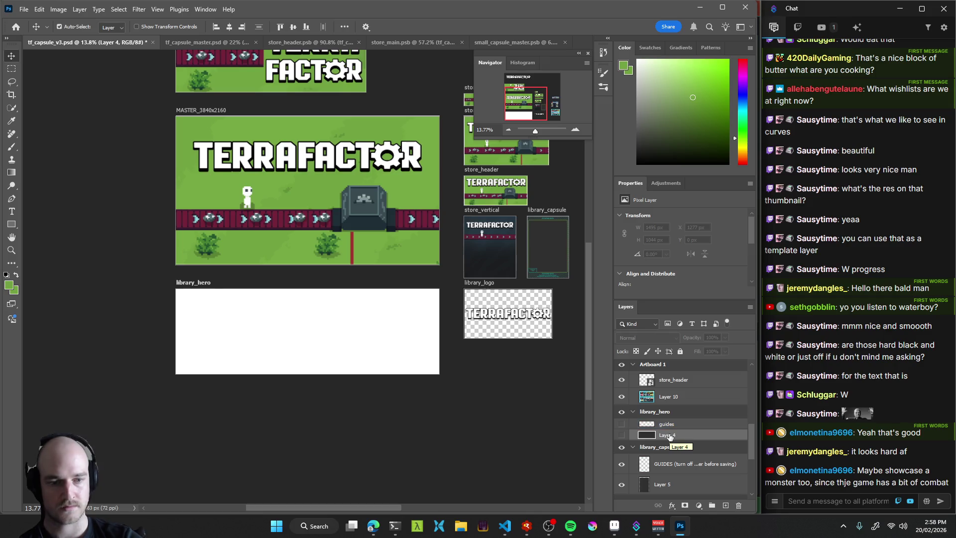
click(621, 435)
click(621, 423)
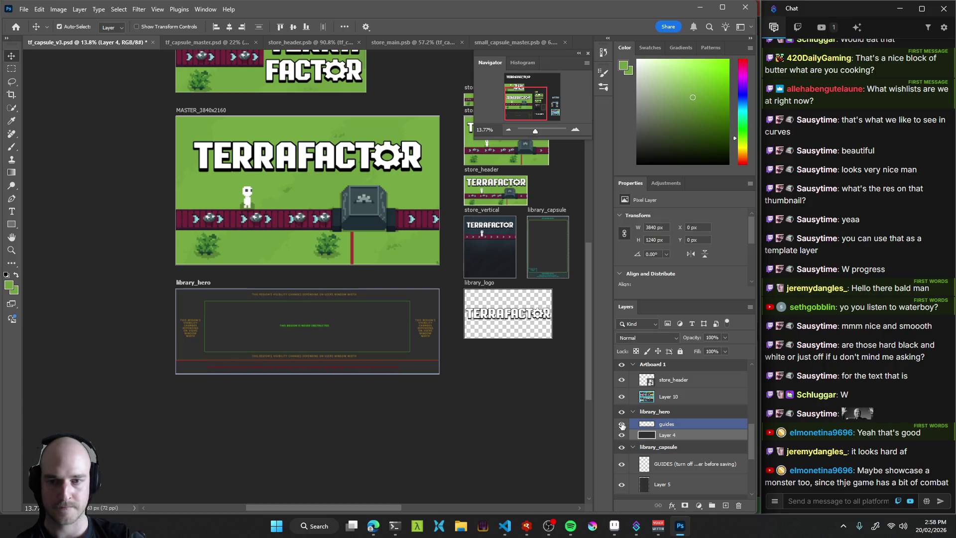
scroll(298, 337, up, 1)
scroll(246, 320, up, 3)
key(ctrl+s)
mouse_move(302, 317)
mouse_down()
mouse_move(348, 297)
mouse_move(305, 331)
mouse_move(219, 327)
mouse_move(296, 265)
mouse_move(224, 246)
mouse_move(368, 228)
mouse_move(179, 335)
mouse_up()
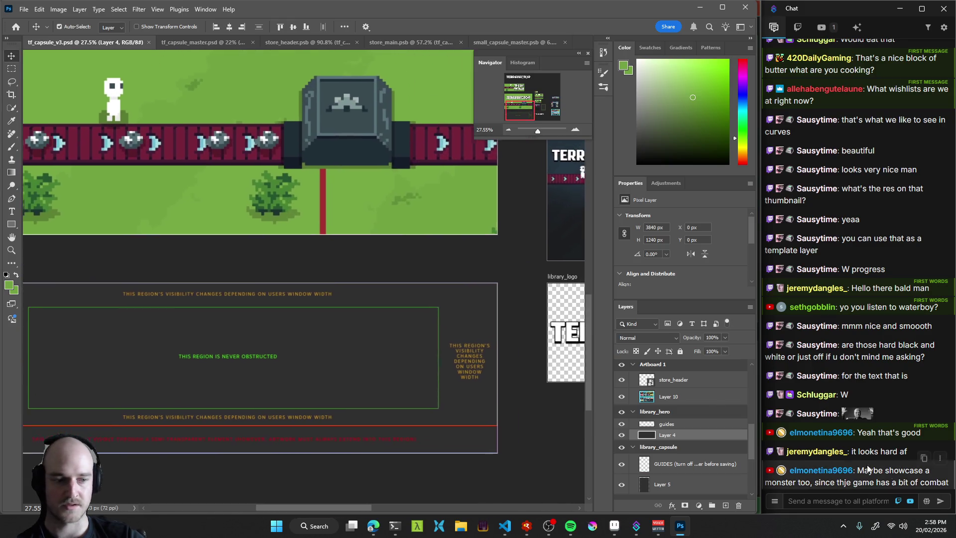
scroll(454, 334, down, 5)
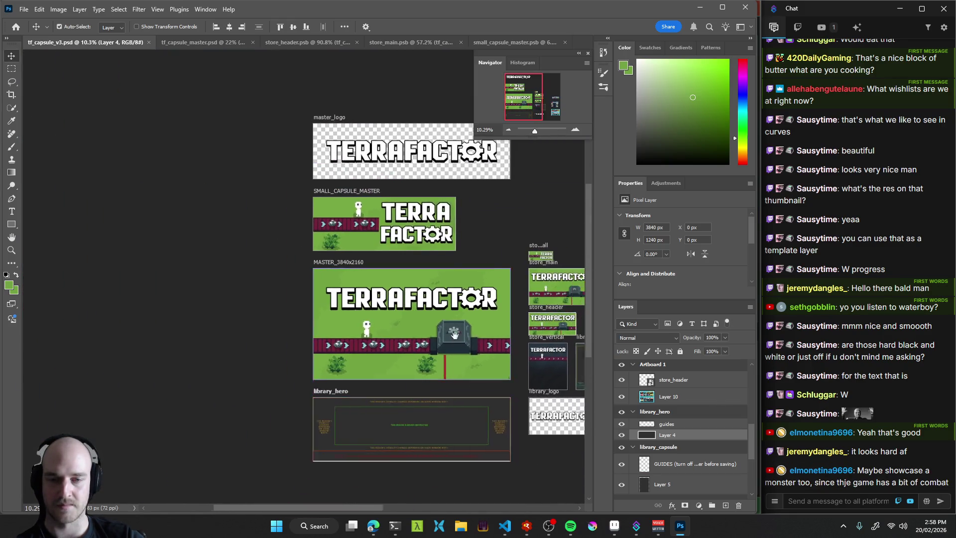
drag(454, 335, 339, 324)
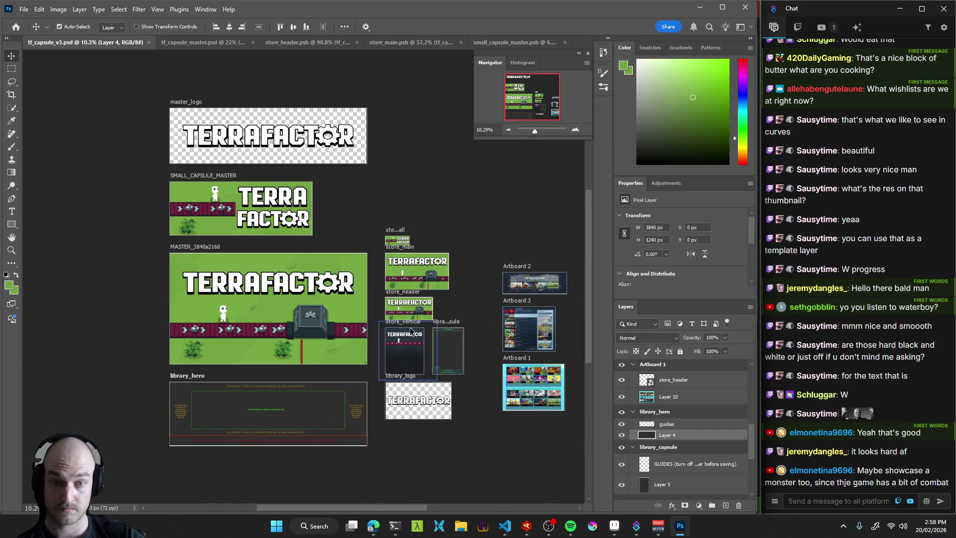
scroll(423, 298, up, 5)
mouse_move(497, 351)
mouse_down()
mouse_move(274, 235)
mouse_move(316, 218)
mouse_move(257, 226)
mouse_up()
mouse_move(317, 284)
mouse_down()
mouse_move(339, 294)
mouse_move(259, 262)
mouse_move(244, 267)
mouse_move(420, 313)
mouse_move(340, 303)
mouse_move(261, 232)
mouse_move(231, 223)
mouse_move(351, 291)
mouse_up()
scroll(263, 250, down, 3)
scroll(210, 70, up, 5)
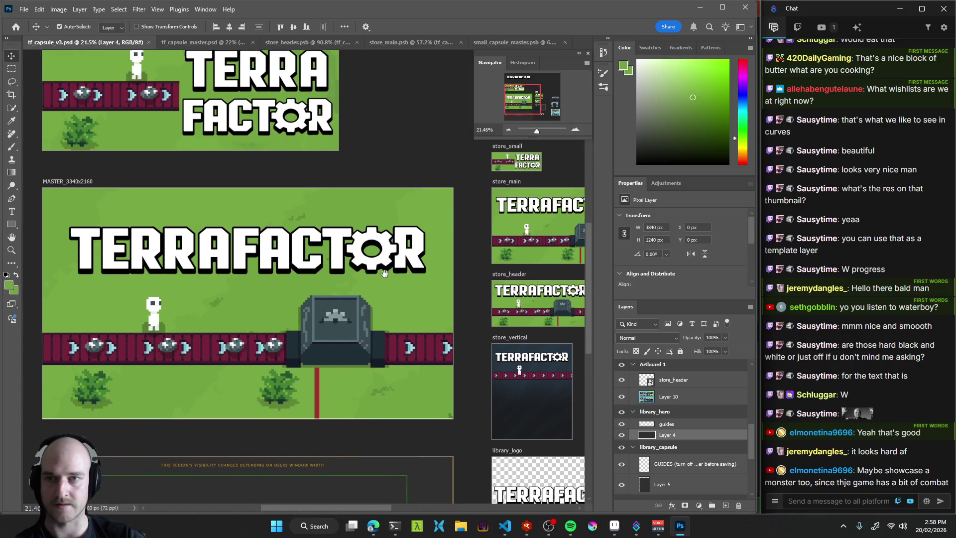
click(70, 181)
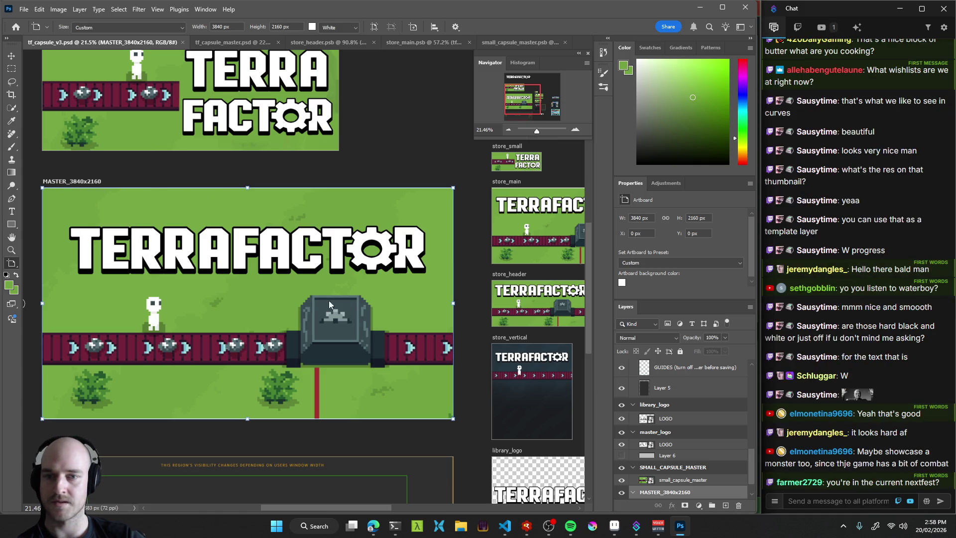
Move the white character left in tf_capsule_master, save it, and switch to Aseprite.
click(678, 480)
scroll(678, 484, down, 2)
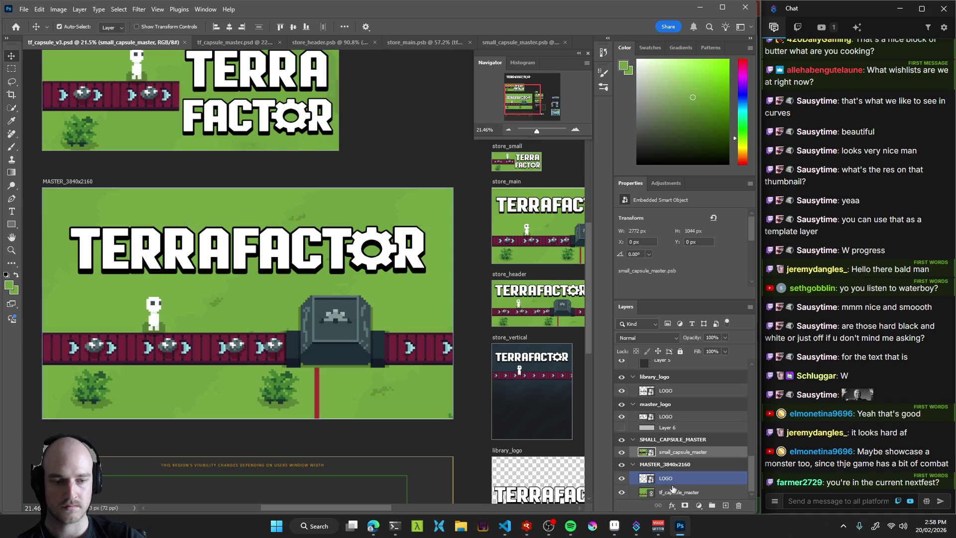
click(644, 491)
double_click(644, 492)
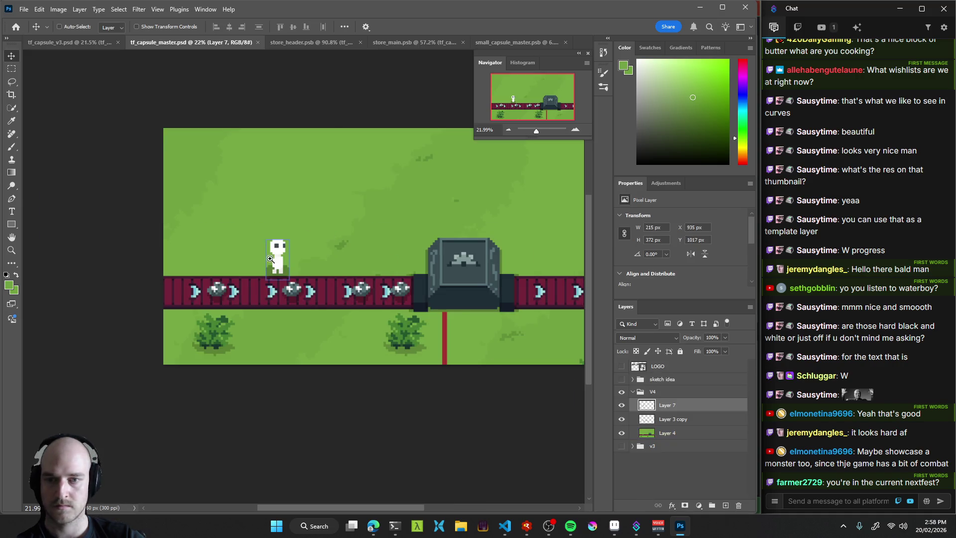
scroll(268, 252, up, 2)
mouse_move(267, 252)
mouse_down()
mouse_move(221, 253)
mouse_move(229, 252)
mouse_up()
key(ctrl+s)
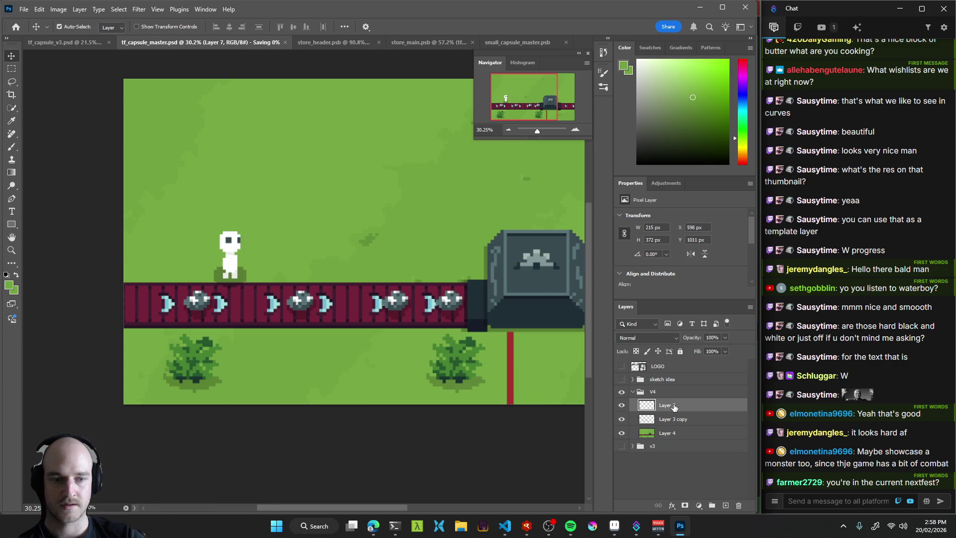
click(614, 526)
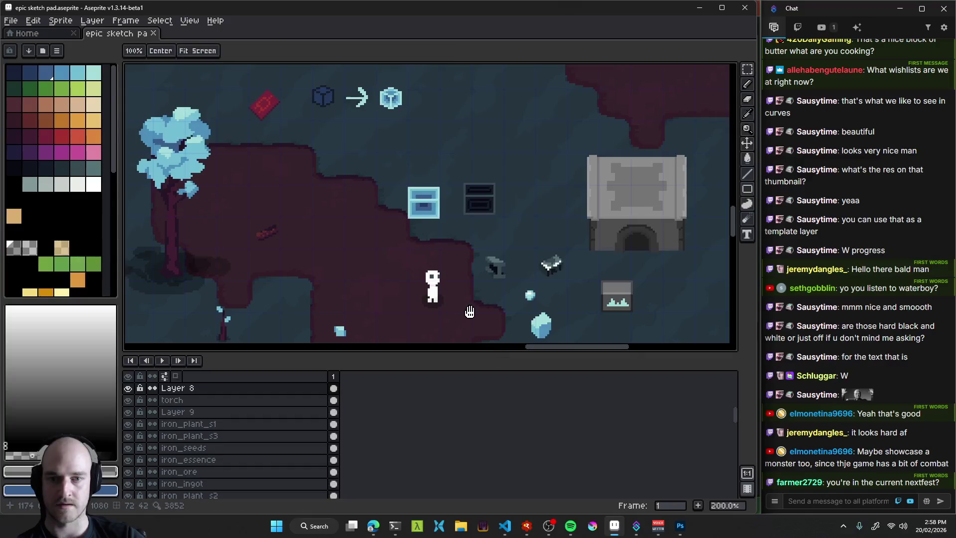
Pan and zoom across the sketch pad map to the green, desert and dark cave areas.
drag(434, 315, 422, 173)
scroll(479, 228, down, 1)
scroll(481, 207, up, 1)
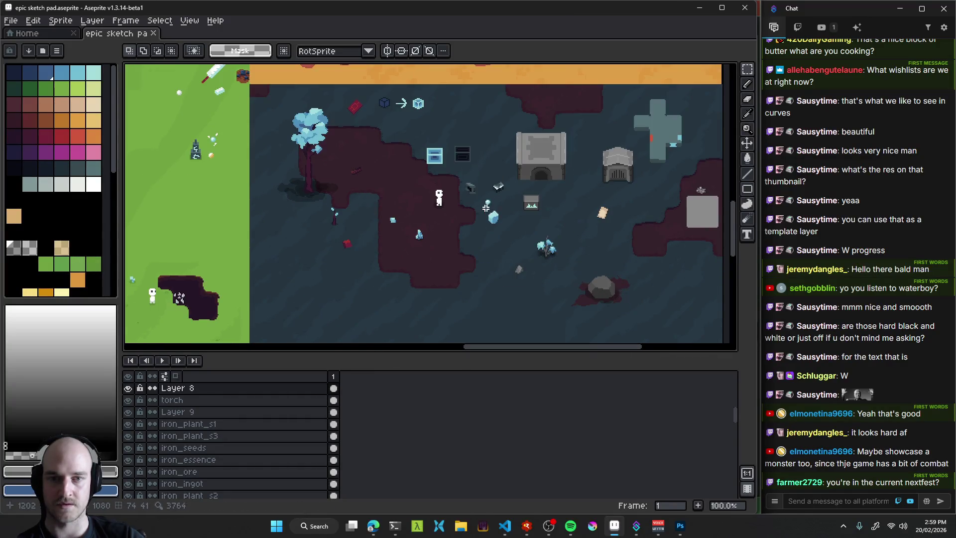
scroll(426, 238, down, 1)
drag(362, 230, 515, 248)
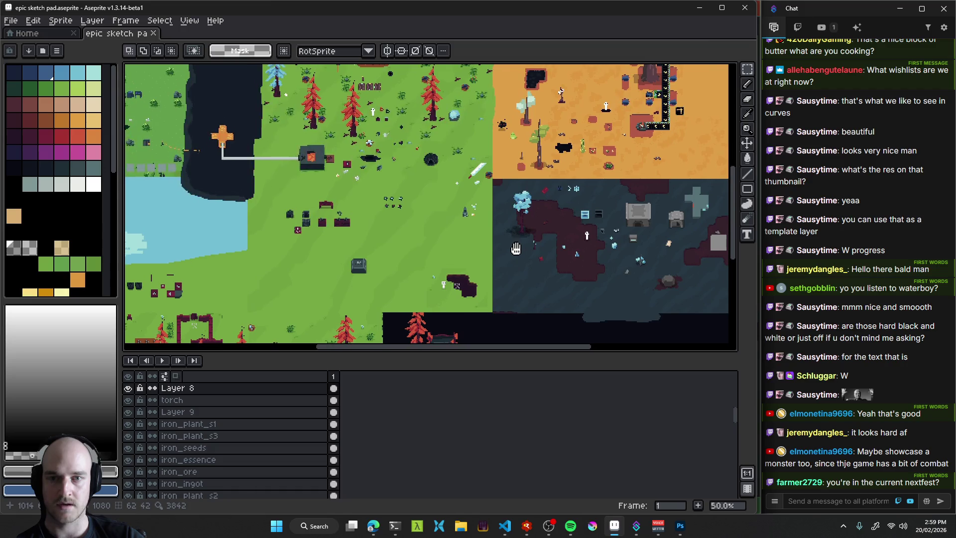
scroll(456, 158, down, 1)
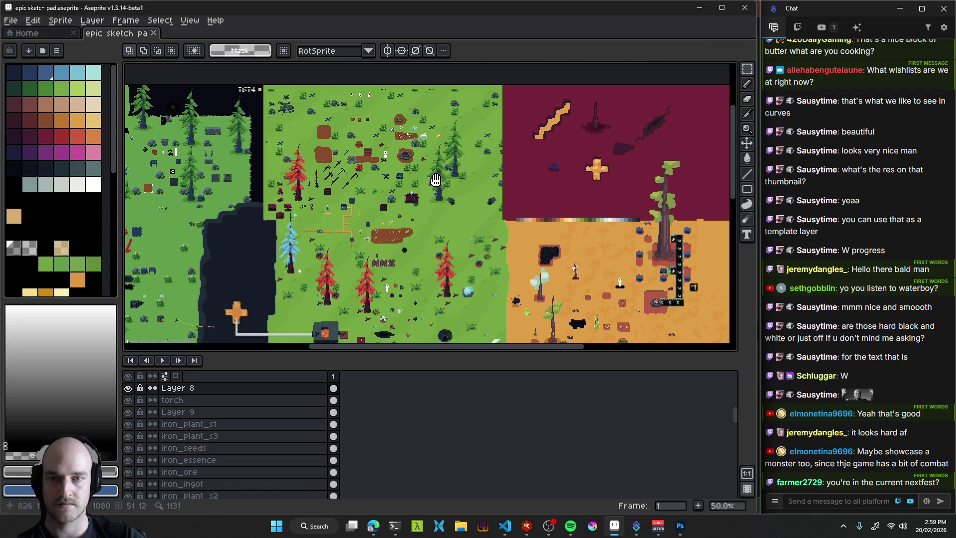
scroll(437, 181, up, 1)
drag(469, 199, 361, 50)
scroll(459, 172, up, 1)
mouse_move(451, 165)
mouse_down()
mouse_move(433, 268)
mouse_move(564, 201)
mouse_up()
Select the bg layer and survey the red trees, farm plots, desert and furnace biome.
ctrl+click(433, 269)
scroll(519, 229, down, 1)
mouse_move(498, 120)
mouse_down()
mouse_move(448, 204)
mouse_move(425, 292)
mouse_move(313, 216)
mouse_move(83, 245)
mouse_move(324, 236)
mouse_move(486, 316)
mouse_move(433, 220)
mouse_up()
scroll(448, 204, up, 1)
scroll(420, 186, down, 1)
scroll(488, 287, up, 1)
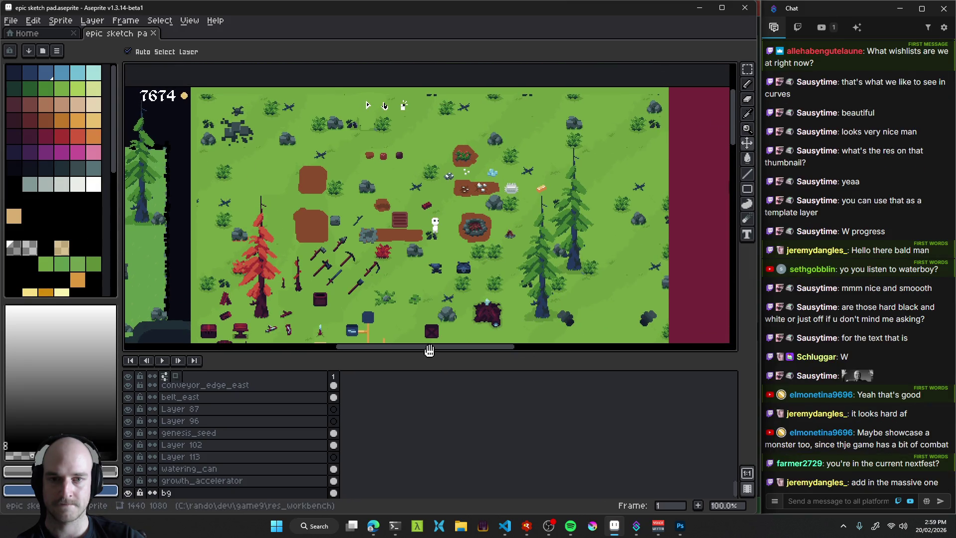
mouse_move(429, 350)
mouse_down()
mouse_move(452, 263)
mouse_move(457, 98)
mouse_move(446, 155)
mouse_move(512, 259)
mouse_move(503, 166)
mouse_up()
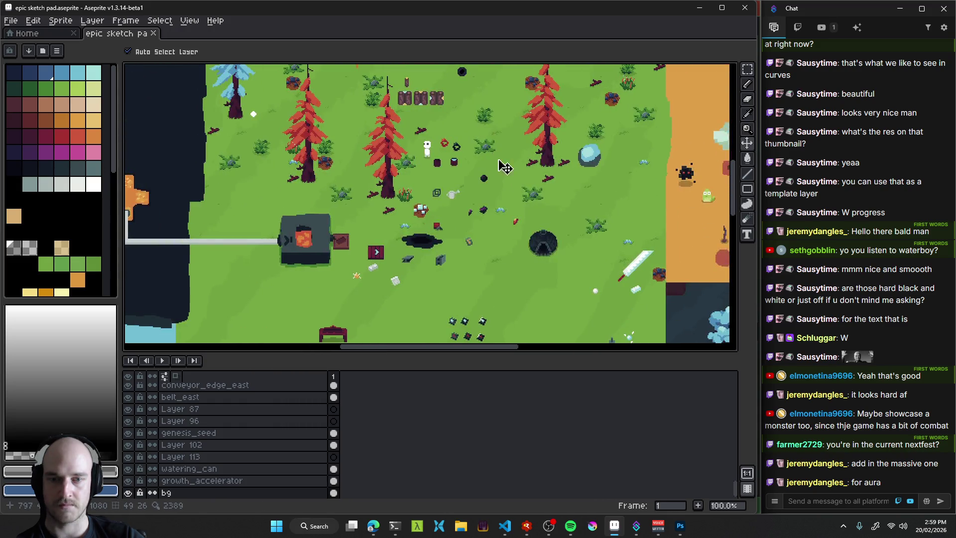
drag(595, 288, 445, 195)
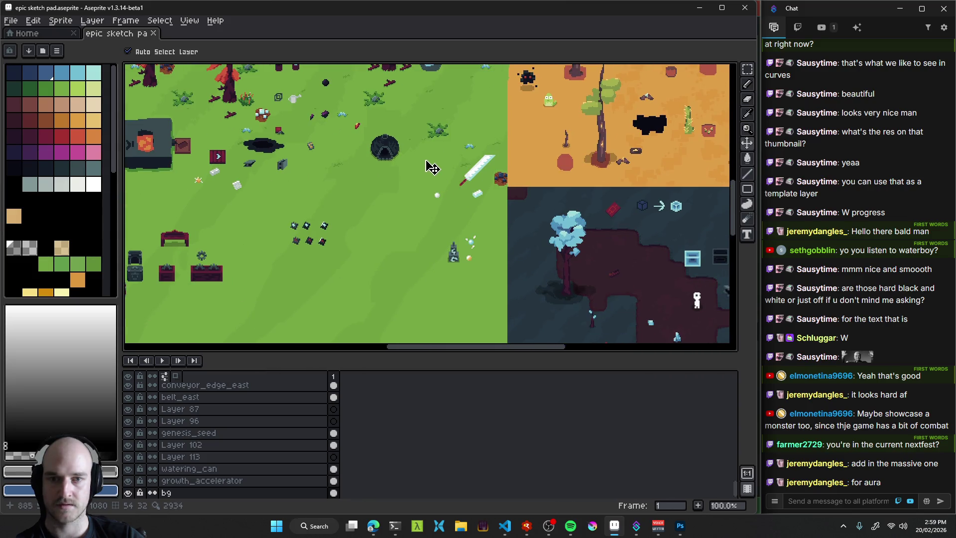
mouse_move(594, 297)
mouse_down()
mouse_move(330, 143)
mouse_move(338, 199)
mouse_move(422, 242)
mouse_up()
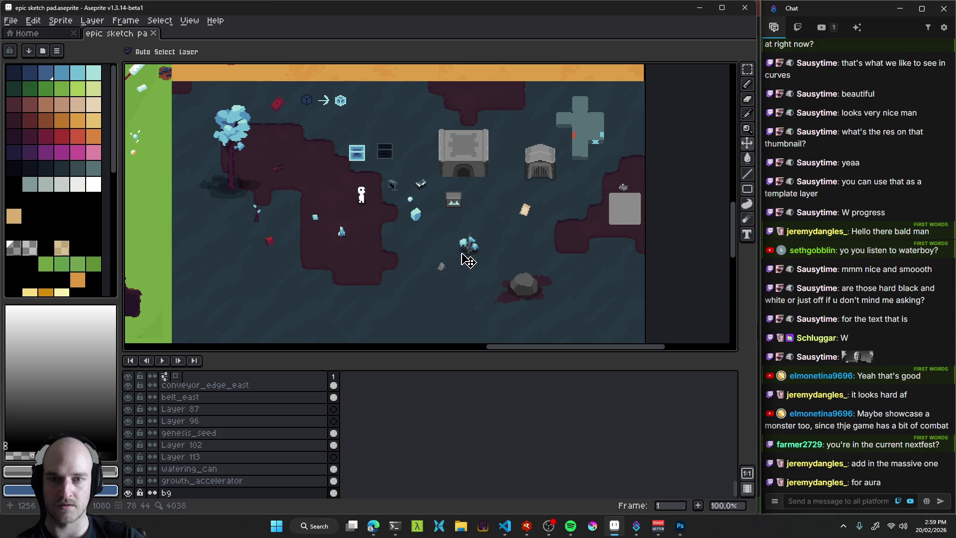
Save epic sketch pad.aseprite, then minimize and restore the Aseprite window.
key(ctrl+s)
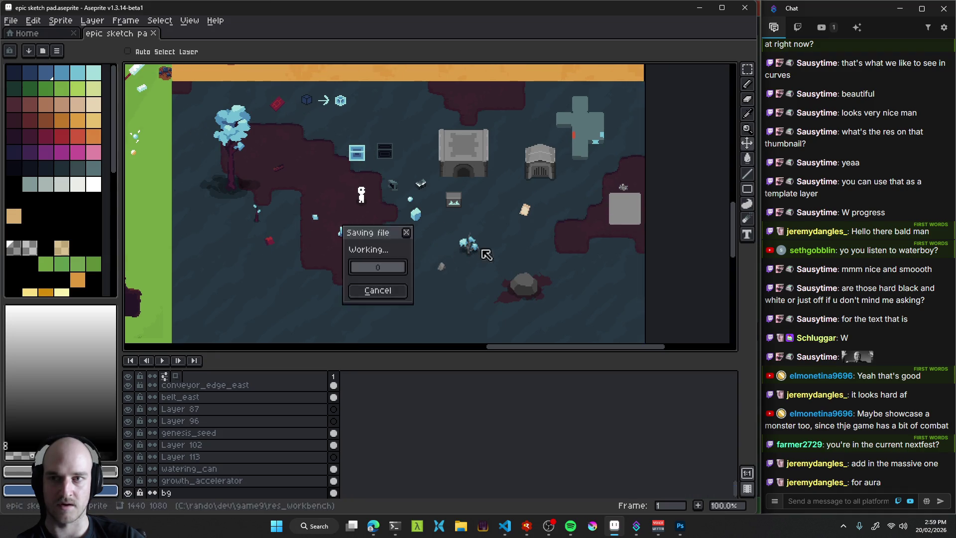
click(699, 7)
click(614, 526)
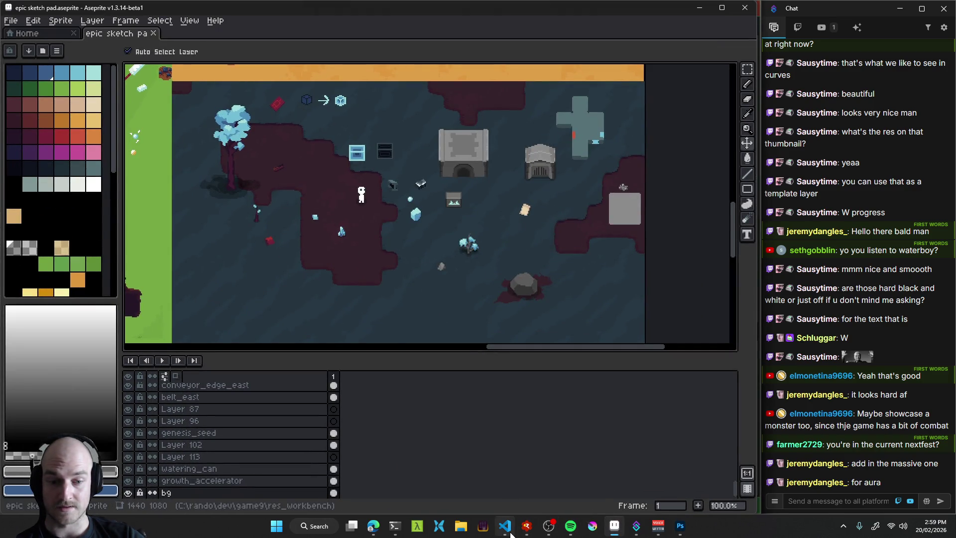
Bring VS Code forward and show the Source Control changes list.
mouse_move(508, 530)
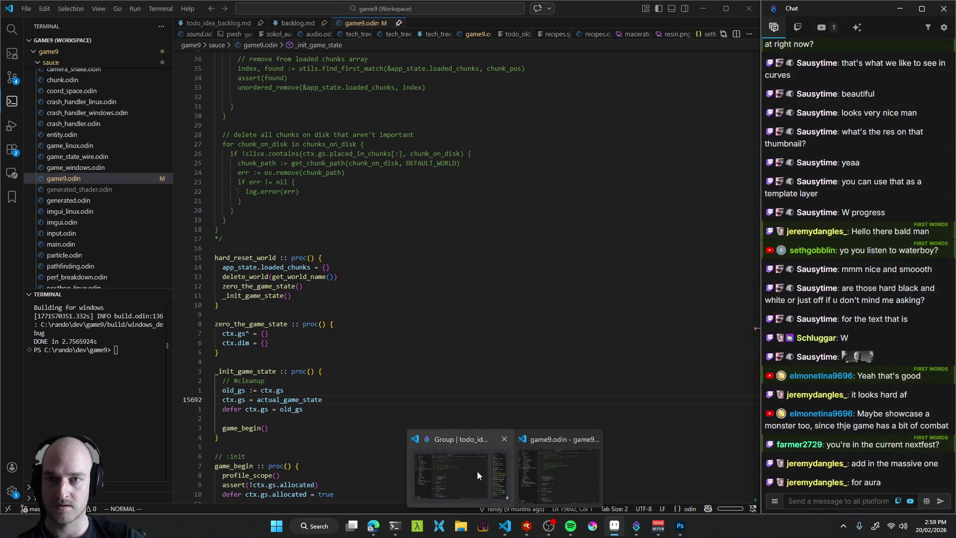
click(477, 471)
click(396, 221)
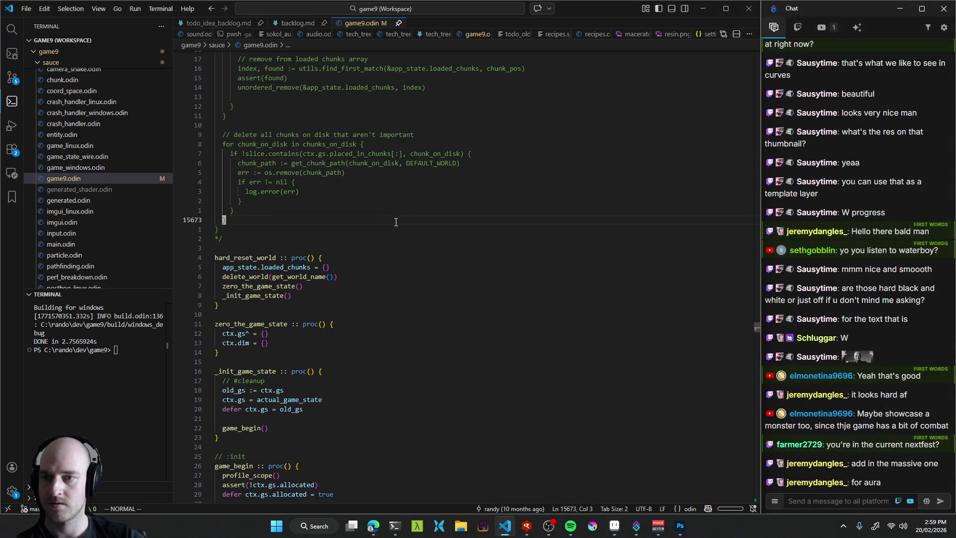
key(ctrl+shift+g)
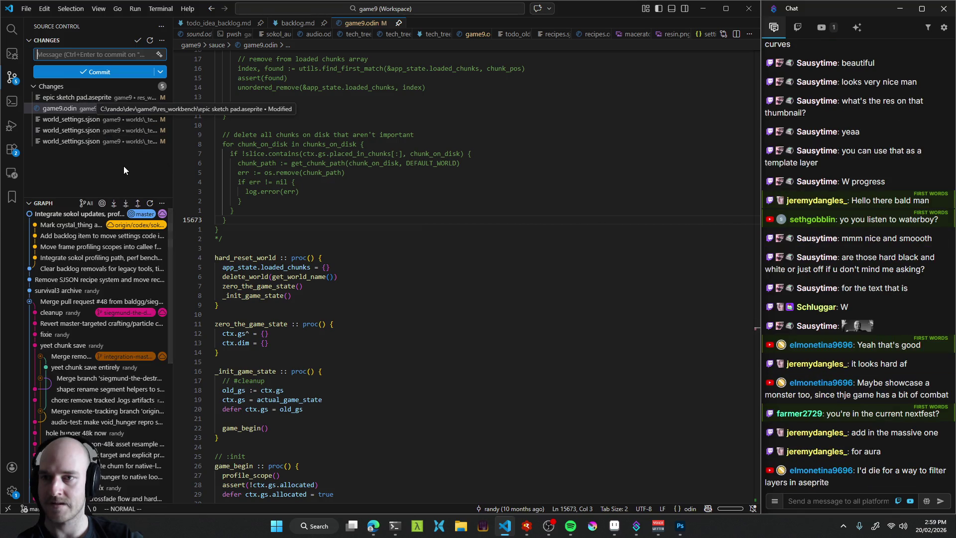
Open the epic sketch pad.aseprite change, cancel discarding it, and return to Aseprite.
mouse_move(142, 99)
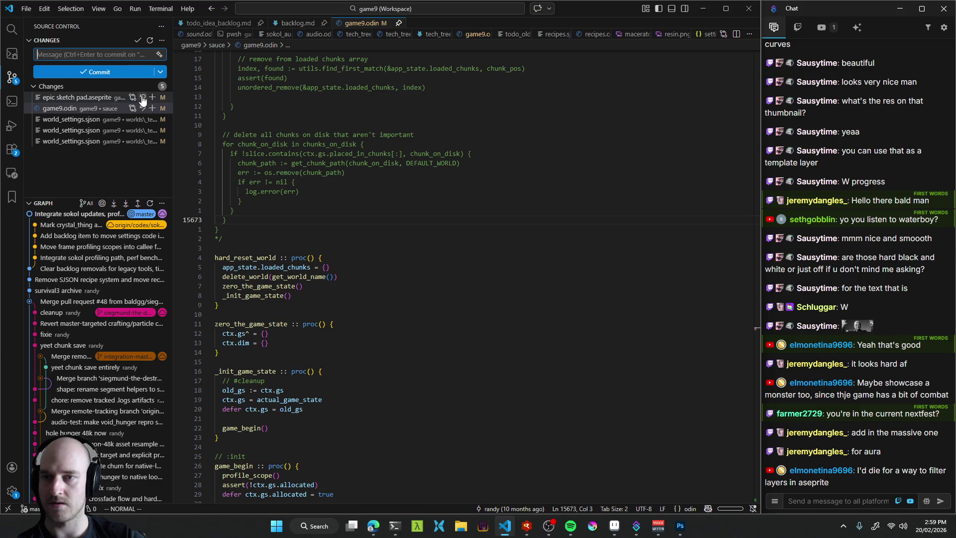
click(106, 99)
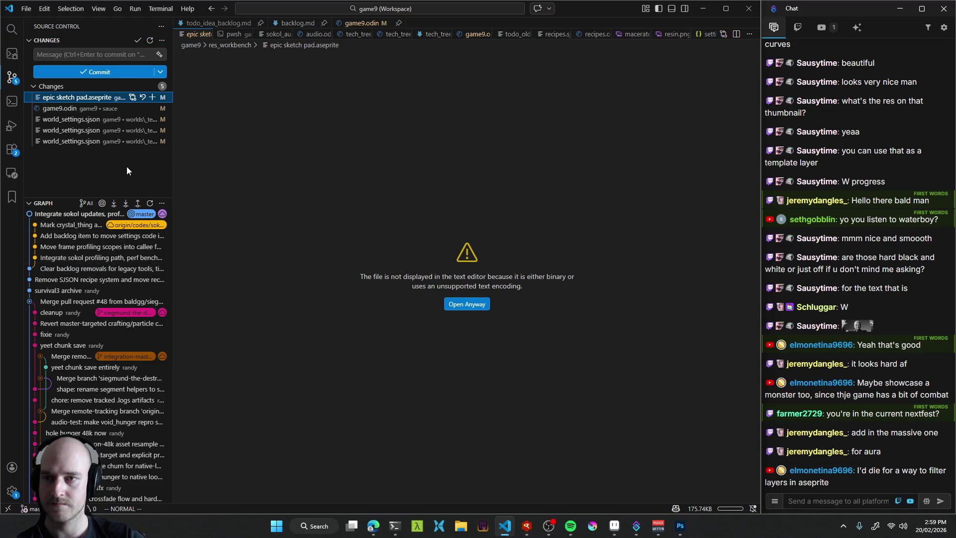
click(143, 98)
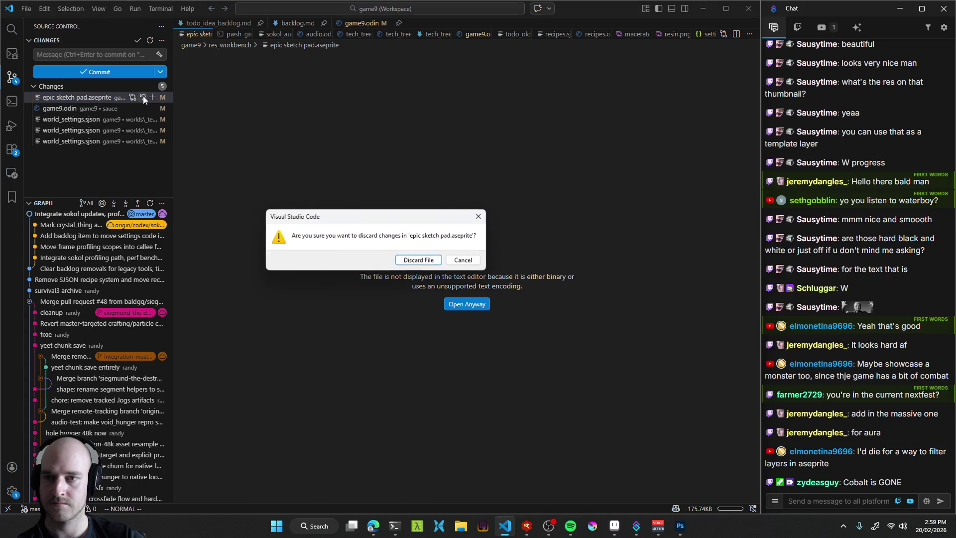
click(464, 260)
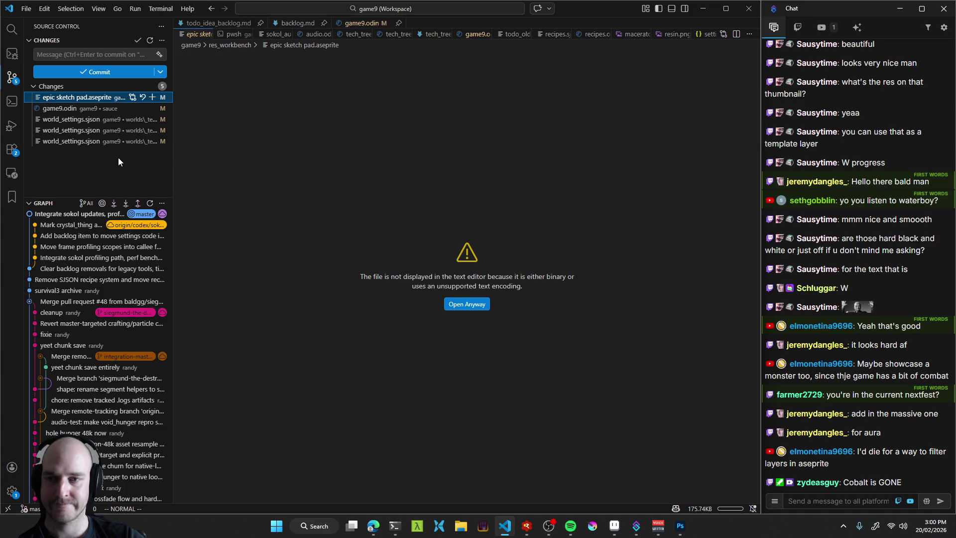
mouse_move(100, 228)
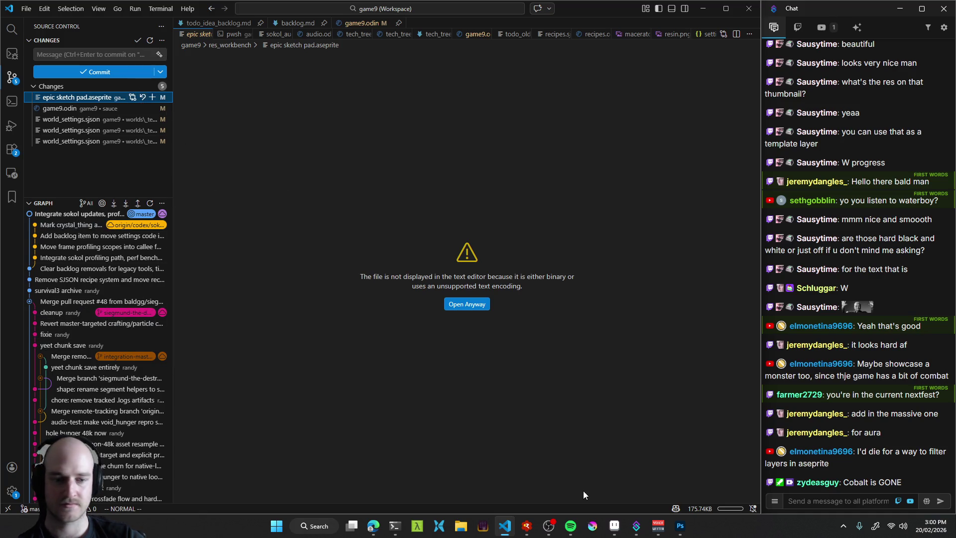
click(614, 531)
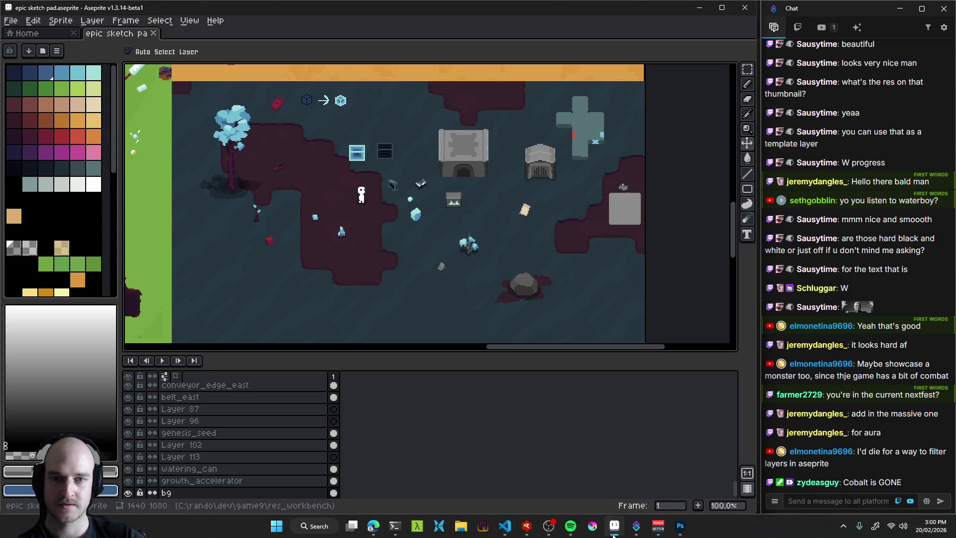
scroll(404, 250, up, 1)
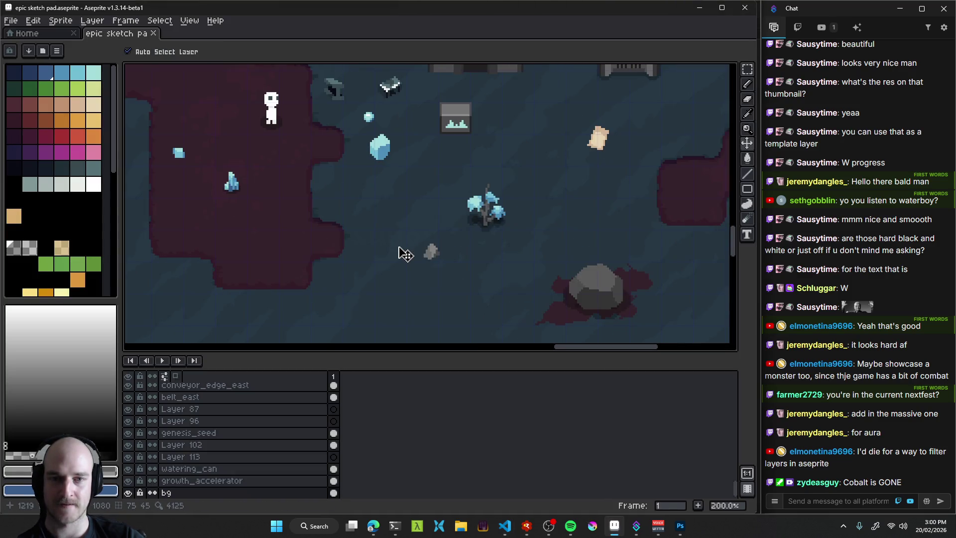
scroll(401, 249, down, 3)
scroll(402, 235, up, 2)
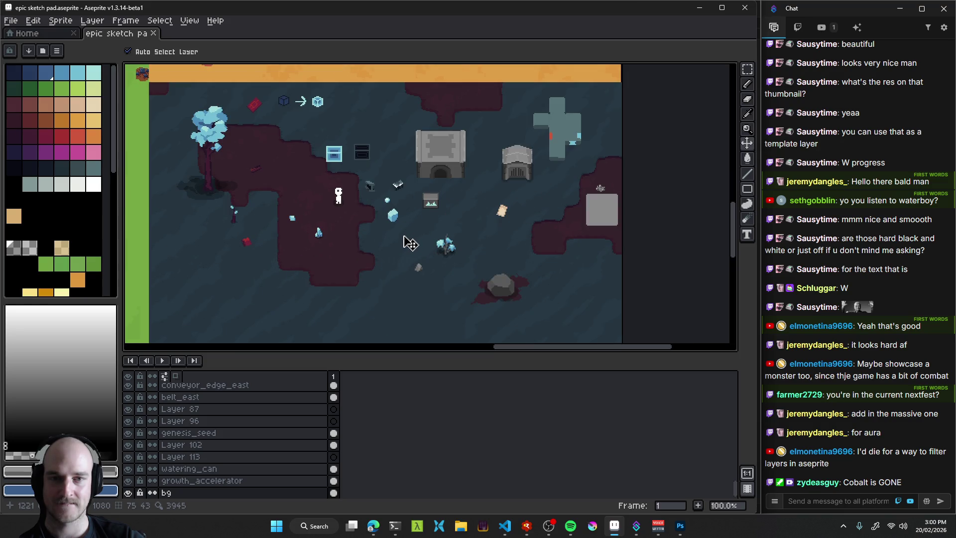
click(153, 32)
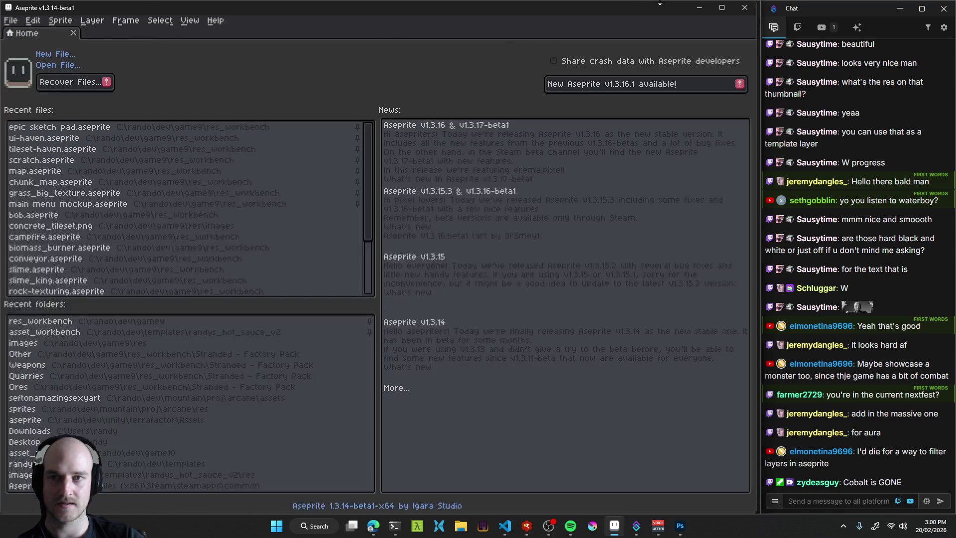
click(703, 10)
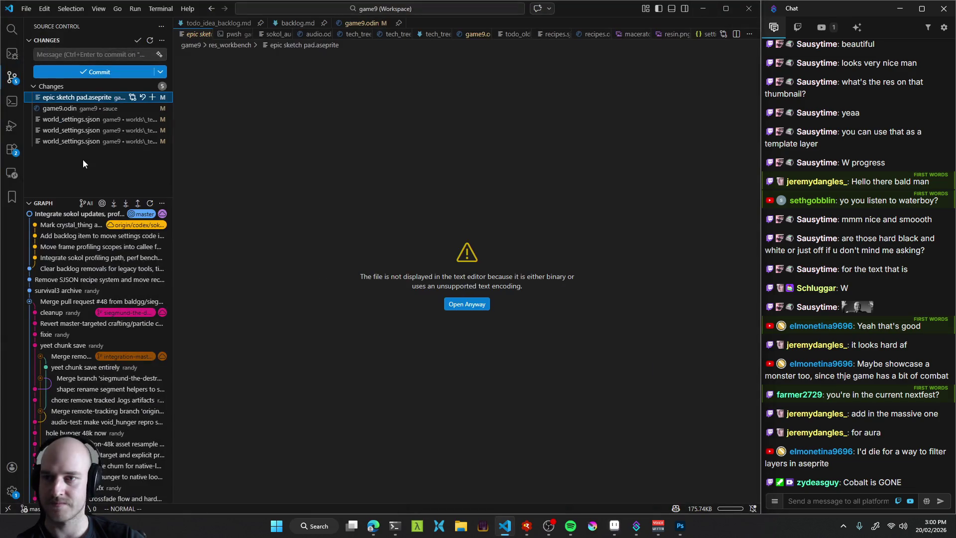
click(143, 98)
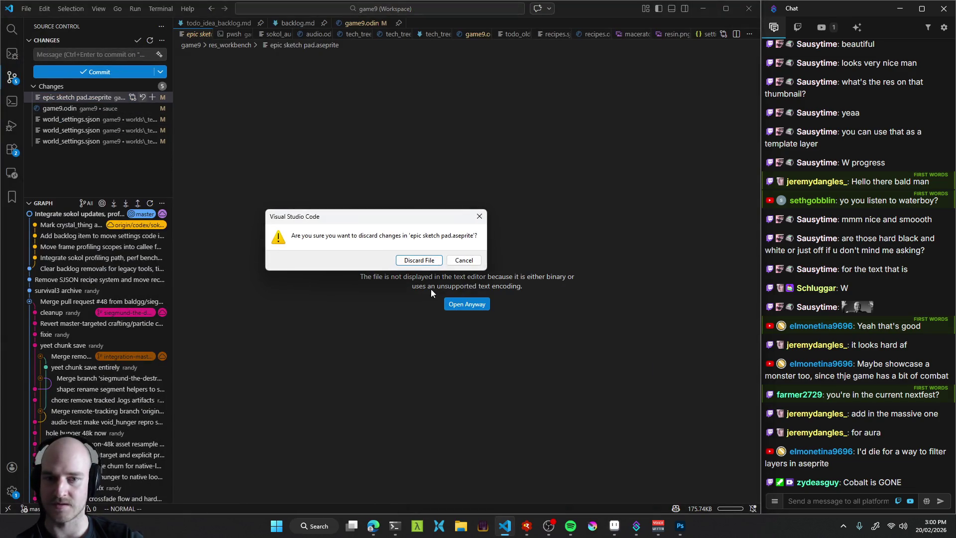
click(421, 262)
click(613, 525)
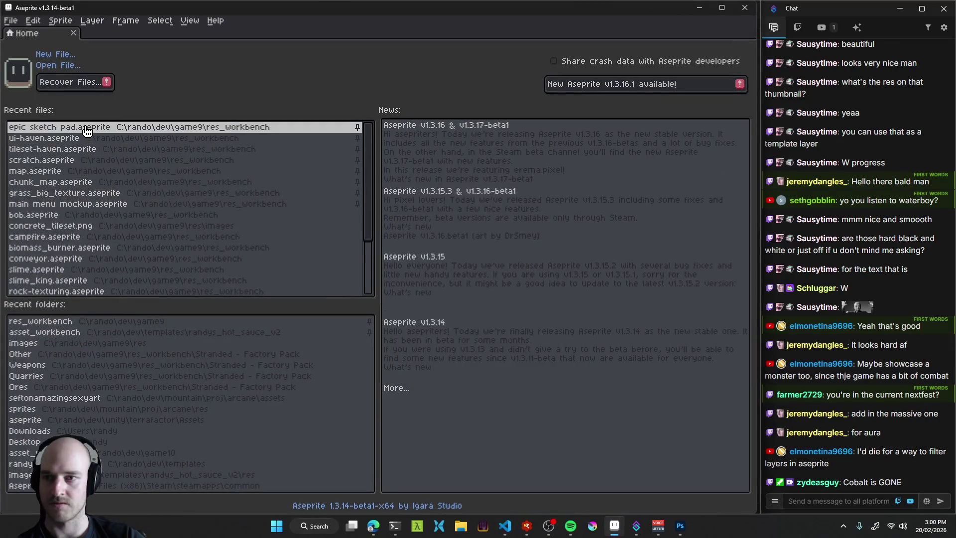
click(348, 130)
drag(143, 117, 478, 258)
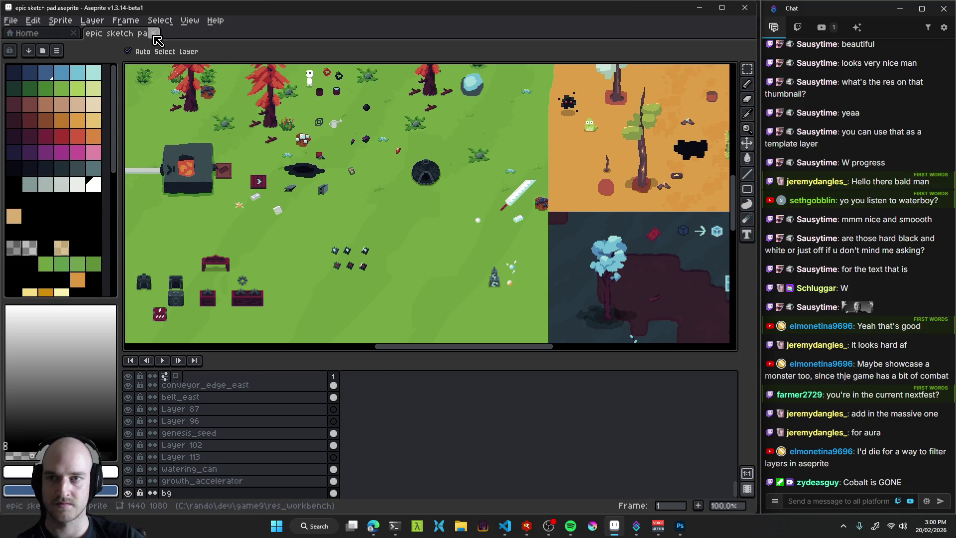
click(157, 35)
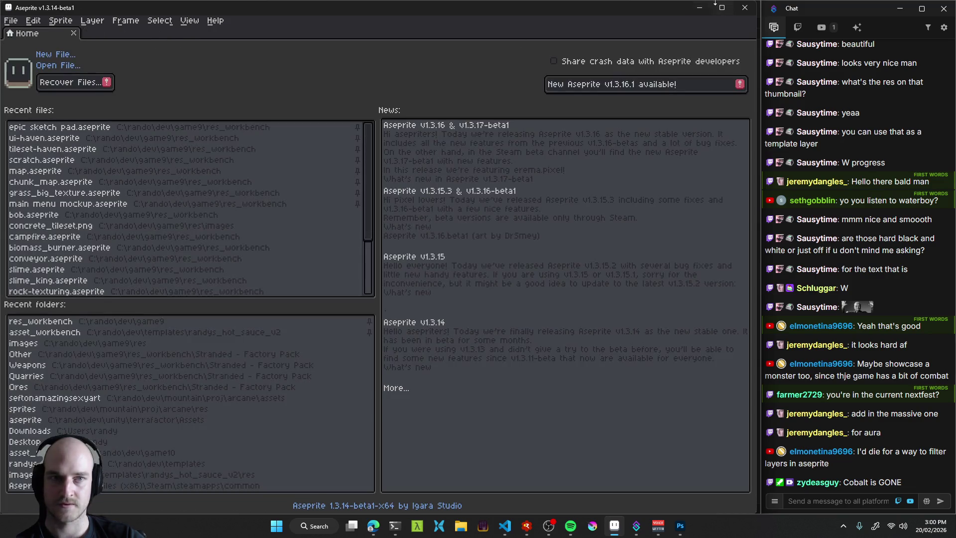
key(alt+Tab)
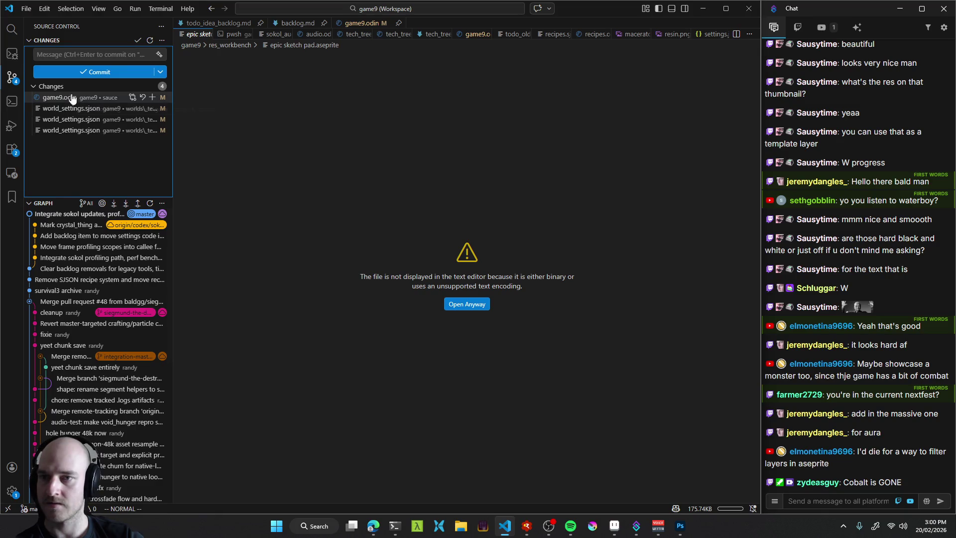
Open the game9.odin diff, collapsed to just the changed regions.
click(120, 99)
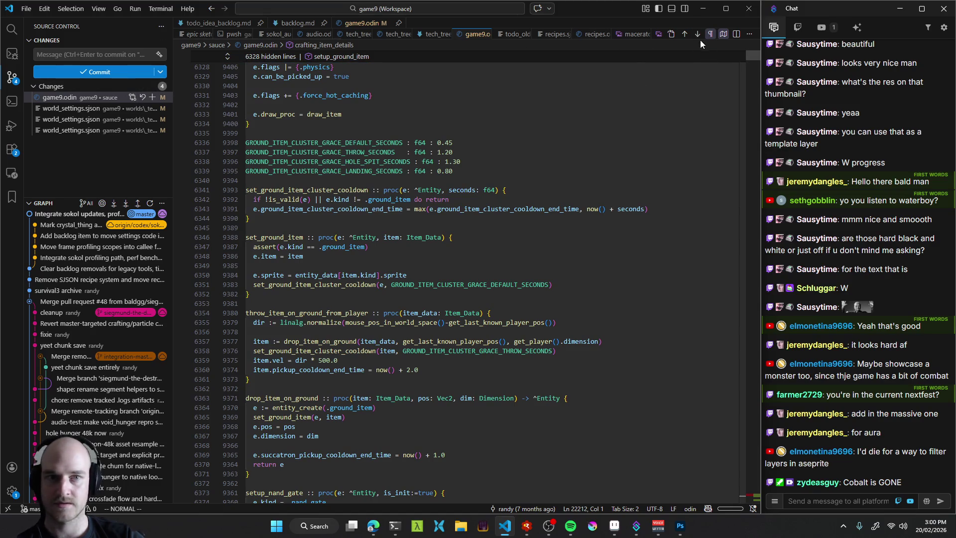
click(721, 35)
scroll(497, 230, down, 8)
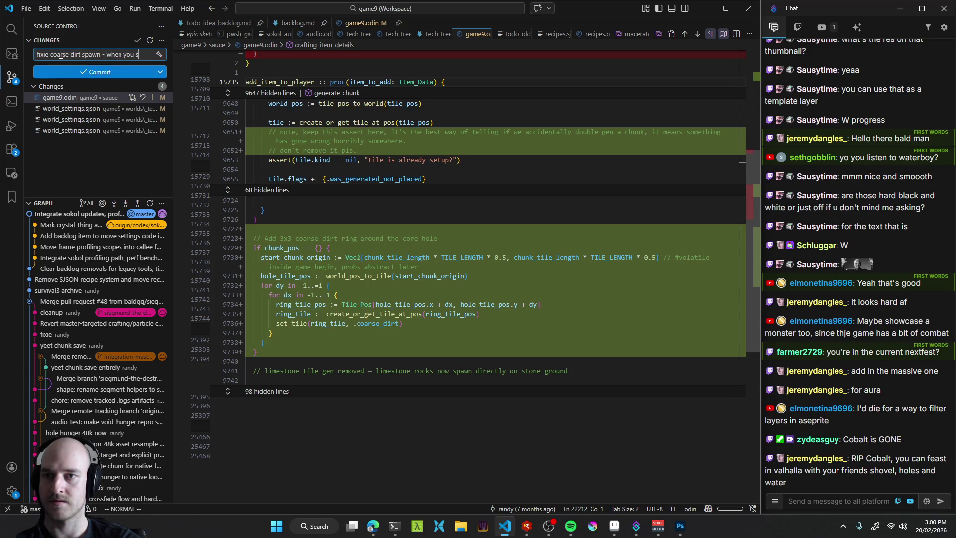
Stage game9.odin and commit it with the message 'fixie coarse dirt spawn'.
text(ee this add to specs that)
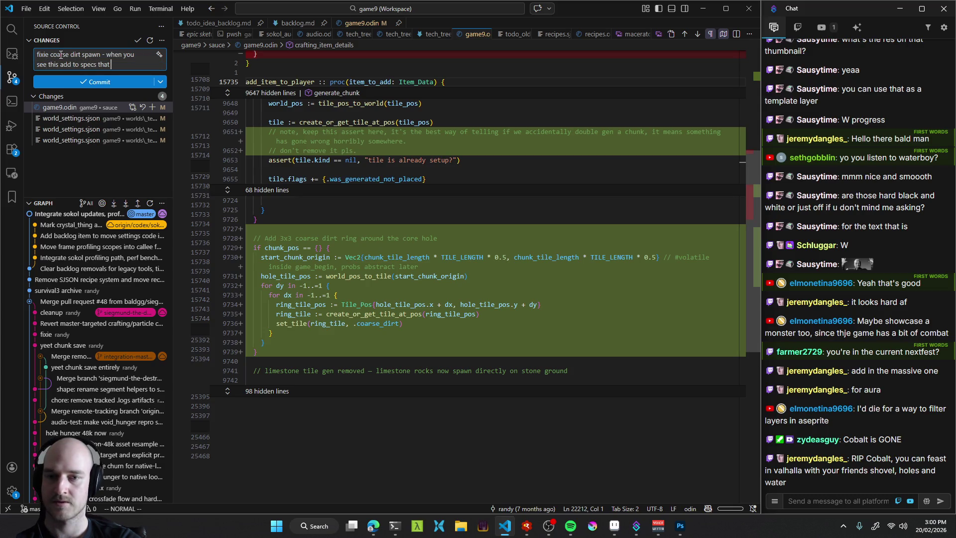
key(BackSpace)
key(BackSpace)
key(BackSpace)
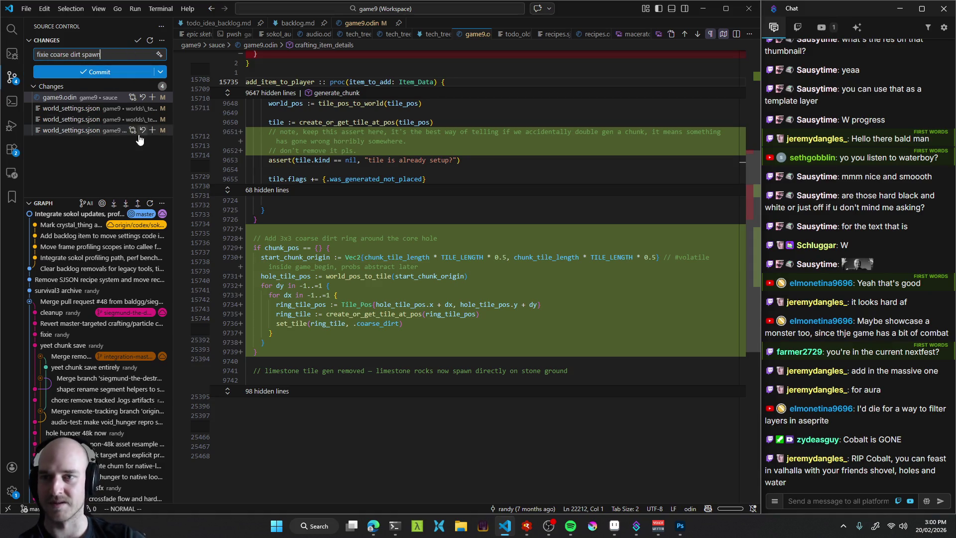
click(150, 100)
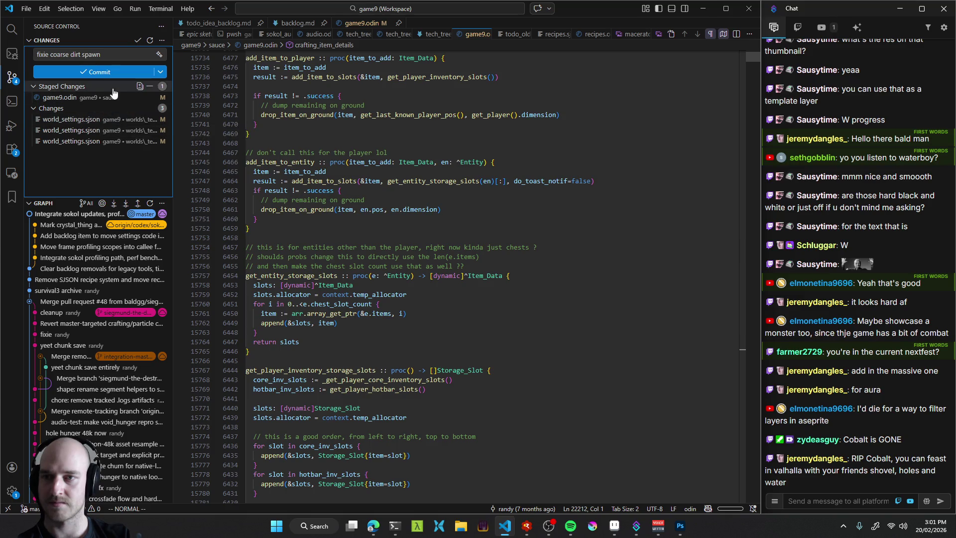
click(105, 74)
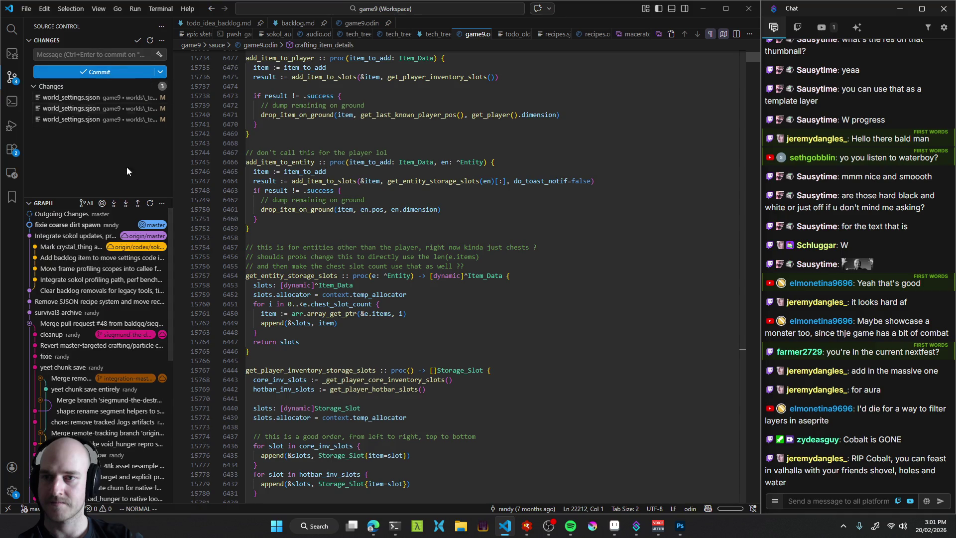
Push the new commit and discard the changes in all three settings files.
click(139, 204)
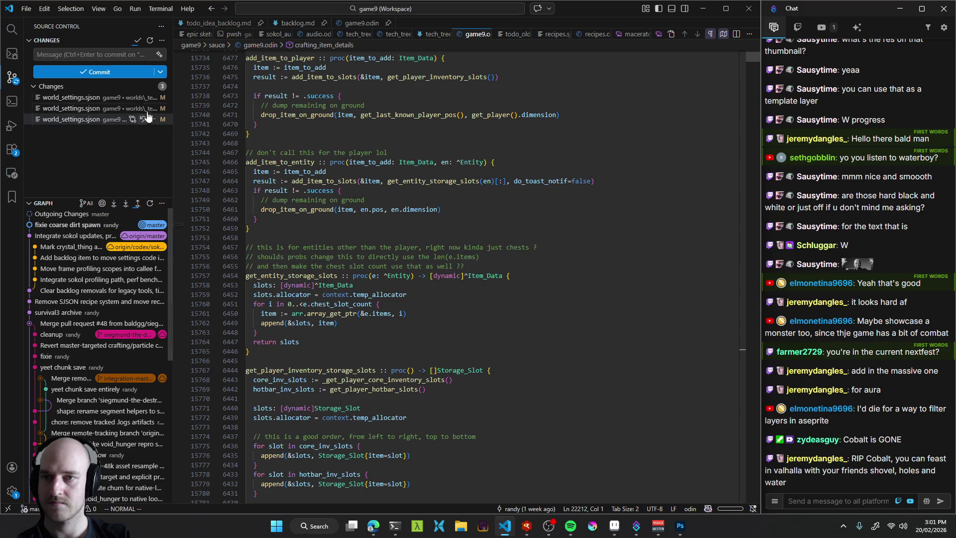
click(140, 86)
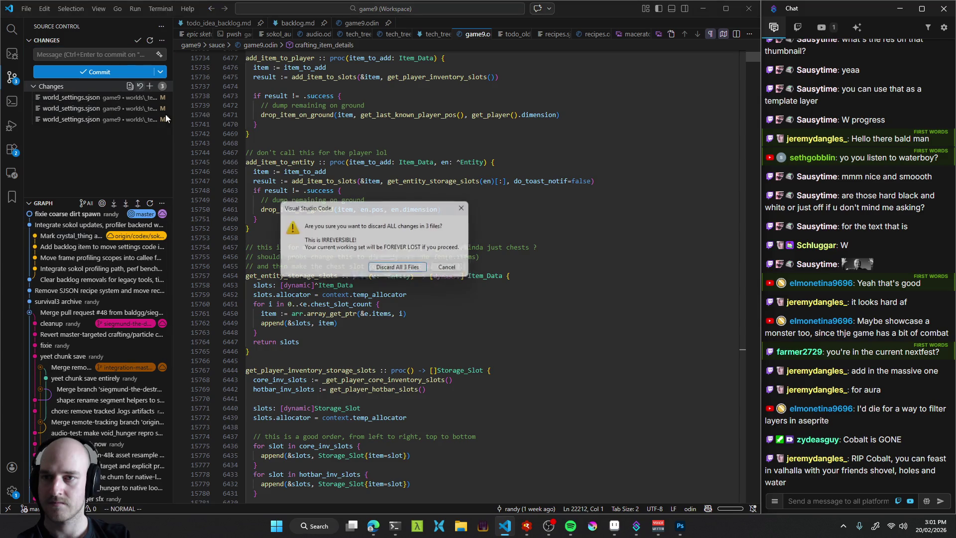
key(Return)
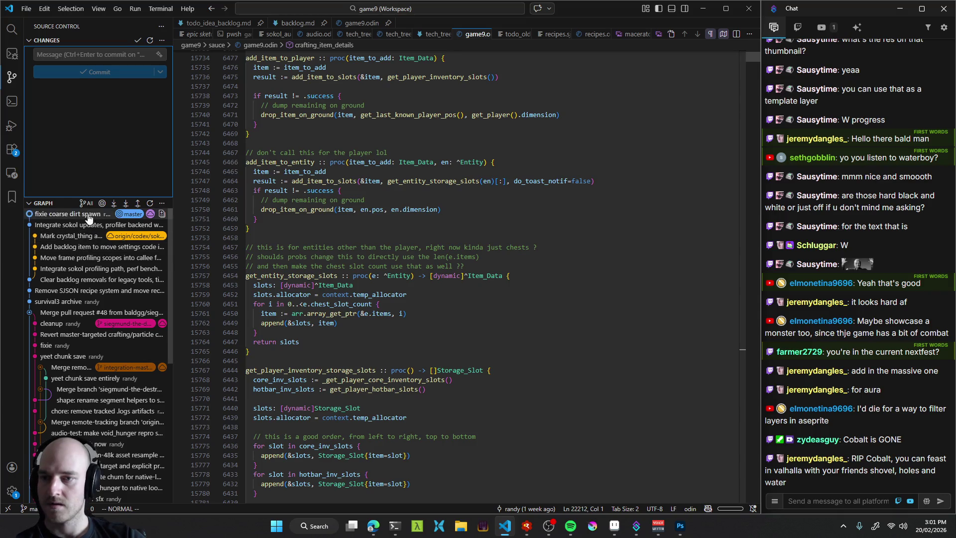
From the Mark crystal_thing commit, check out origin/codex/sokol-profiler-integration-20260218.
mouse_move(90, 239)
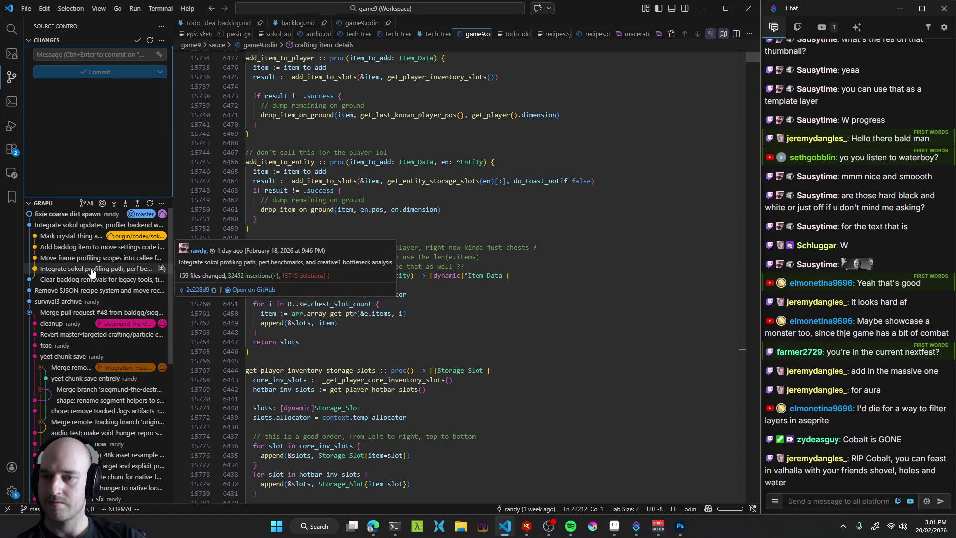
click(89, 238)
right_click(88, 237)
mouse_move(155, 280)
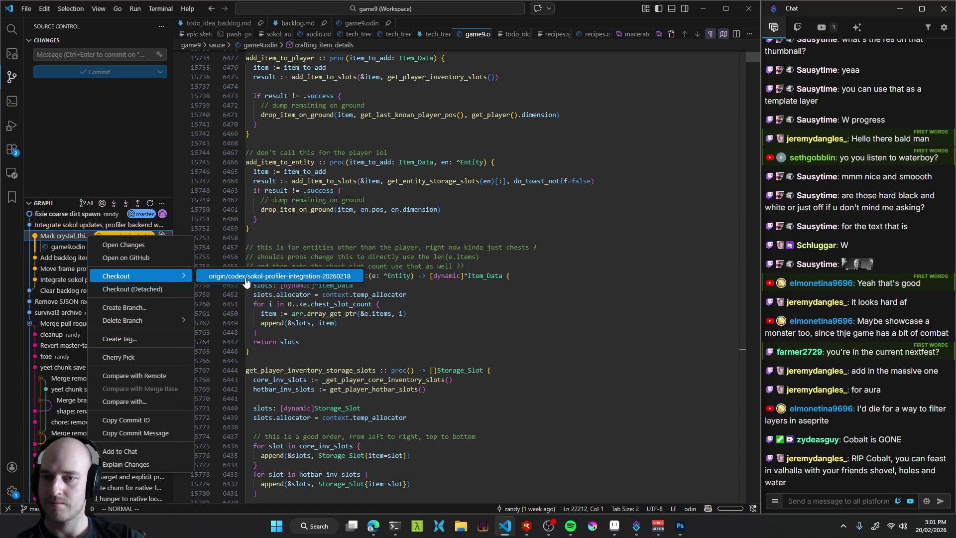
click(264, 276)
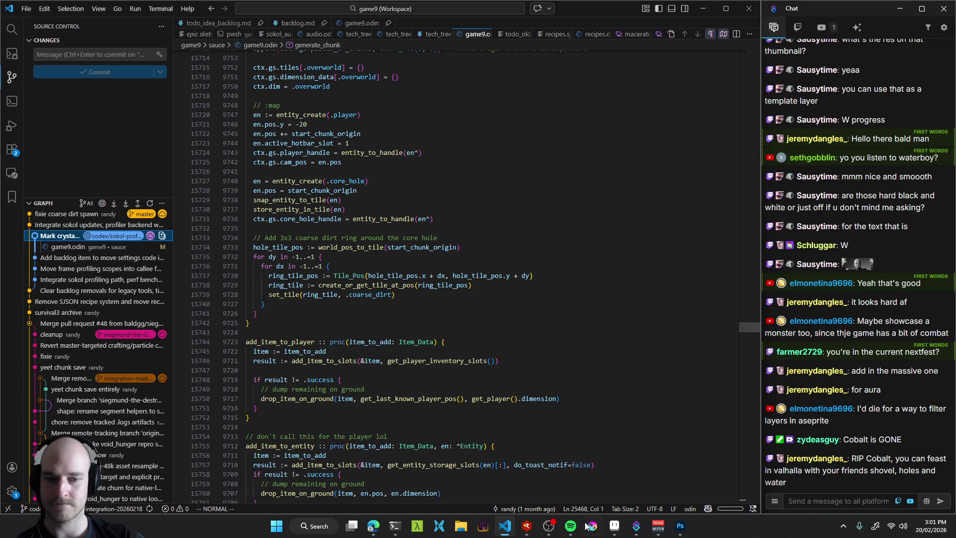
Reopen epic sketch pad in Aseprite, pan to the dark cave area, then return to VS Code.
click(615, 530)
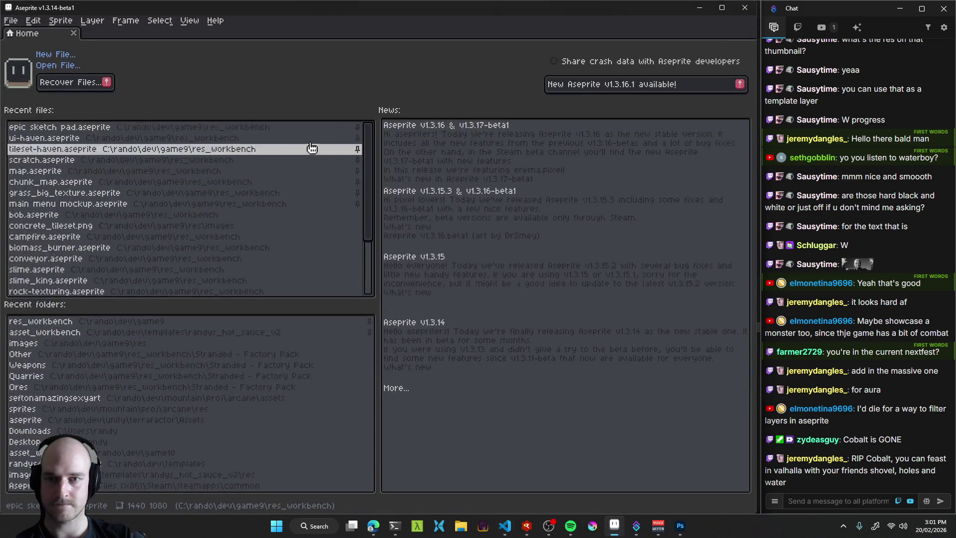
click(83, 129)
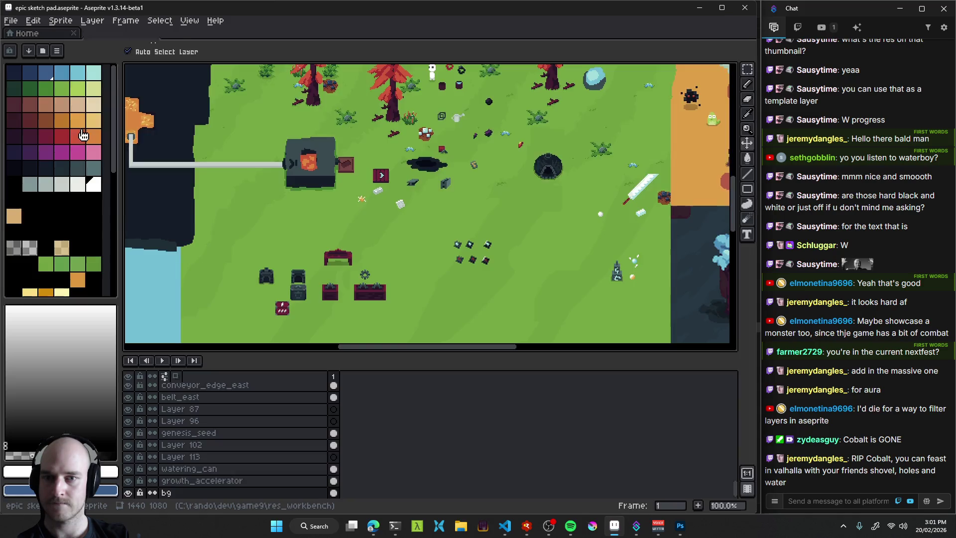
drag(424, 221, 293, 173)
drag(510, 250, 209, 144)
key(alt+Tab)
Find the 'cobalt wateringcan sprite' commit and preview its epic sketch pad.aseprite and cobalt_wateringcan.png changes.
scroll(112, 408, down, 10)
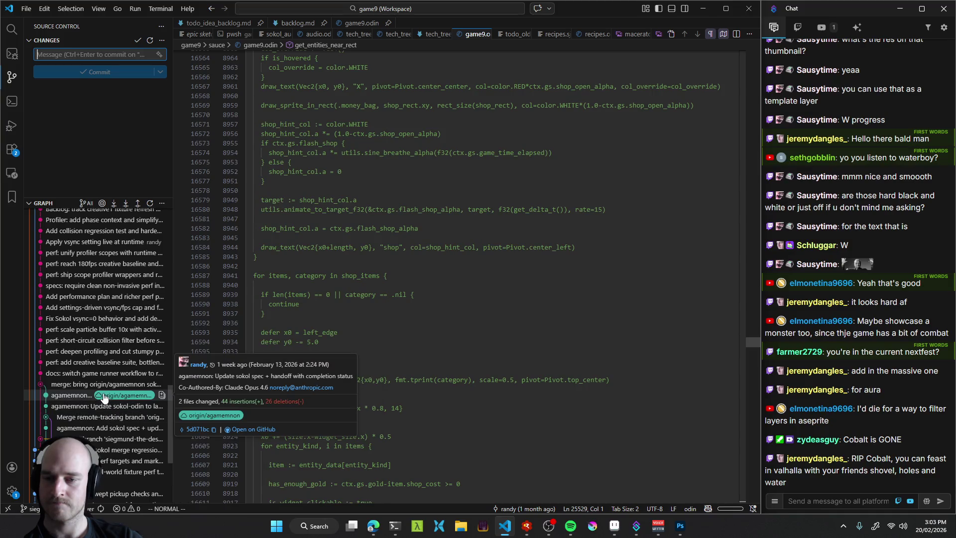
scroll(100, 397, up, 5)
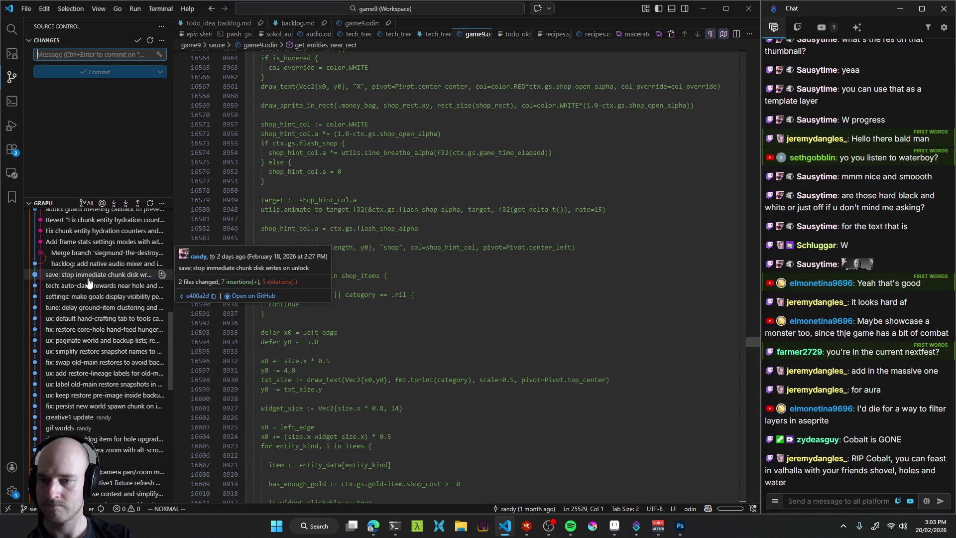
scroll(104, 293, down, 3)
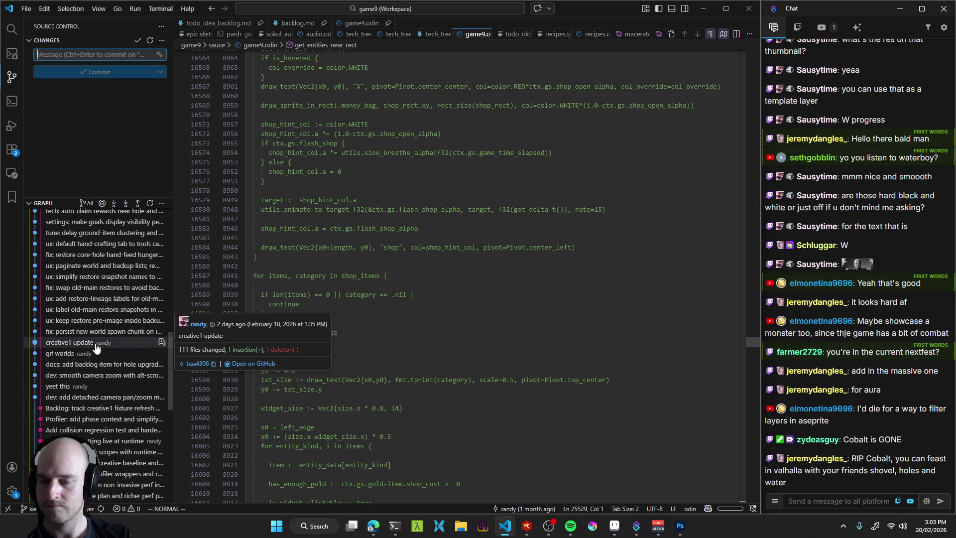
scroll(97, 346, down, 10)
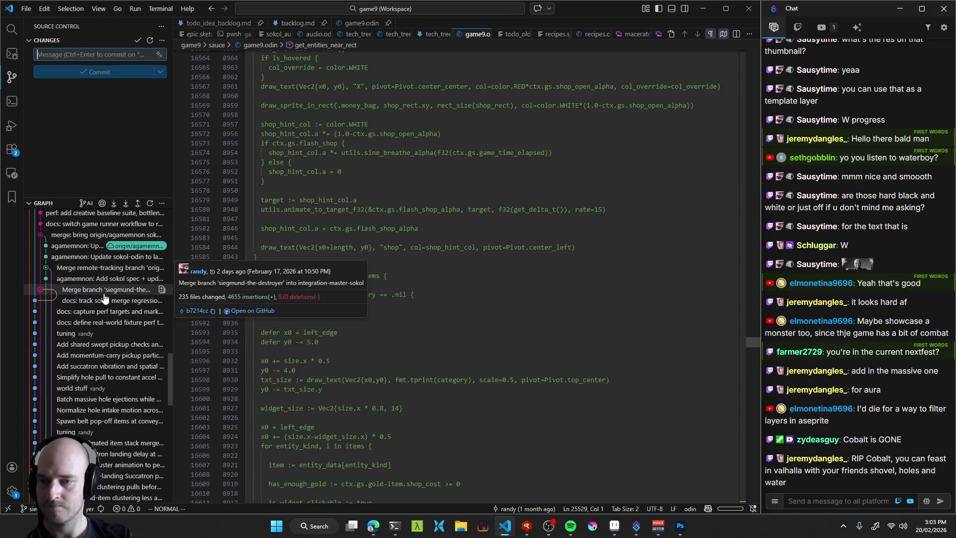
scroll(102, 335, down, 3)
scroll(106, 391, down, 1)
scroll(104, 308, down, 4)
scroll(99, 256, down, 4)
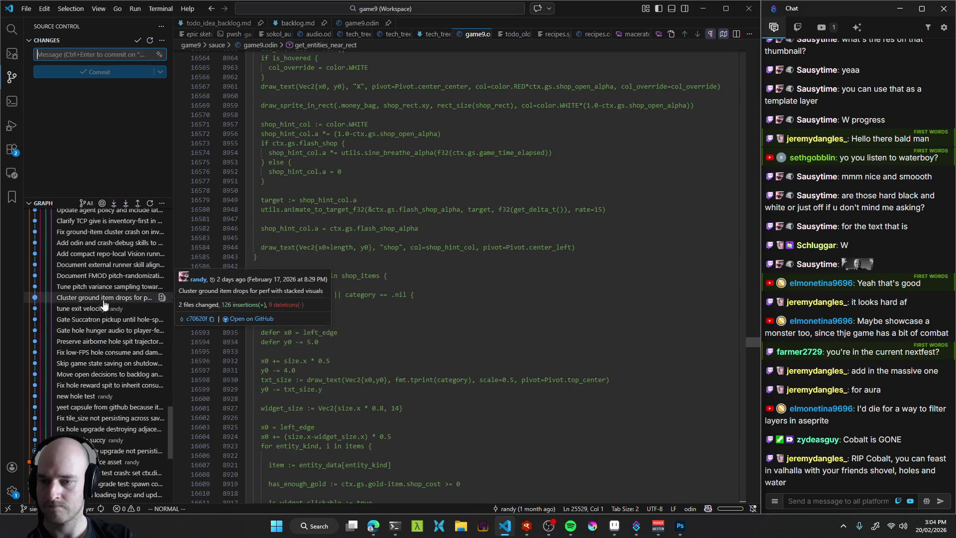
scroll(100, 352, down, 6)
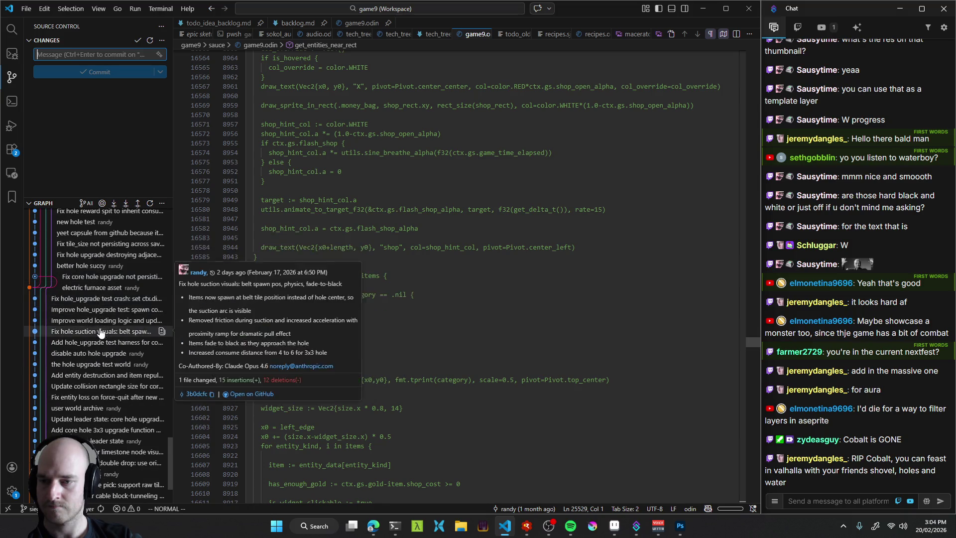
scroll(103, 355, down, 4)
scroll(107, 373, down, 2)
scroll(114, 391, down, 1)
scroll(112, 391, up, 3)
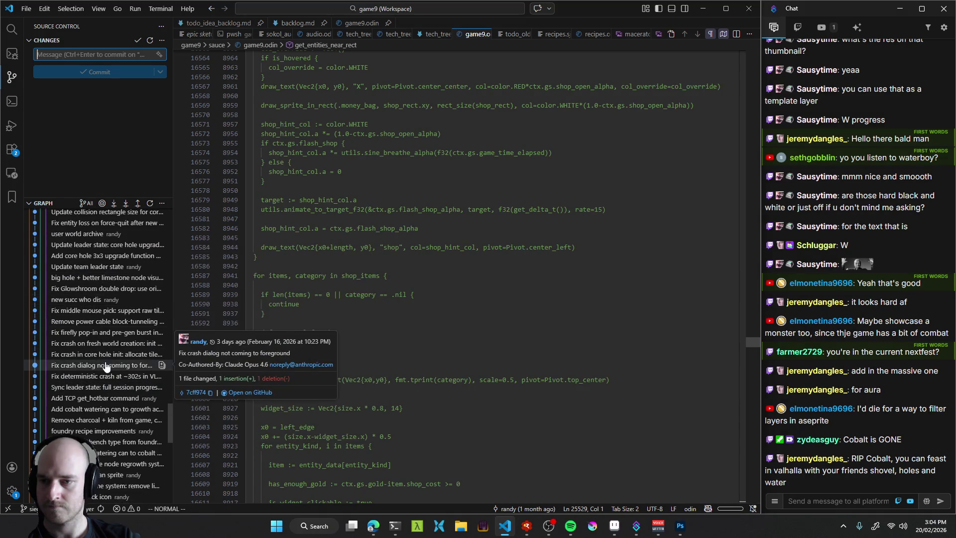
scroll(112, 310, up, 3)
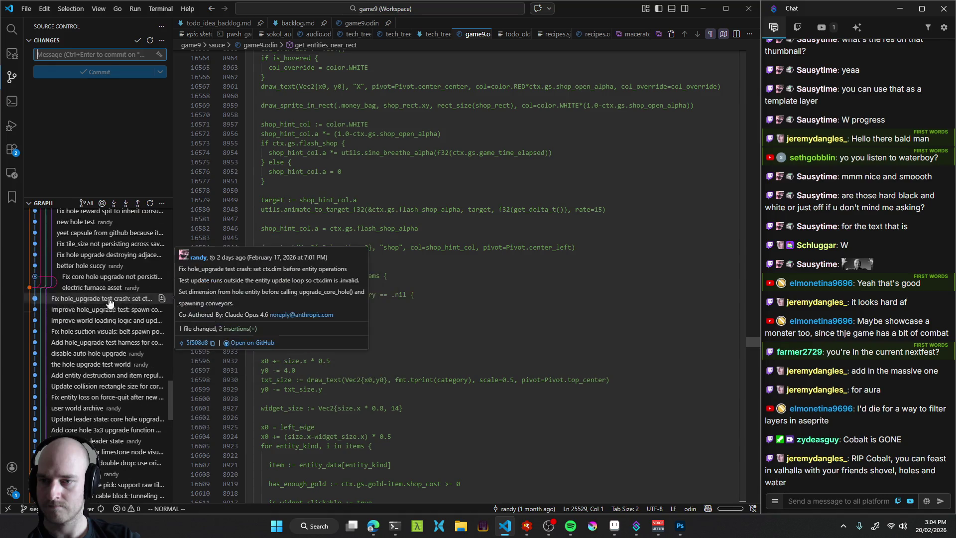
scroll(112, 310, down, 10)
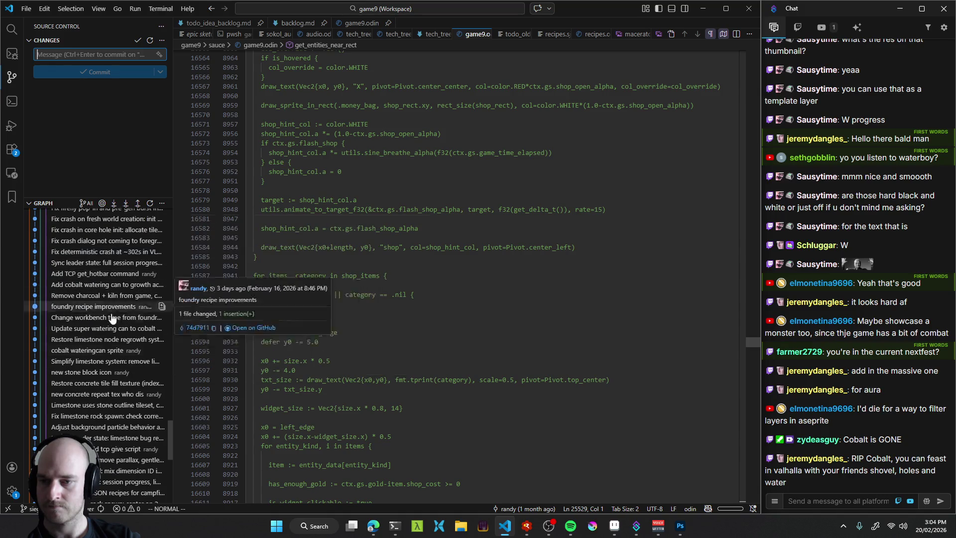
click(92, 351)
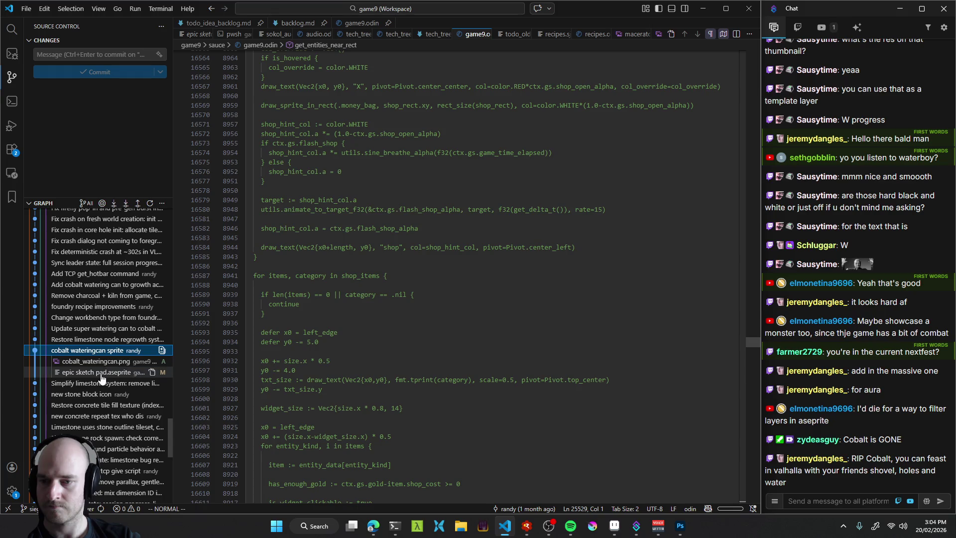
click(97, 373)
key(Up)
key(Up)
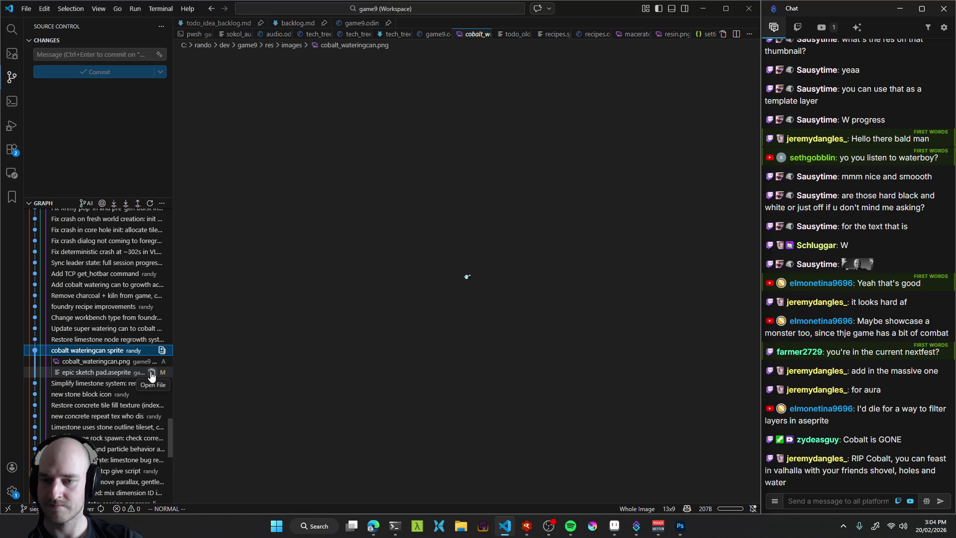
Check out the 'cobalt wateringcan sprite' commit detached, then bring Aseprite back.
click(91, 373)
right_click(92, 373)
click(87, 350)
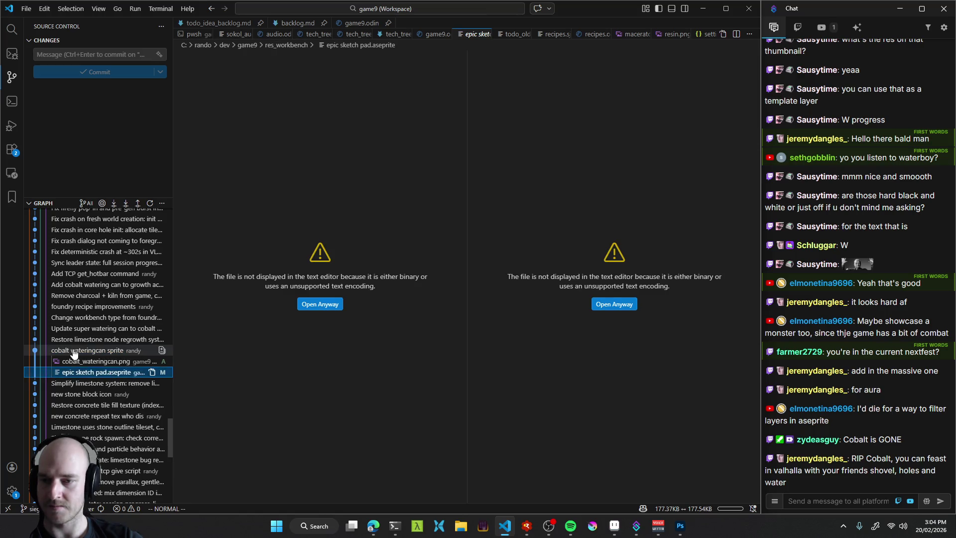
right_click(86, 351)
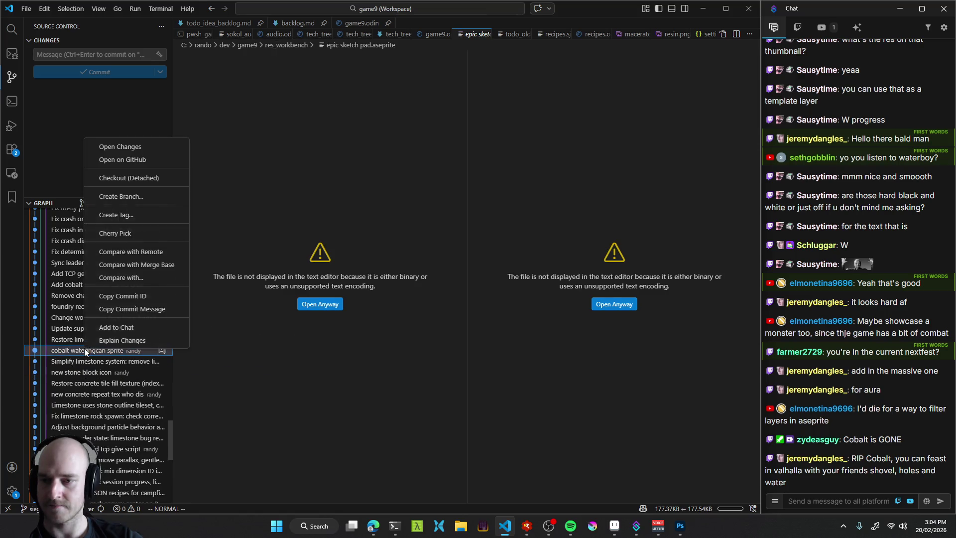
click(128, 178)
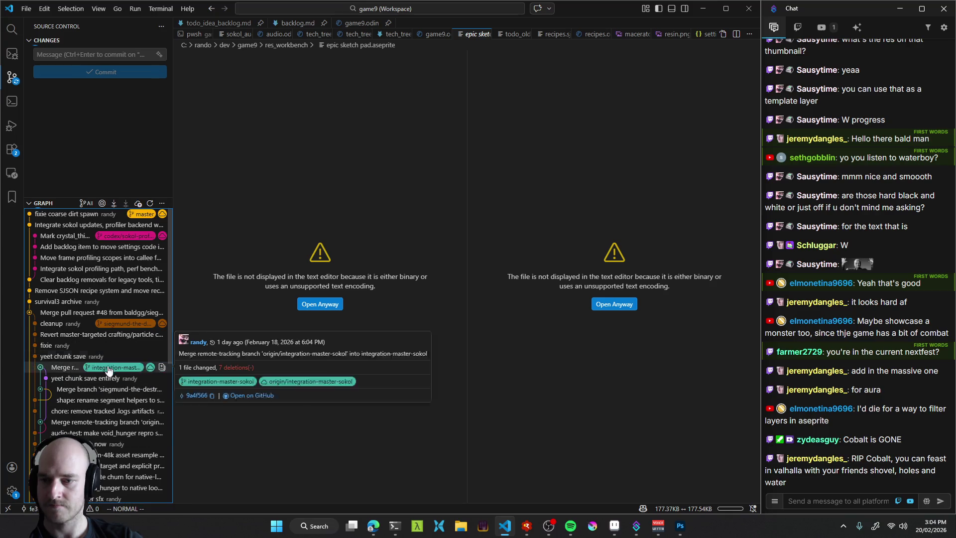
click(614, 525)
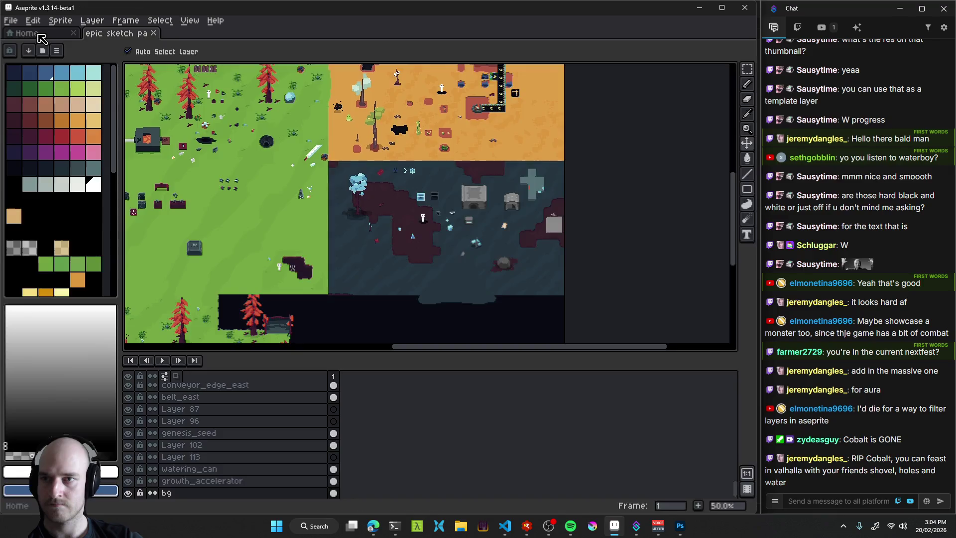
Reopen epic sketch pad from Recent files, pan to the dark item area, then minimize Aseprite.
click(39, 35)
click(90, 125)
drag(501, 273, 182, 122)
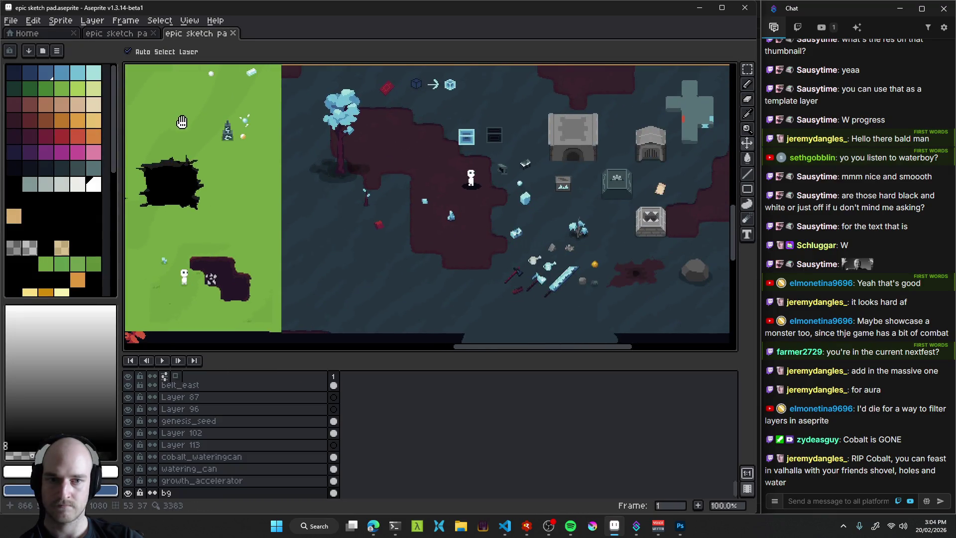
scroll(348, 219, up, 4)
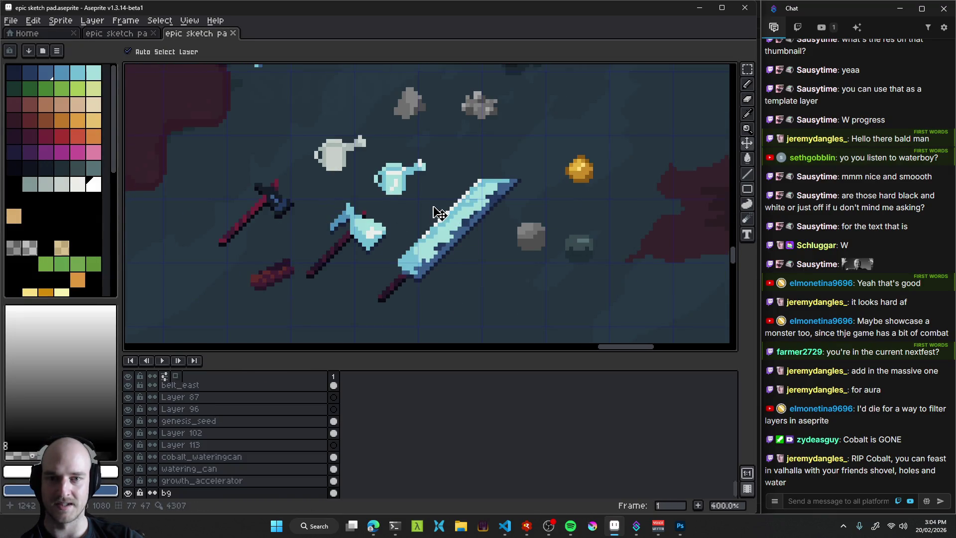
scroll(438, 213, down, 3)
scroll(438, 213, up, 2)
drag(381, 234, 382, 235)
click(692, 10)
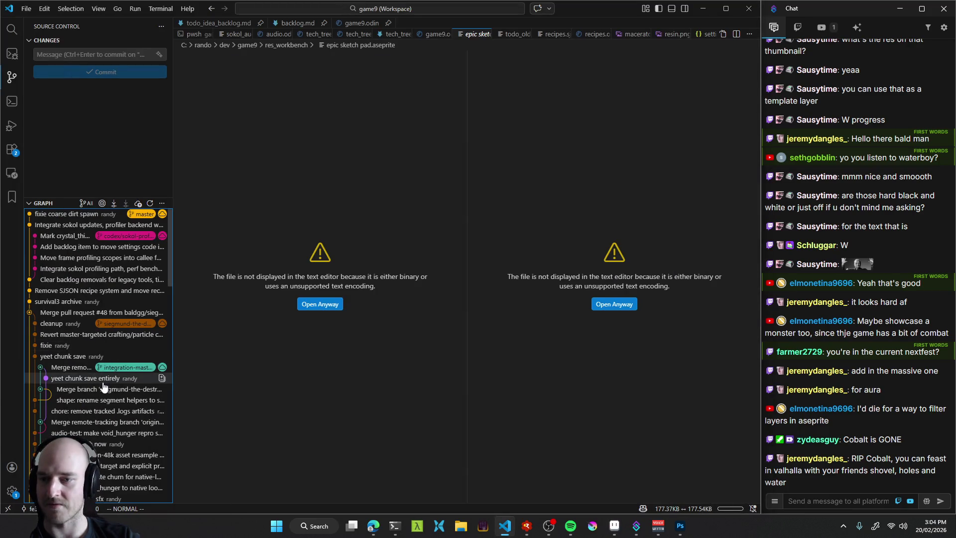
mouse_move(132, 371)
scroll(133, 374, down, 5)
mouse_move(169, 301)
mouse_down()
mouse_move(181, 470)
mouse_move(163, 351)
mouse_move(170, 261)
mouse_move(168, 413)
mouse_move(170, 381)
mouse_up()
scroll(109, 393, down, 10)
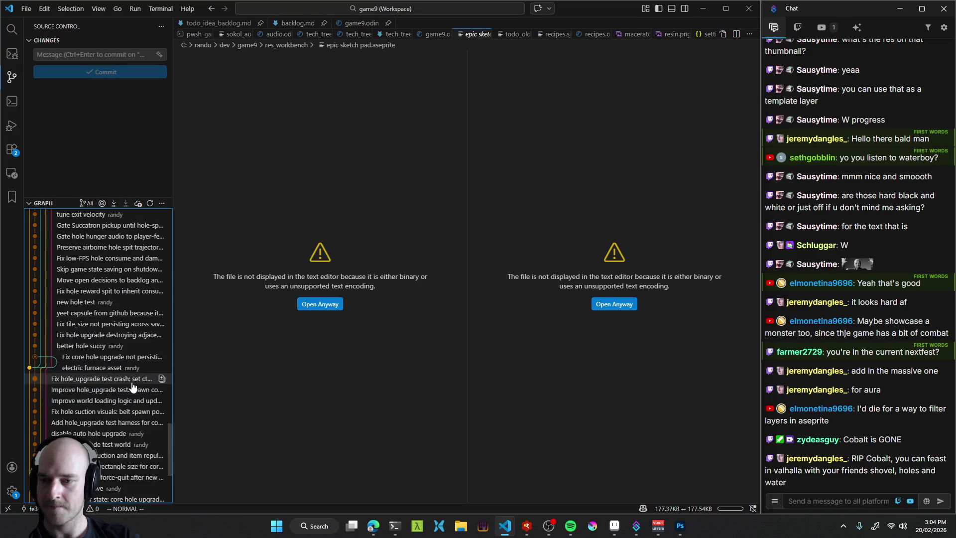
drag(170, 438, 166, 200)
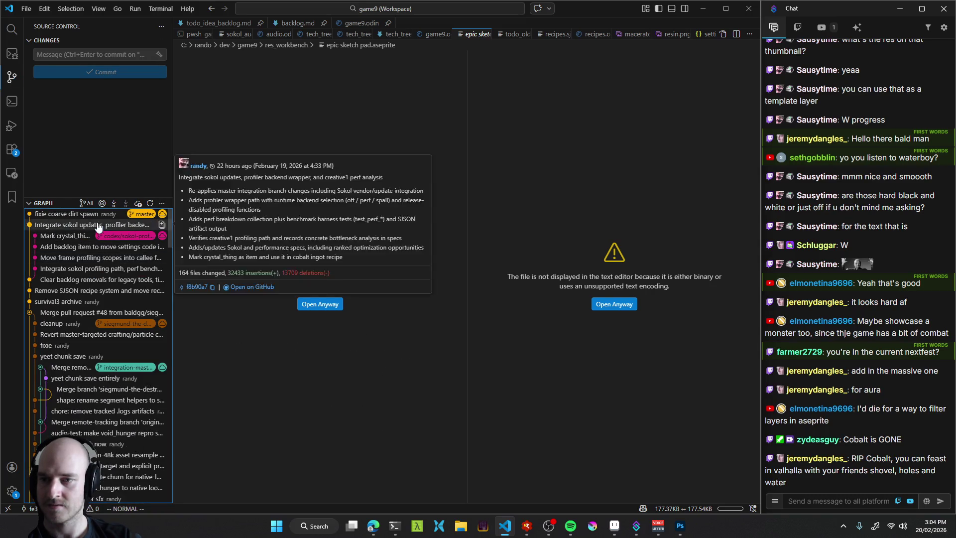
scroll(119, 285, down, 5)
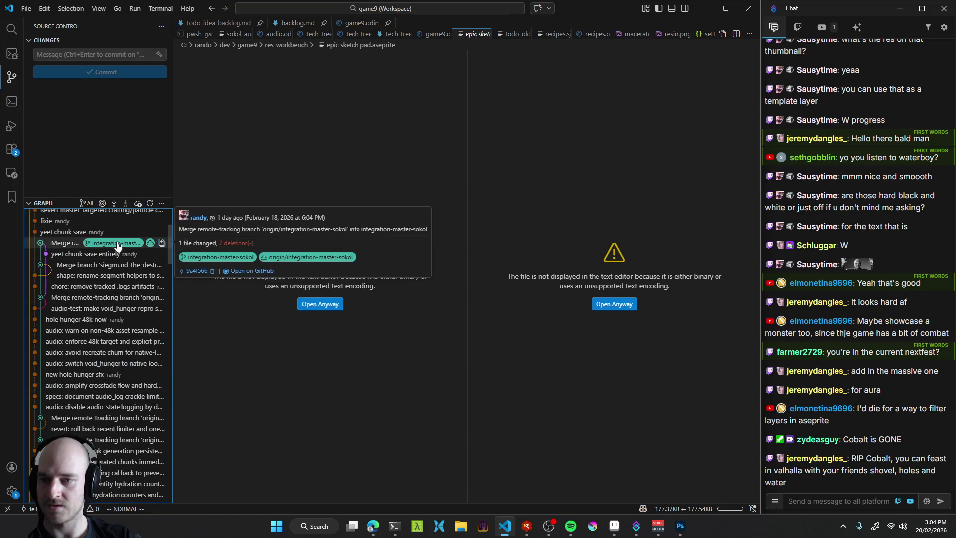
scroll(113, 332, up, 2)
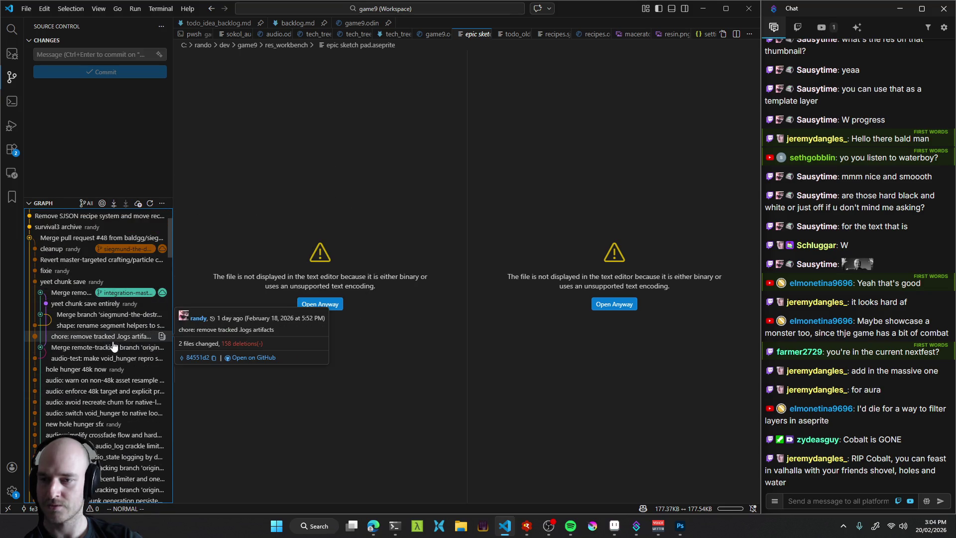
scroll(114, 299, down, 10)
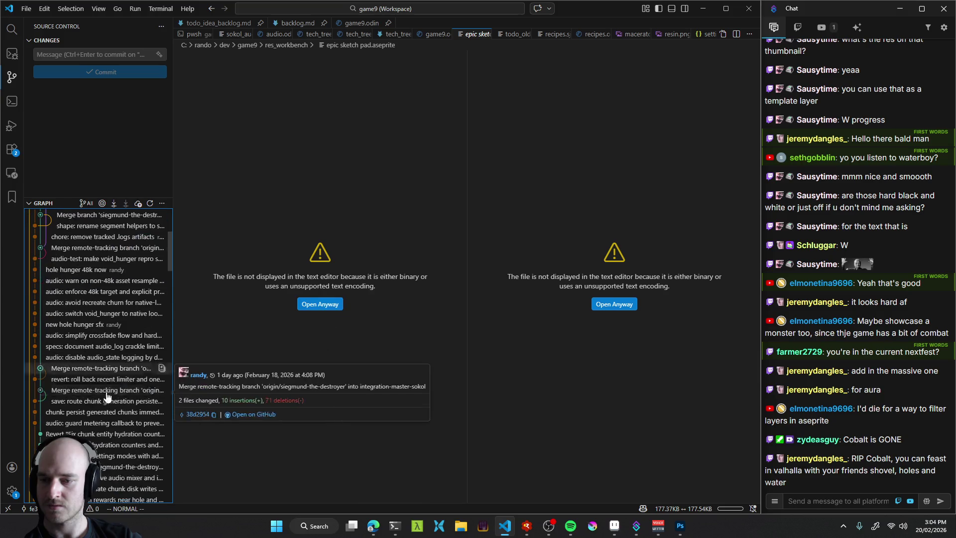
scroll(94, 378, up, 10)
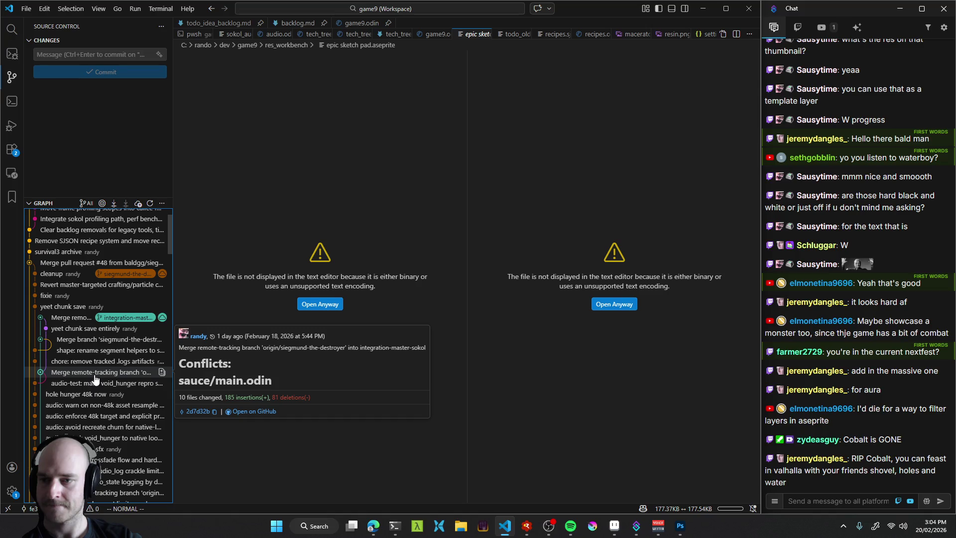
scroll(95, 378, up, 2)
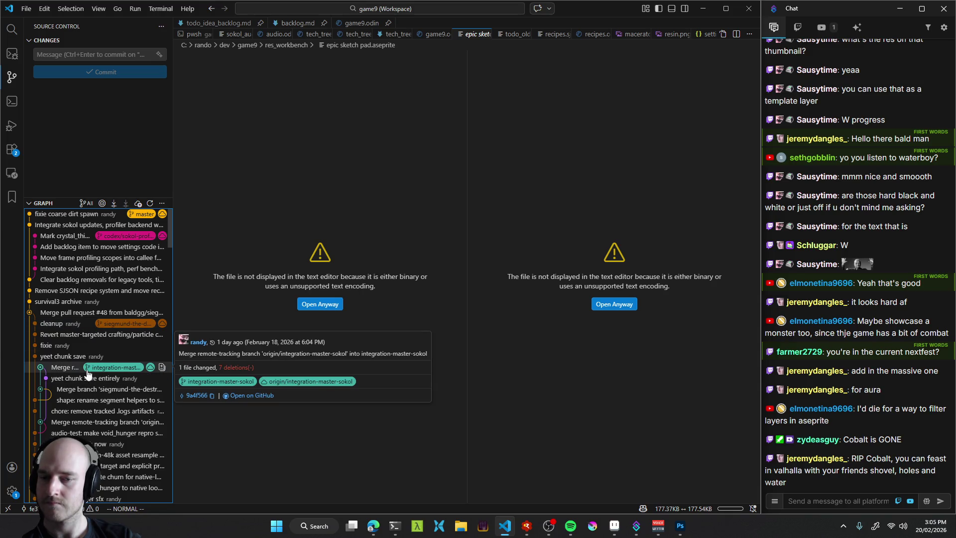
scroll(88, 373, down, 15)
scroll(88, 257, down, 10)
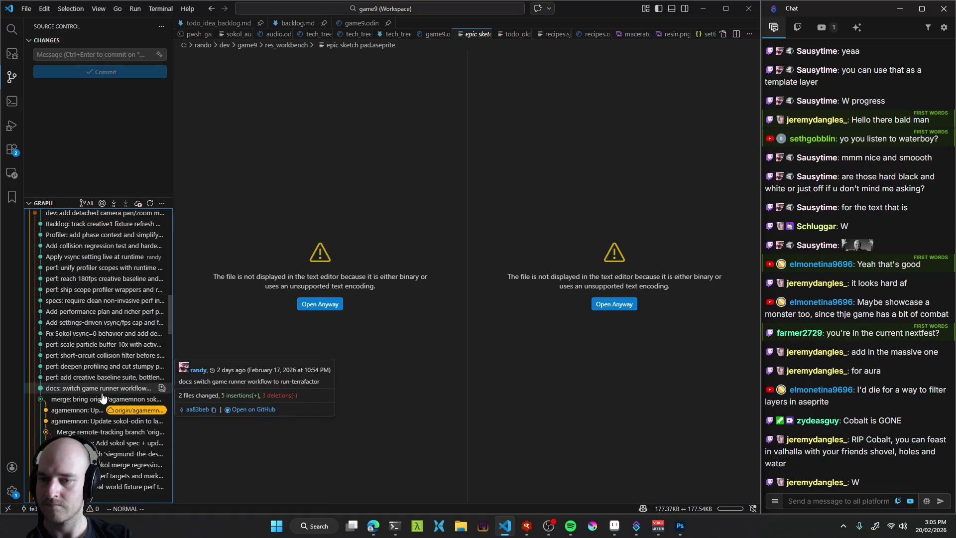
scroll(102, 396, down, 10)
scroll(100, 345, down, 10)
scroll(107, 351, down, 5)
scroll(112, 376, up, 10)
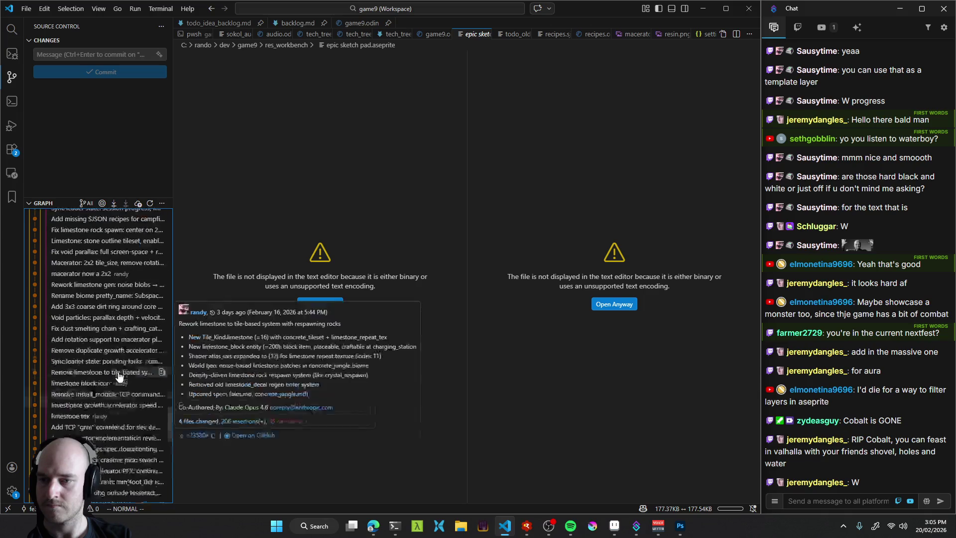
scroll(100, 388, up, 10)
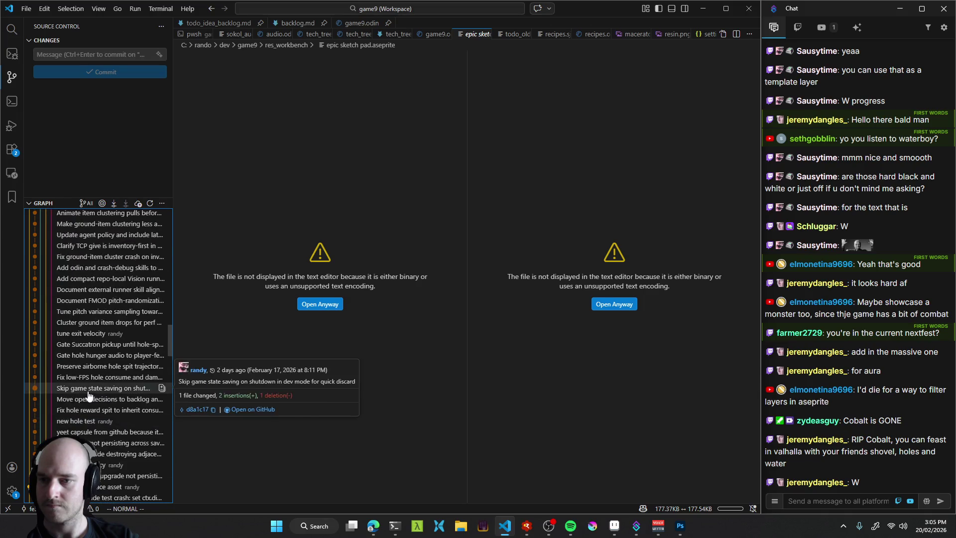
scroll(87, 406, up, 10)
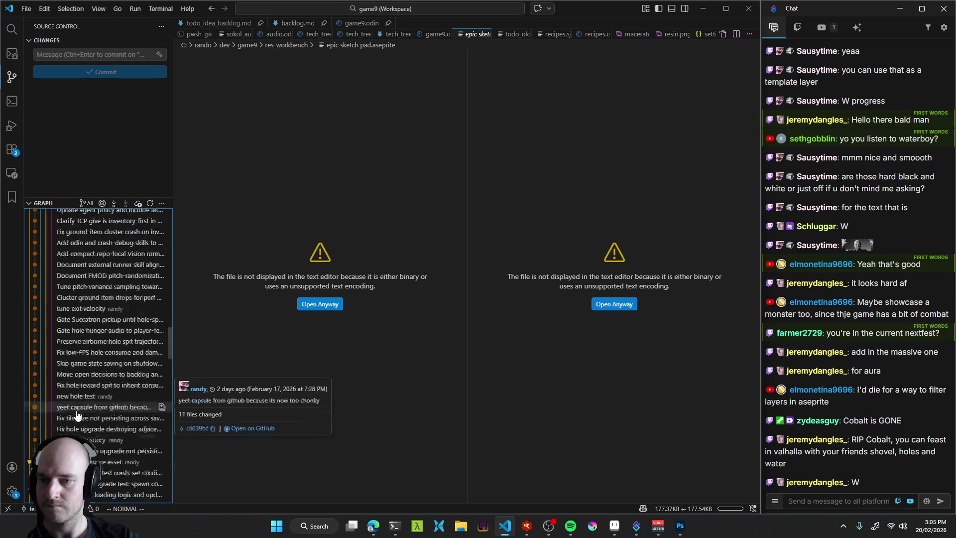
scroll(83, 376, up, 5)
scroll(83, 378, up, 10)
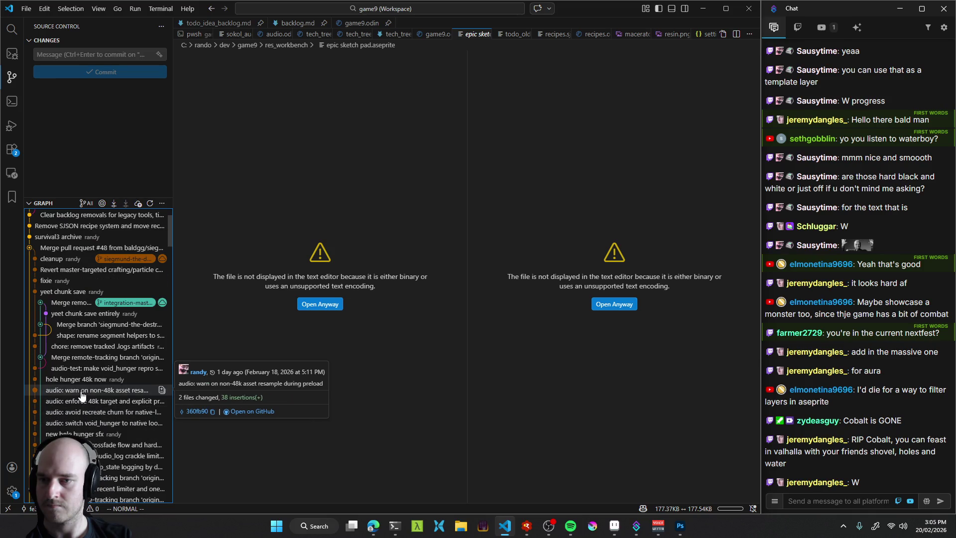
scroll(82, 395, up, 2)
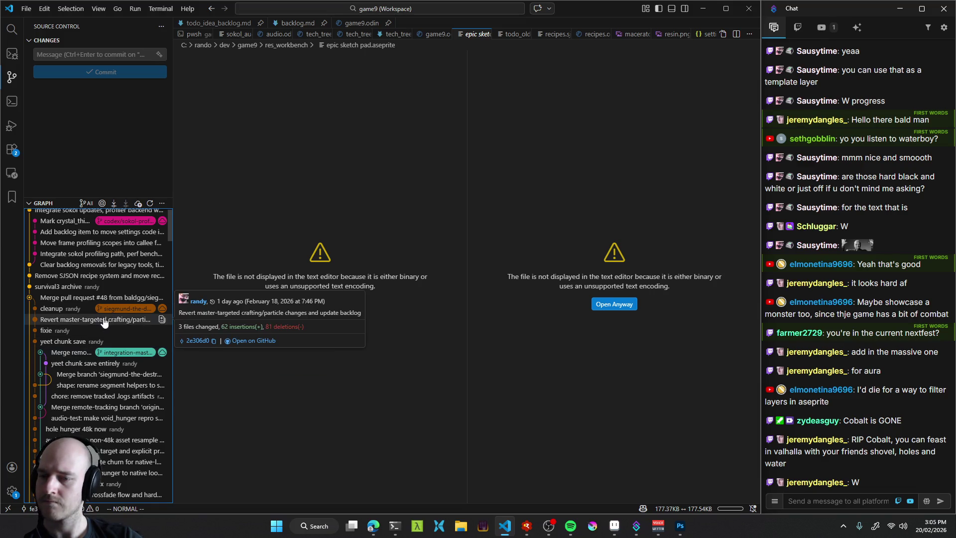
scroll(95, 279, up, 1)
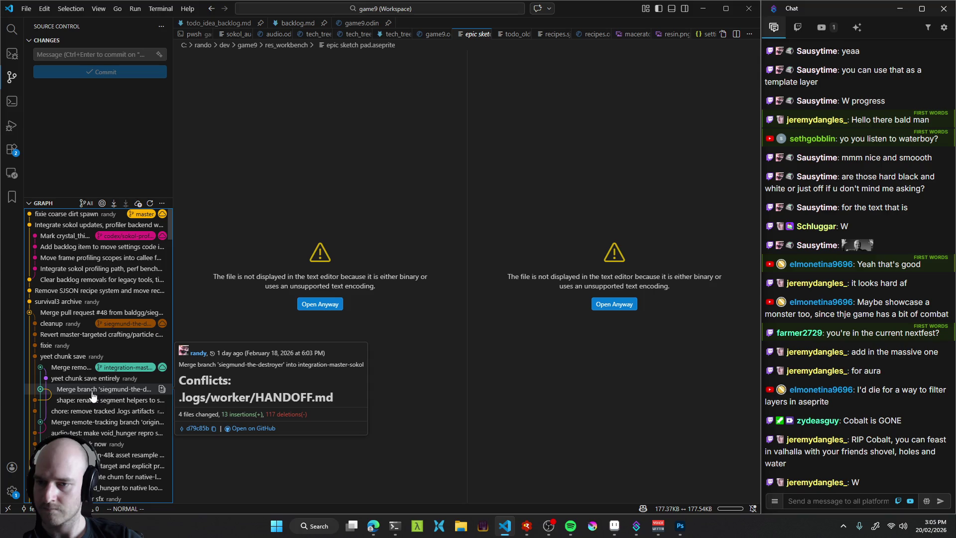
scroll(93, 395, down, 2)
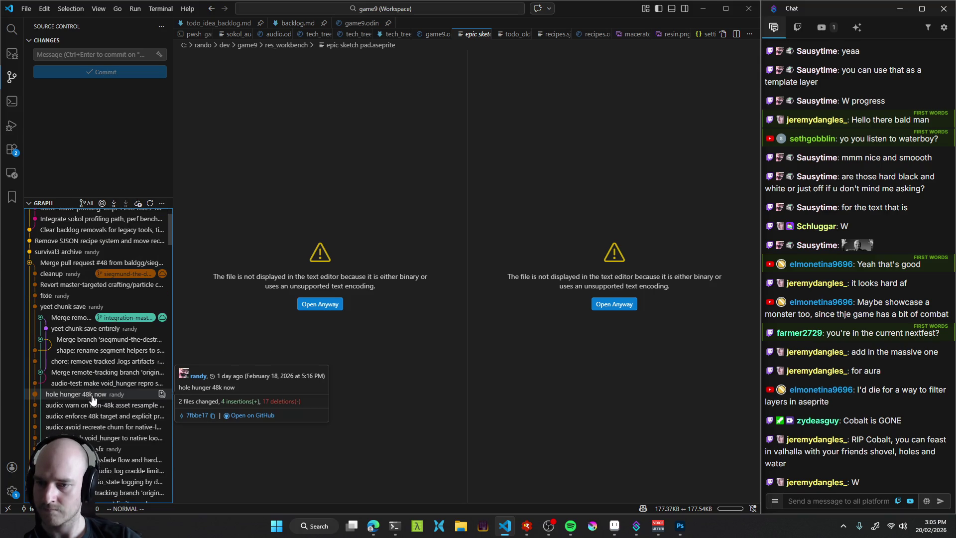
scroll(92, 397, down, 5)
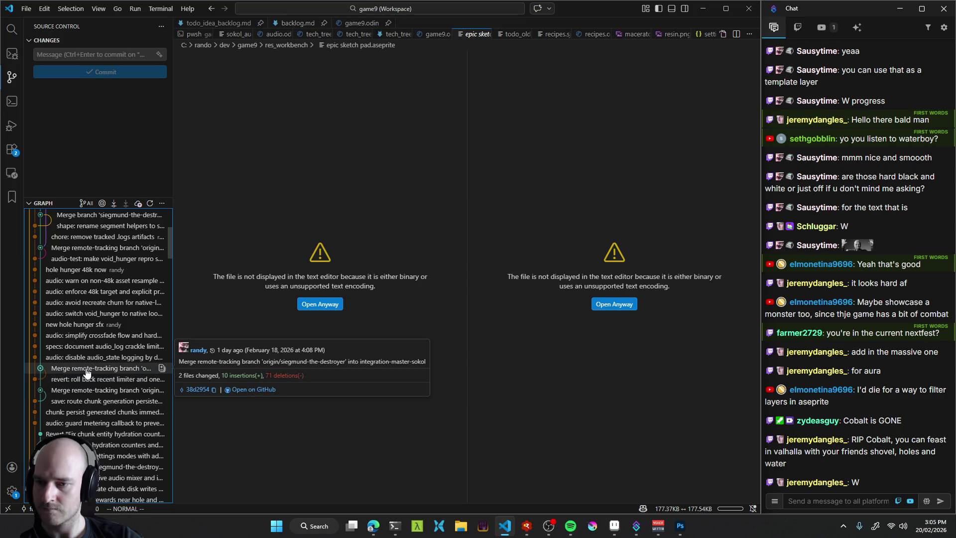
scroll(78, 410, down, 8)
scroll(78, 409, up, 3)
scroll(91, 376, up, 1)
scroll(85, 377, down, 5)
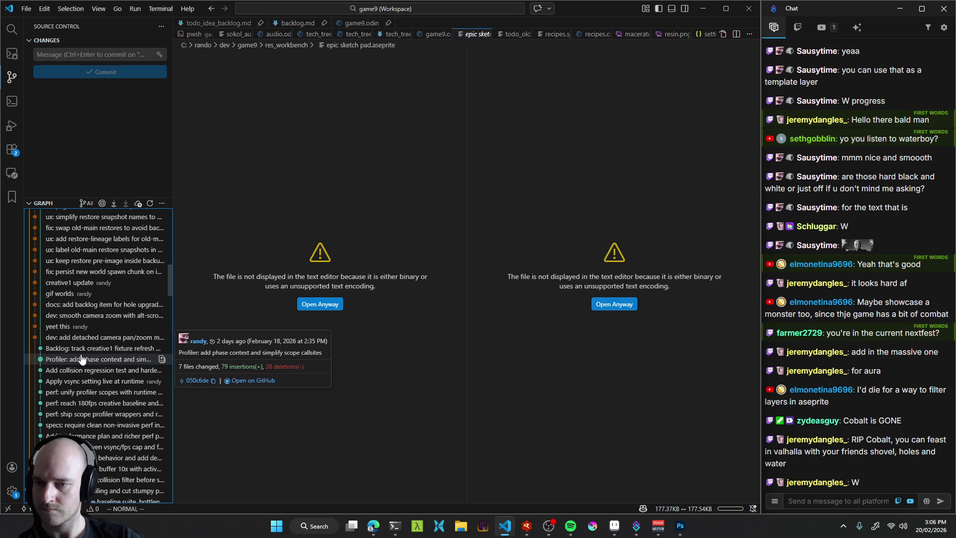
scroll(79, 351, down, 4)
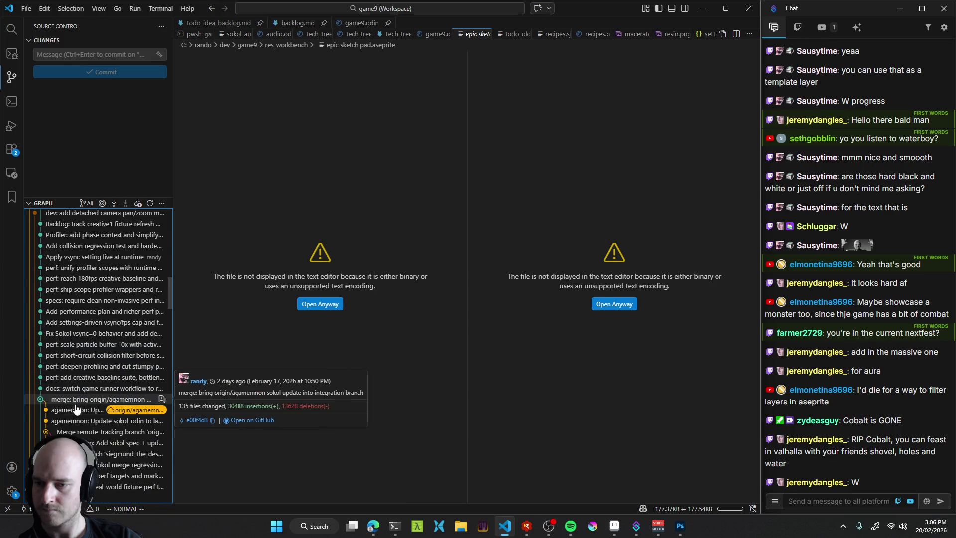
scroll(34, 317, down, 4)
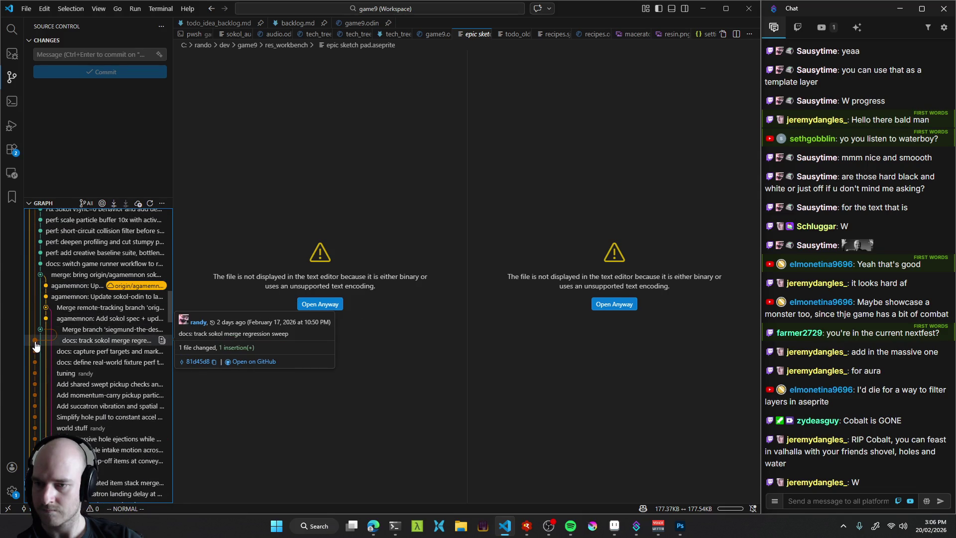
scroll(34, 344, down, 8)
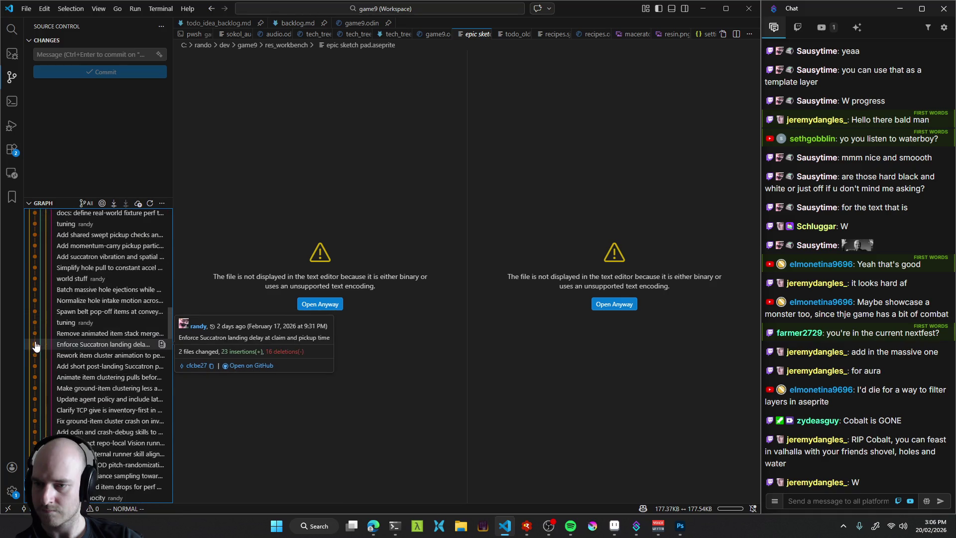
scroll(35, 344, down, 3)
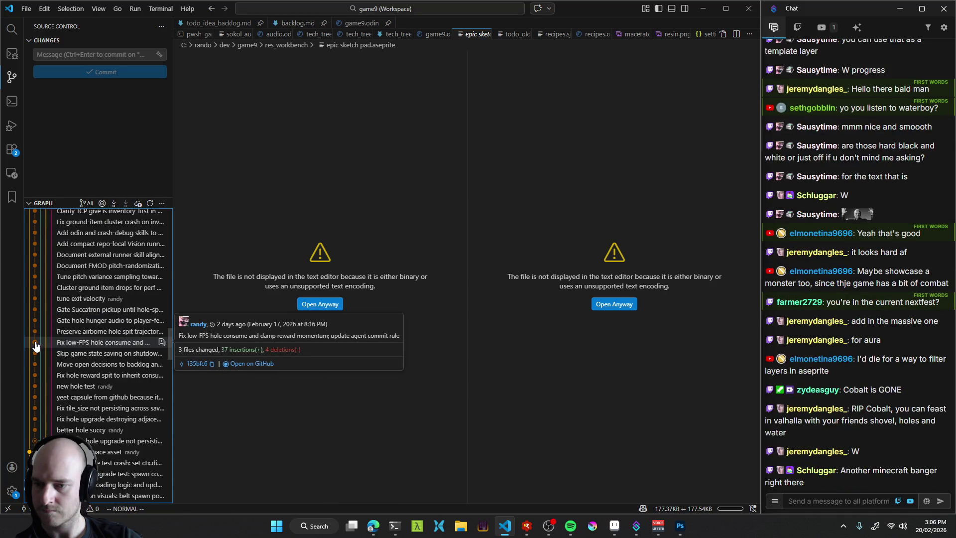
scroll(35, 345, down, 3)
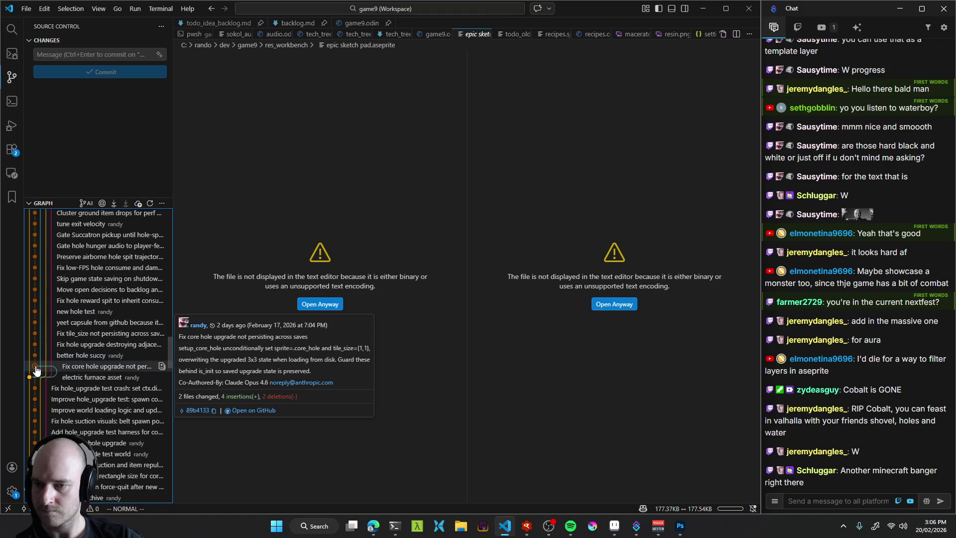
scroll(35, 378, down, 10)
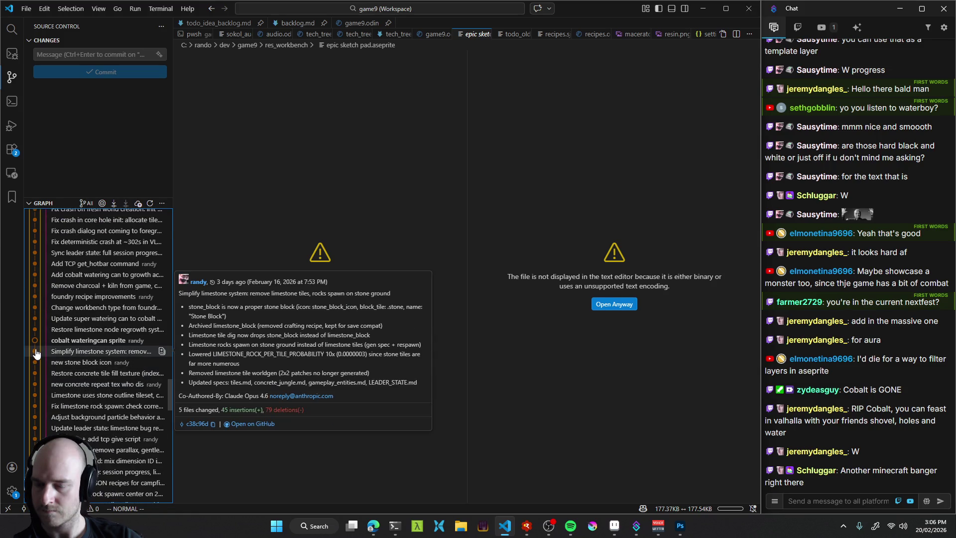
mouse_move(37, 349)
scroll(37, 350, down, 3)
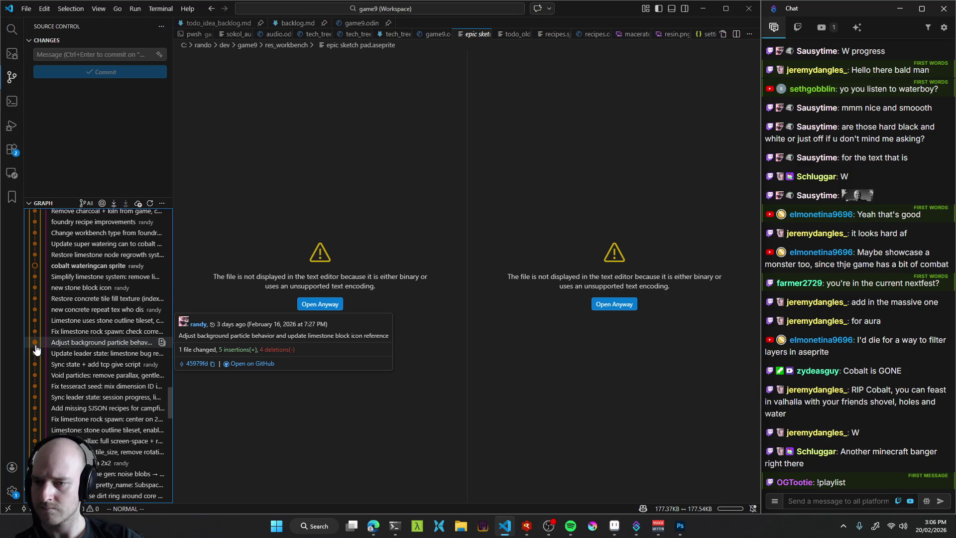
scroll(36, 350, up, 3)
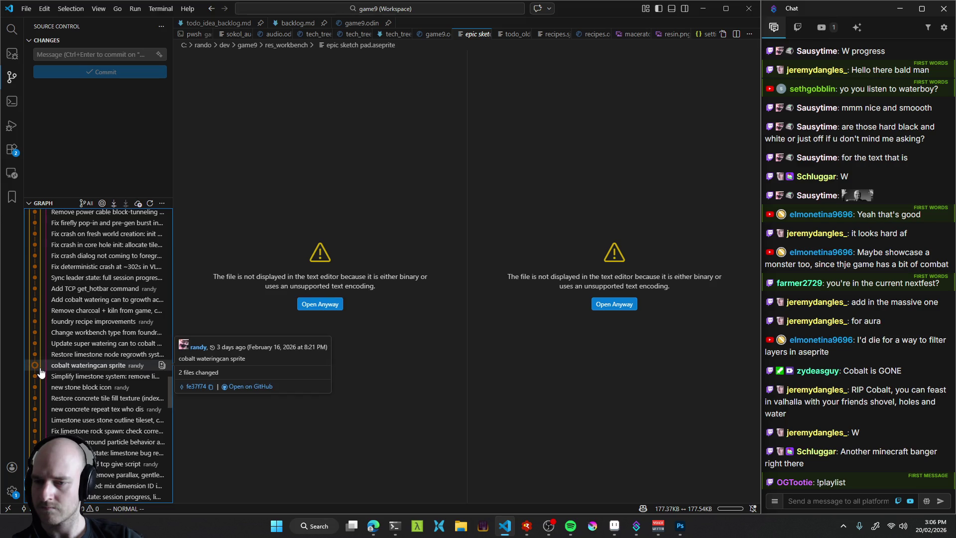
scroll(41, 373, up, 6)
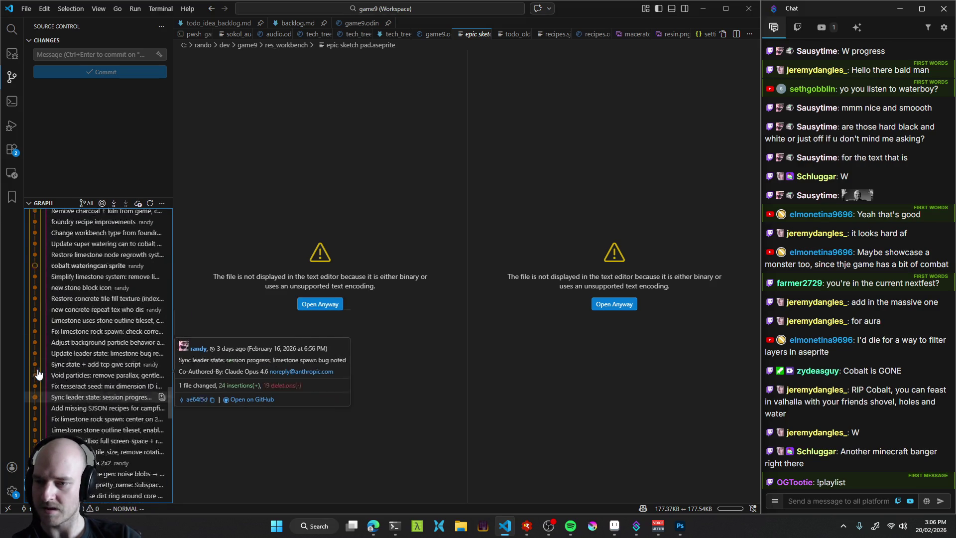
scroll(38, 373, up, 7)
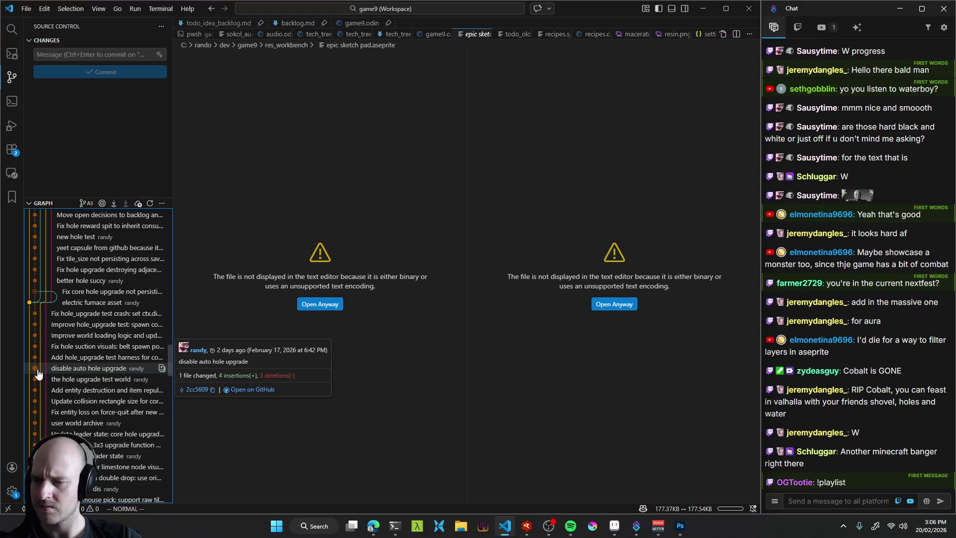
scroll(38, 373, up, 3)
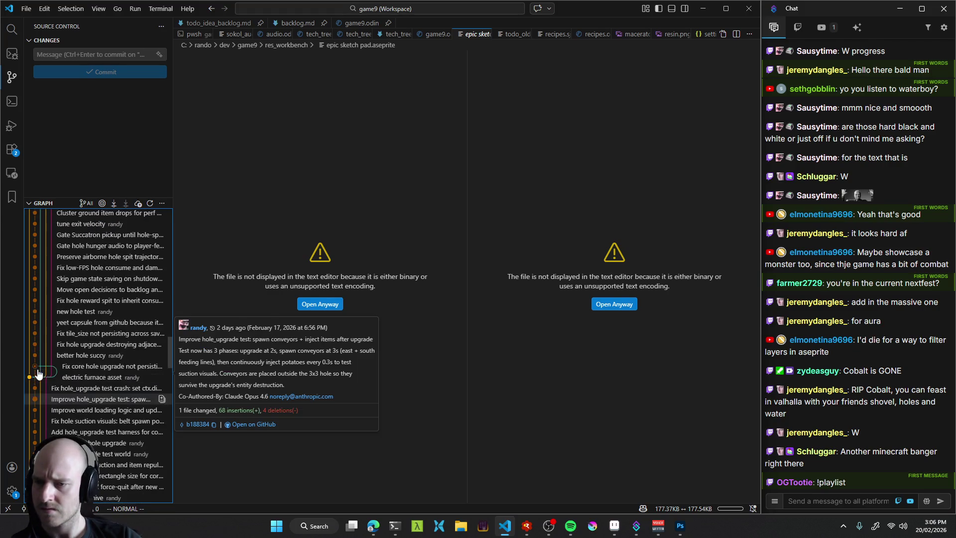
scroll(40, 397, up, 2)
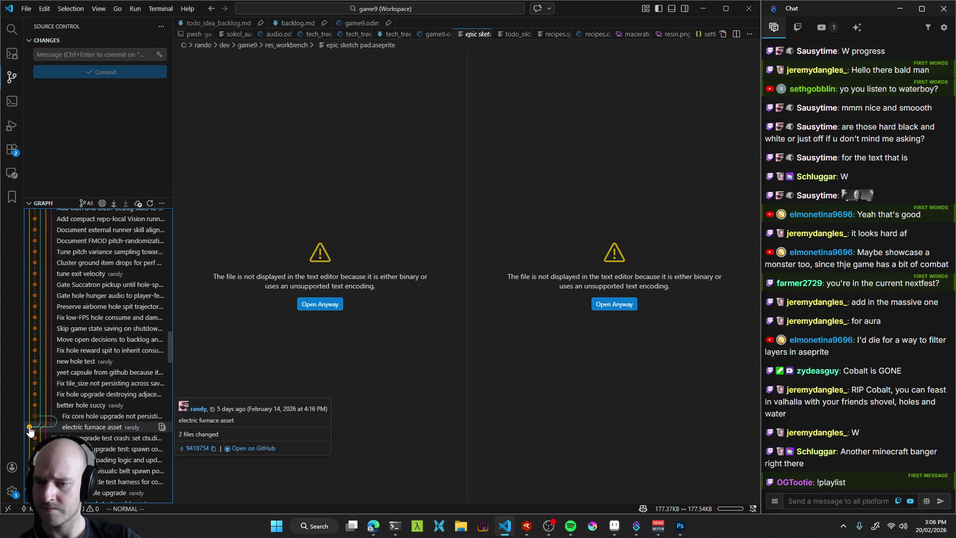
scroll(30, 431, up, 10)
scroll(58, 337, up, 10)
scroll(50, 404, up, 10)
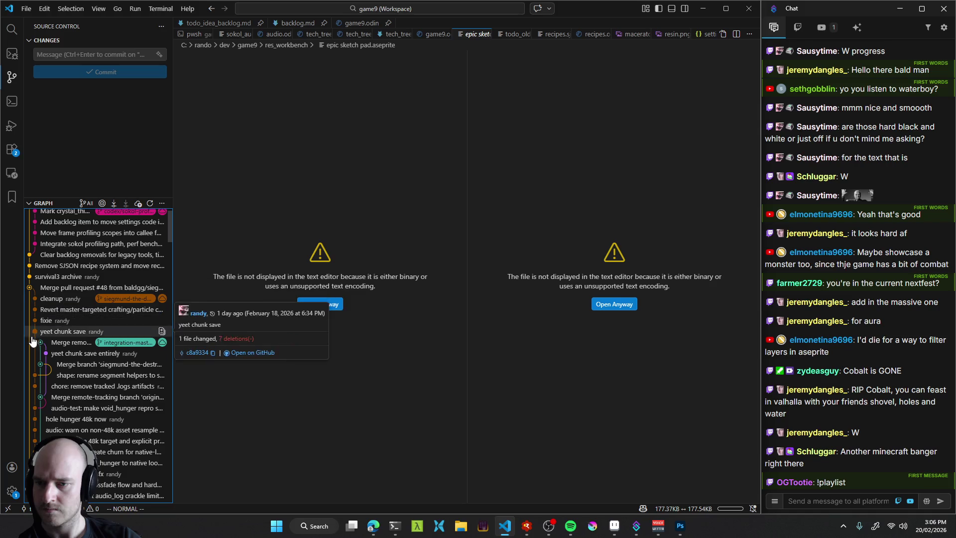
scroll(39, 349, down, 1)
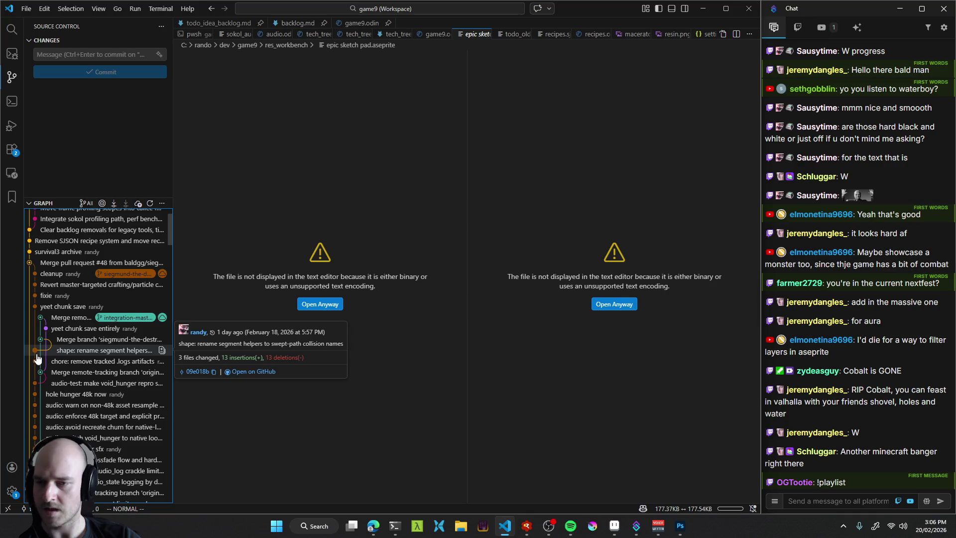
scroll(38, 398, down, 2)
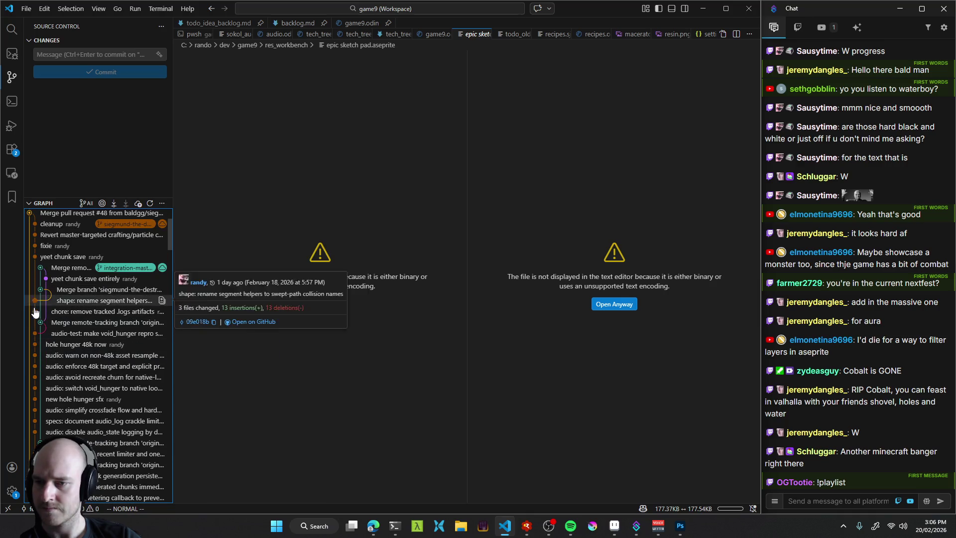
scroll(38, 352, up, 2)
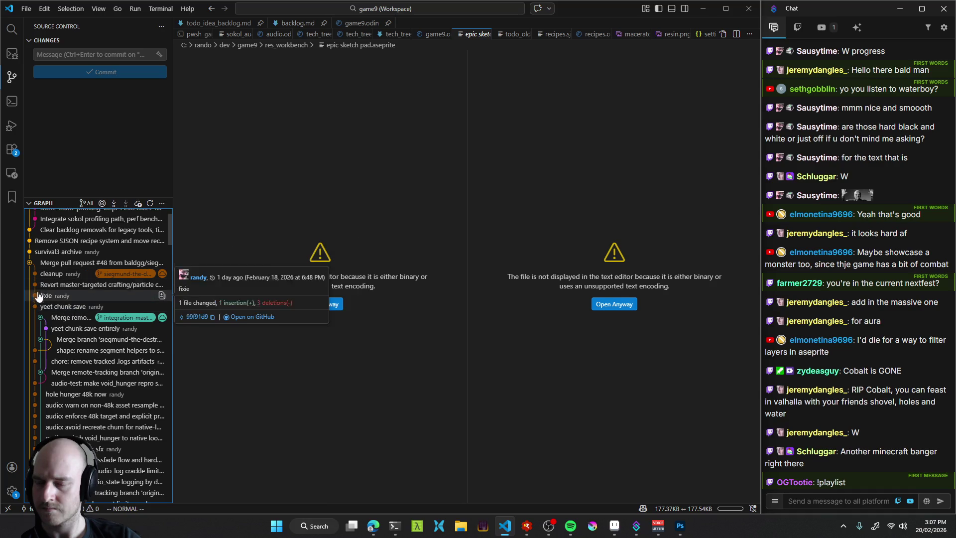
scroll(37, 349, down, 10)
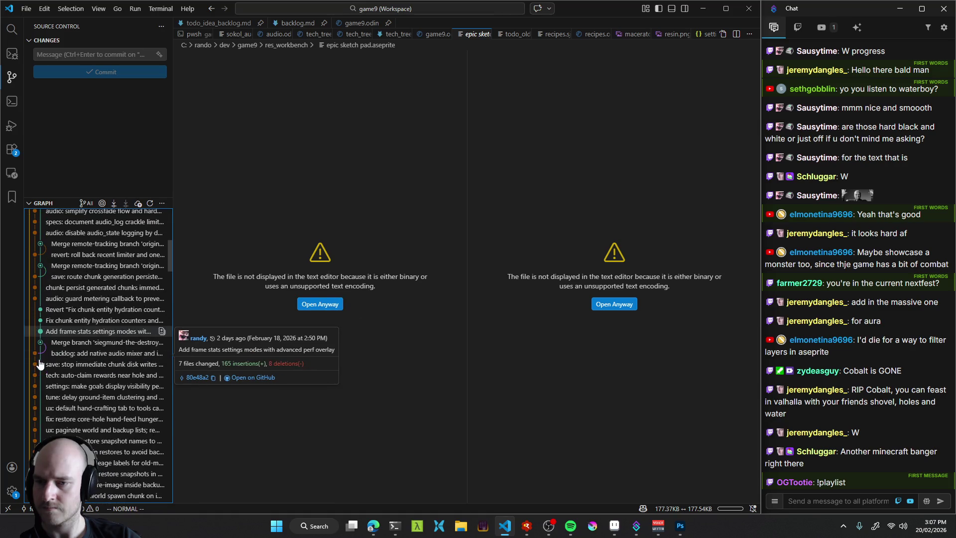
scroll(34, 416, down, 4)
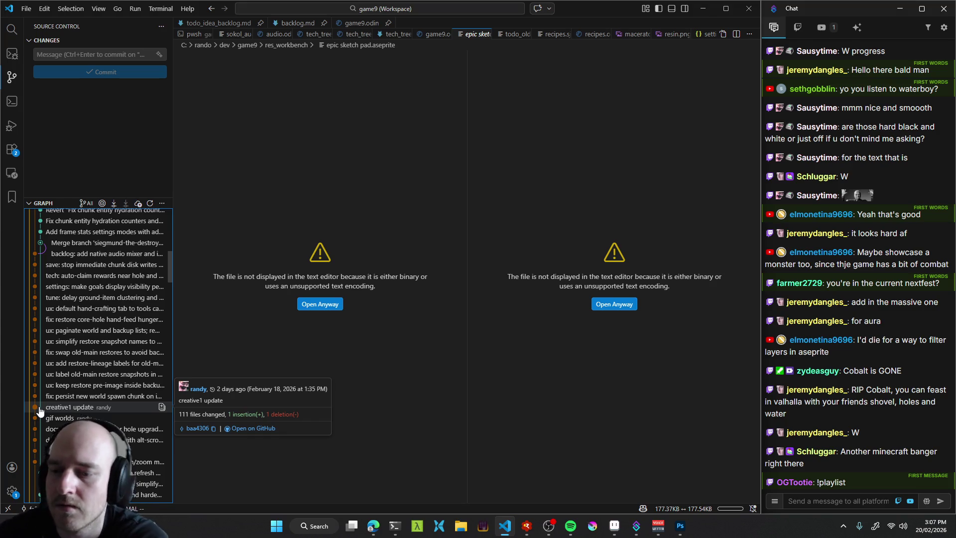
scroll(55, 348, down, 9)
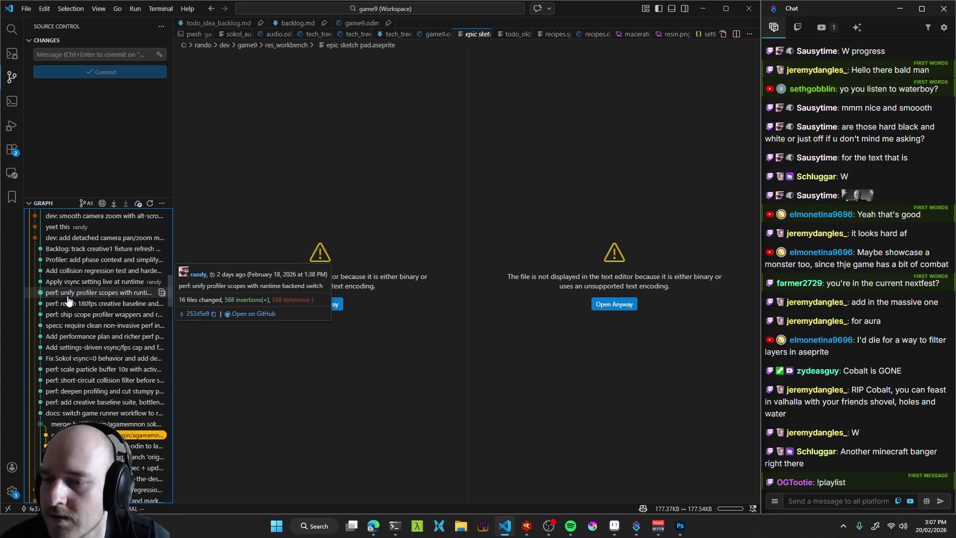
scroll(62, 308, down, 6)
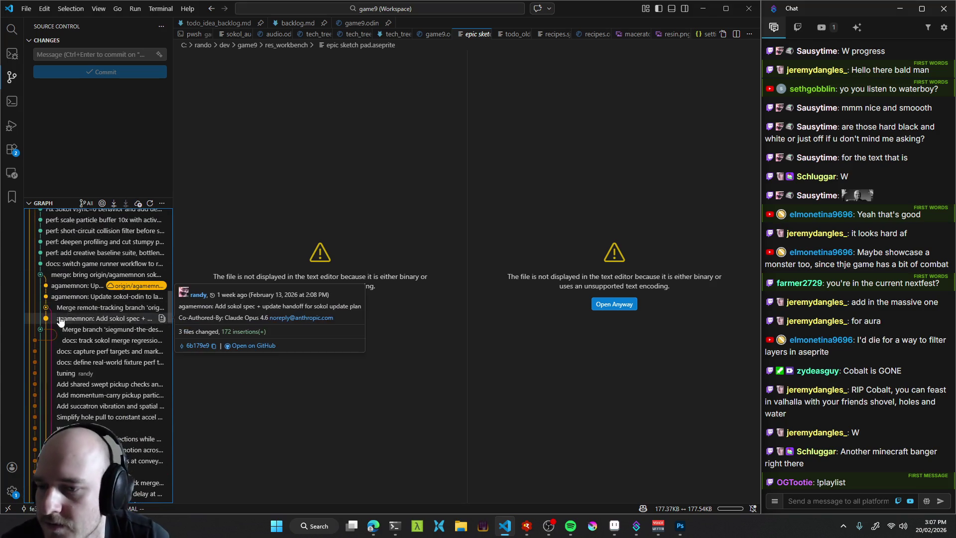
click(35, 343)
mouse_move(85, 334)
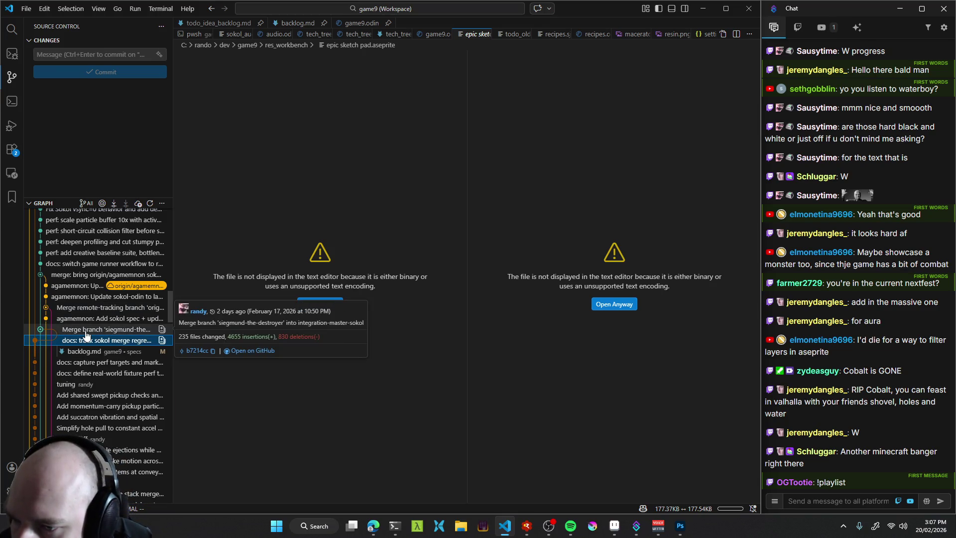
click(68, 342)
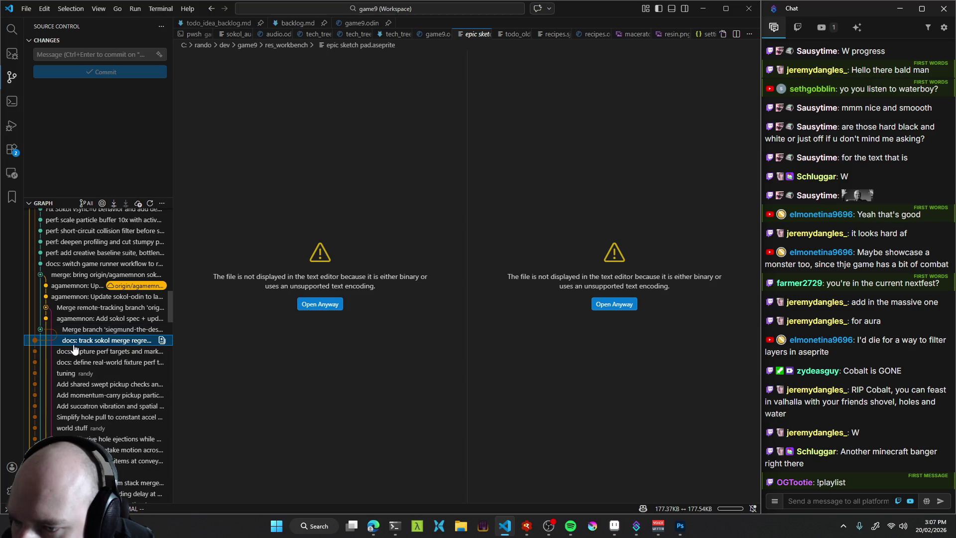
scroll(66, 357, down, 3)
scroll(66, 357, down, 10)
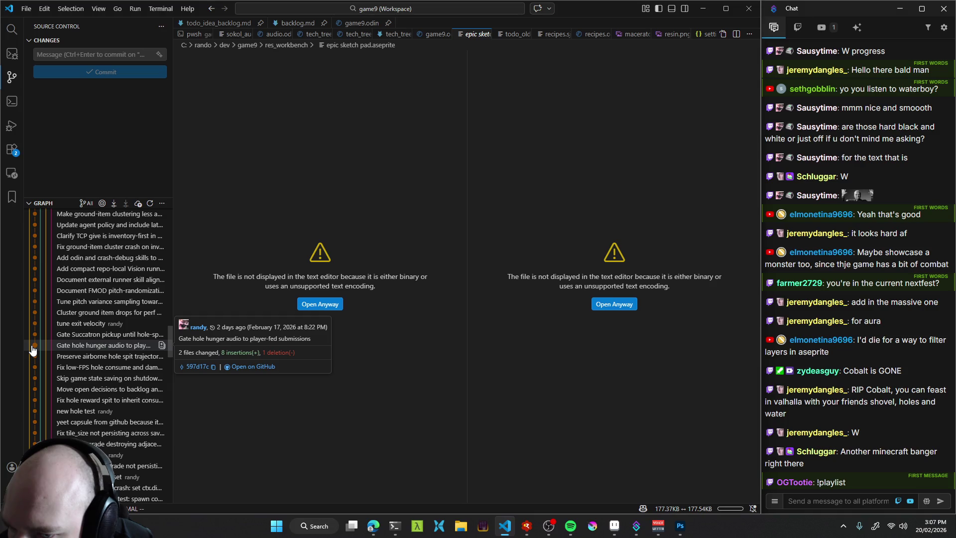
scroll(34, 349, down, 2)
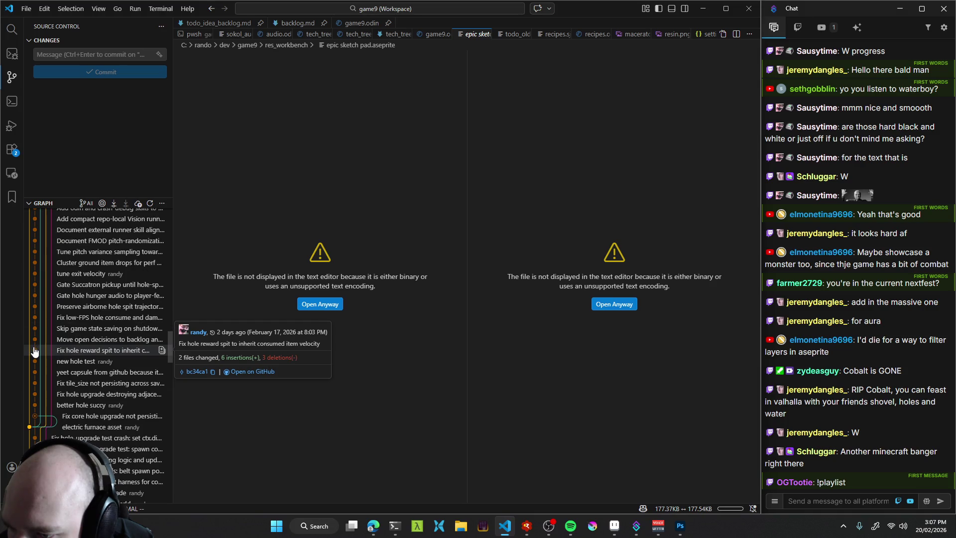
mouse_move(39, 422)
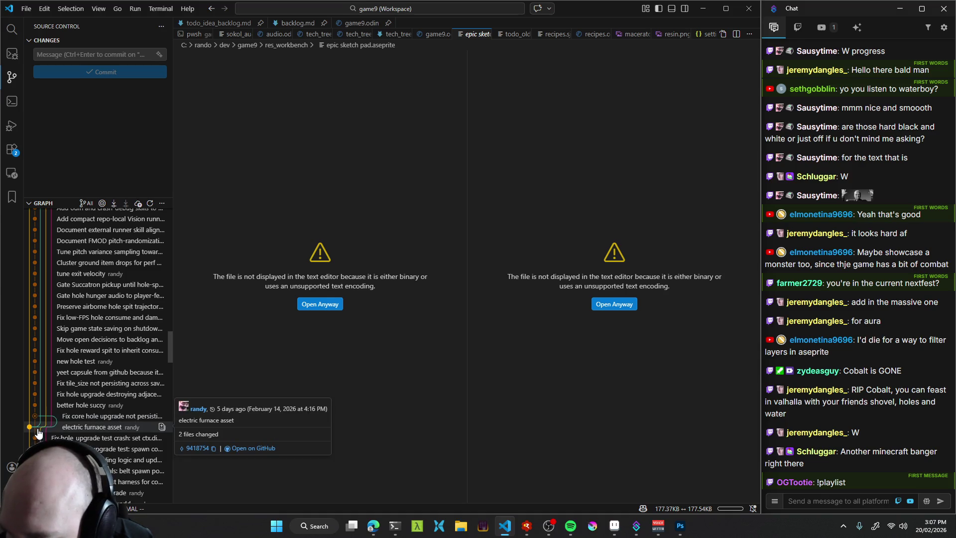
scroll(38, 433, down, 4)
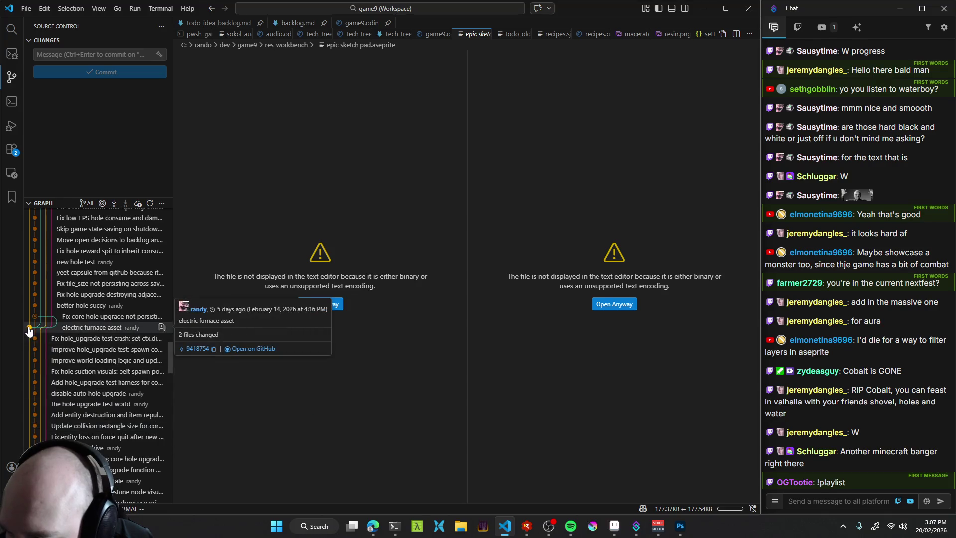
mouse_move(45, 320)
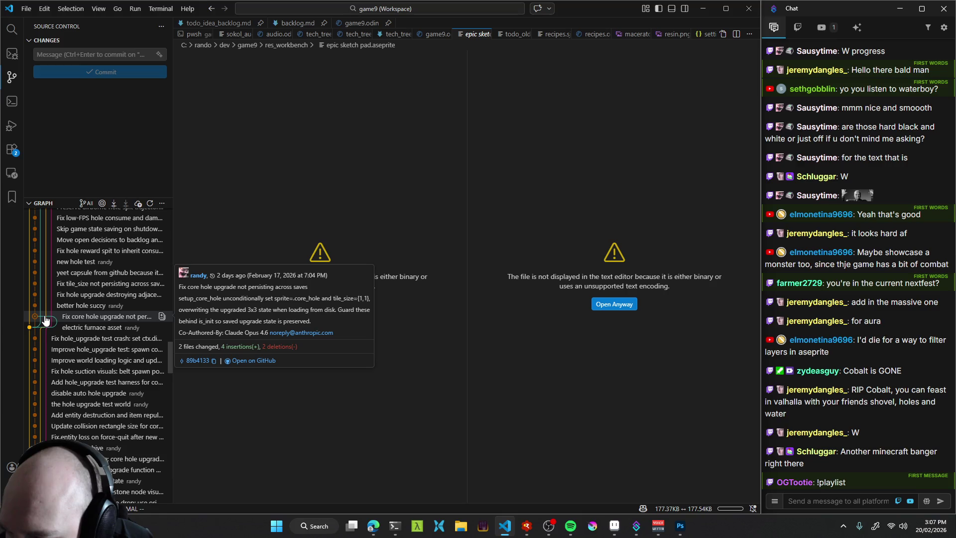
scroll(44, 320, down, 10)
scroll(36, 340, down, 15)
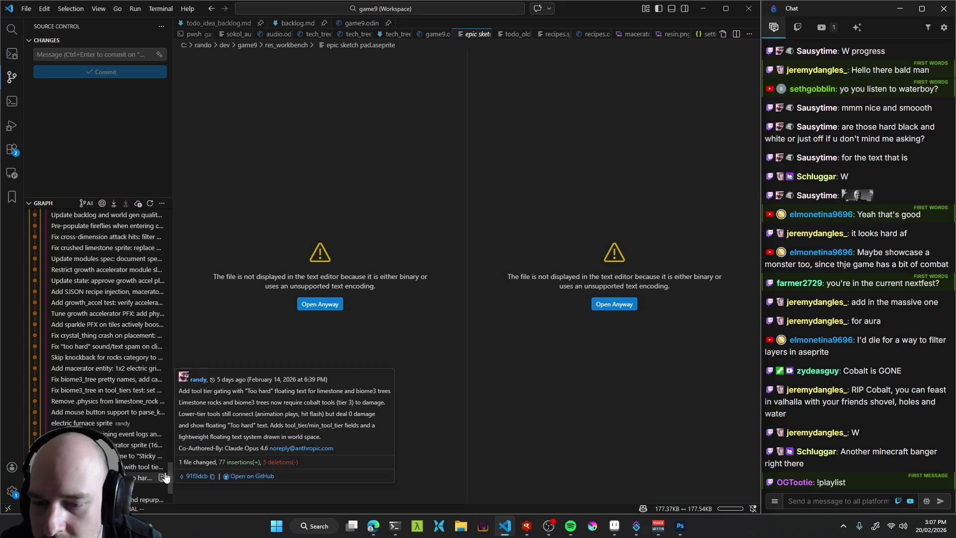
drag(169, 476, 174, 213)
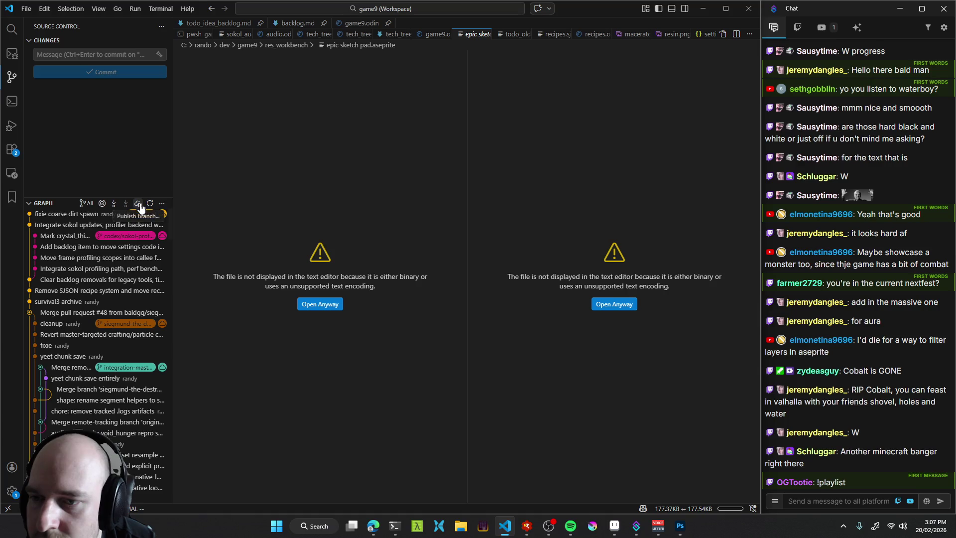
Scroll the commit history and list the 3 files in 'big hole + better limestone node visual'.
click(613, 531)
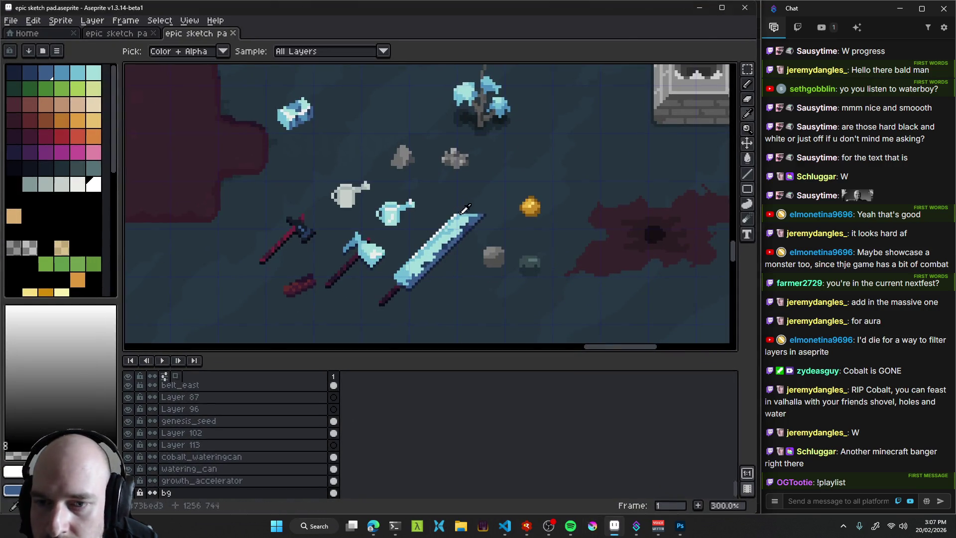
key(alt+Tab)
scroll(101, 373, down, 10)
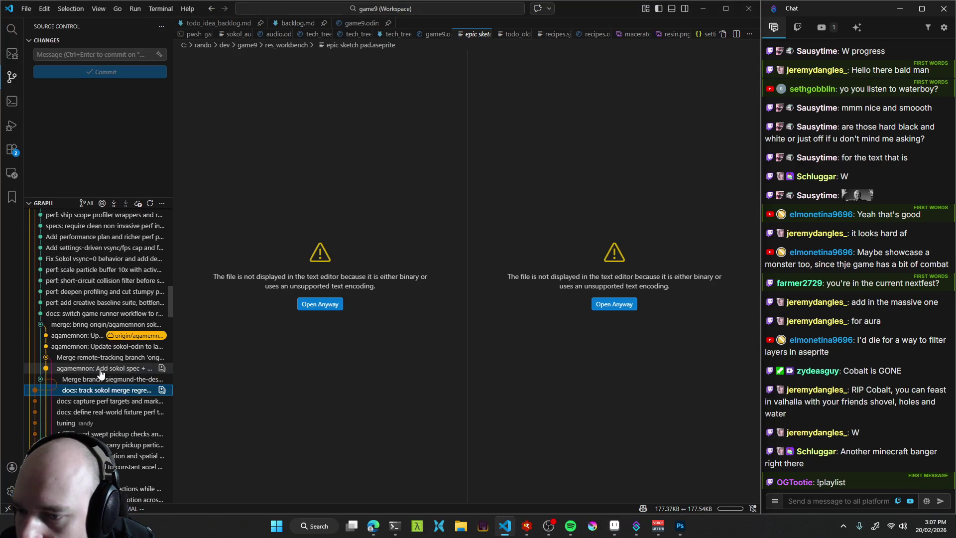
scroll(99, 349, down, 10)
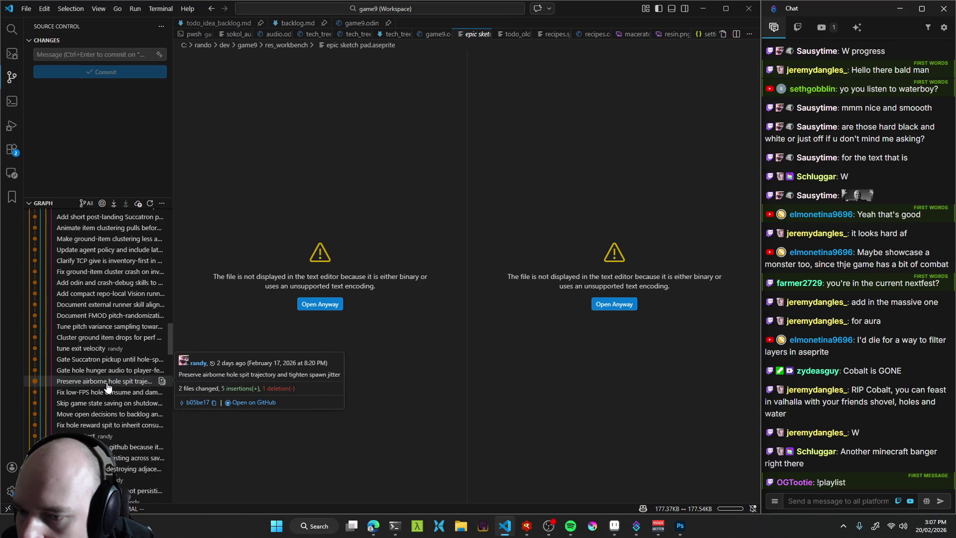
scroll(98, 323, down, 5)
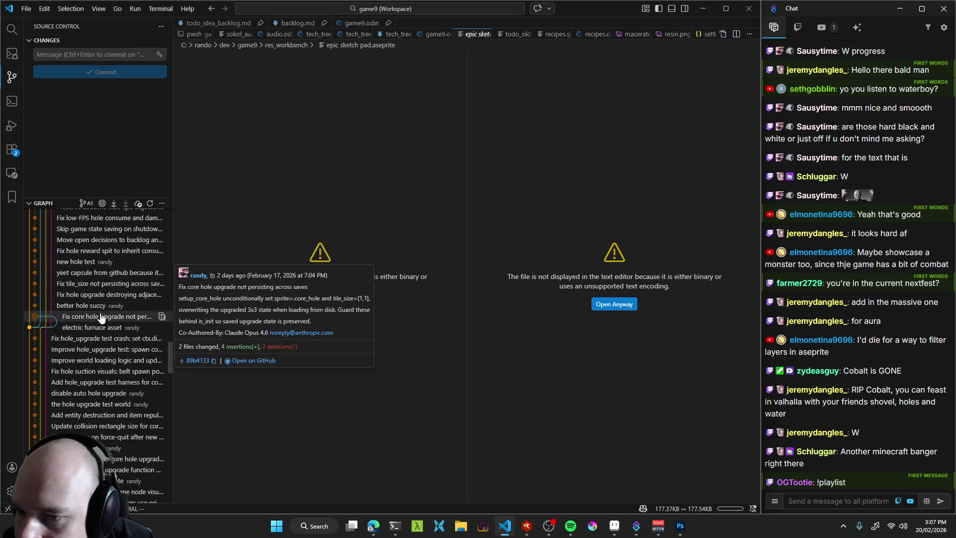
scroll(106, 309, up, 5)
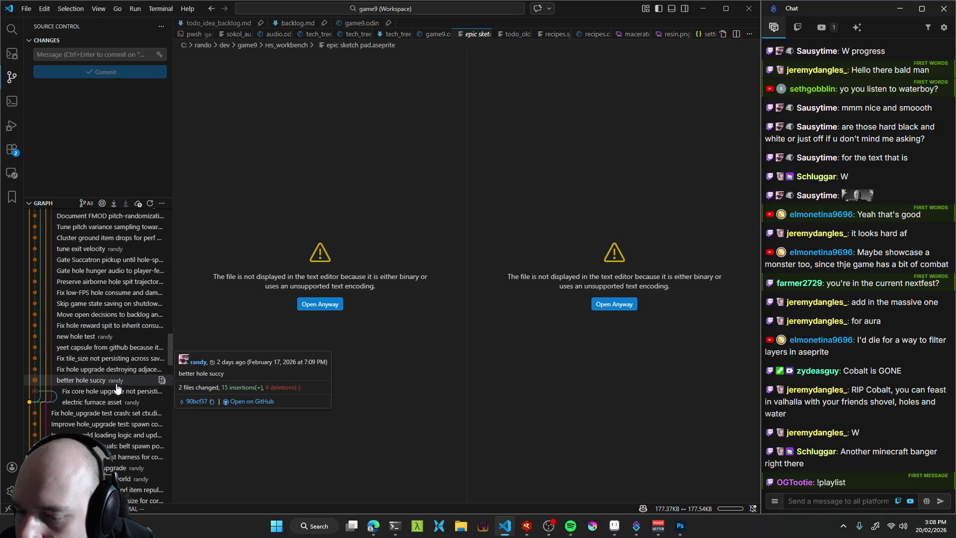
scroll(117, 387, down, 10)
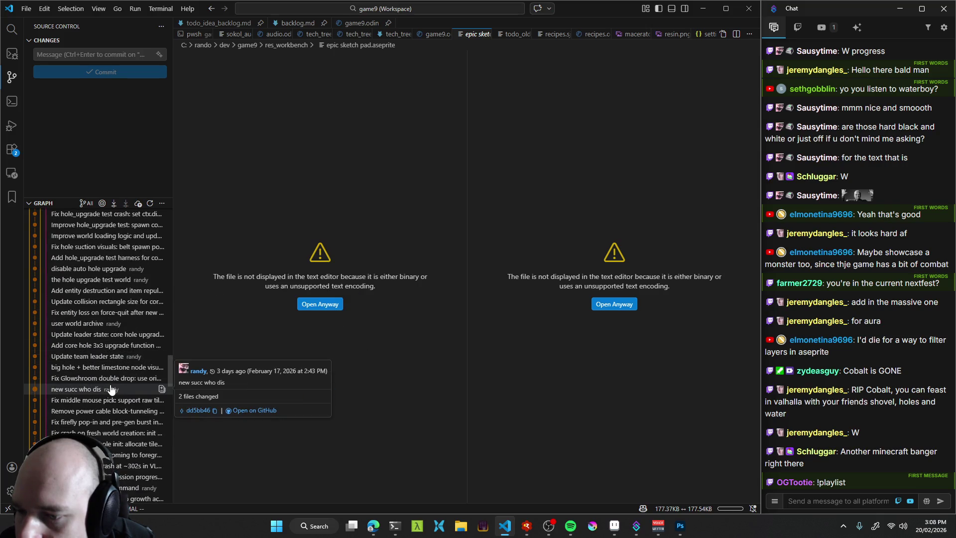
scroll(111, 389, down, 3)
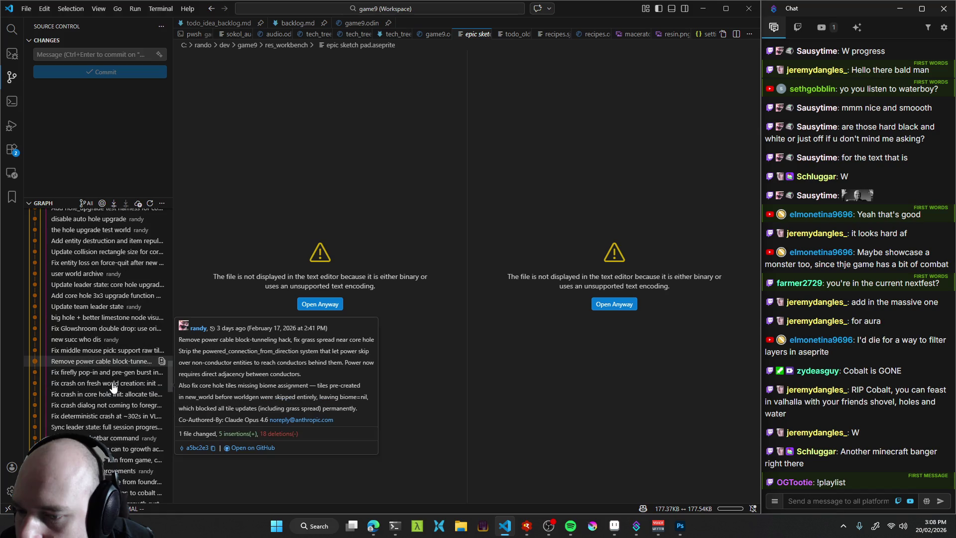
click(104, 319)
scroll(102, 357, up, 4)
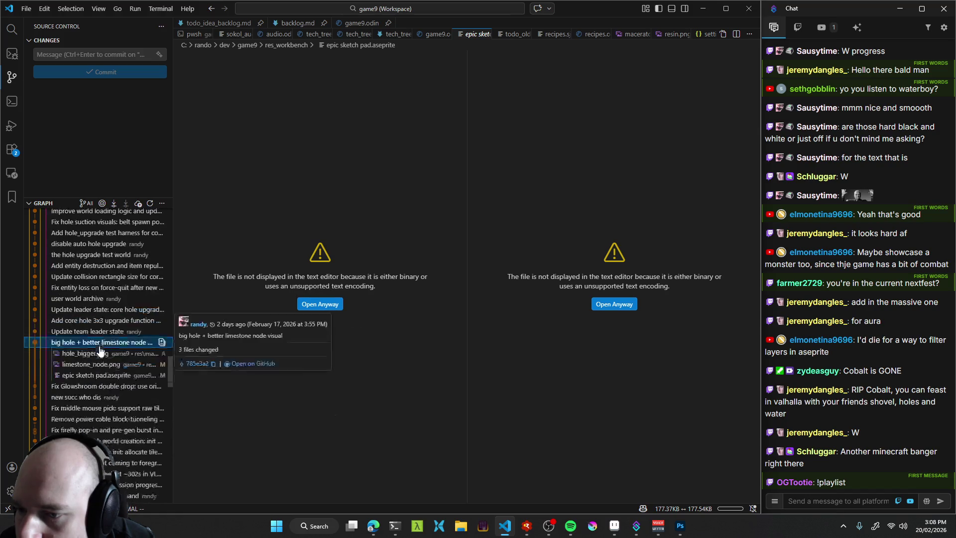
Pan the Aseprite scene to the dark area, then view that commit's sketch pad change.
key(alt+Tab)
scroll(348, 280, down, 2)
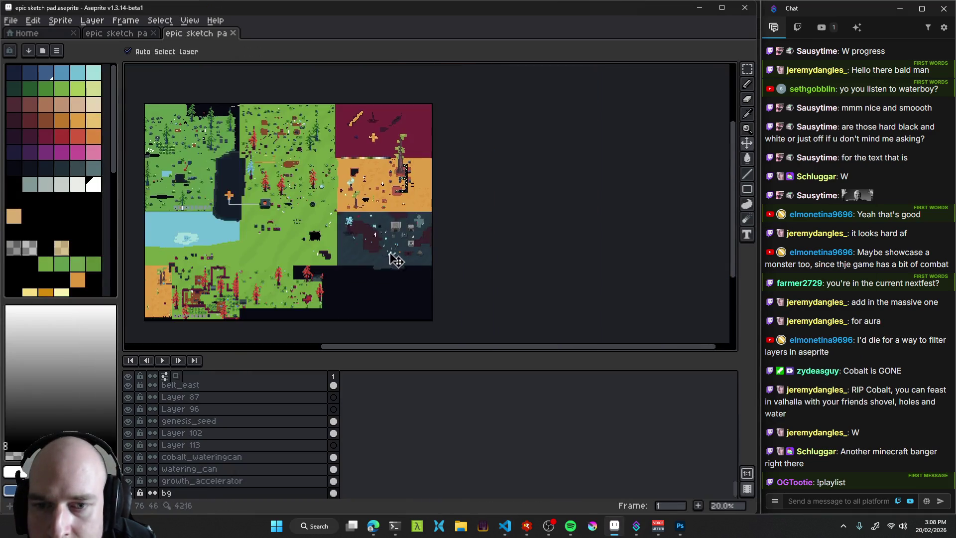
scroll(391, 257, up, 3)
drag(356, 240, 241, 185)
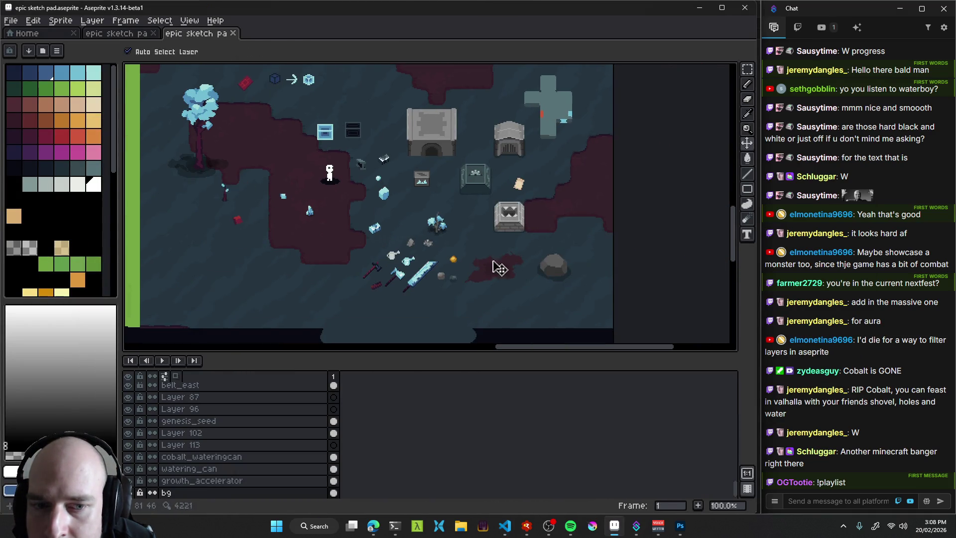
key(alt+Tab)
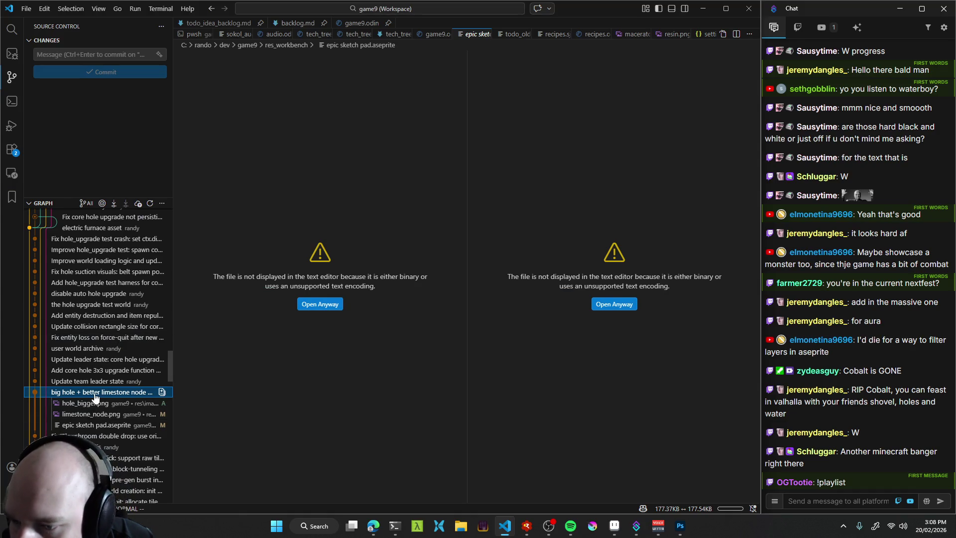
click(88, 426)
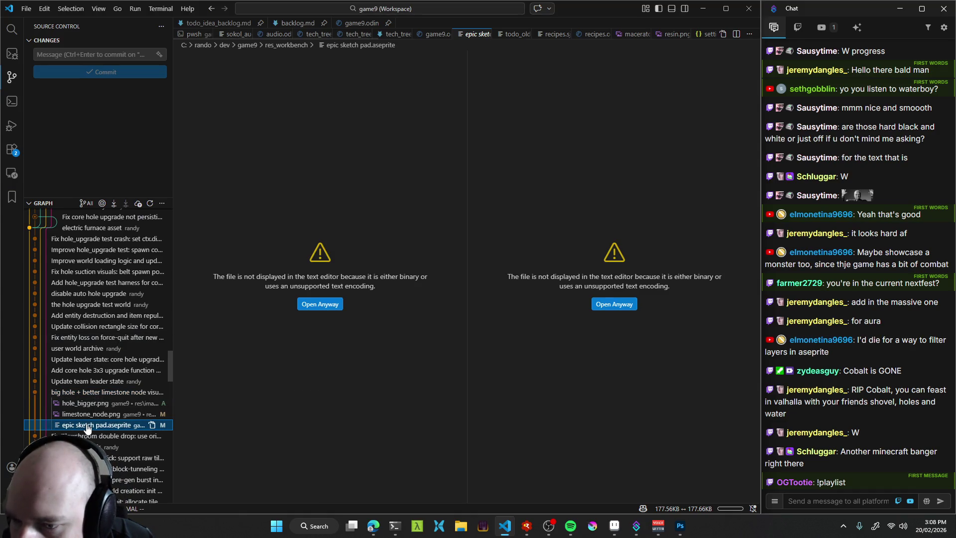
click(95, 382)
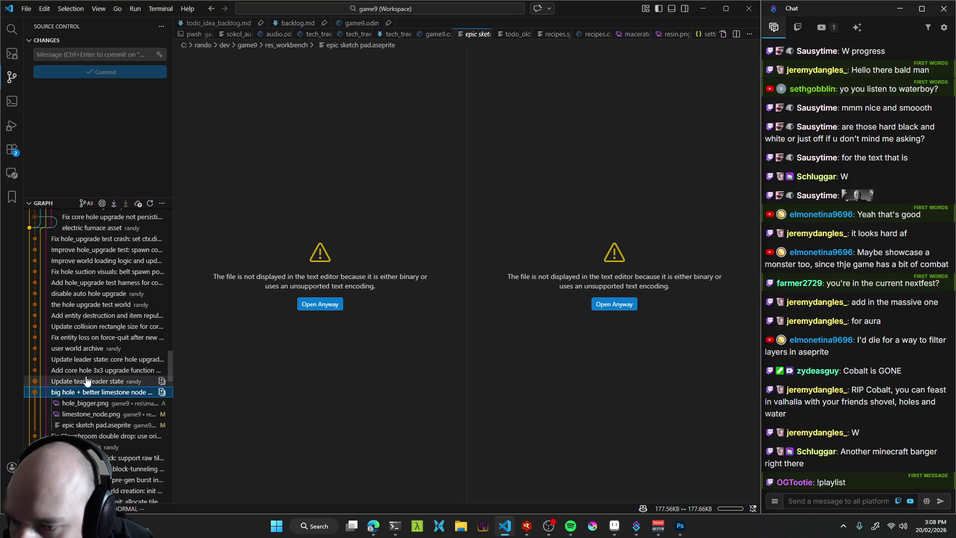
Step through the leader-state, user world archive, force-quit fix and hole upgrade test world commits.
click(95, 370)
click(99, 359)
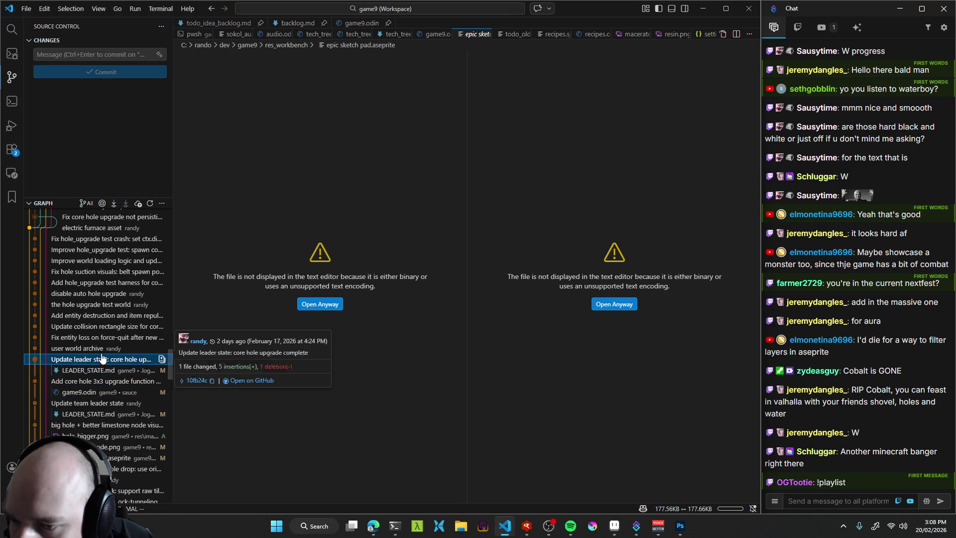
click(105, 349)
click(99, 347)
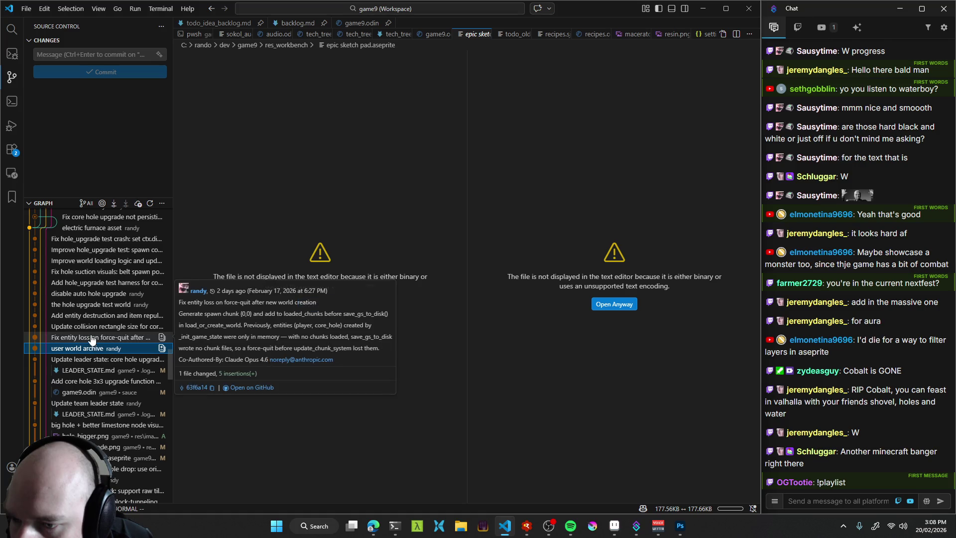
click(92, 338)
click(92, 336)
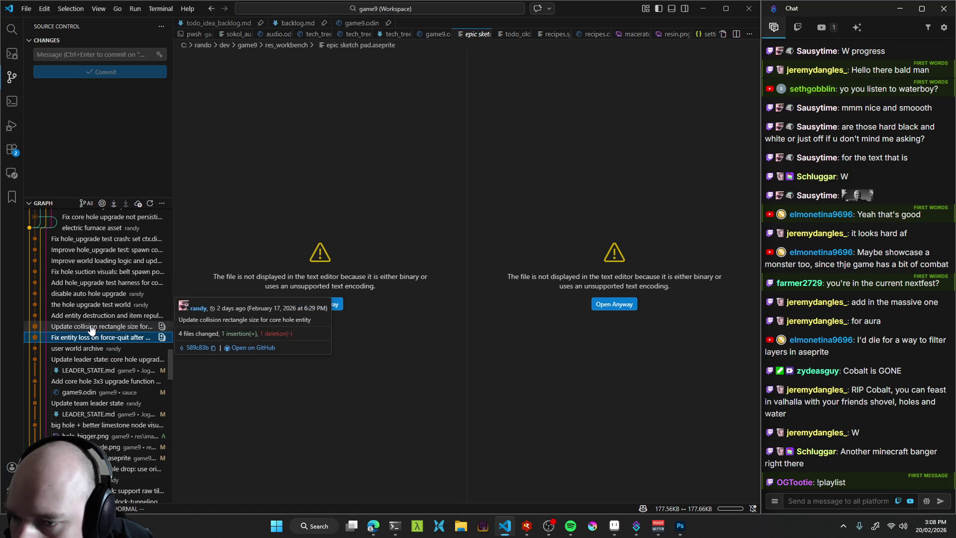
click(87, 310)
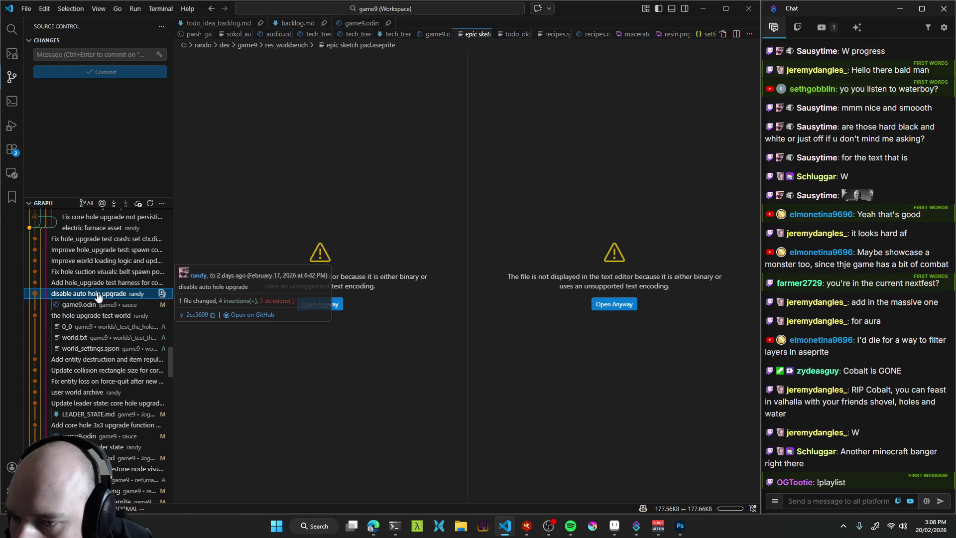
click(81, 305)
scroll(76, 288, up, 1)
scroll(76, 287, up, 2)
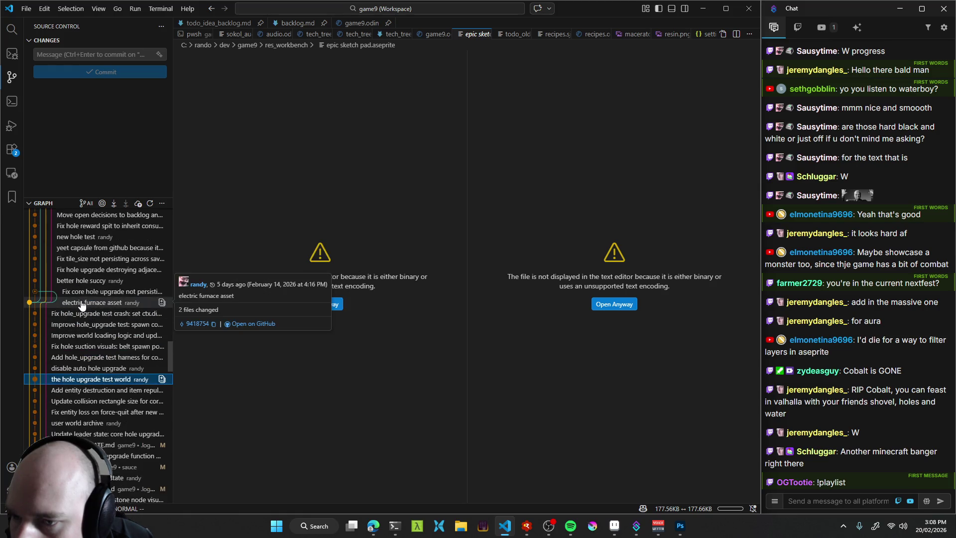
scroll(84, 315, up, 2)
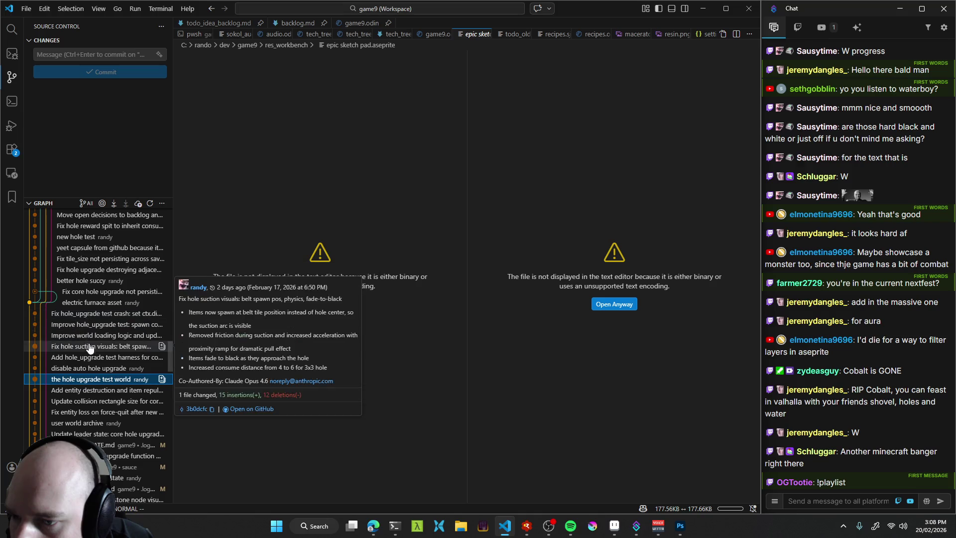
scroll(97, 315, up, 1)
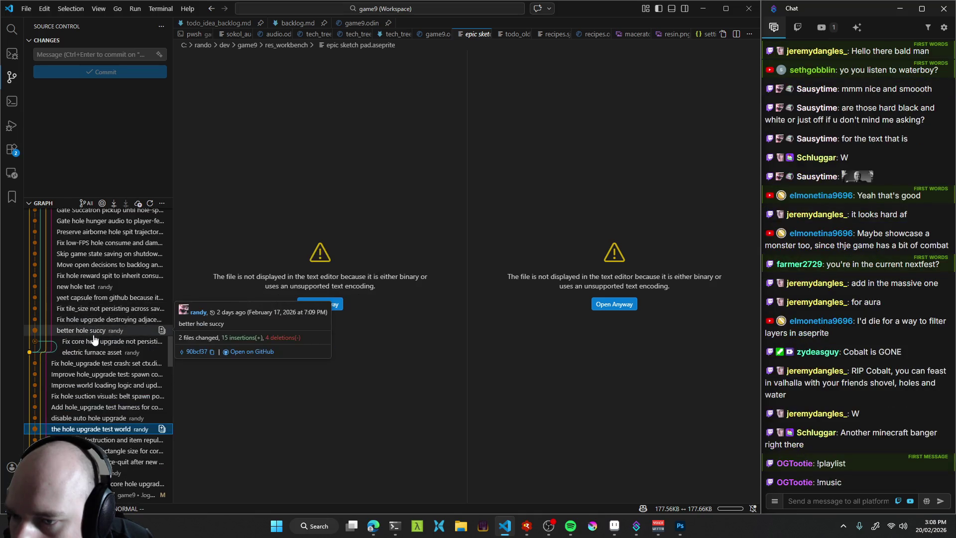
Expand the commit holding the tf_capsule_v3 images to check its files, then collapse it.
click(103, 299)
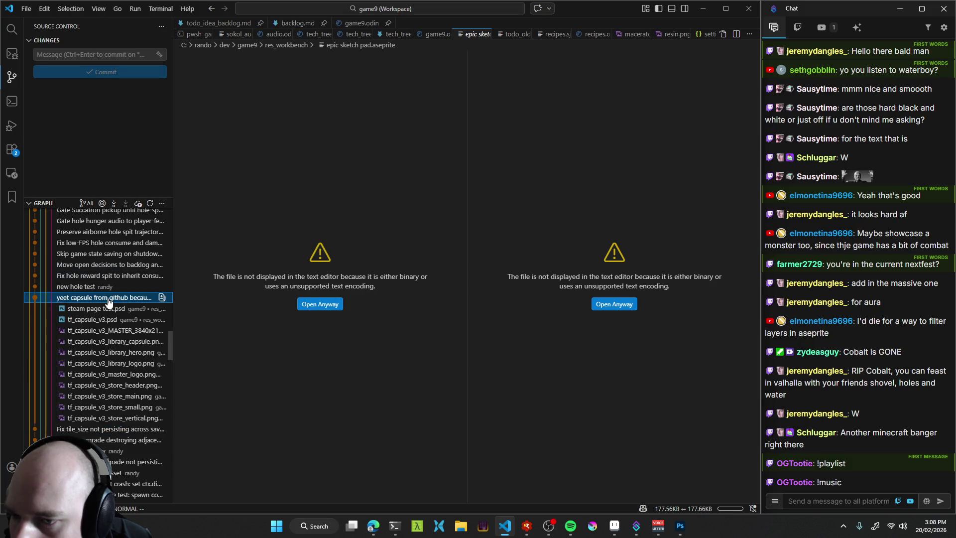
click(109, 299)
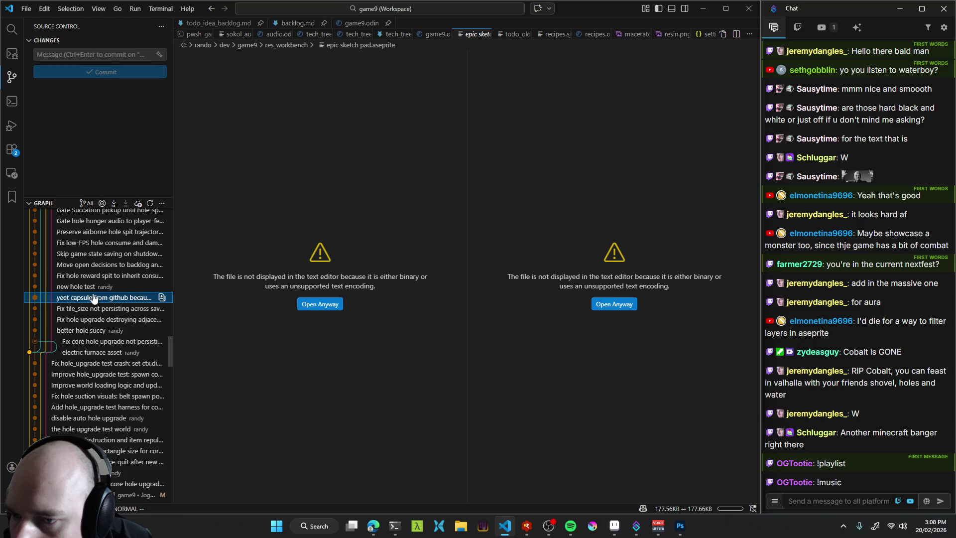
scroll(95, 308, up, 2)
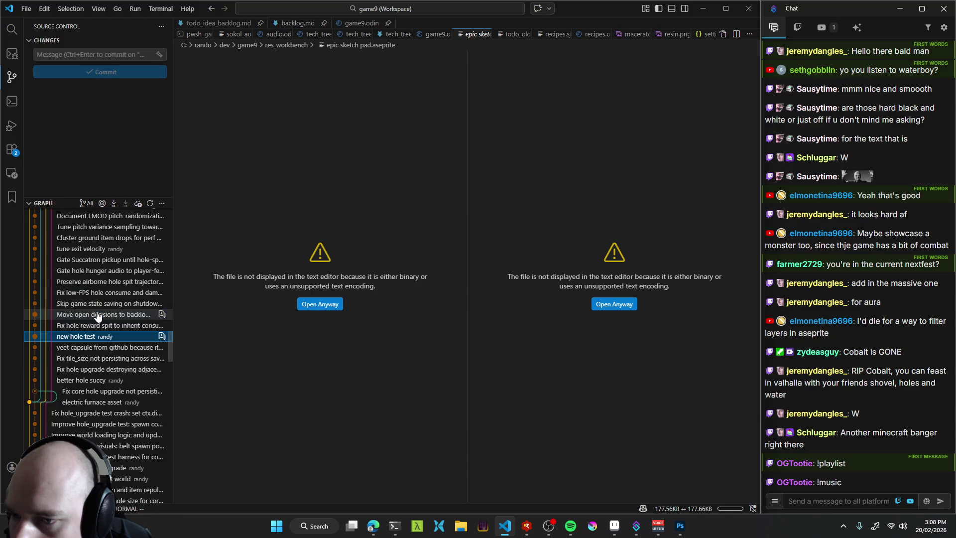
scroll(97, 323, up, 2)
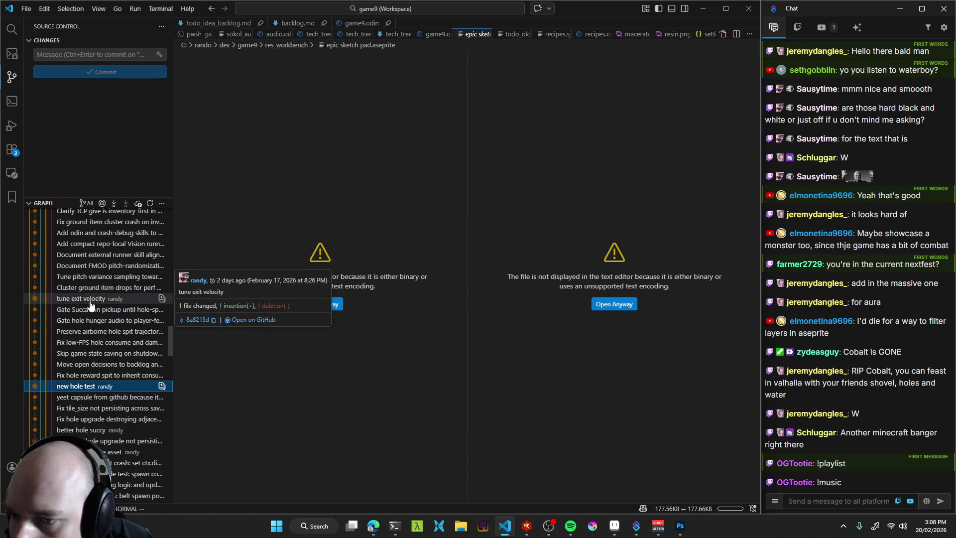
Scroll up through newer commits, checking the tune exit velocity and world stuff file lists.
click(96, 300)
scroll(95, 318, up, 6)
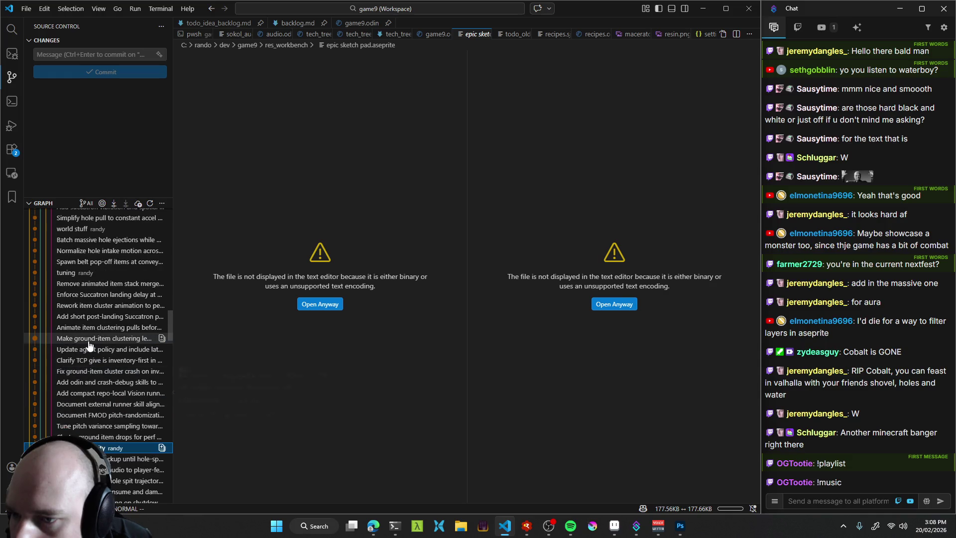
scroll(84, 326, up, 2)
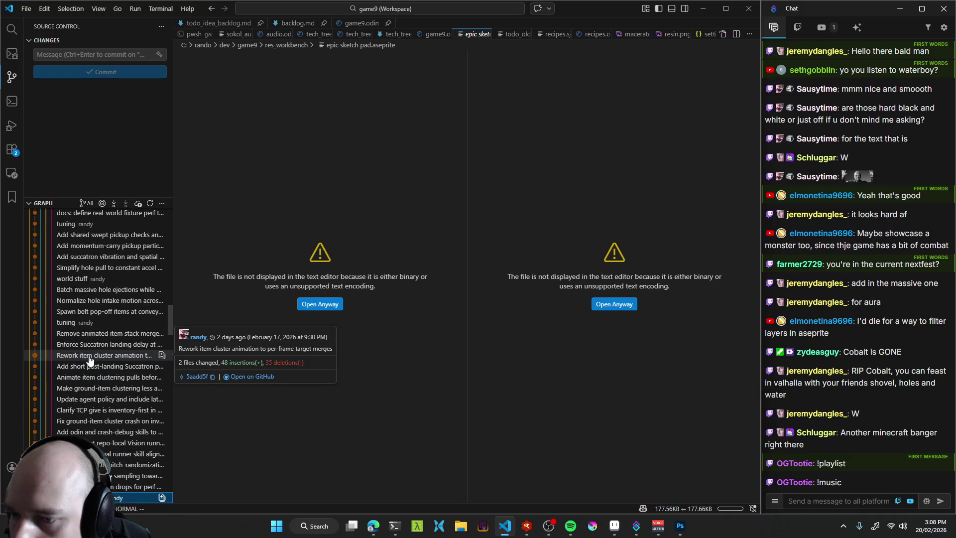
scroll(75, 314, up, 1)
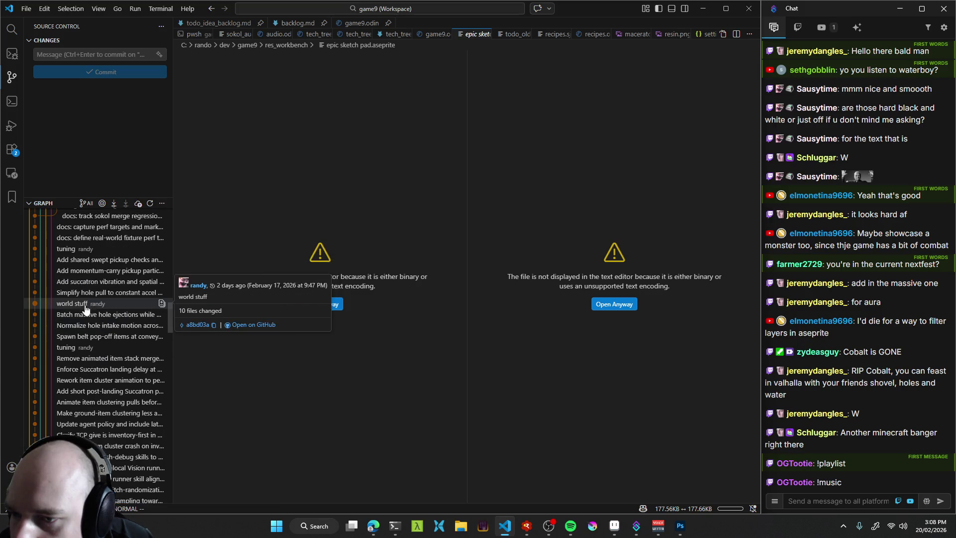
click(77, 304)
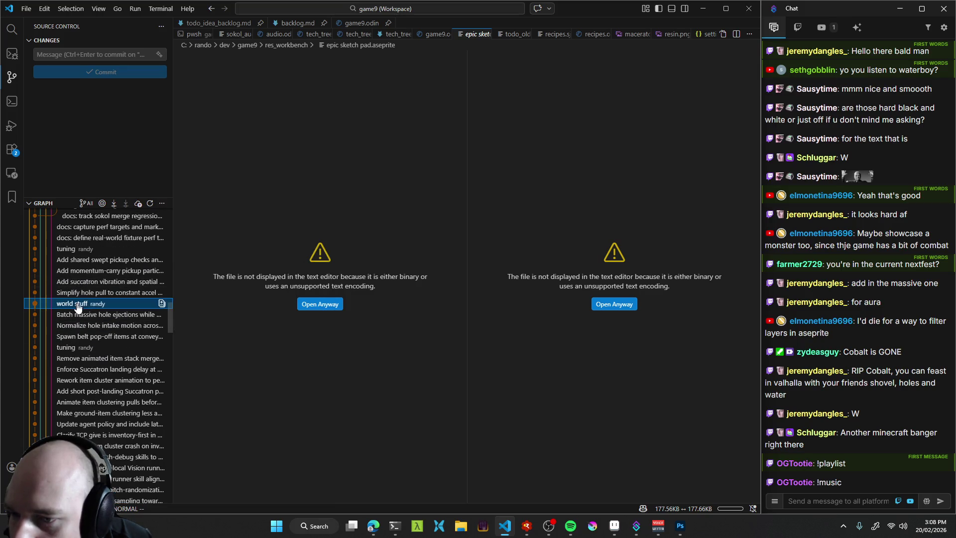
click(94, 303)
scroll(80, 355, up, 2)
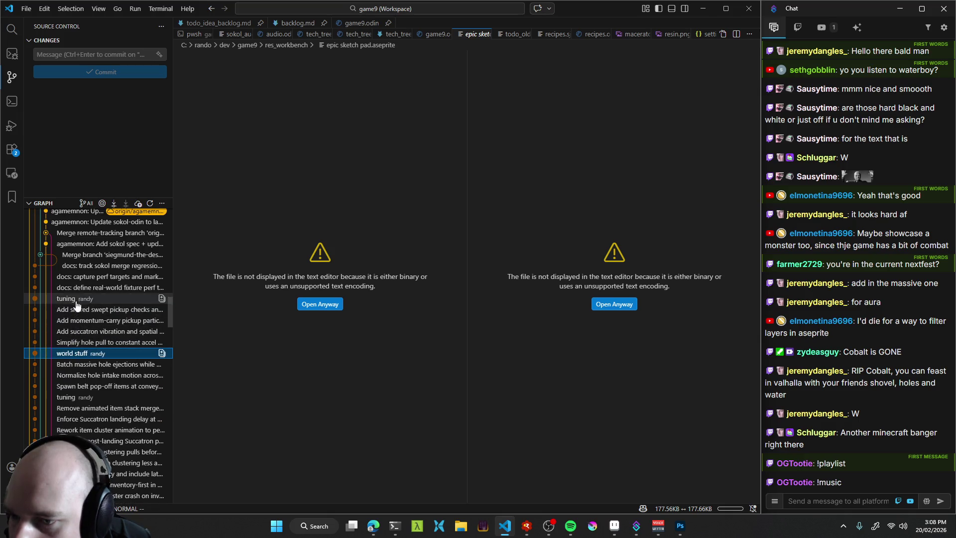
scroll(86, 364, up, 2)
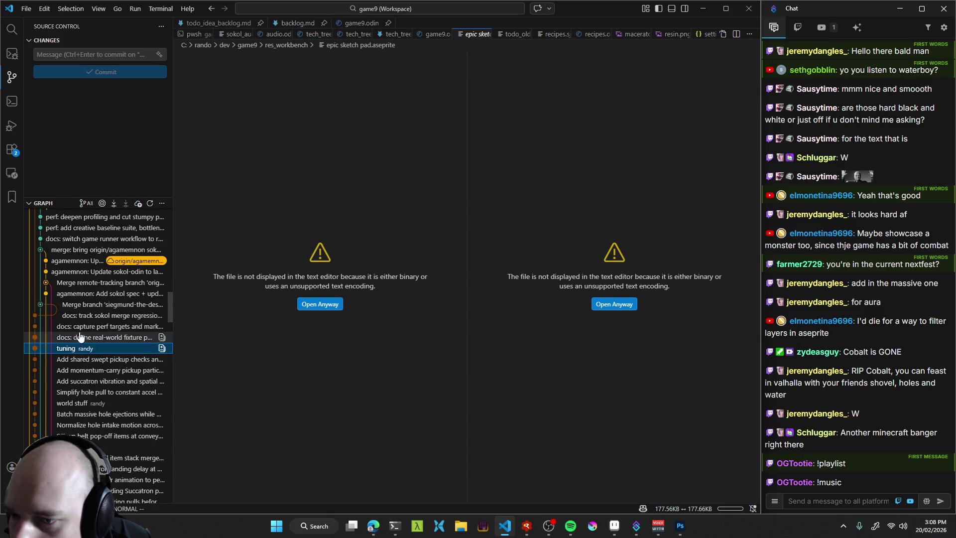
scroll(87, 369, up, 4)
scroll(89, 382, up, 10)
scroll(89, 382, up, 3)
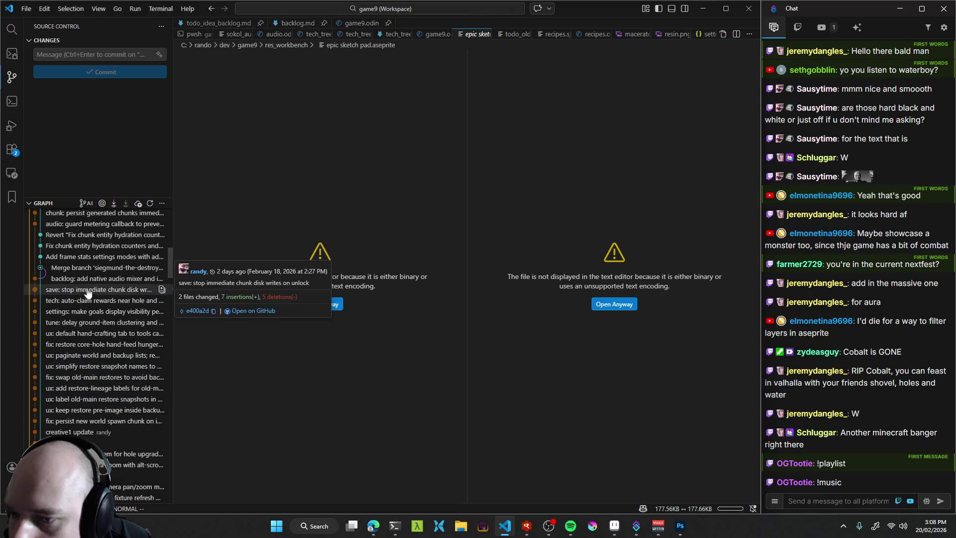